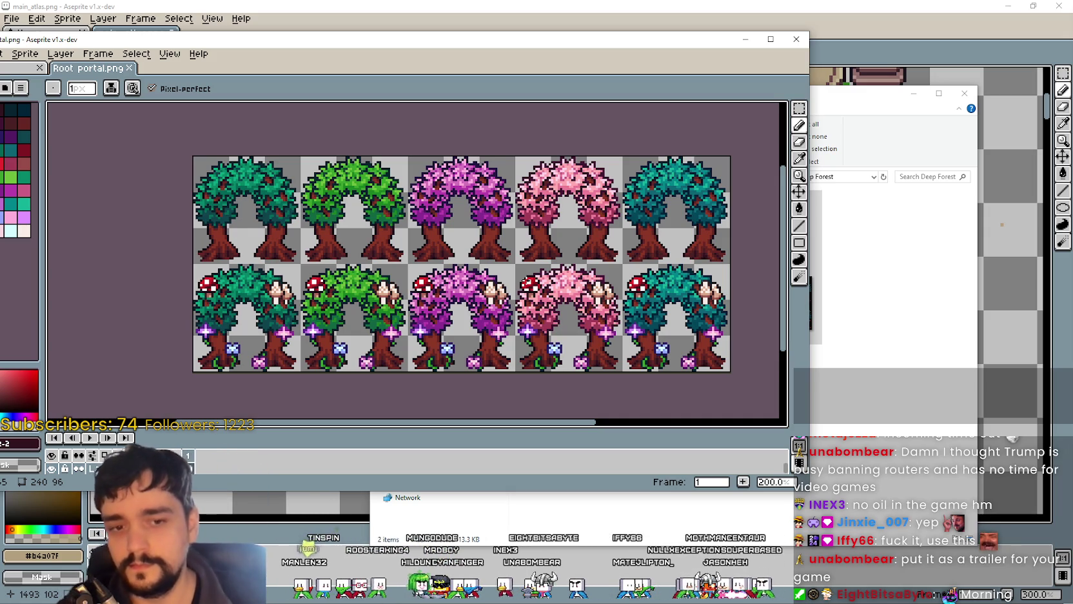
# Step: Move the Root portal.png tree-arch window lower and to the right, and look over the sheet
pyautogui.moveTo(505, 232); pyautogui.dragTo(467, 219)
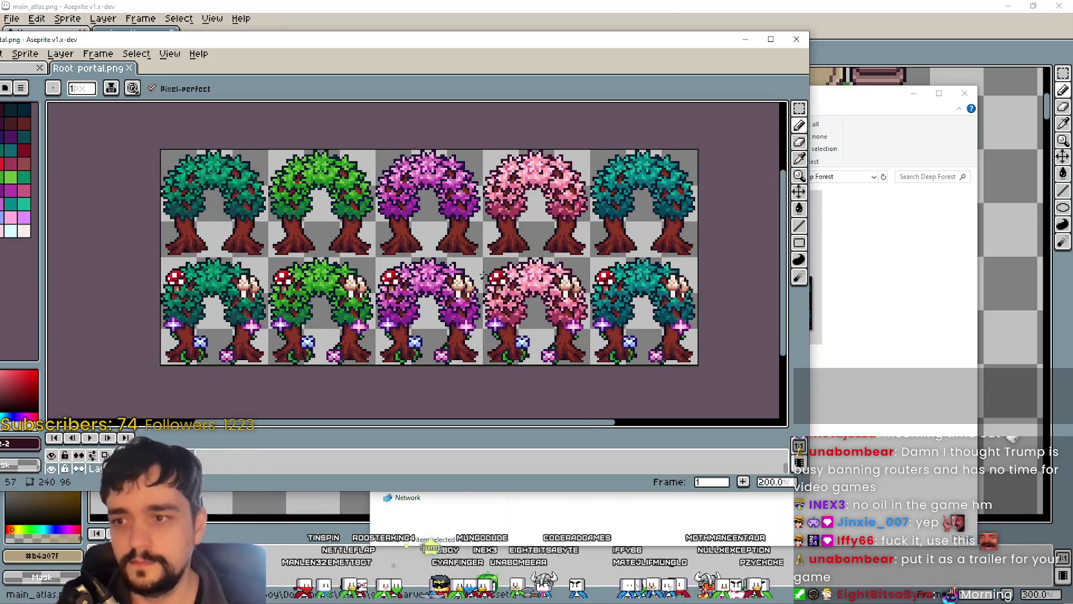
pyautogui.scroll(1, 467, 220)
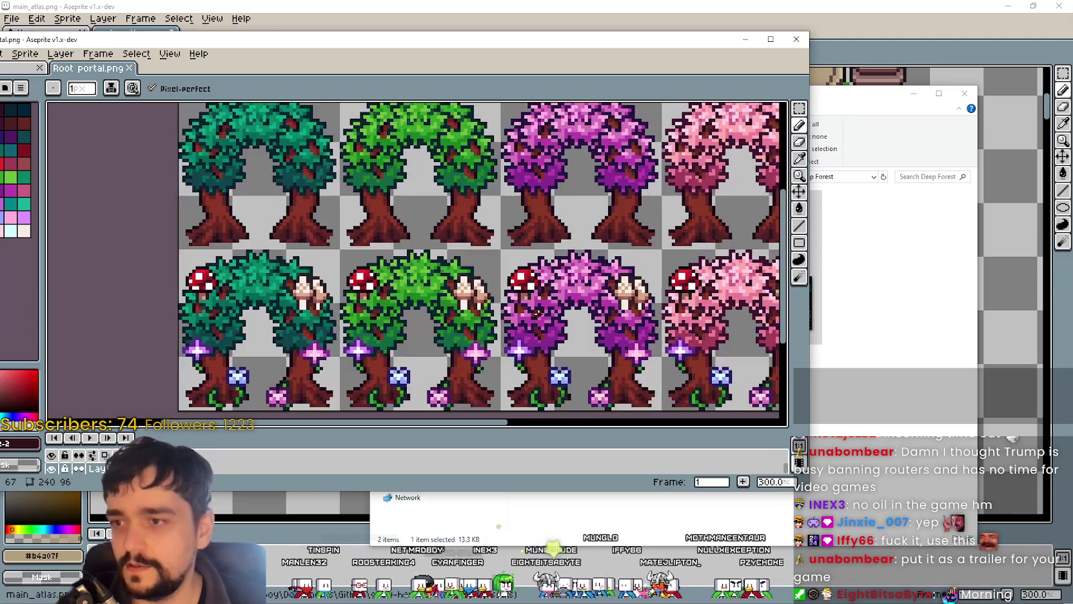
pyautogui.scroll(-1, 467, 220)
pyautogui.moveTo(499, 275)
pyautogui.mouseDown()
pyautogui.moveTo(438, 277)
pyautogui.moveTo(443, 288)
pyautogui.mouseUp()
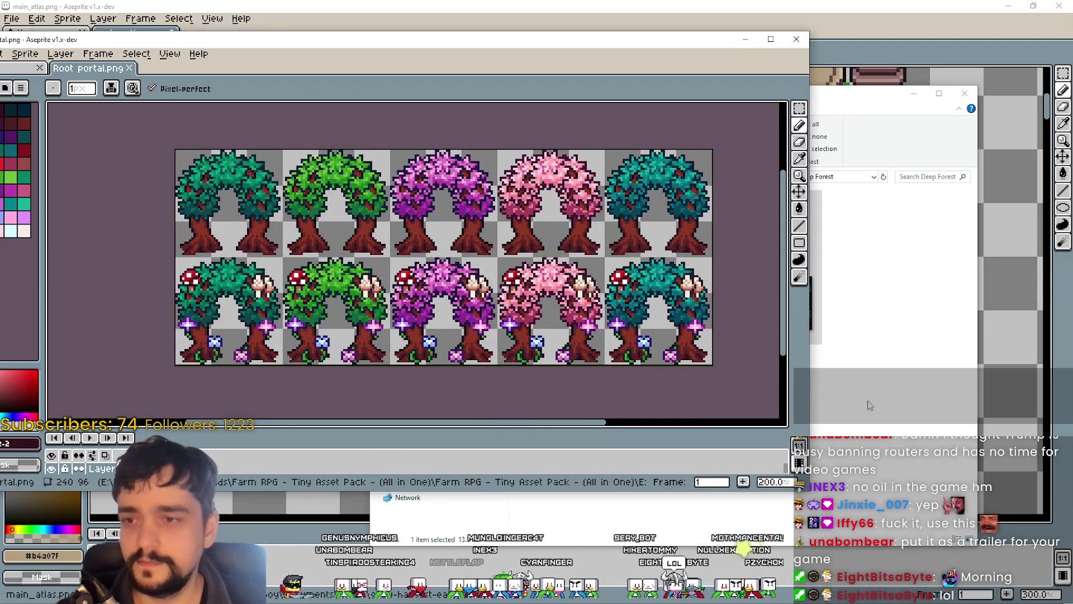
pyautogui.click(867, 406)
pyautogui.moveTo(641, 47)
pyautogui.mouseDown()
pyautogui.moveTo(756, 76)
pyautogui.moveTo(702, 69)
pyautogui.mouseUp()
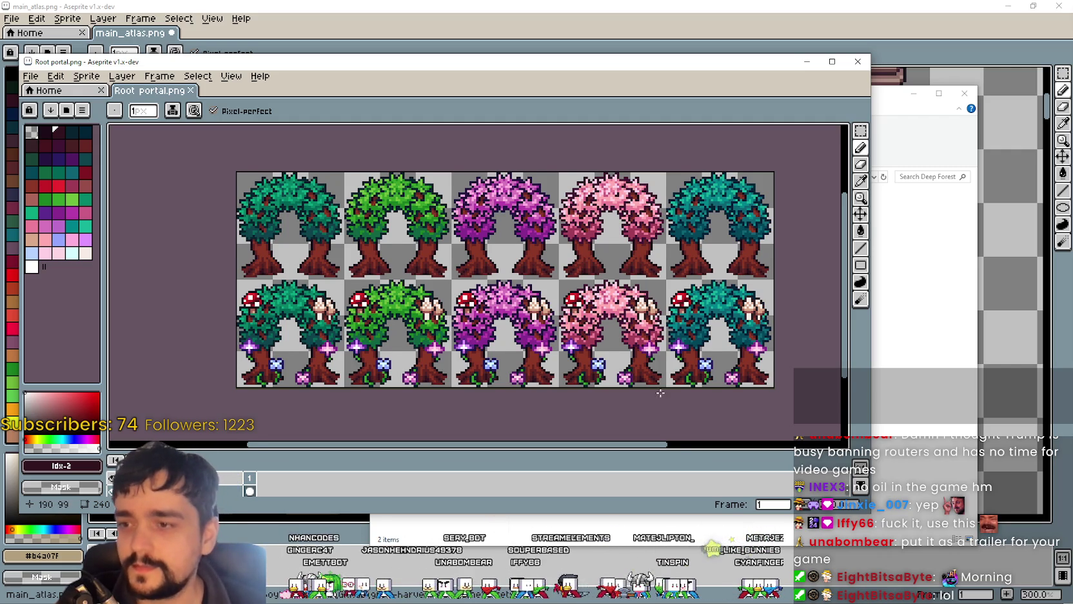
pyautogui.scroll(1, 676, 400)
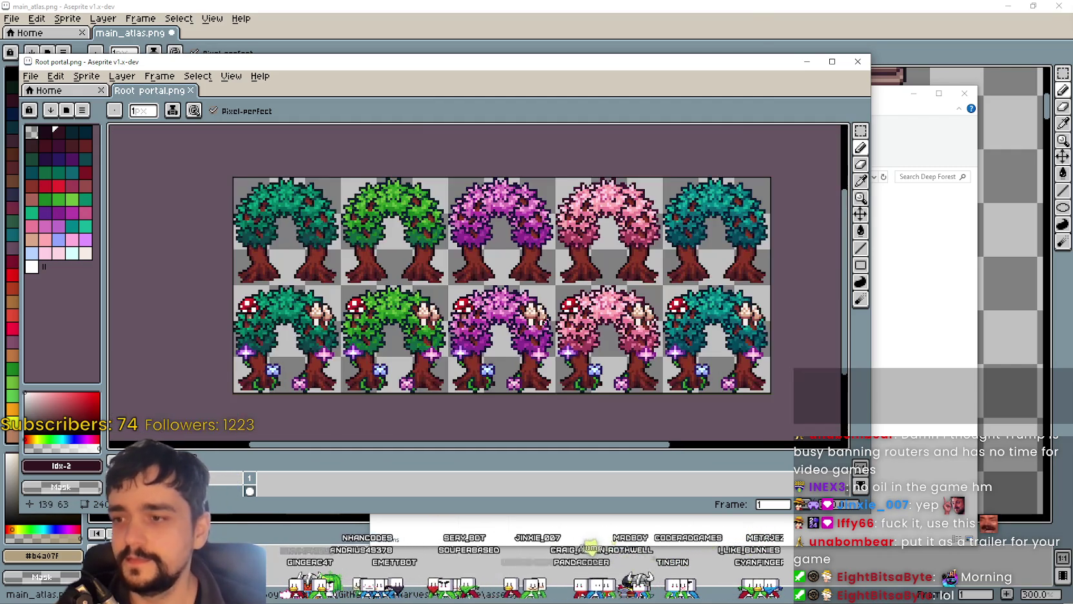
pyautogui.scroll(1, 353, 206)
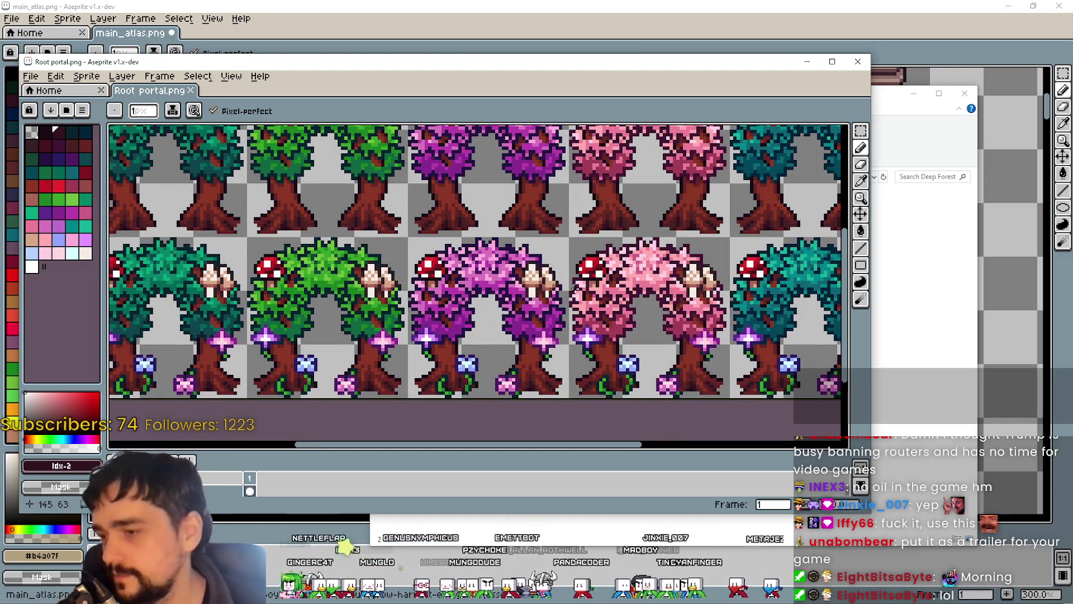
pyautogui.scroll(-1, 576, 282)
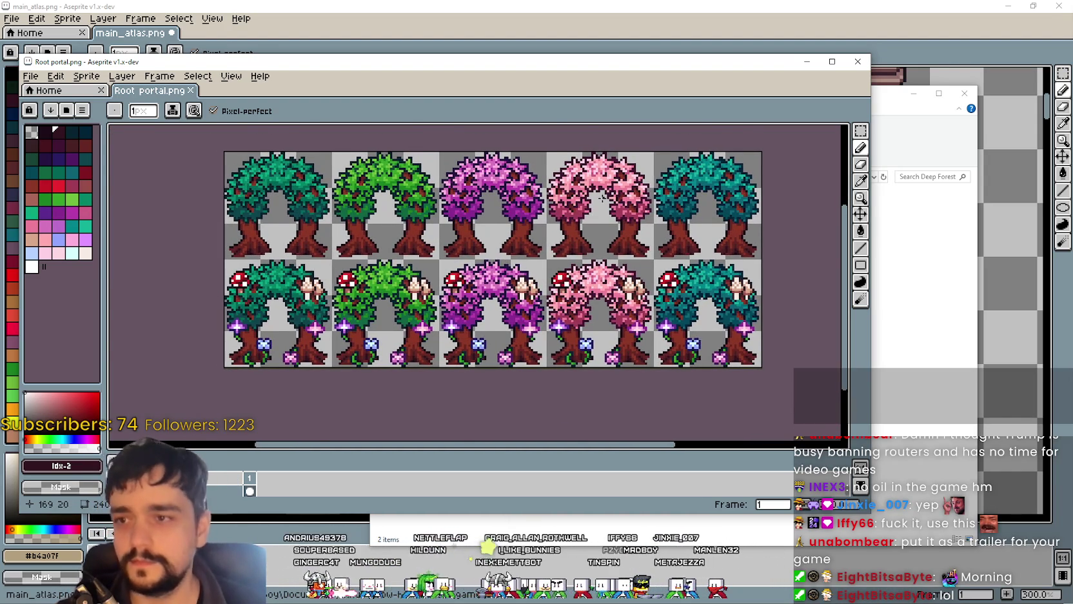
pyautogui.scroll(1, 602, 198)
pyautogui.scroll(-1, 609, 216)
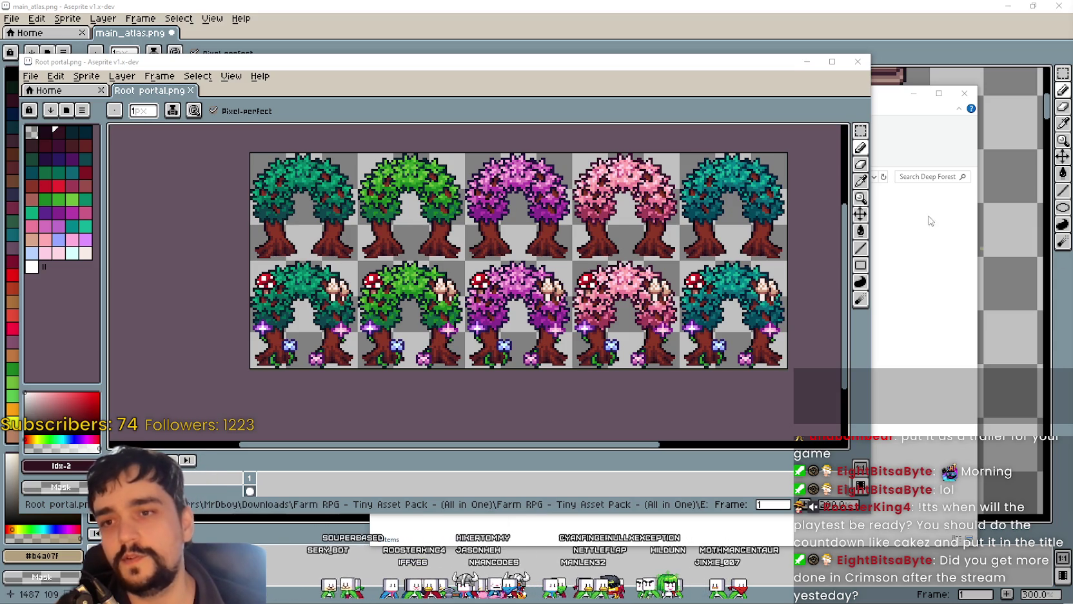
# Step: Minimize the tree-arch sheet, check main_atlas, then switch to the running GrowHarvestSell game's stage list
pyautogui.click(806, 66)
pyautogui.click(914, 93)
pyautogui.scroll(-1, 733, 357)
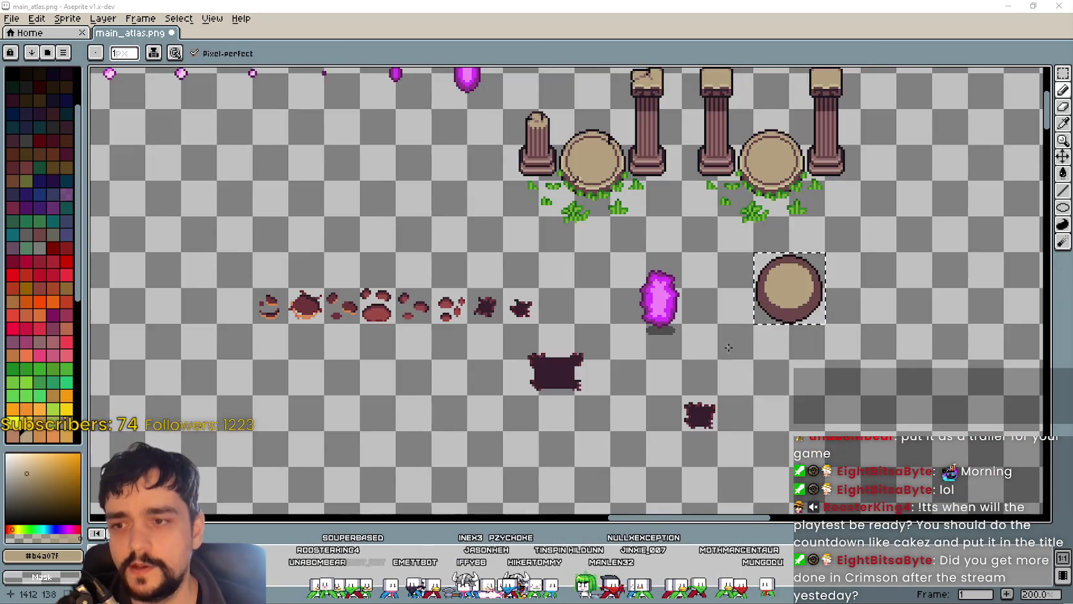
pyautogui.scroll(1, 922, 329)
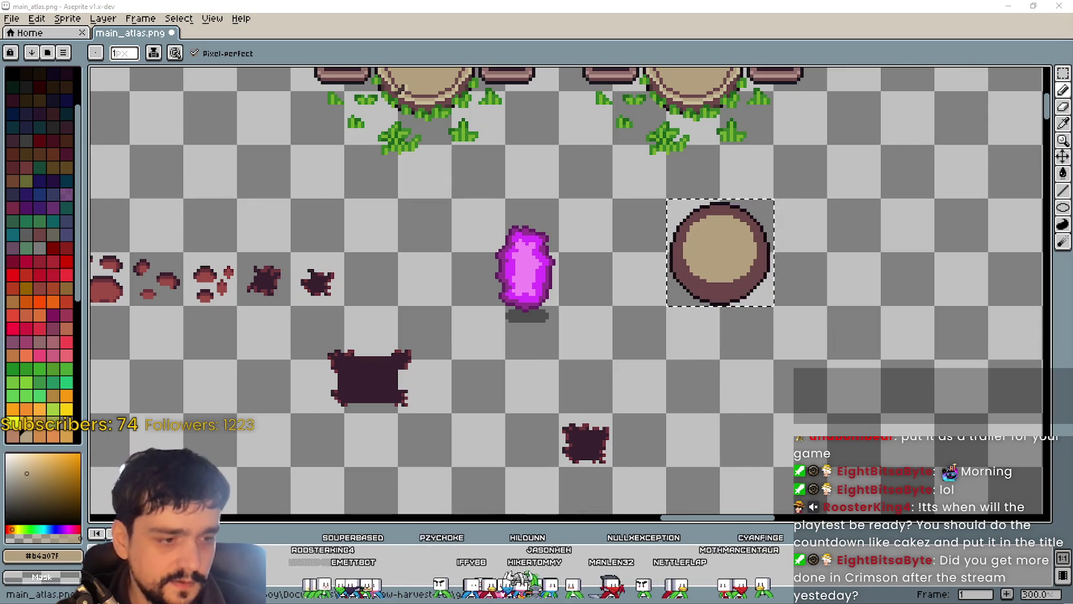
pyautogui.hotkey('alt', 'Tab')
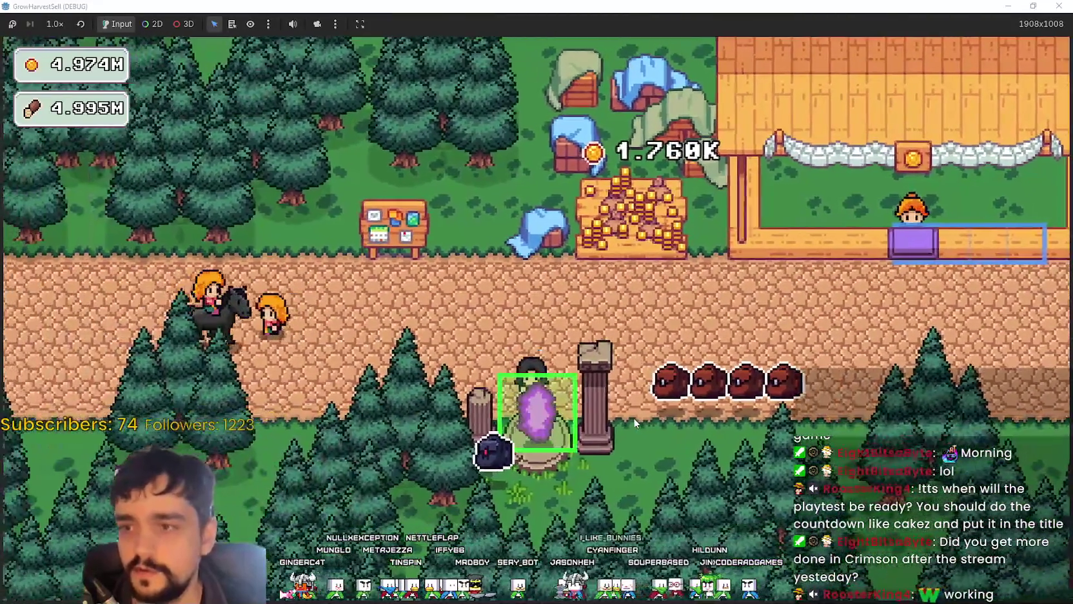
pyautogui.click(538, 412)
# Step: Travel to The Forest stage, then switch to the Deep Forest asset folder in File Explorer
pyautogui.click(298, 516)
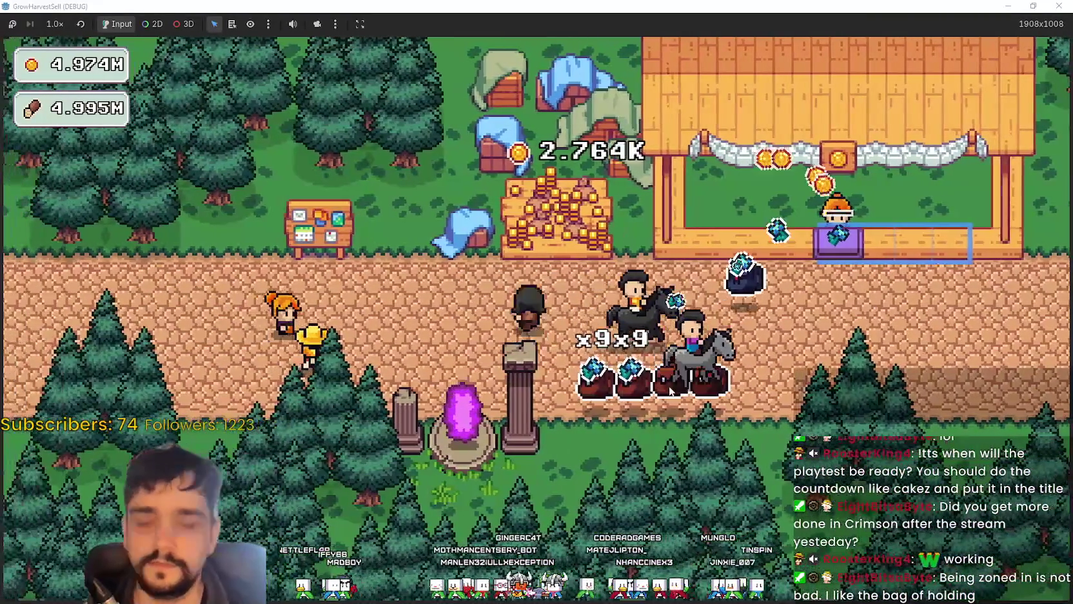
pyautogui.hotkey('alt', 'Tab')
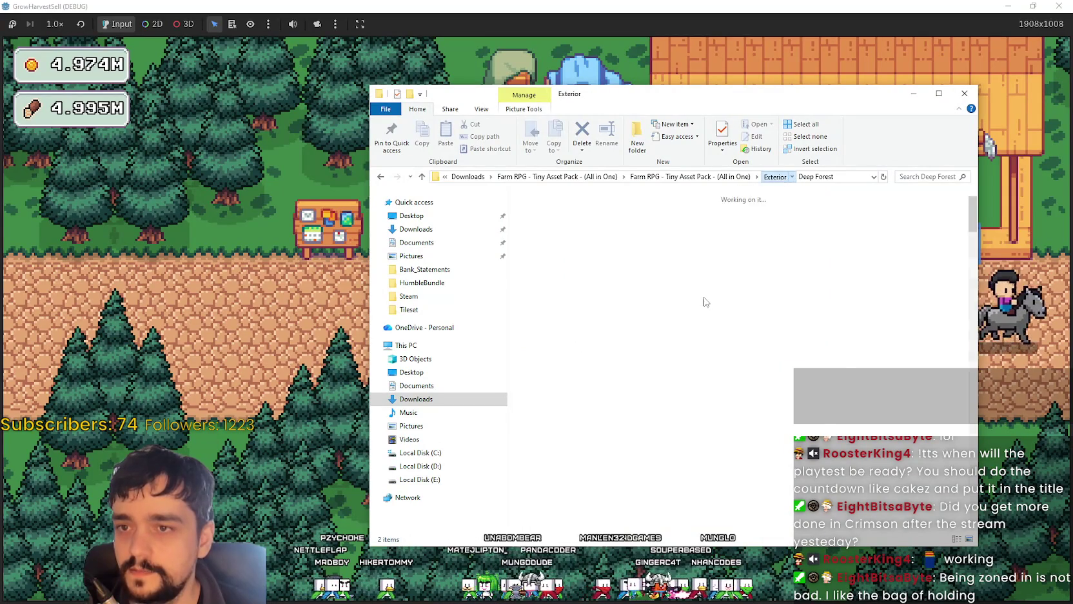
# Step: Open the Dungeon folder, switch to Extra large icons, and return to Exterior
pyautogui.scroll(-2, 675, 332)
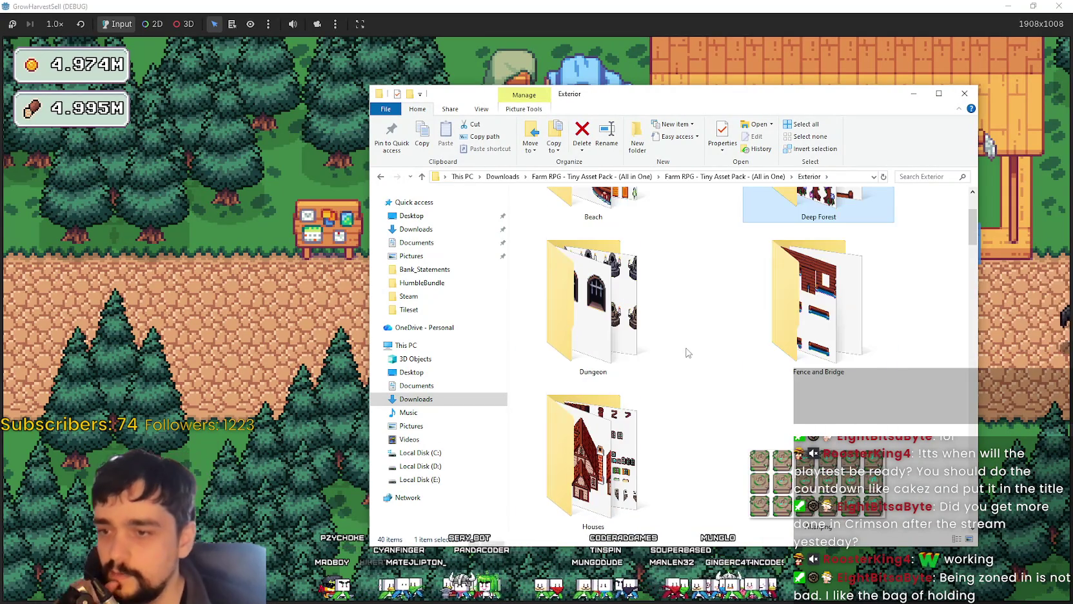
pyautogui.doubleClick(636, 330)
pyautogui.rightClick(648, 309)
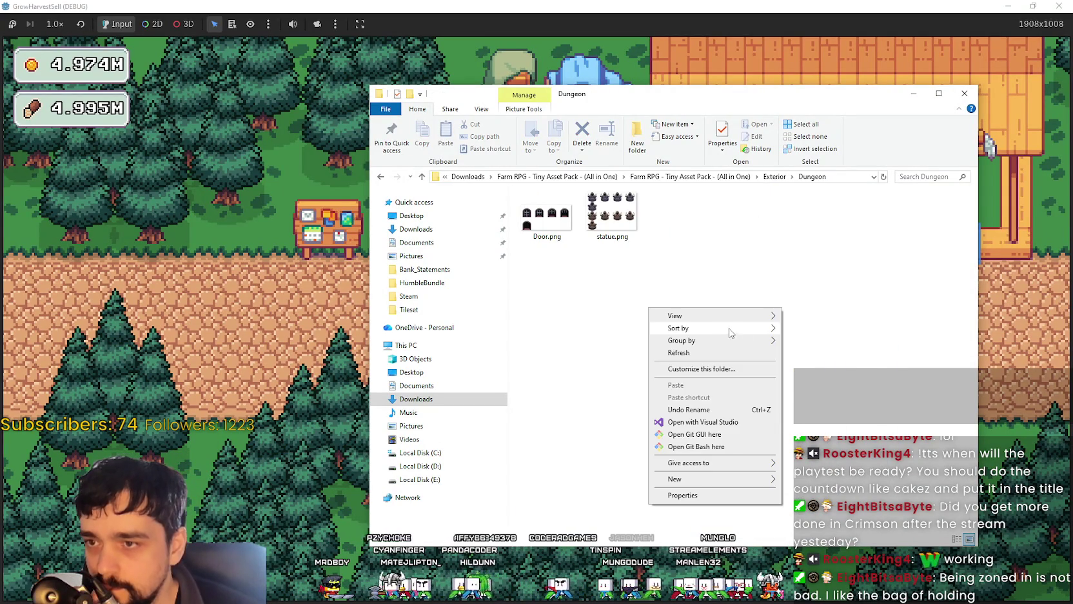
pyautogui.click(797, 316)
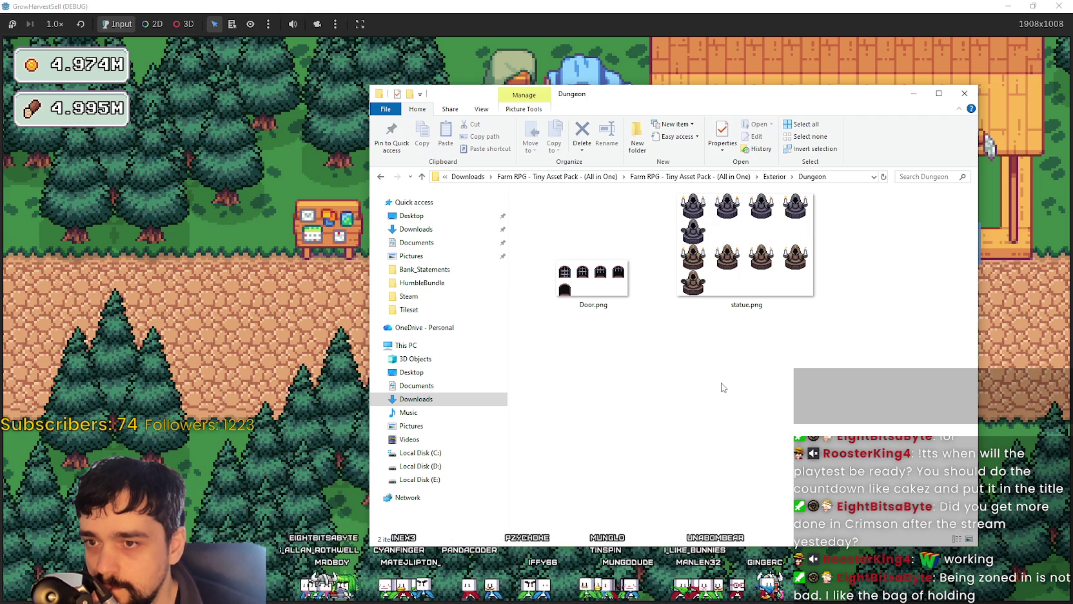
pyautogui.click(765, 179)
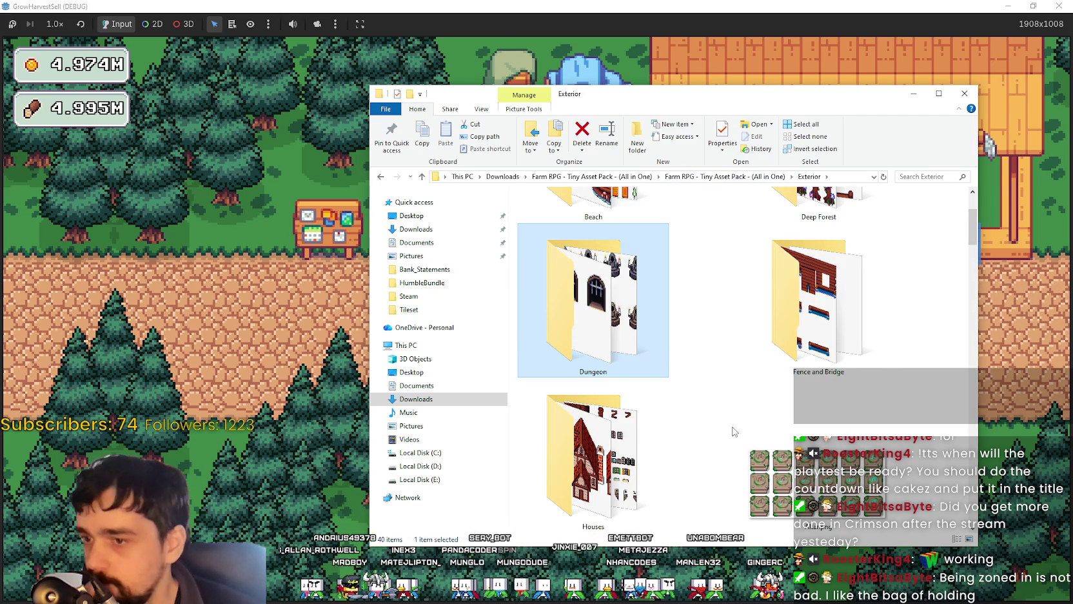
# Step: Preview Altar.png in Aseprite, close it, and open Exterior.png instead
pyautogui.scroll(-2, 733, 432)
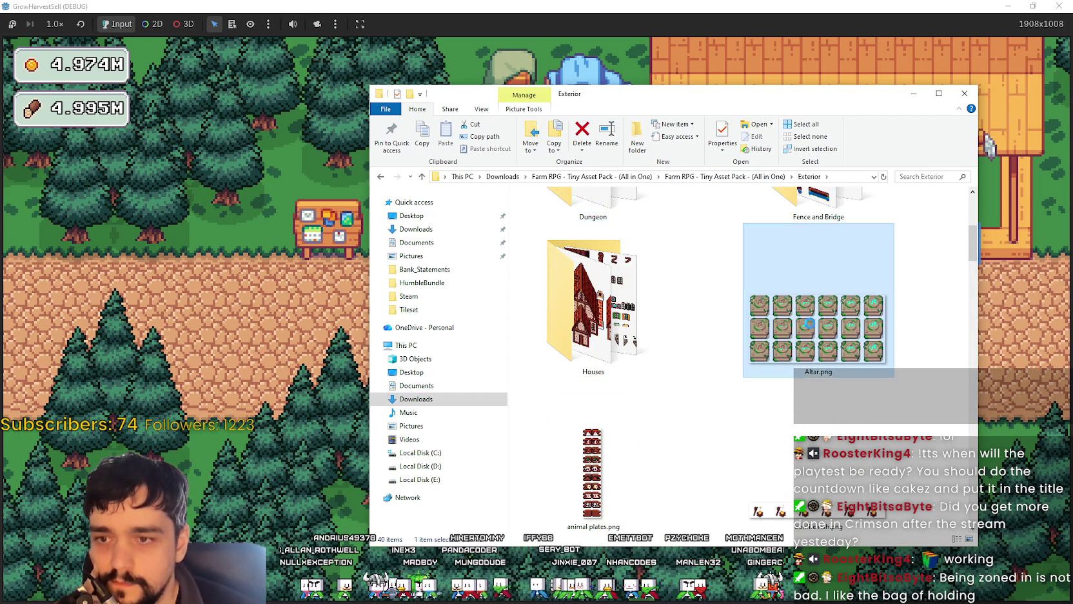
pyautogui.scroll(-2, 779, 363)
pyautogui.scroll(2, 818, 227)
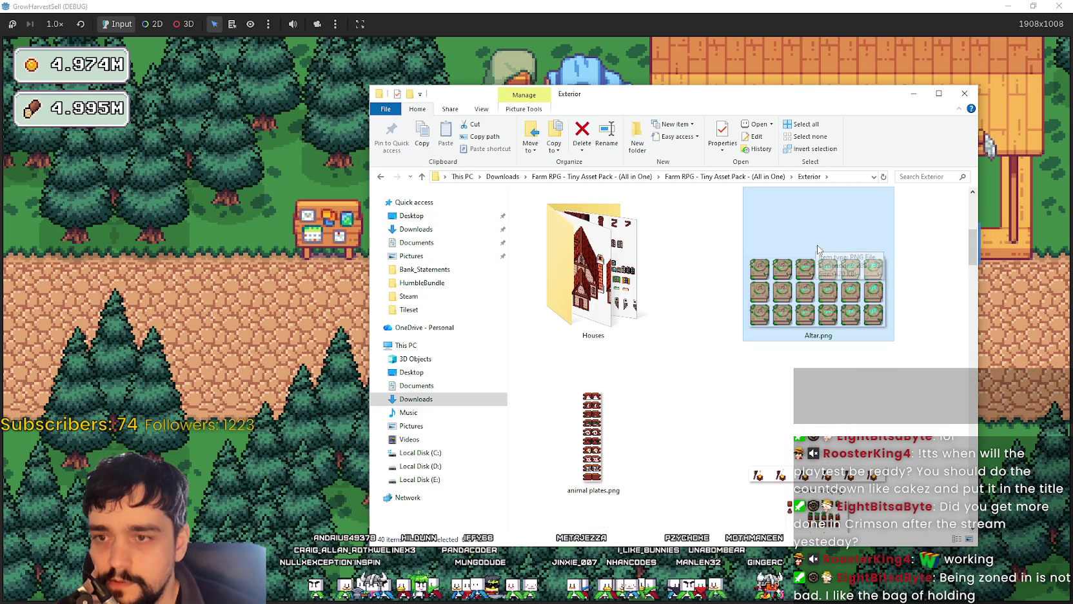
pyautogui.doubleClick(812, 294)
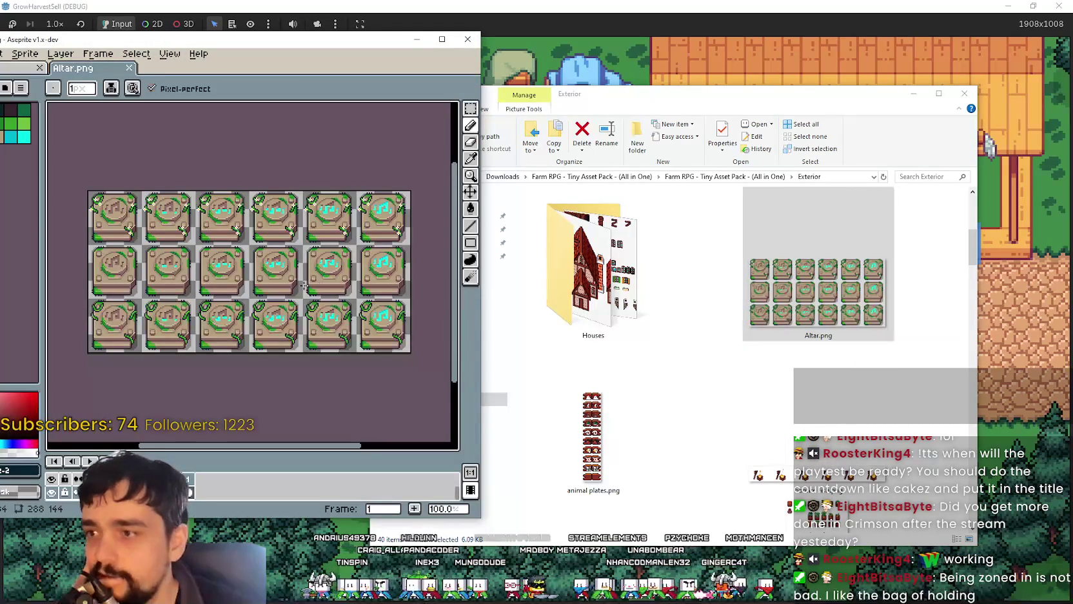
pyautogui.scroll(1, 304, 285)
pyautogui.scroll(-1, 305, 281)
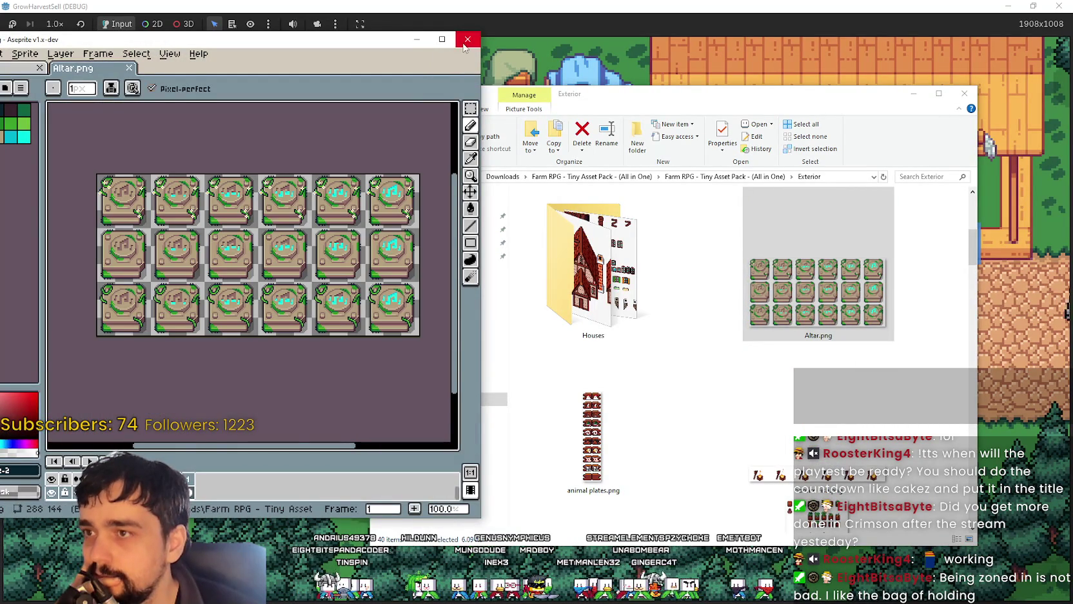
pyautogui.click(464, 45)
pyautogui.scroll(-3, 883, 356)
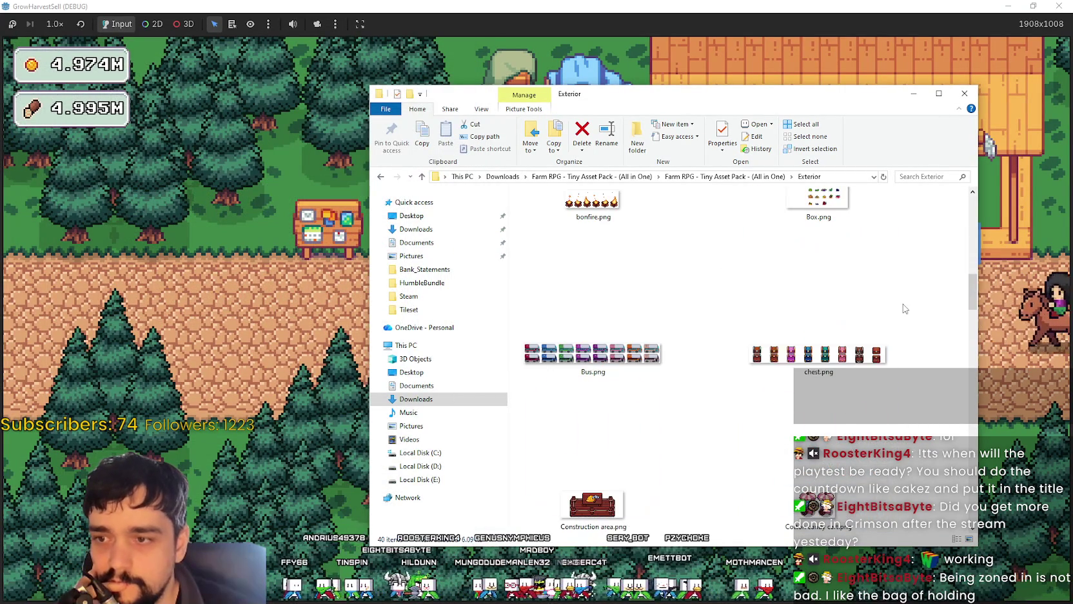
pyautogui.scroll(-3, 876, 455)
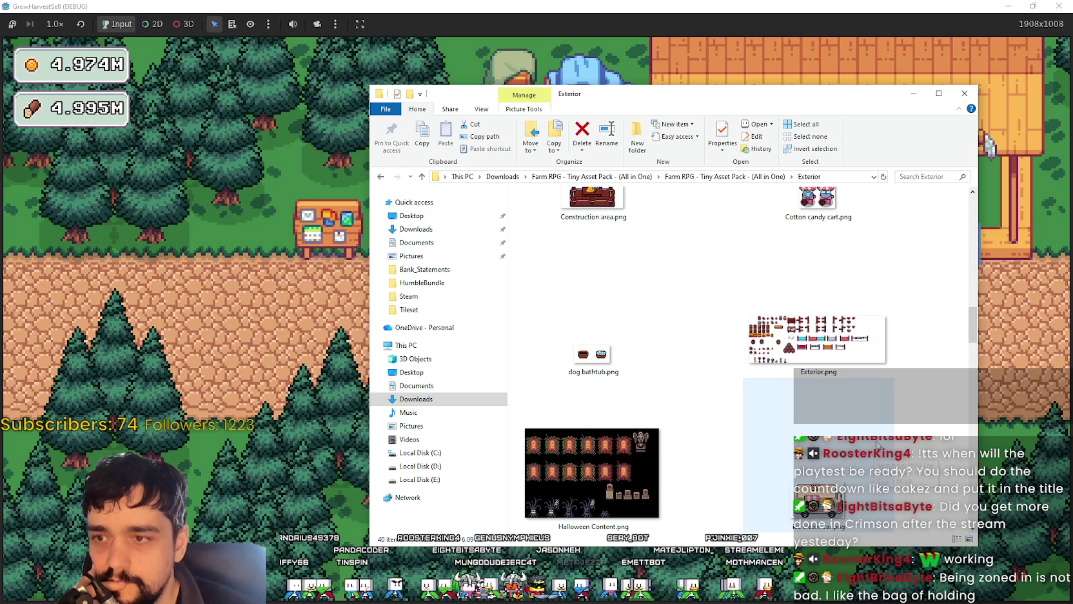
pyautogui.moveTo(818, 341)
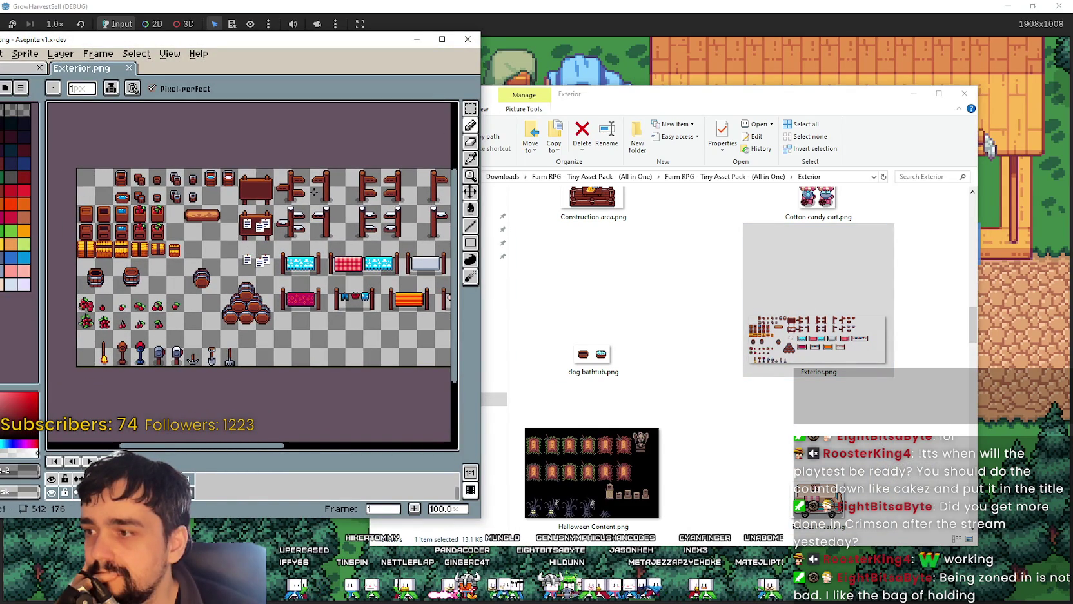
# Step: Close Exterior.png, then pan the Halloween Content sheet's trees, gargoyle and tombstones and close it
pyautogui.hscroll(5, 315, 193)
pyautogui.hscroll(5, 342, 148)
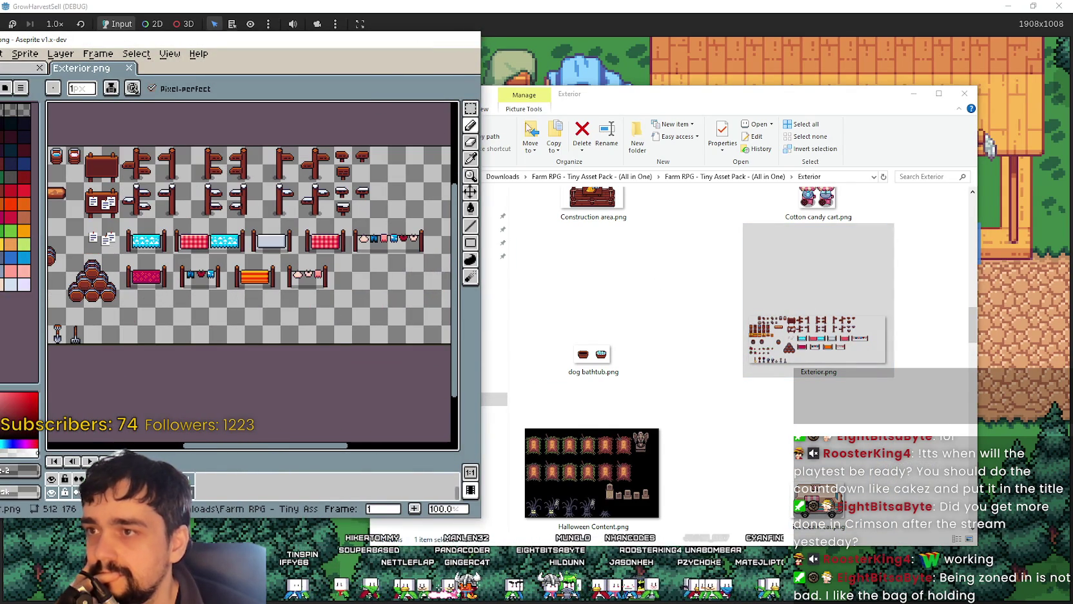
pyautogui.click(469, 39)
pyautogui.scroll(-5, 541, 281)
pyautogui.scroll(-3, 540, 281)
pyautogui.scroll(3, 540, 281)
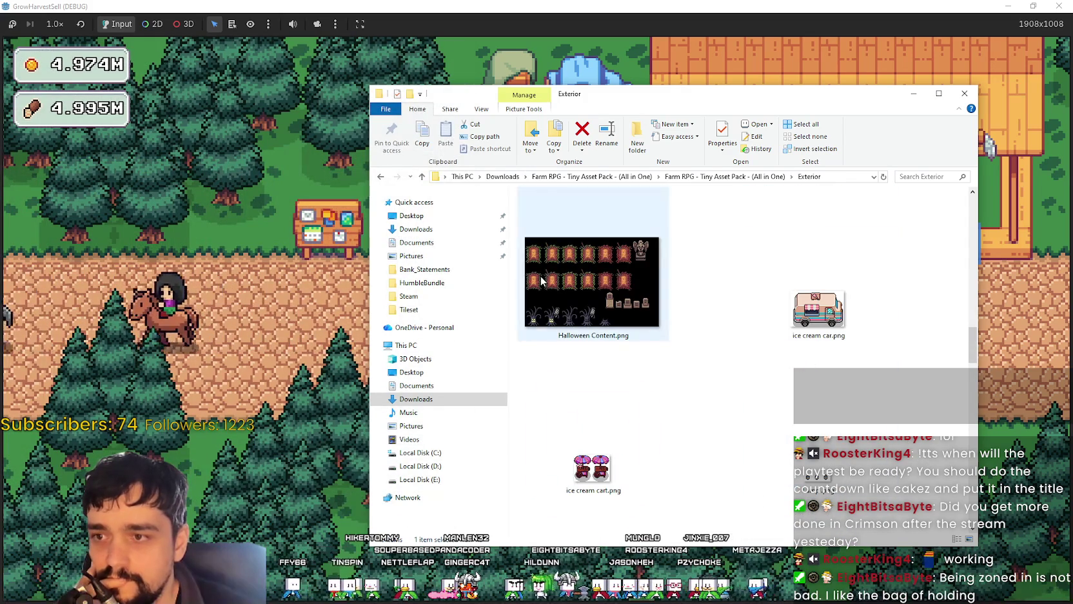
pyautogui.scroll(2, 295, 194)
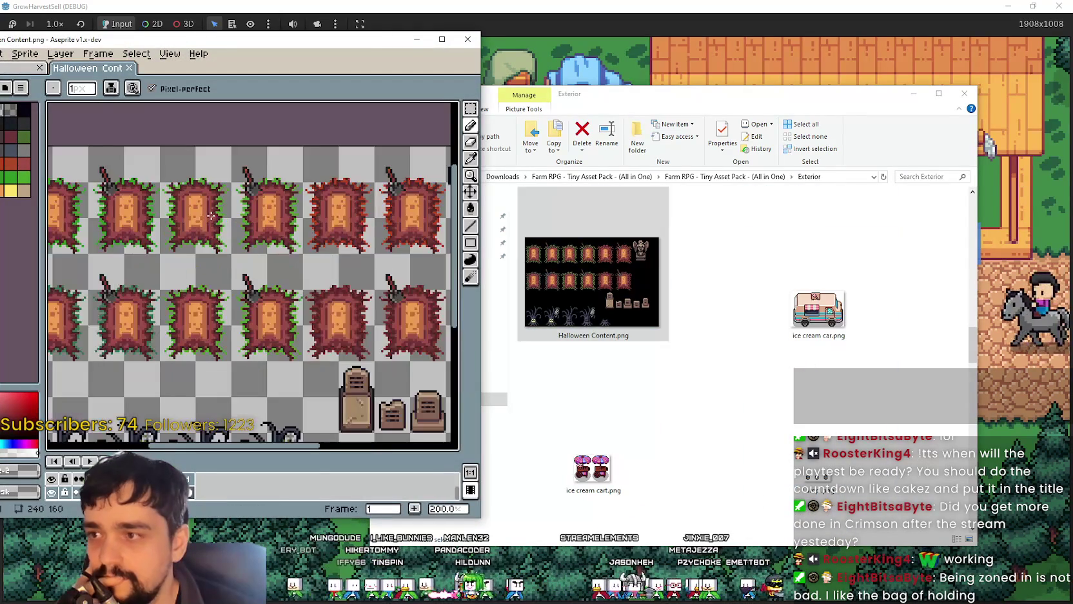
pyautogui.scroll(-1, 295, 190)
pyautogui.moveTo(296, 190); pyautogui.dragTo(153, 239)
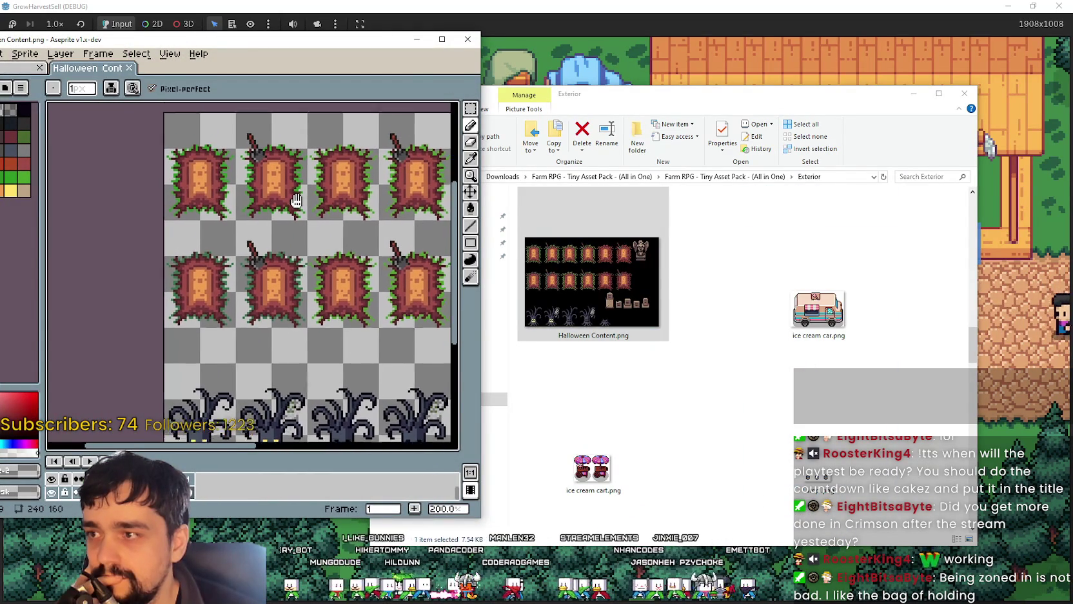
pyautogui.moveTo(284, 276)
pyautogui.mouseDown()
pyautogui.moveTo(126, 227)
pyautogui.moveTo(264, 110)
pyautogui.moveTo(139, 257)
pyautogui.mouseUp()
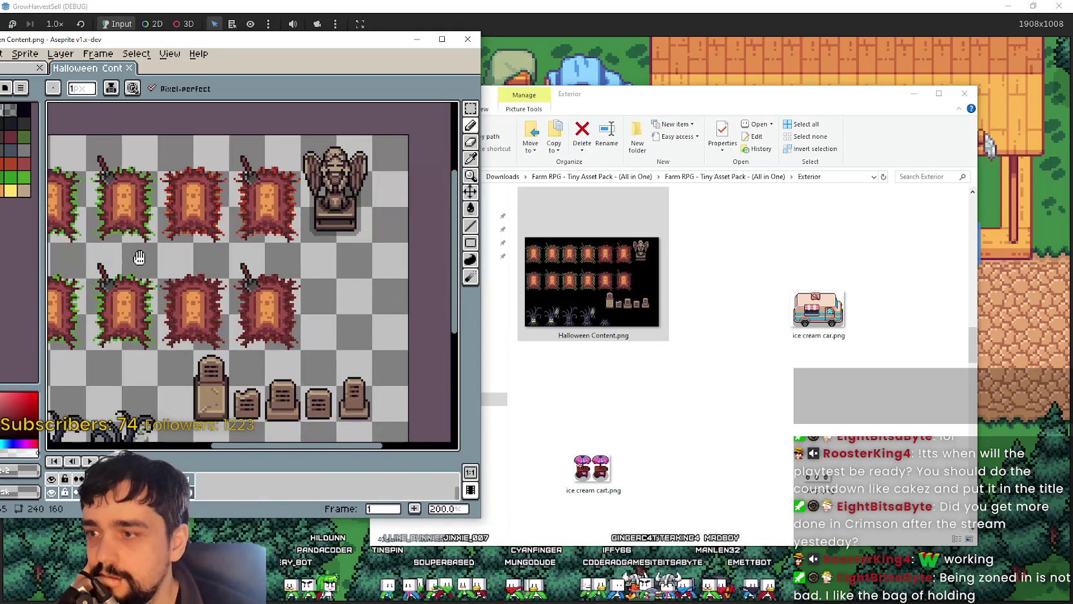
pyautogui.moveTo(139, 257); pyautogui.dragTo(317, 281)
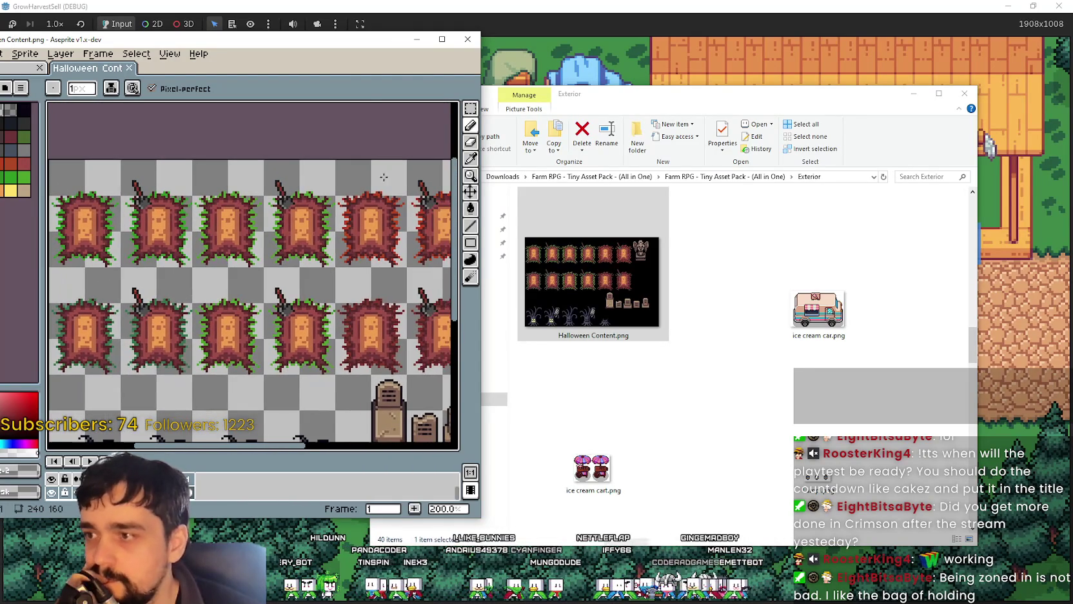
pyautogui.click(469, 40)
# Step: Scroll through the Exterior folder, preview Road.png in Aseprite, and close it
pyautogui.scroll(-5, 739, 385)
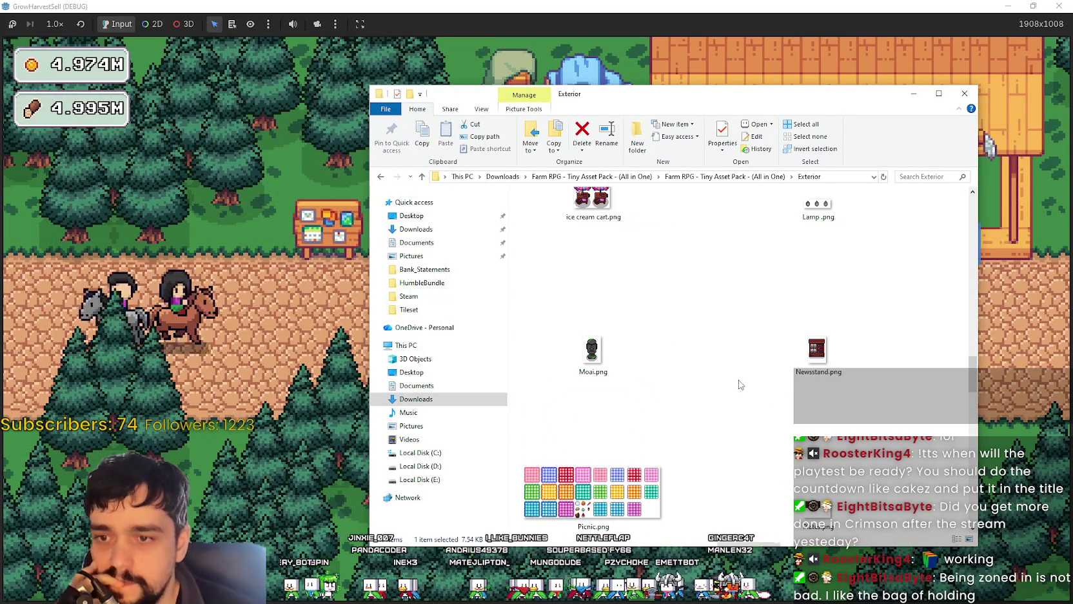
pyautogui.scroll(-2, 738, 385)
pyautogui.scroll(2, 767, 383)
pyautogui.scroll(-2, 769, 390)
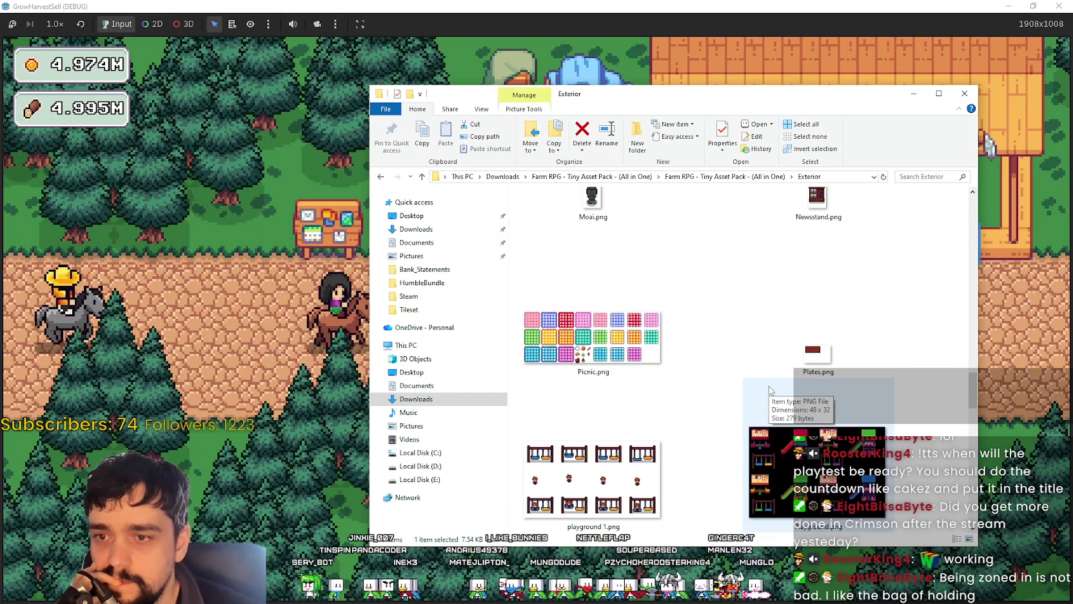
pyautogui.scroll(-2, 900, 382)
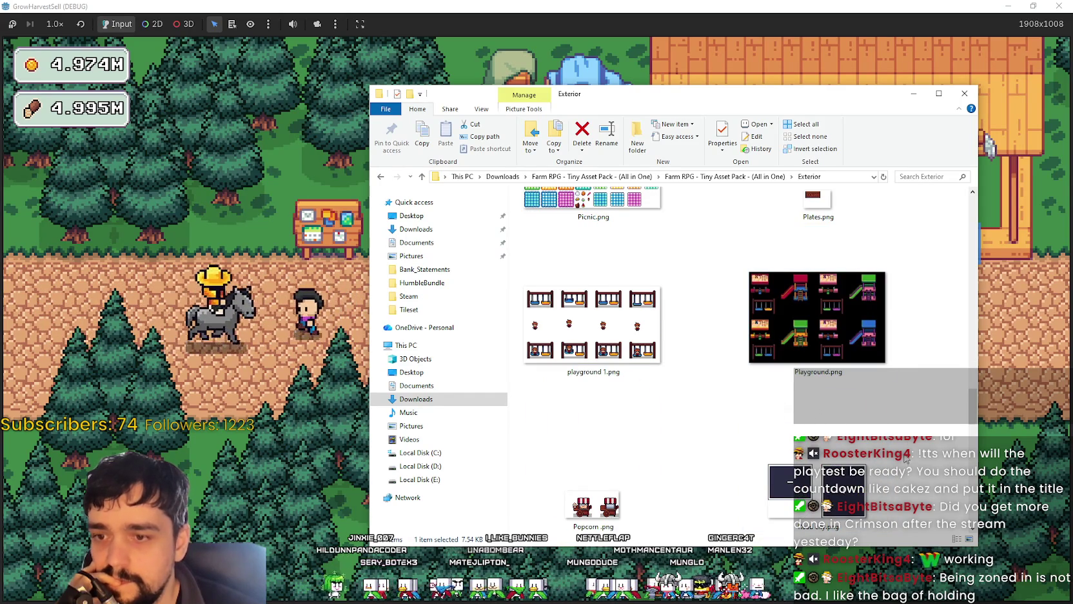
pyautogui.scroll(-4, 905, 458)
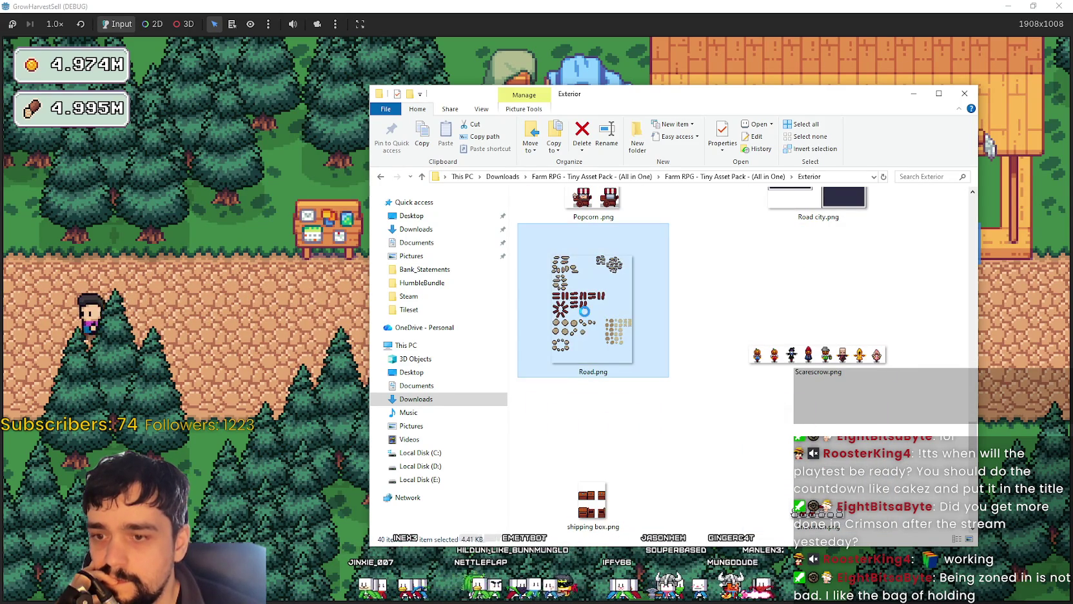
pyautogui.scroll(1, 229, 297)
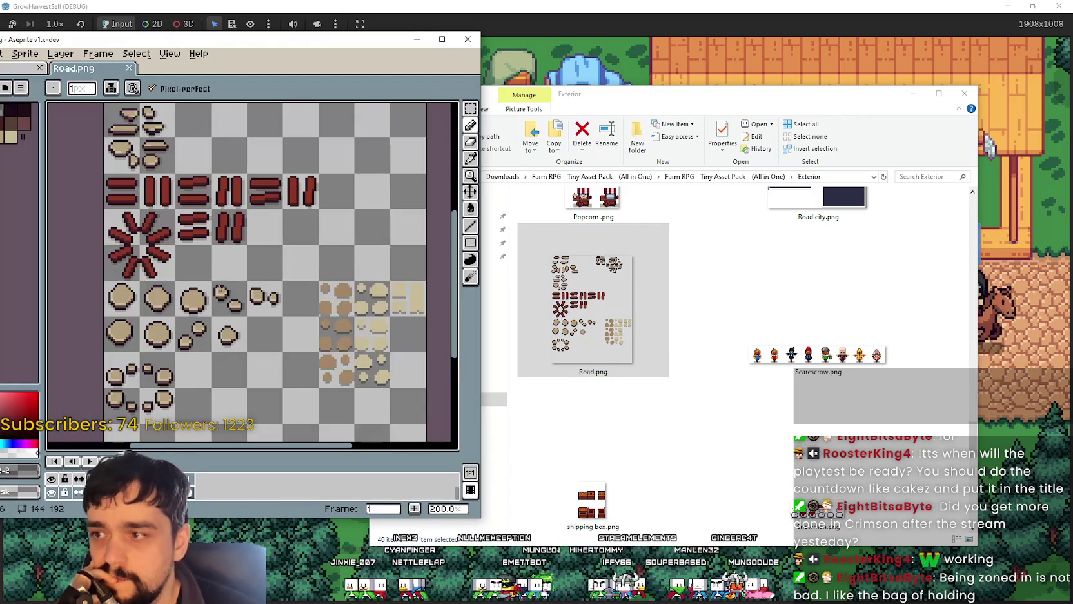
pyautogui.click(467, 38)
# Step: Scroll further down the Exterior folder and open the Beach subfolder
pyautogui.scroll(-3, 709, 322)
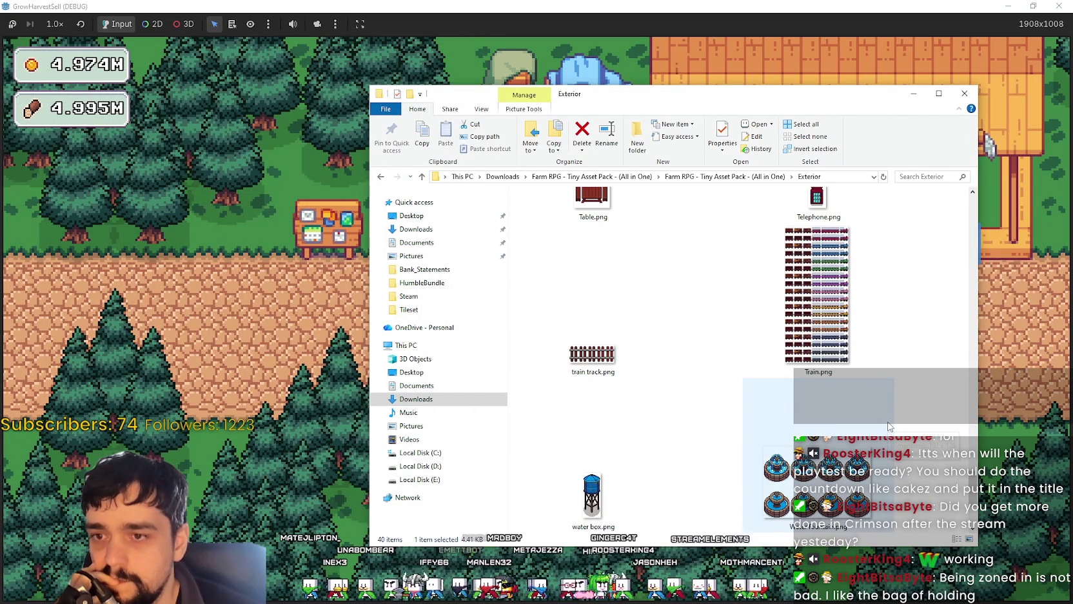
pyautogui.scroll(-2, 888, 425)
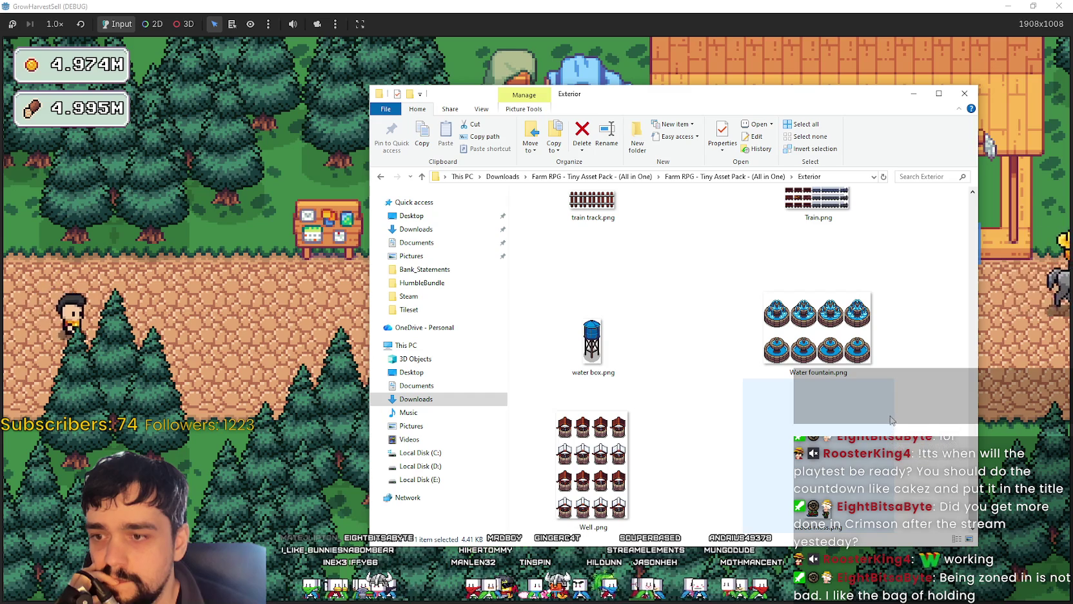
pyautogui.moveTo(972, 506); pyautogui.dragTo(970, 212)
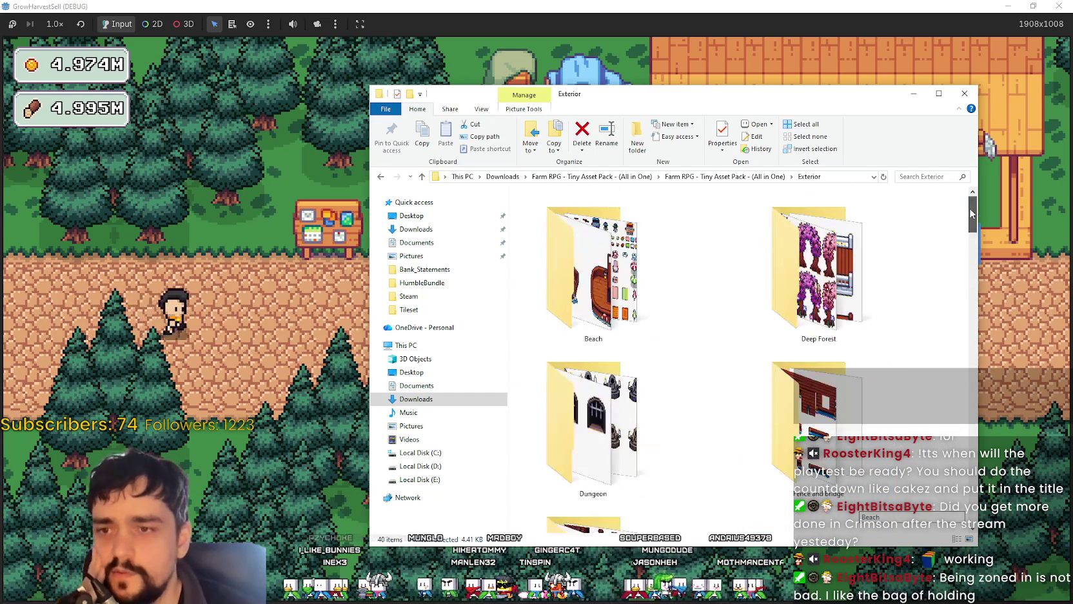
pyautogui.doubleClick(590, 271)
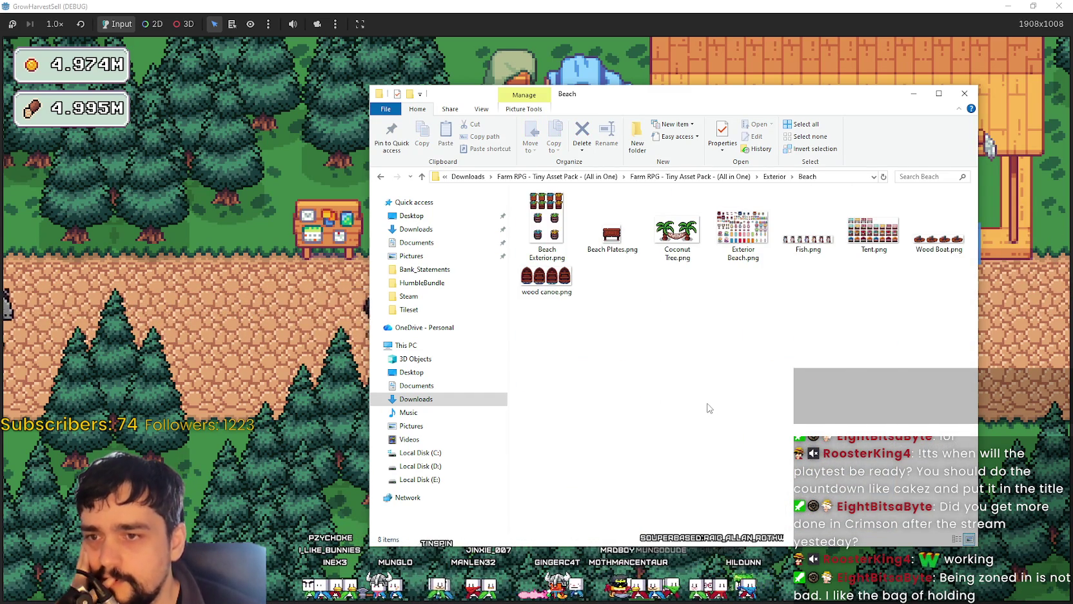
# Step: Preview Exterior Beach.png in Aseprite and close it
pyautogui.click(761, 236)
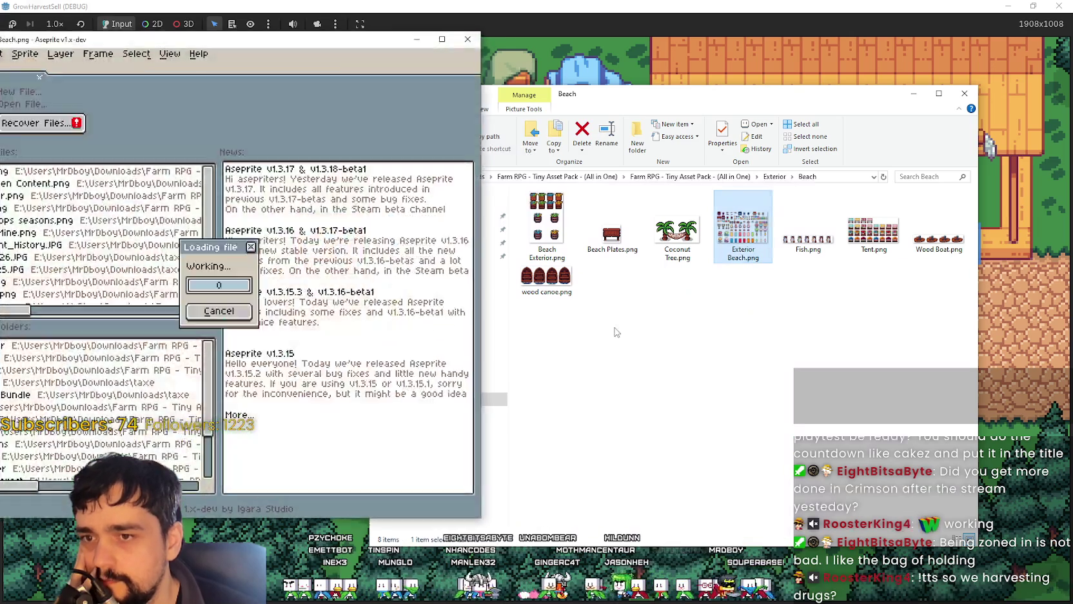
pyautogui.click(282, 283)
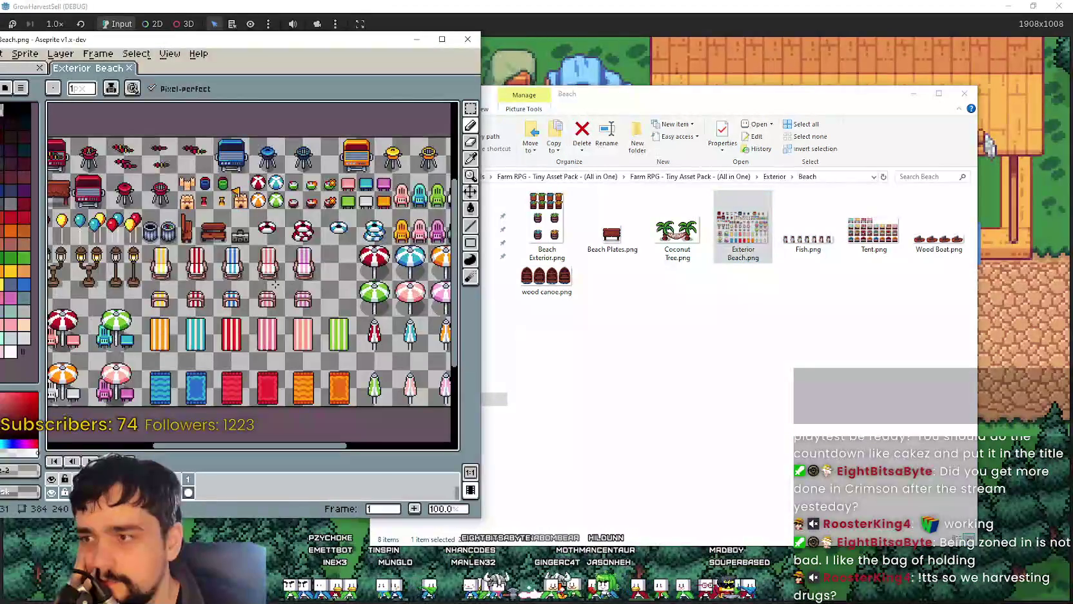
pyautogui.scroll(1, 150, 223)
pyautogui.scroll(1, 149, 223)
pyautogui.moveTo(150, 222); pyautogui.dragTo(167, 300)
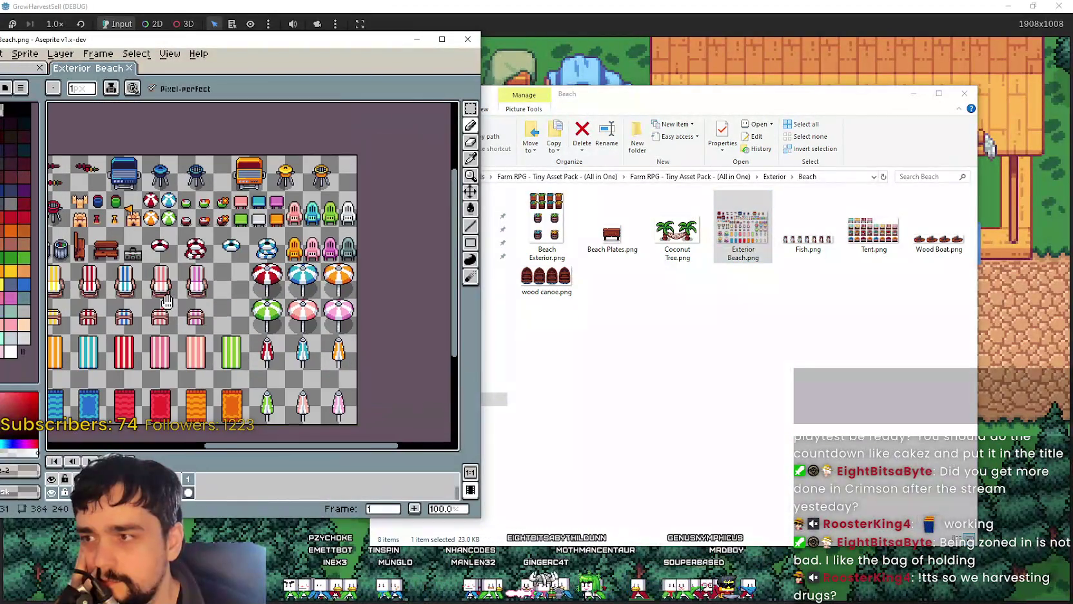
pyautogui.click(468, 39)
# Step: Navigate via the breadcrumb back up through Exterior to the asset pack's root folder
pyautogui.click(774, 176)
pyautogui.click(725, 176)
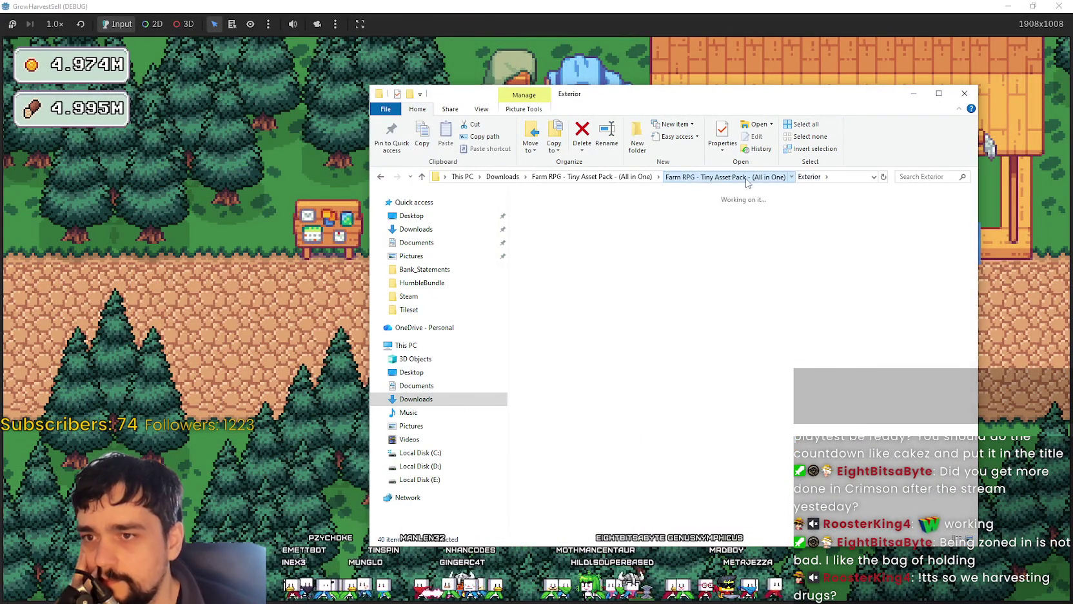
pyautogui.scroll(-1, 714, 379)
pyautogui.scroll(-1, 776, 353)
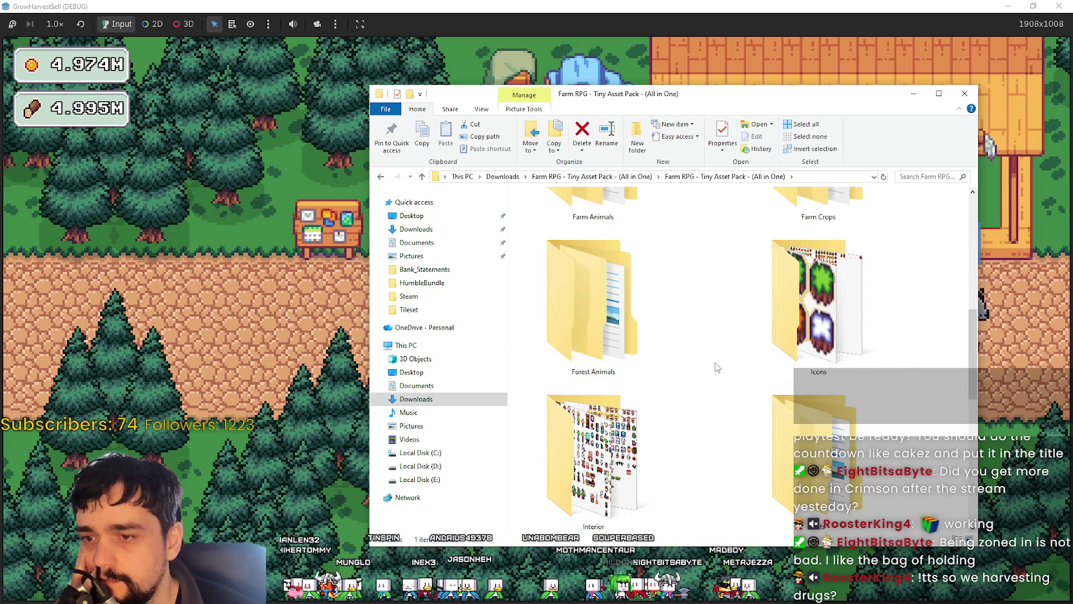
# Step: Open the Farm and Tileset folder, then its Fish and Tileset subfolders
pyautogui.scroll(2, 725, 358)
pyautogui.doubleClick(798, 322)
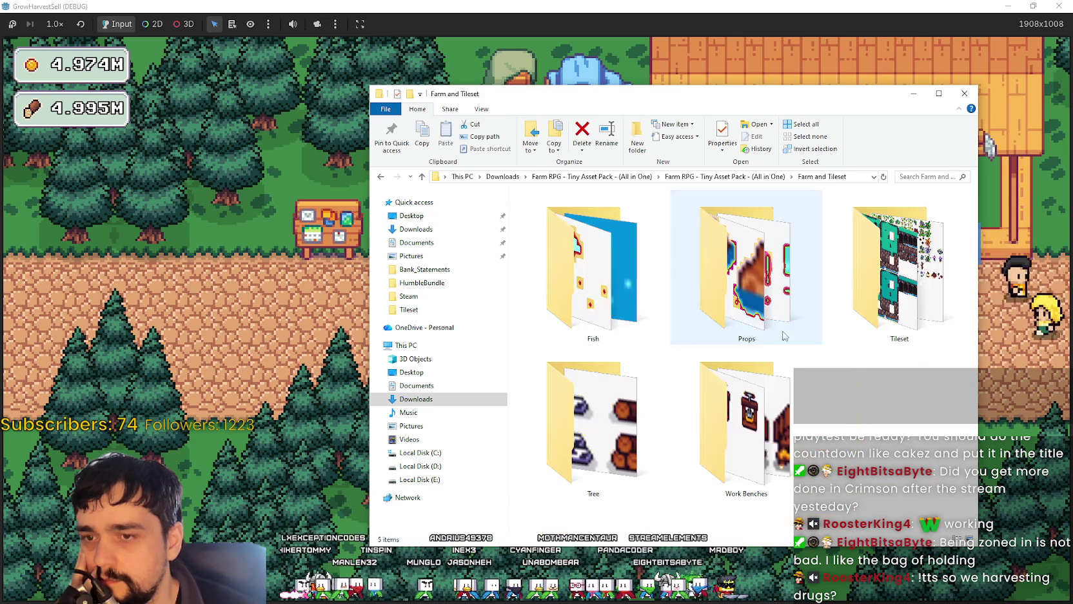
pyautogui.doubleClick(604, 270)
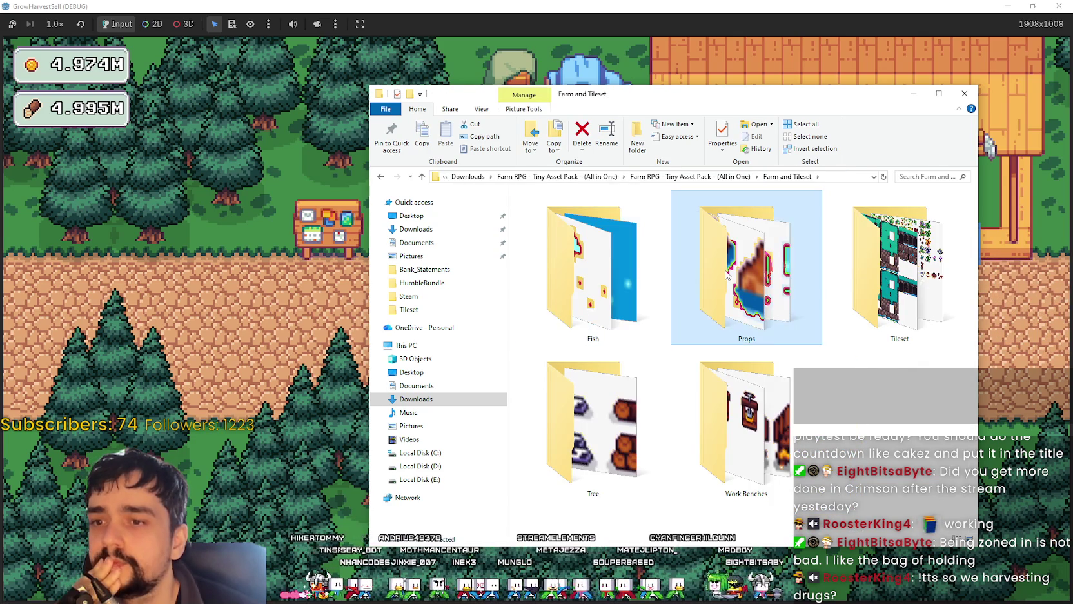
pyautogui.doubleClick(864, 261)
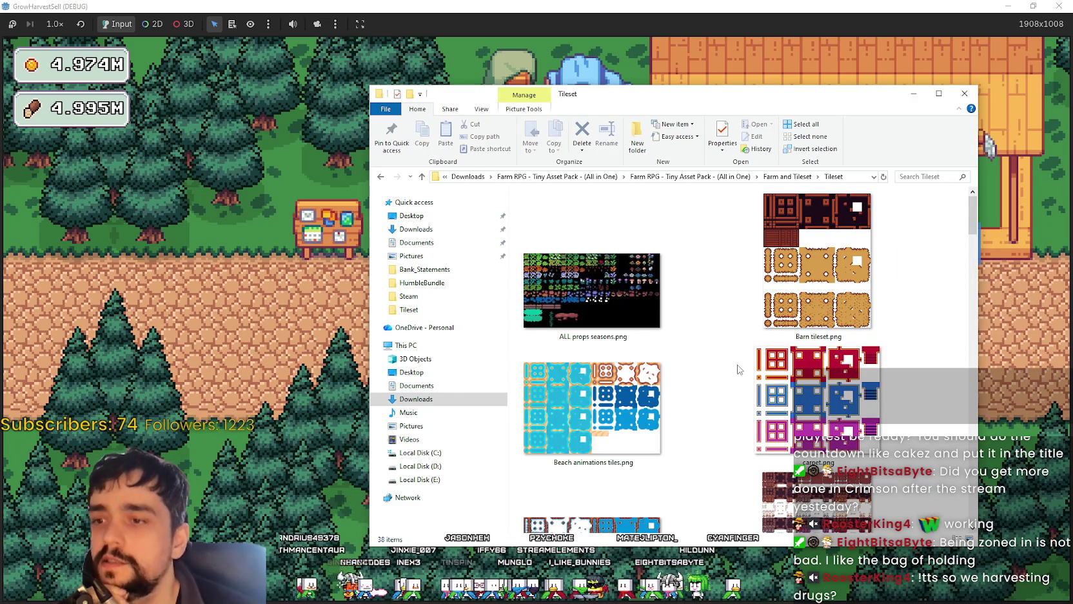
# Step: Pan around the Caves tile sheet in Aseprite and close it
pyautogui.scroll(-2, 739, 368)
pyautogui.scroll(-3, 738, 369)
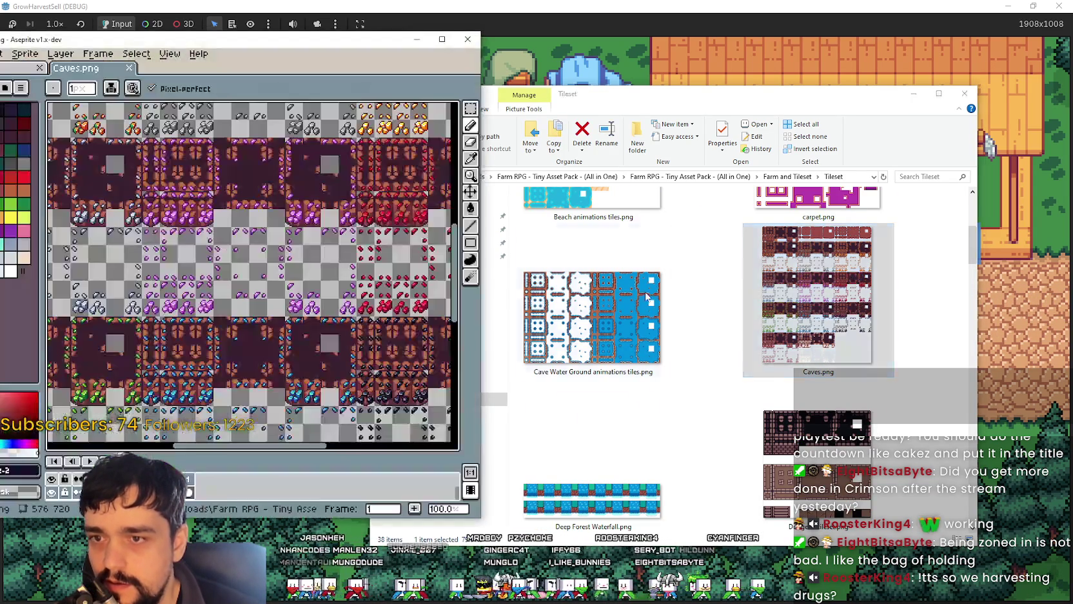
pyautogui.scroll(2, 290, 372)
pyautogui.scroll(2, 290, 372)
pyautogui.scroll(2, 290, 372)
pyautogui.moveTo(290, 372)
pyautogui.mouseDown()
pyautogui.moveTo(268, 105)
pyautogui.moveTo(448, 14)
pyautogui.mouseUp()
pyautogui.click(469, 42)
# Step: Scroll through the rest of the Tileset folder's sheets
pyautogui.scroll(-2, 696, 391)
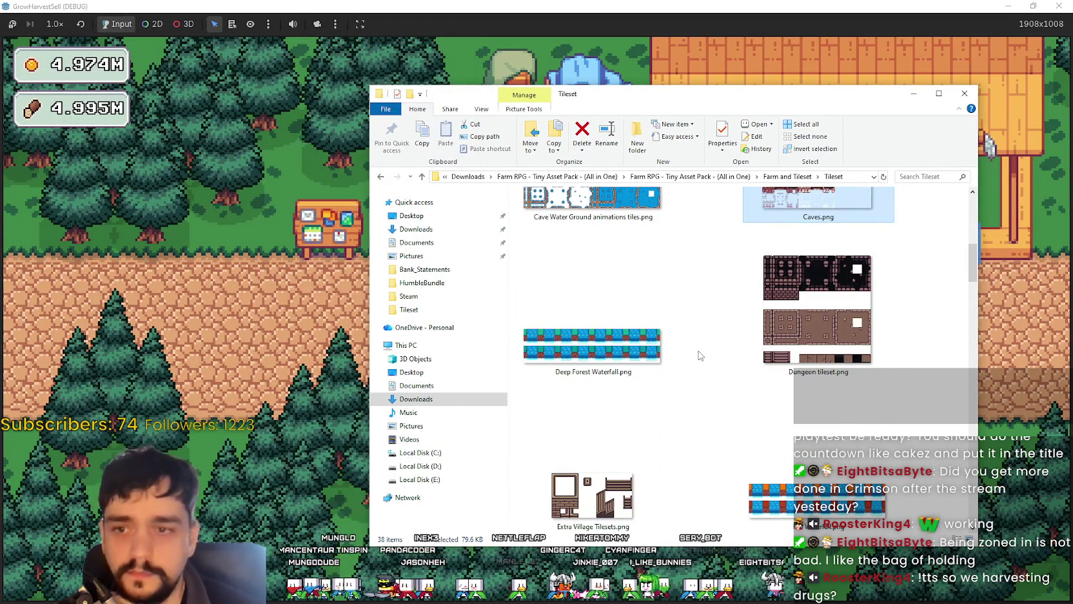
pyautogui.scroll(-2, 703, 343)
pyautogui.scroll(-2, 702, 348)
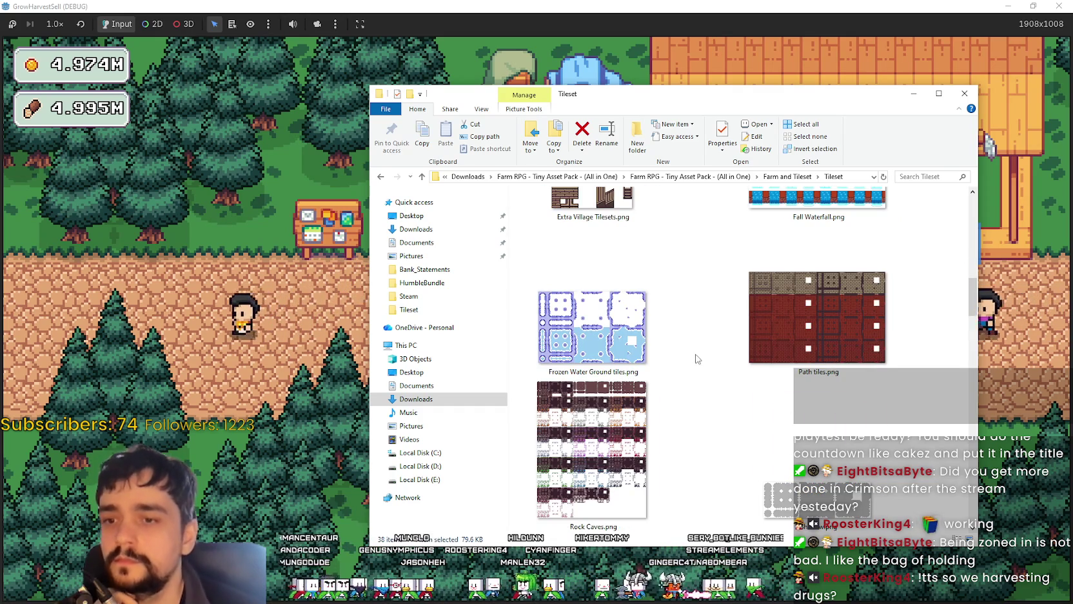
pyautogui.scroll(-3, 698, 350)
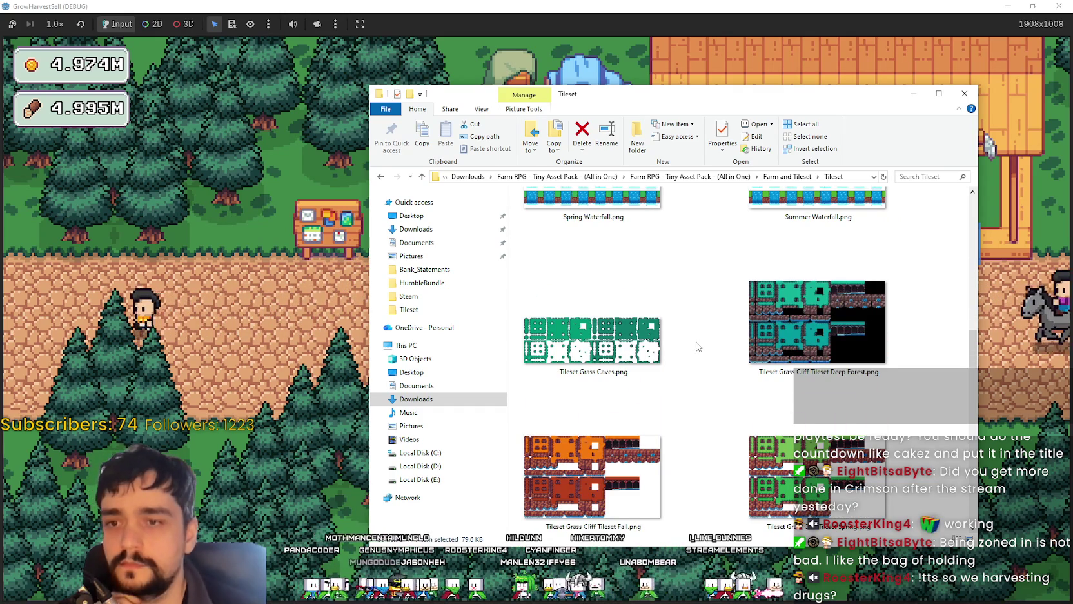
pyautogui.scroll(-2, 707, 358)
pyautogui.scroll(-2, 712, 358)
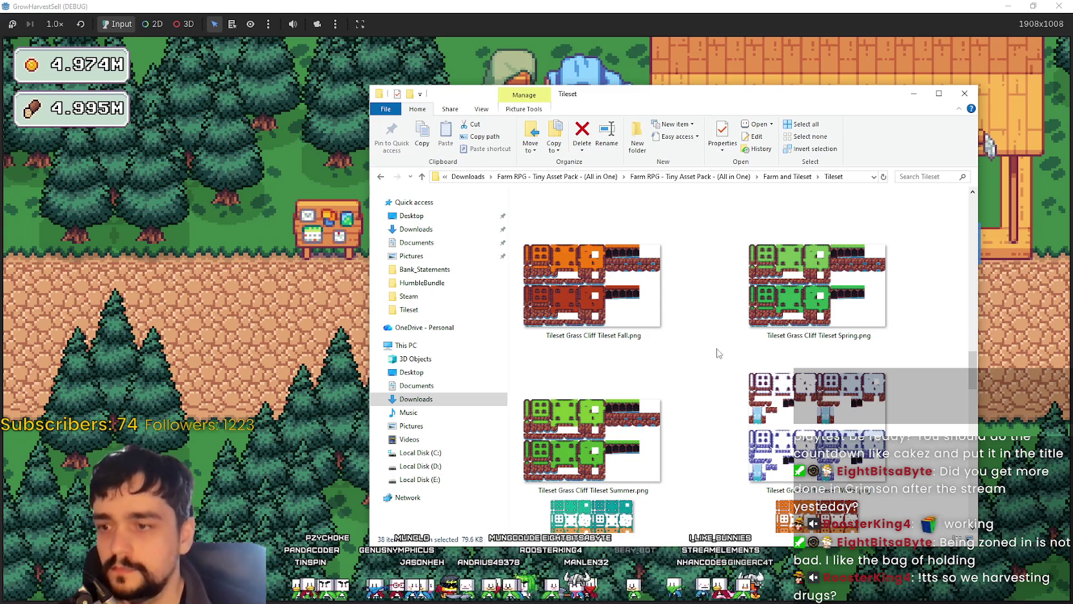
pyautogui.scroll(-4, 715, 358)
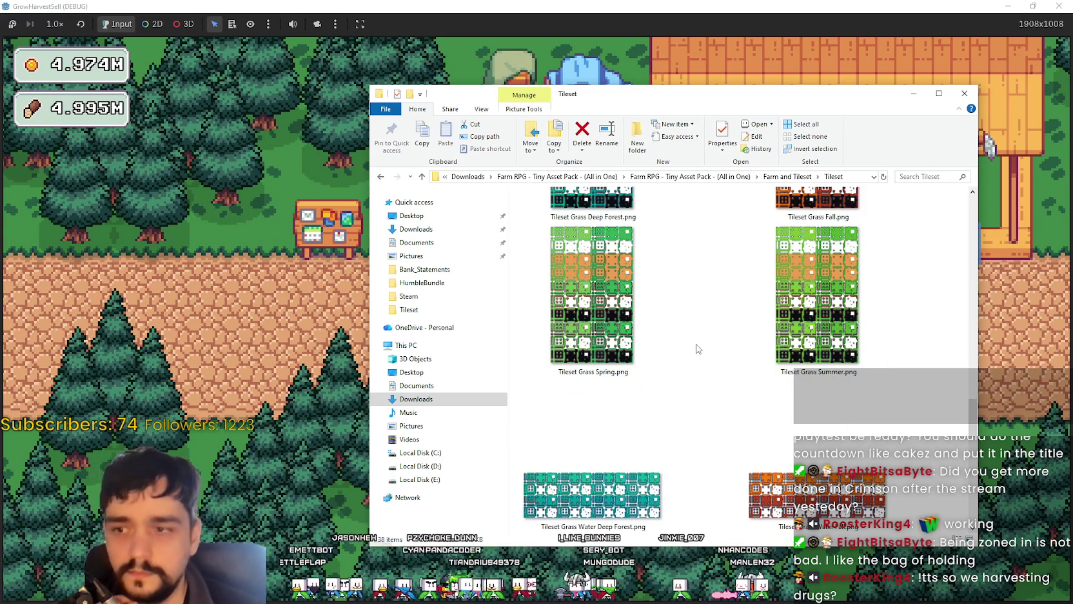
pyautogui.scroll(-3, 696, 349)
pyautogui.scroll(-3, 696, 349)
pyautogui.scroll(-3, 697, 349)
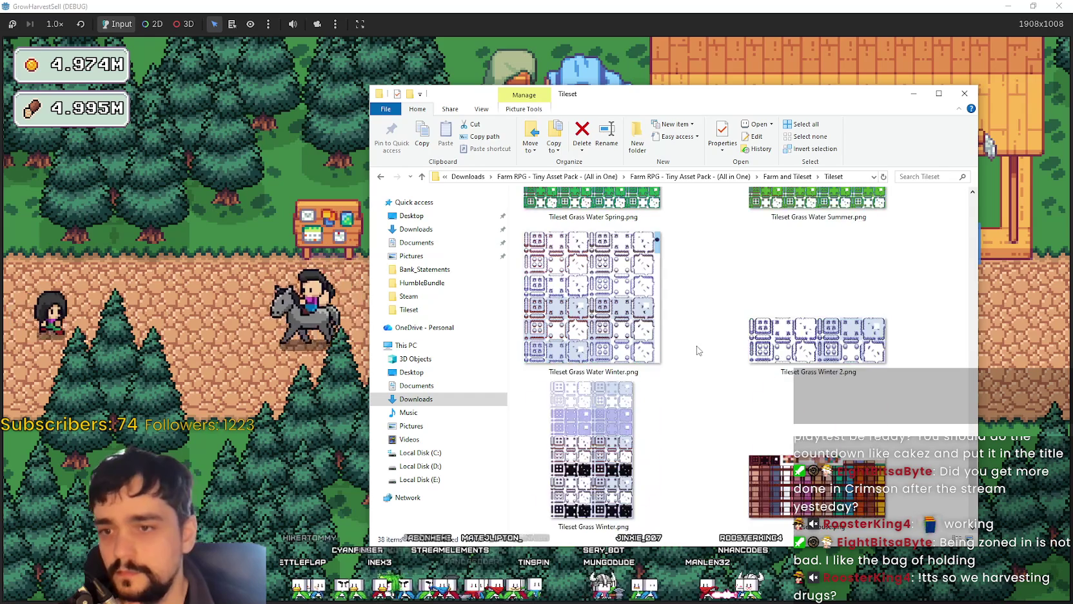
pyautogui.scroll(-3, 698, 350)
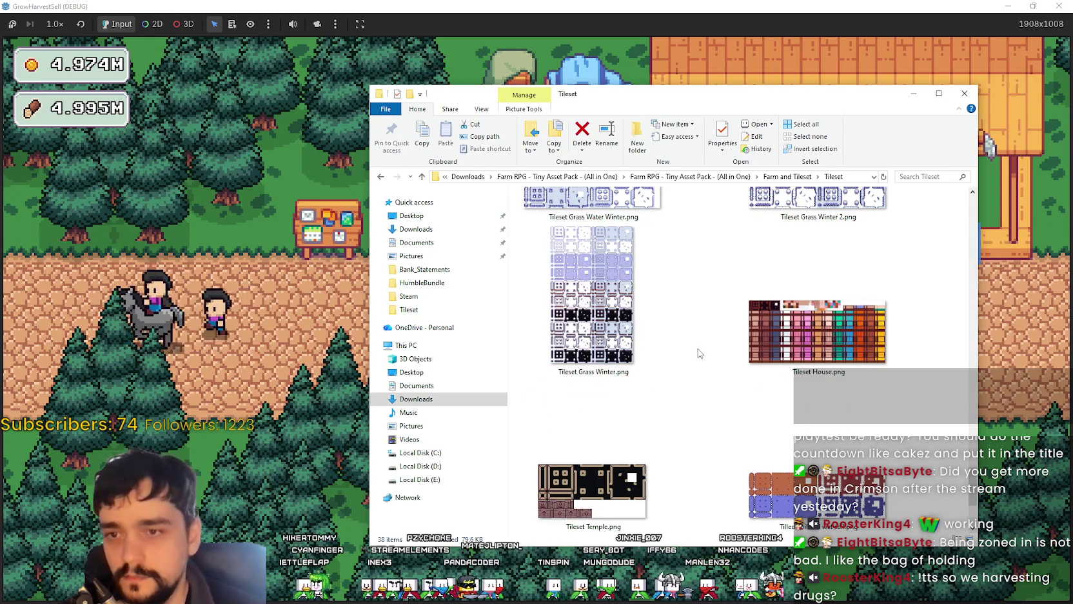
pyautogui.scroll(-2, 699, 353)
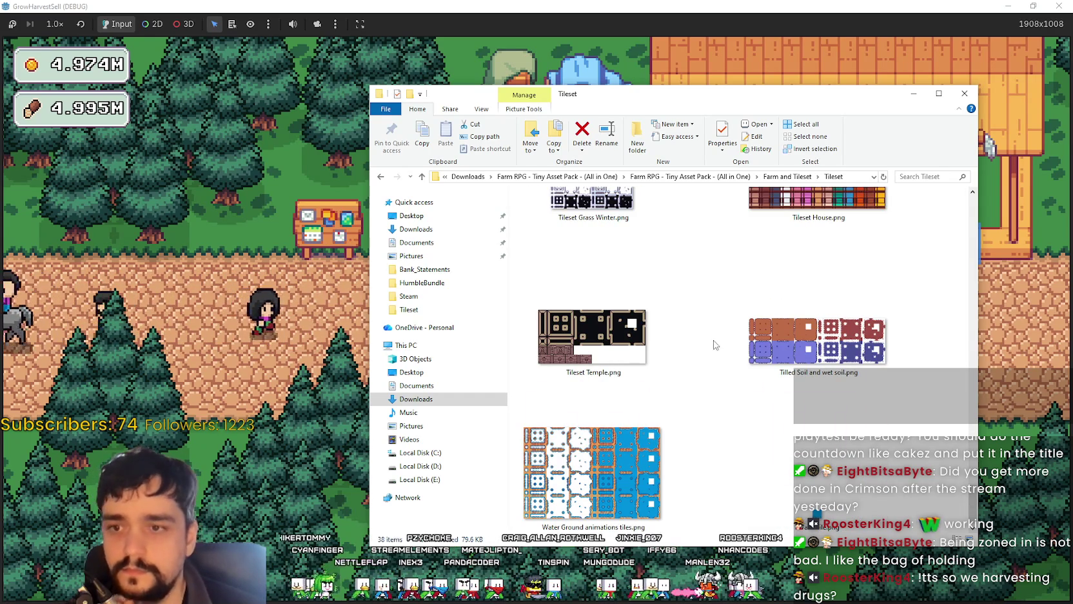
# Step: Return to Farm and Tileset and open the Props folder
pyautogui.click(768, 178)
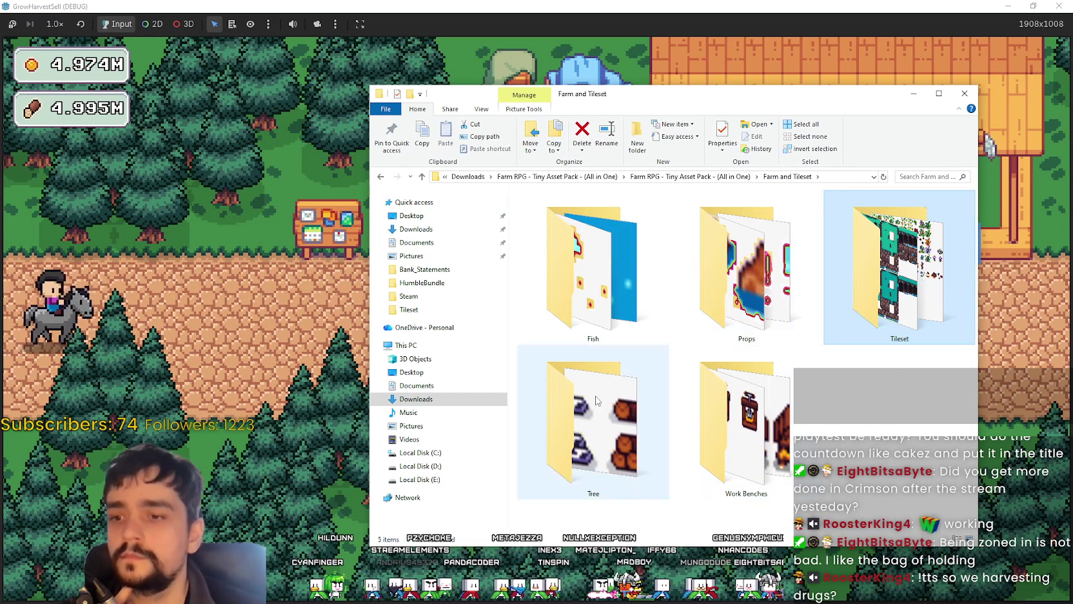
pyautogui.doubleClick(747, 277)
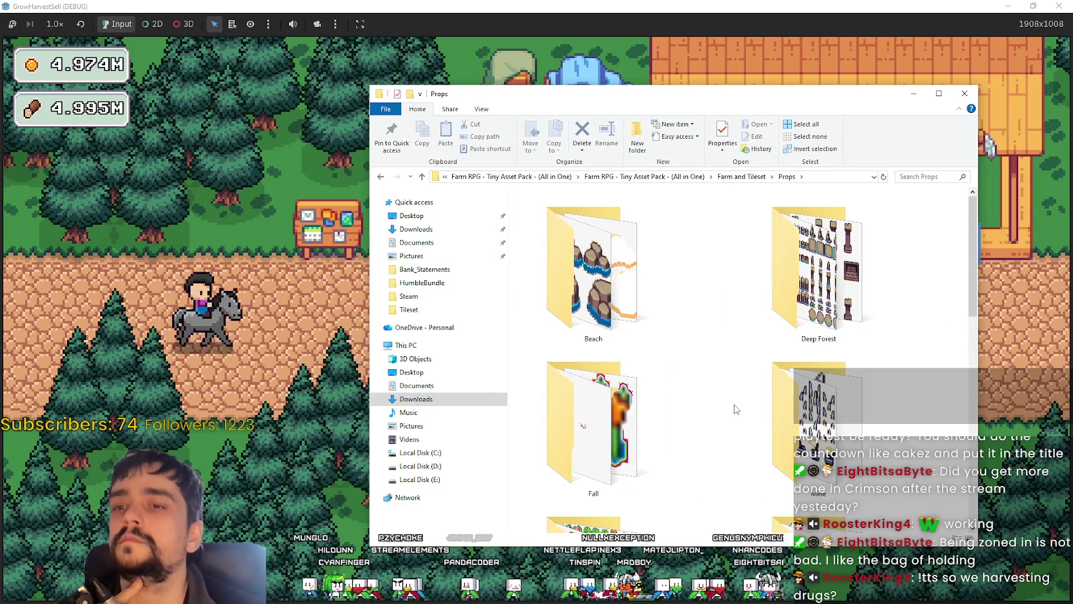
pyautogui.scroll(-2, 736, 409)
pyautogui.scroll(-2, 734, 404)
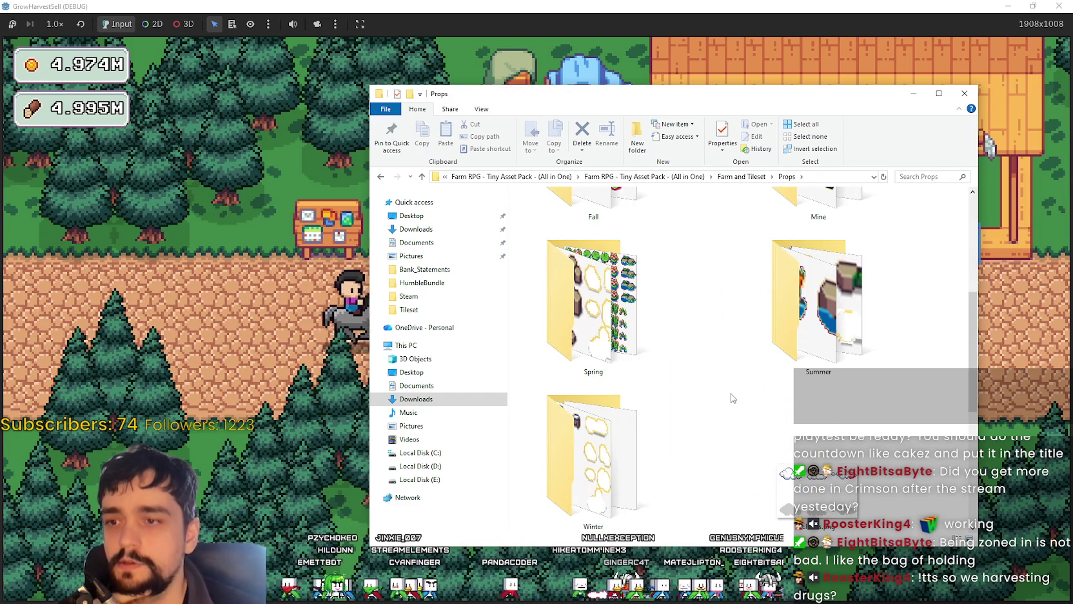
pyautogui.scroll(-4, 733, 400)
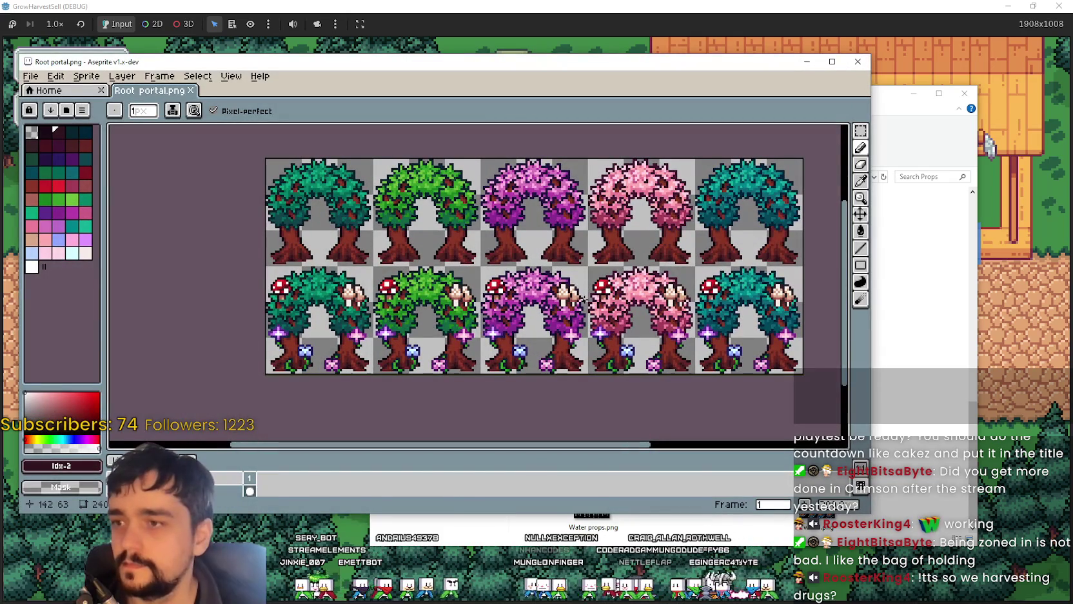
# Step: Copy the top-left teal tree arch from Root portal.png and paste it over the pink portal in main_atlas.png
pyautogui.moveTo(323, 278)
pyautogui.mouseDown()
pyautogui.moveTo(246, 264)
pyautogui.moveTo(306, 240)
pyautogui.mouseUp()
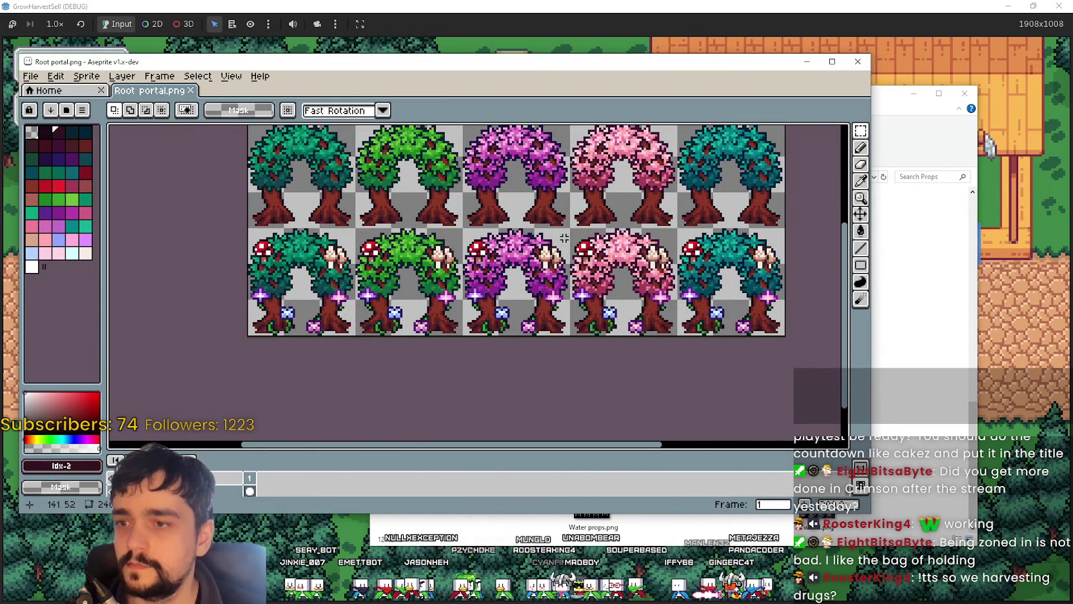
pyautogui.moveTo(559, 243); pyautogui.dragTo(583, 302)
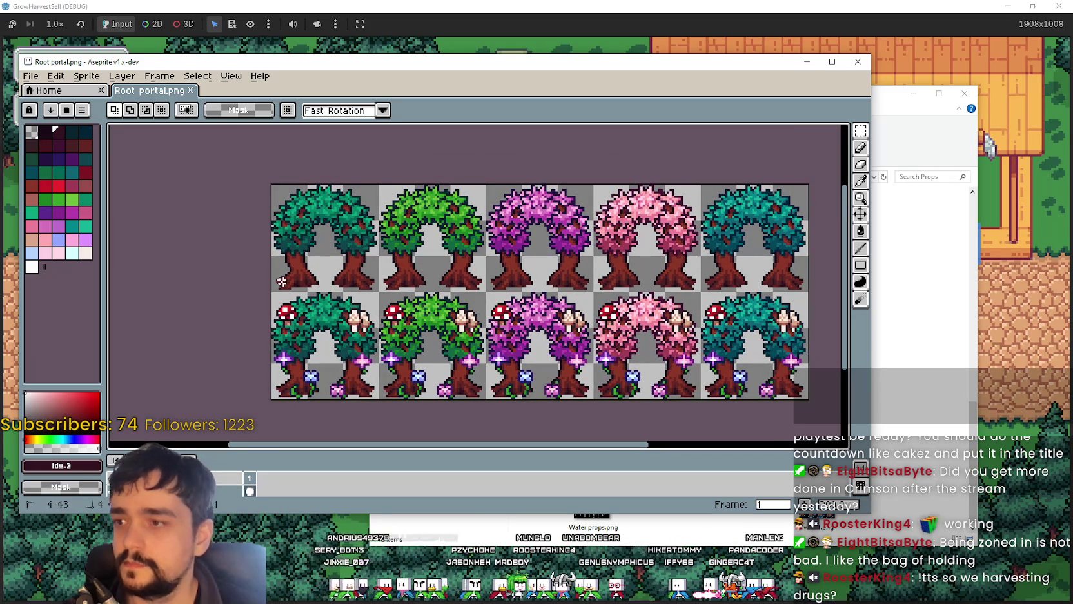
pyautogui.click(346, 200)
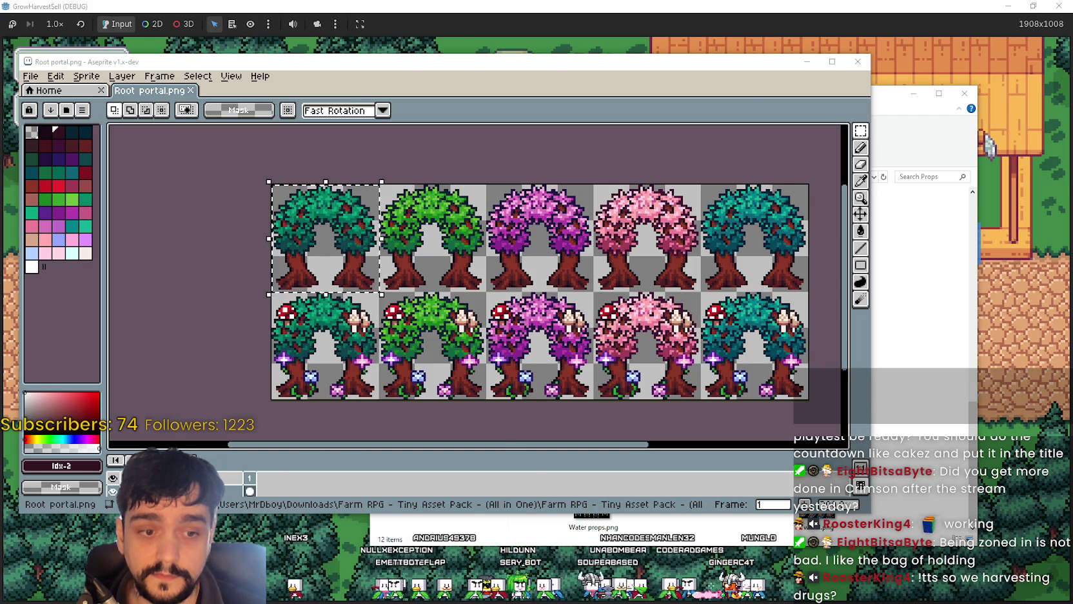
pyautogui.hotkey('alt', 'Tab')
pyautogui.hotkey('ctrl', 'v')
pyautogui.moveTo(607, 304)
pyautogui.mouseDown()
pyautogui.moveTo(529, 281)
pyautogui.moveTo(485, 249)
pyautogui.moveTo(848, 279)
pyautogui.mouseUp()
# Step: Set the tree arch down to the right and move the pink portal inside it
pyautogui.scroll(-1, 488, 253)
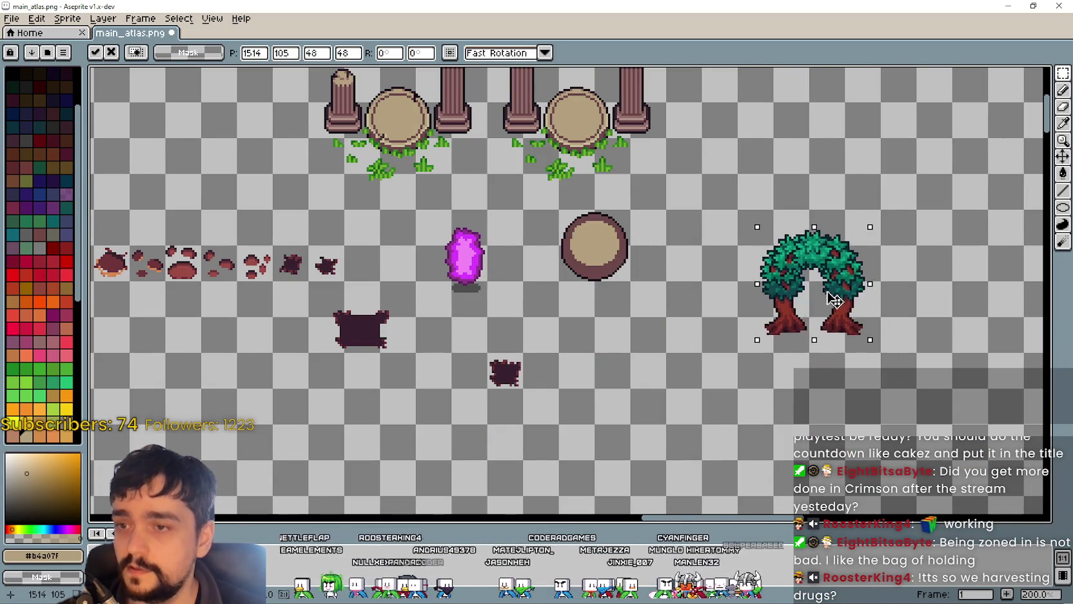
pyautogui.click(535, 321)
pyautogui.moveTo(486, 239); pyautogui.dragTo(527, 319)
pyautogui.moveTo(485, 280)
pyautogui.mouseDown()
pyautogui.moveTo(847, 303)
pyautogui.moveTo(847, 322)
pyautogui.mouseUp()
# Step: Nudge the portal crystal 2 px up, shift it left off the tree, and return to Root portal.png
pyautogui.scroll(2, 848, 304)
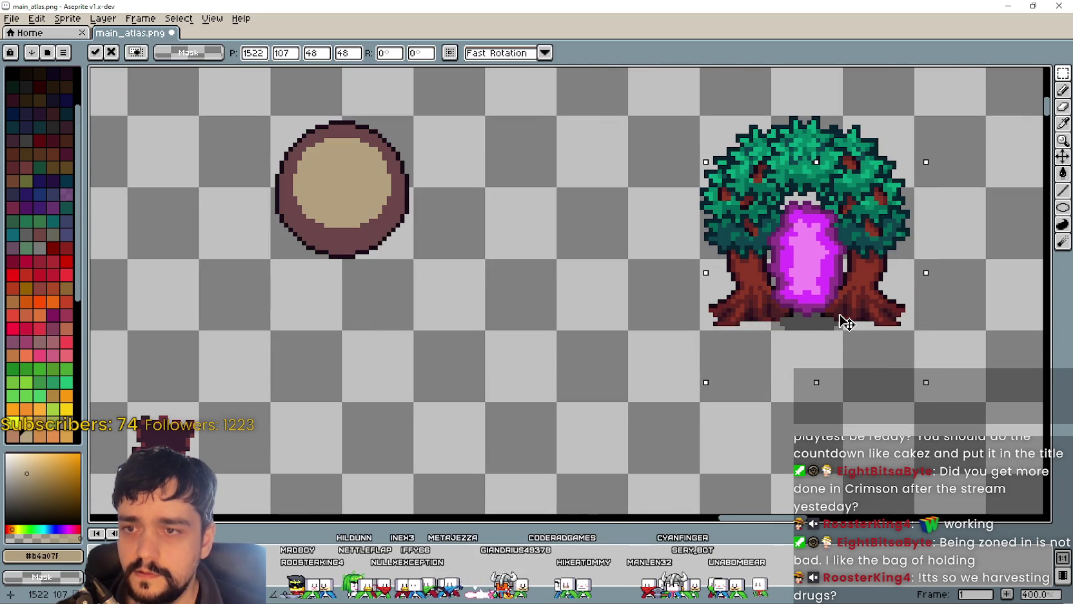
pyautogui.scroll(-2, 847, 322)
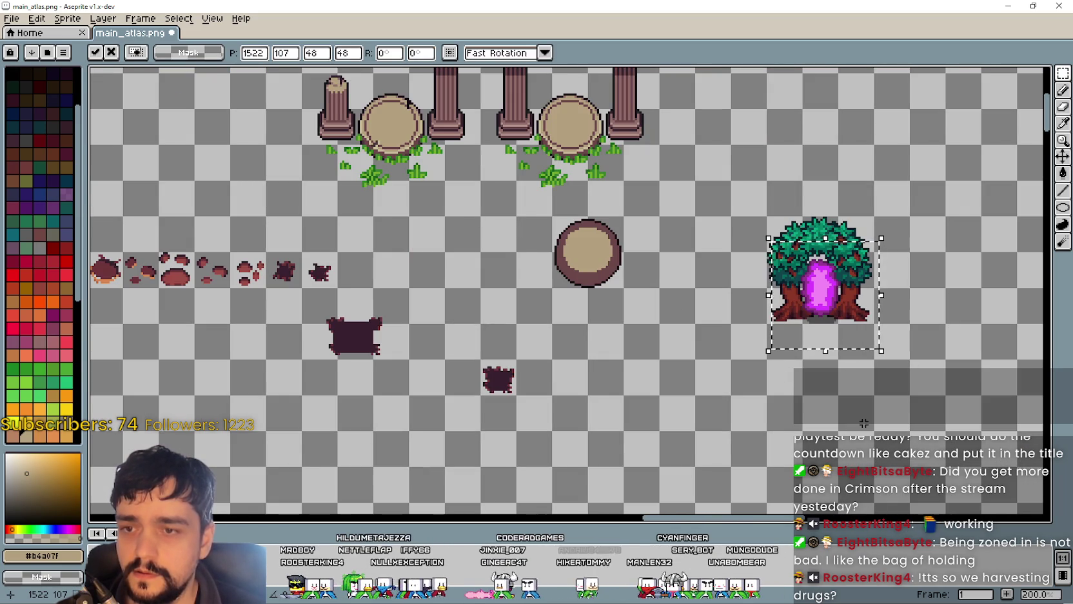
pyautogui.scroll(1, 840, 372)
pyautogui.moveTo(841, 284); pyautogui.dragTo(839, 285)
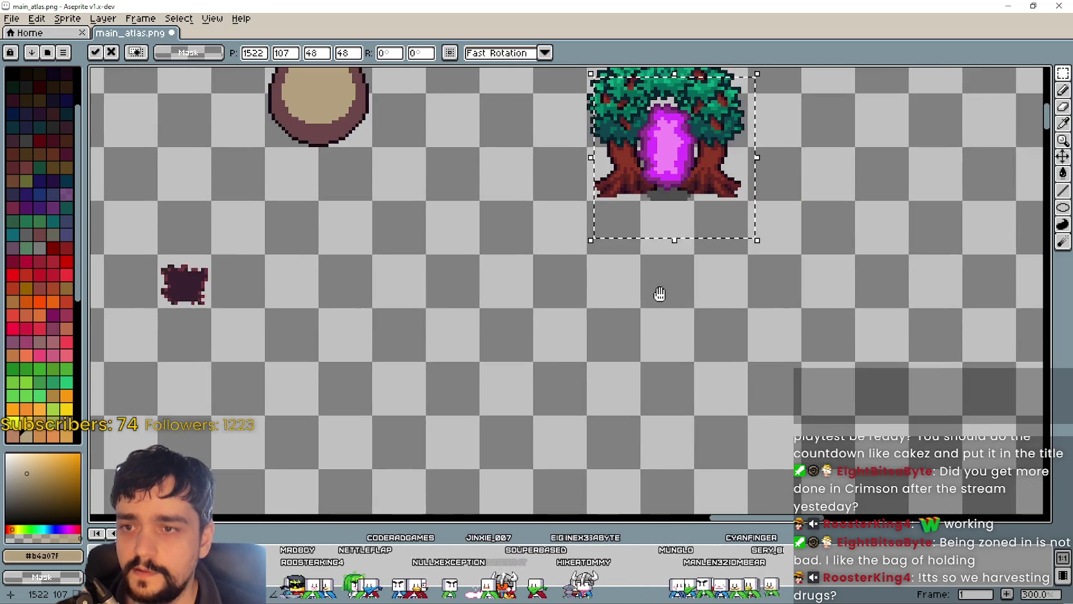
pyautogui.moveTo(811, 431); pyautogui.dragTo(659, 388)
pyautogui.scroll(-1, 665, 378)
pyautogui.moveTo(702, 323)
pyautogui.mouseDown()
pyautogui.moveTo(341, 337)
pyautogui.moveTo(476, 337)
pyautogui.mouseUp()
pyautogui.scroll(-1, 631, 376)
pyautogui.hotkey('alt', 'Tab')
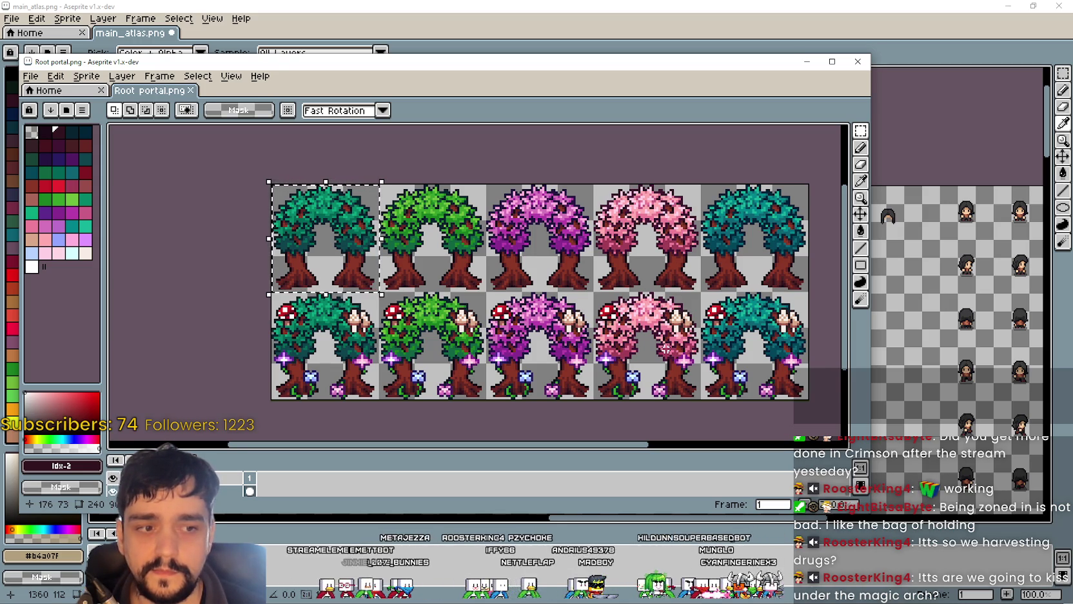
# Step: Commit the placed crystal in main_atlas and select the teal tree arch
pyautogui.moveTo(666, 347)
pyautogui.mouseDown()
pyautogui.moveTo(668, 282)
pyautogui.moveTo(623, 365)
pyautogui.mouseUp()
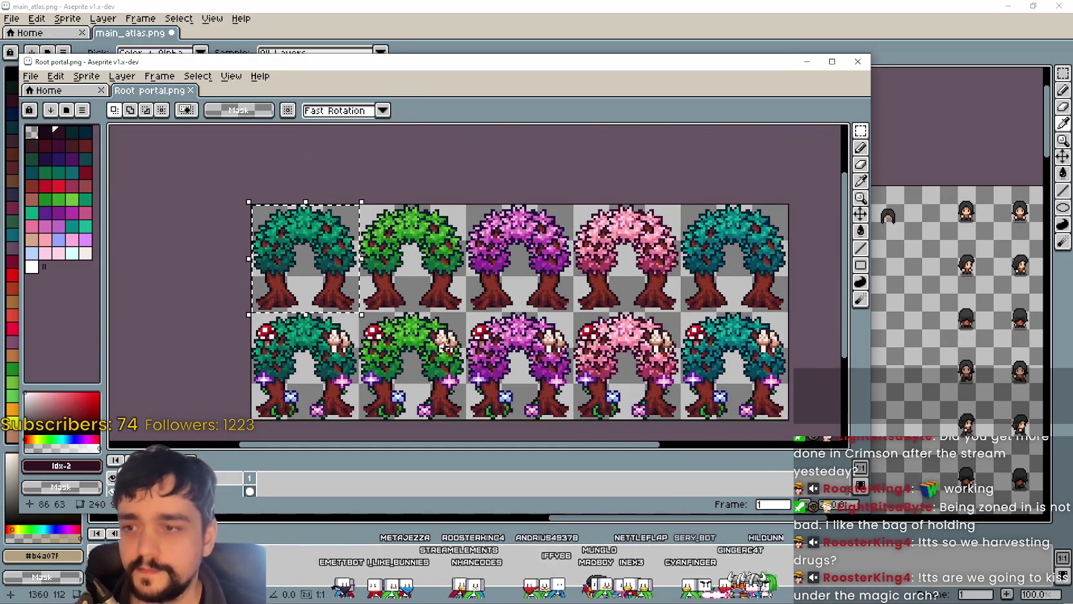
pyautogui.moveTo(441, 342); pyautogui.dragTo(567, 323)
pyautogui.scroll(-3, 553, 300)
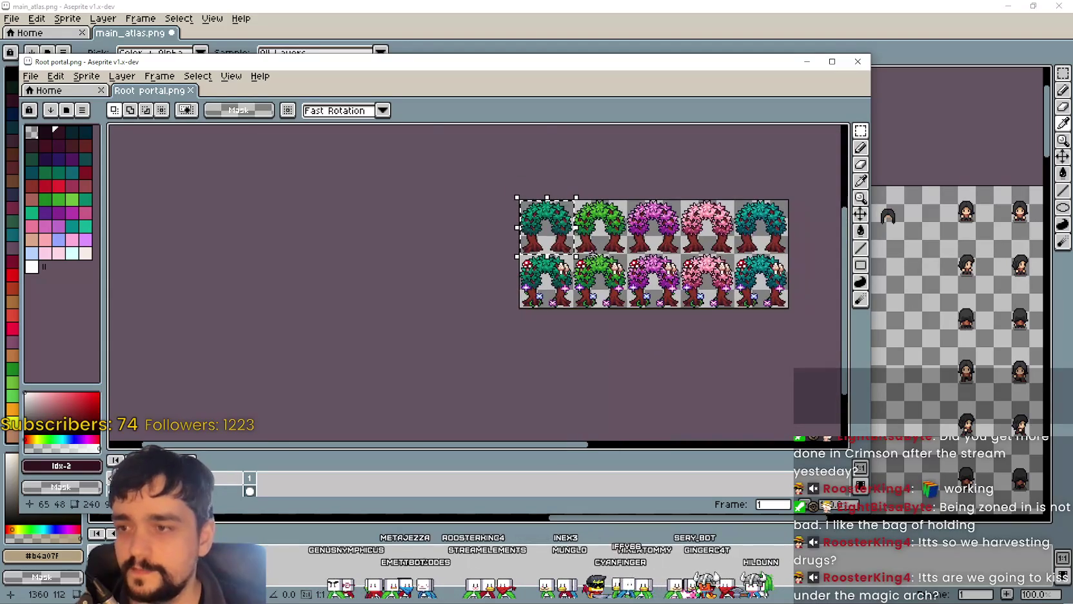
pyautogui.scroll(2, 619, 284)
pyautogui.scroll(1, 643, 277)
pyautogui.scroll(-2, 643, 276)
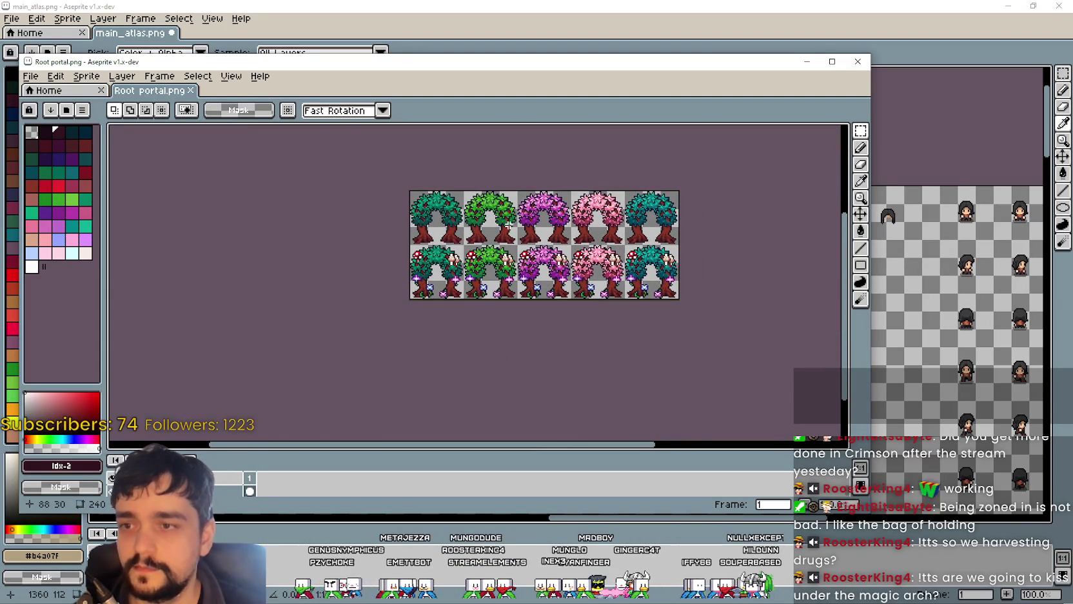
pyautogui.scroll(2, 620, 254)
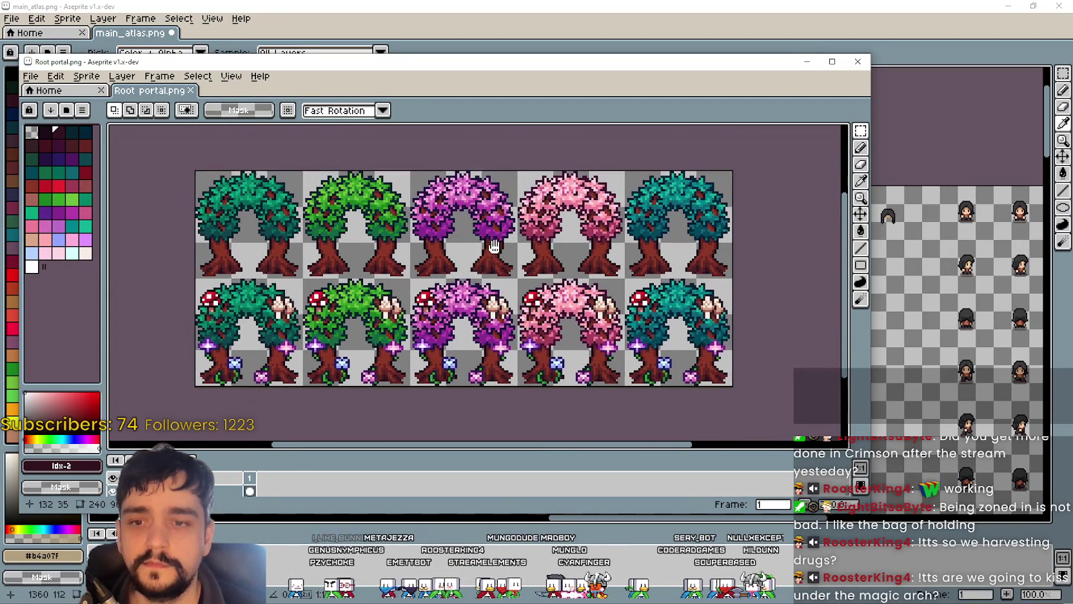
pyautogui.click(735, 29)
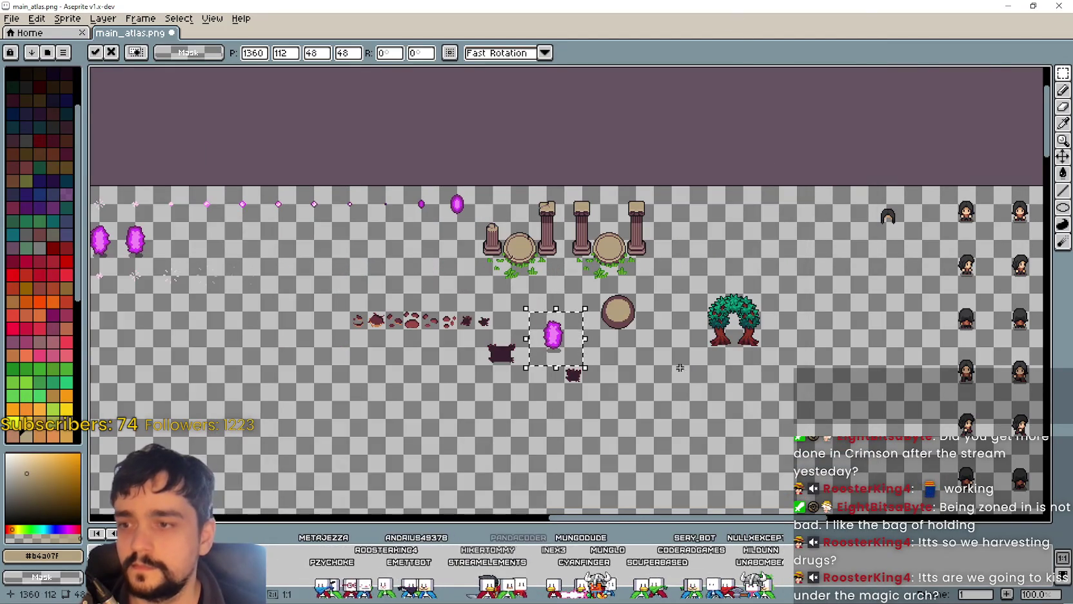
pyautogui.scroll(1, 700, 365)
pyautogui.click(798, 232)
# Step: Copy the green tree arch from Root portal.png and paste it right of the teal arch
pyautogui.hotkey('alt', 'Tab')
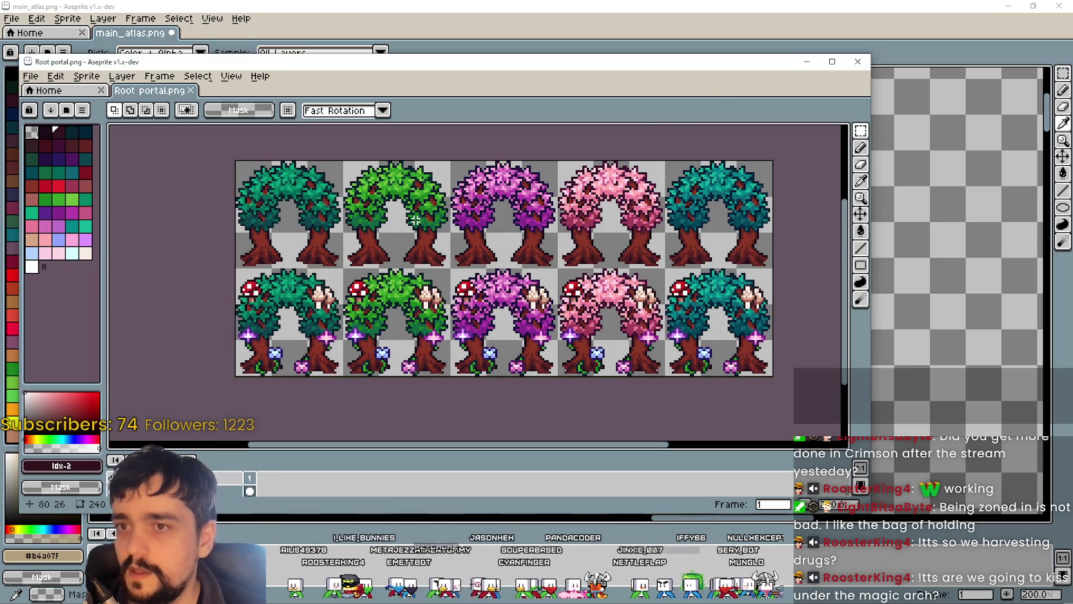
pyautogui.click(351, 175)
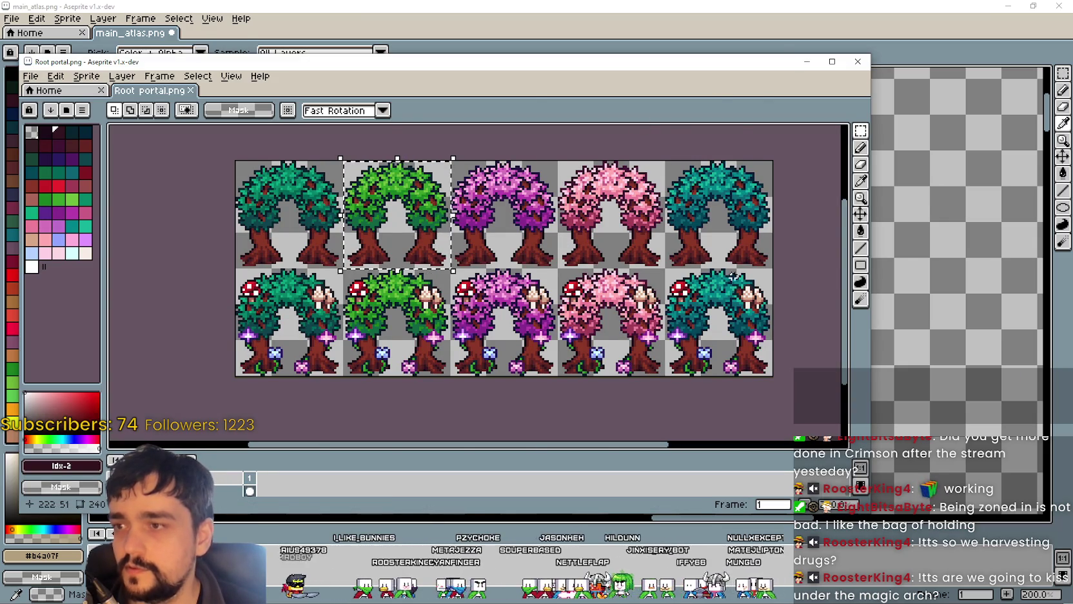
pyautogui.hotkey('ctrl', 'c')
pyautogui.hotkey('alt', 'Tab')
pyautogui.hotkey('ctrl', 'v')
pyautogui.moveTo(564, 290)
pyautogui.mouseDown()
pyautogui.moveTo(695, 395)
pyautogui.moveTo(889, 290)
pyautogui.moveTo(858, 290)
pyautogui.mouseUp()
# Step: Select the whole Root portal tree sheet, both rows, and paste it into main_atlas
pyautogui.hotkey('alt', 'Tab')
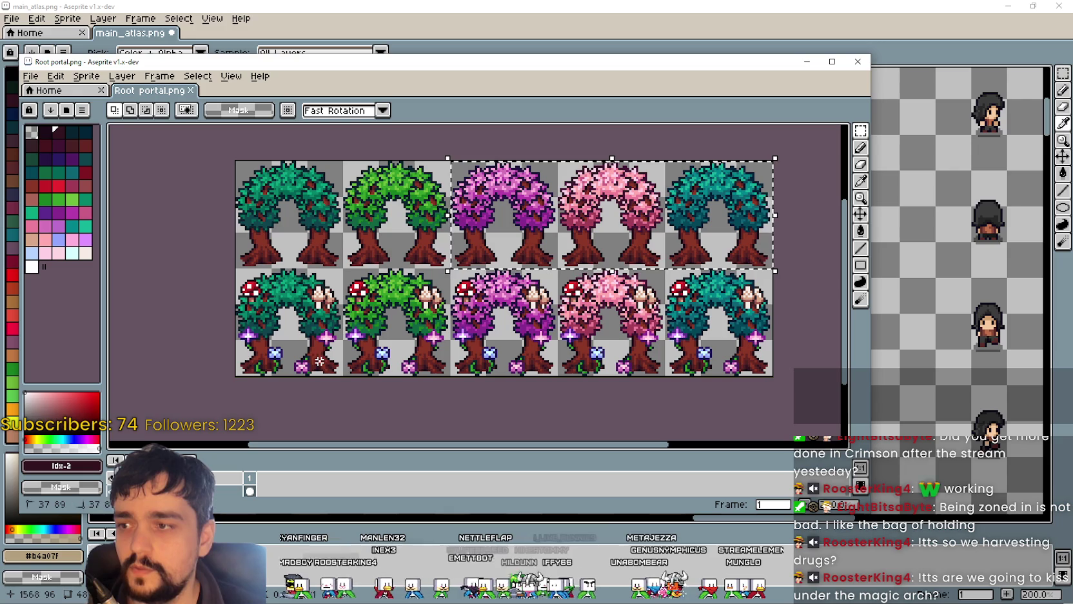
pyautogui.moveTo(320, 361); pyautogui.dragTo(243, 281)
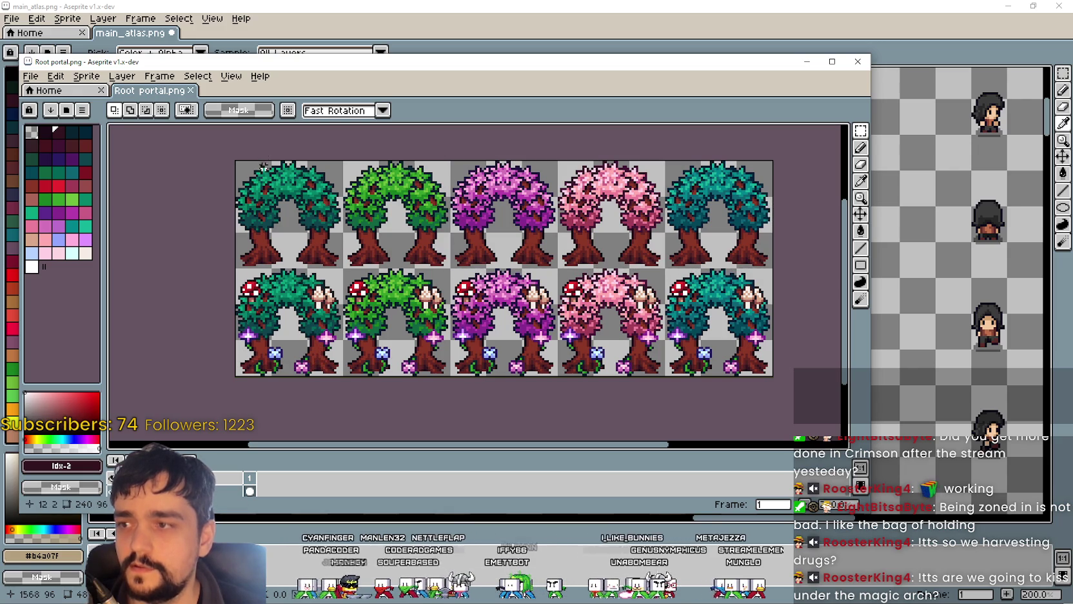
pyautogui.moveTo(430, 248); pyautogui.dragTo(432, 249)
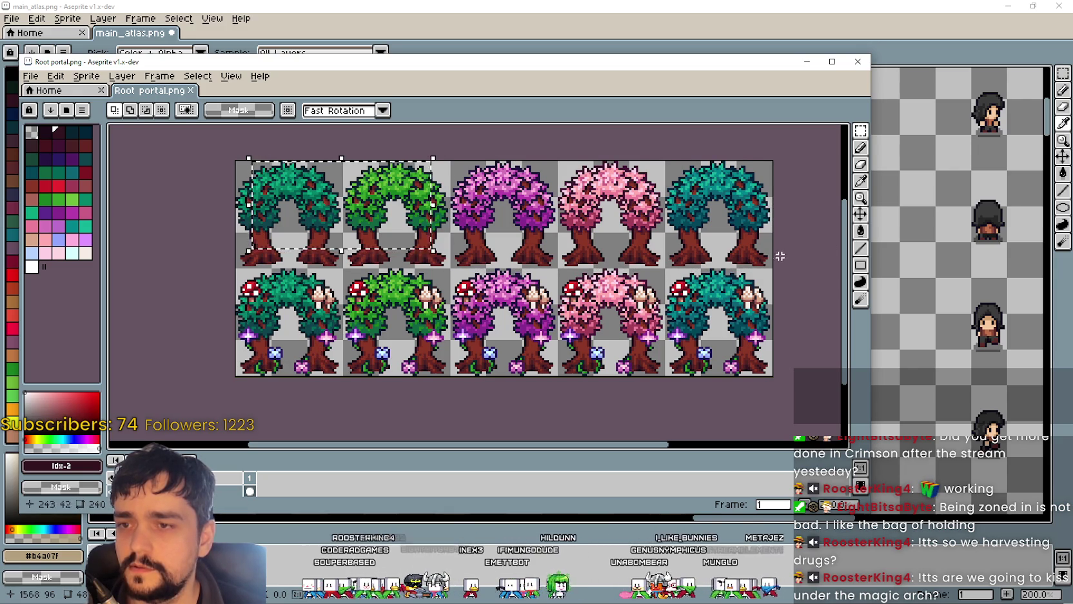
pyautogui.moveTo(774, 239); pyautogui.dragTo(287, 336)
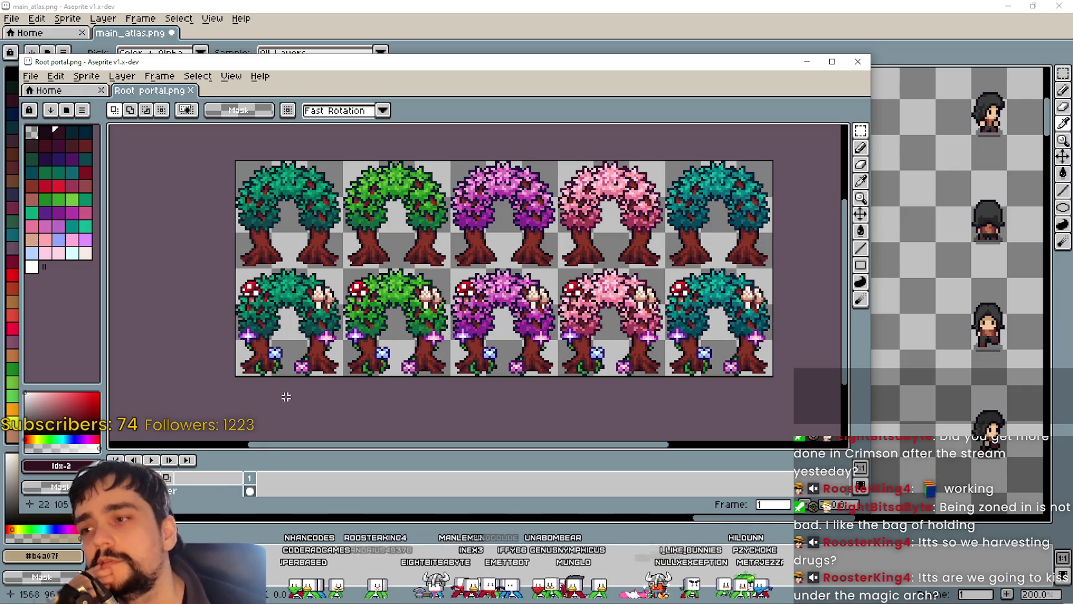
pyautogui.moveTo(238, 287); pyautogui.dragTo(701, 365)
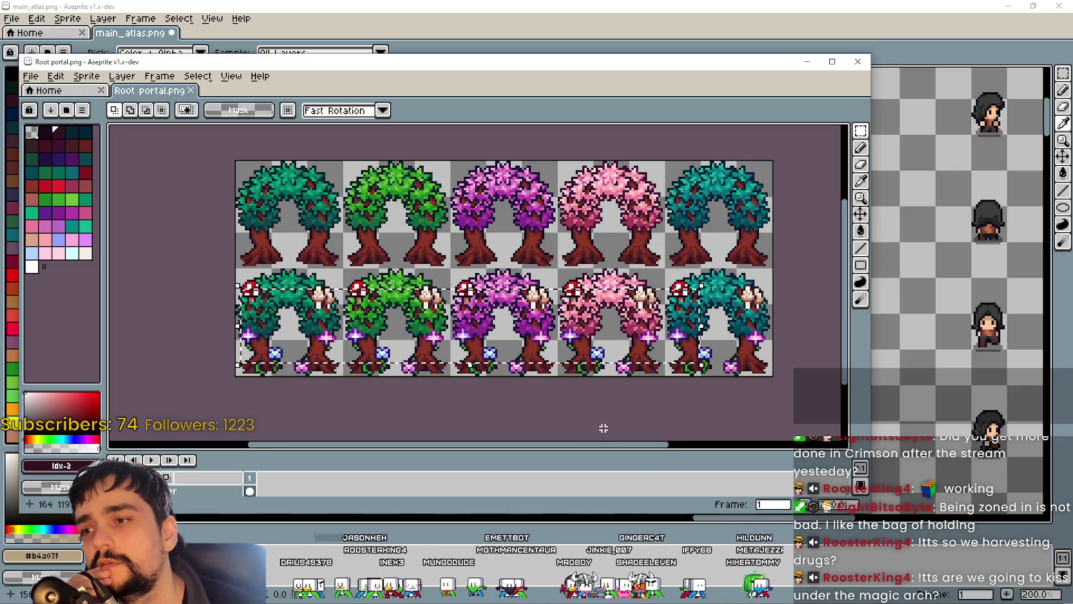
pyautogui.moveTo(267, 176); pyautogui.dragTo(737, 231)
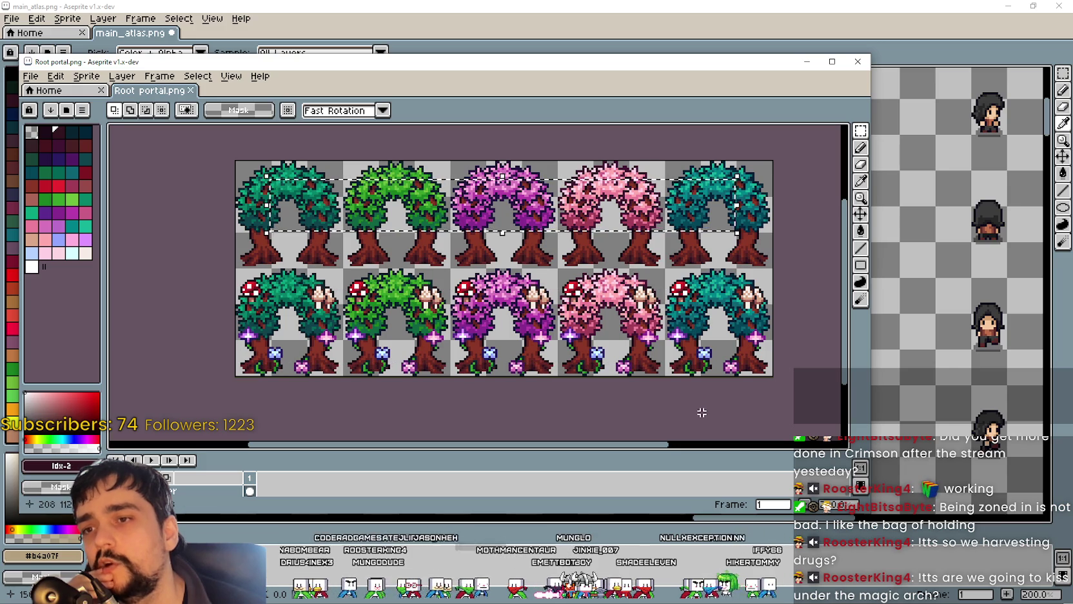
pyautogui.moveTo(324, 175); pyautogui.dragTo(692, 261)
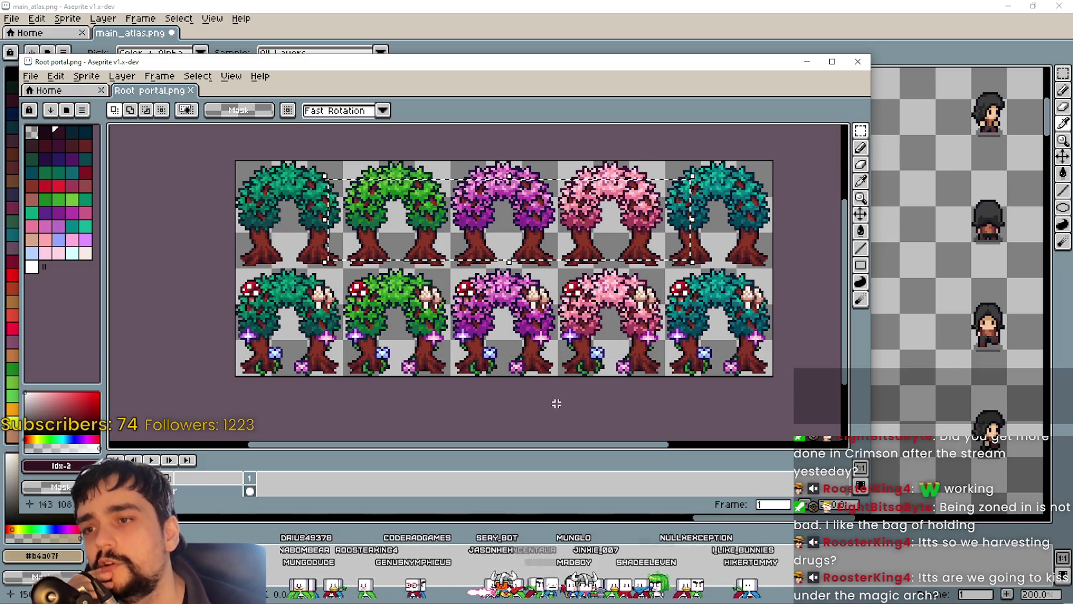
pyautogui.click(472, 338)
pyautogui.moveTo(235, 160); pyautogui.dragTo(774, 377)
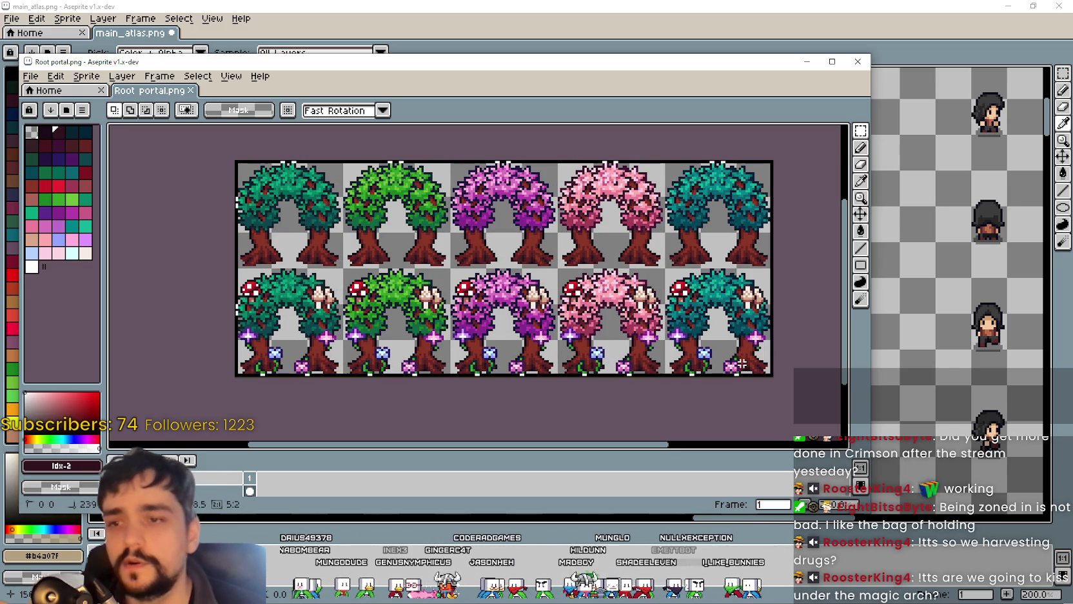
pyautogui.click(606, 29)
pyautogui.hotkey('ctrl', 'v')
# Step: Re-paste the tree sheet and commit it below and left of the crystal
pyautogui.scroll(-3, 630, 224)
pyautogui.scroll(3, 631, 224)
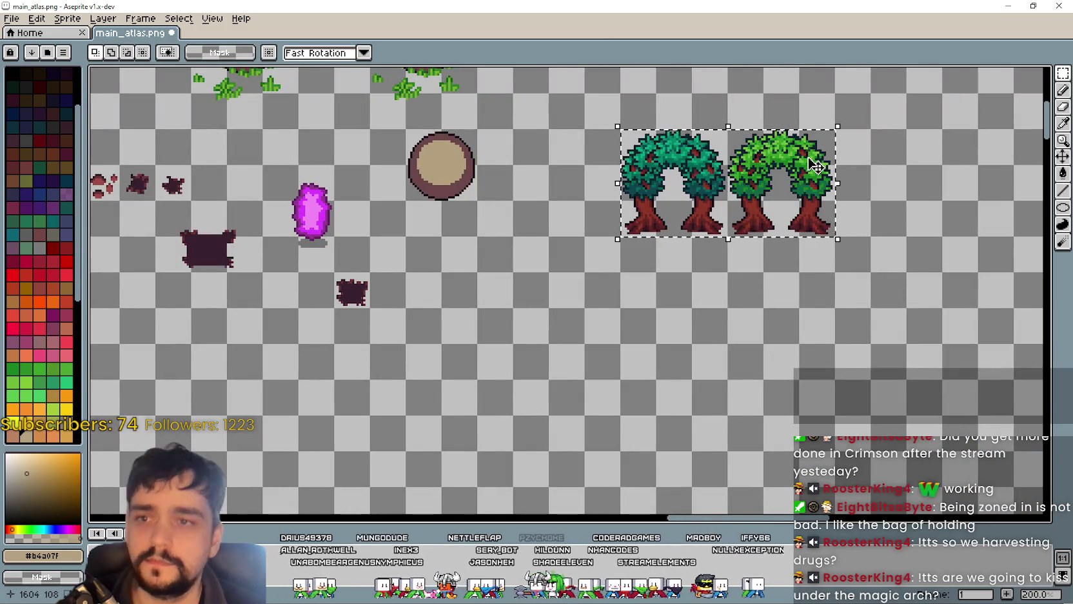
pyautogui.press('Escape')
pyautogui.scroll(2, 723, 223)
pyautogui.hotkey('ctrl', 'v')
pyautogui.scroll(-2, 723, 223)
pyautogui.moveTo(632, 187); pyautogui.dragTo(667, 419)
pyautogui.scroll(1, 574, 310)
pyautogui.moveTo(574, 310); pyautogui.dragTo(477, 307)
pyautogui.press('Return')
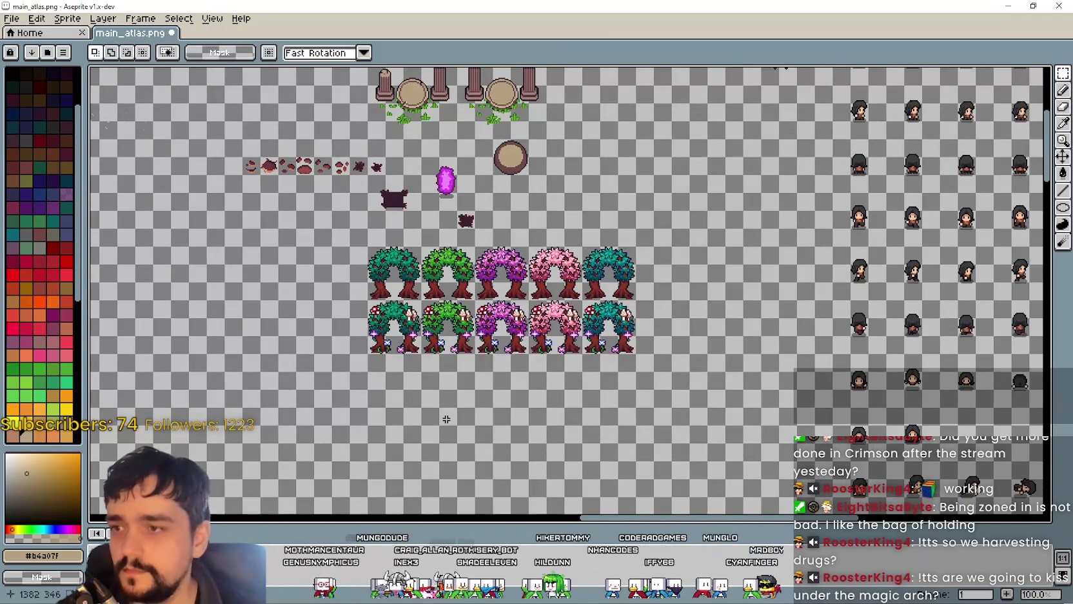
# Step: Minimise Aseprite and bring the running GrowHarvestSell game to the front
pyautogui.scroll(1, 326, 271)
pyautogui.scroll(2, 703, 194)
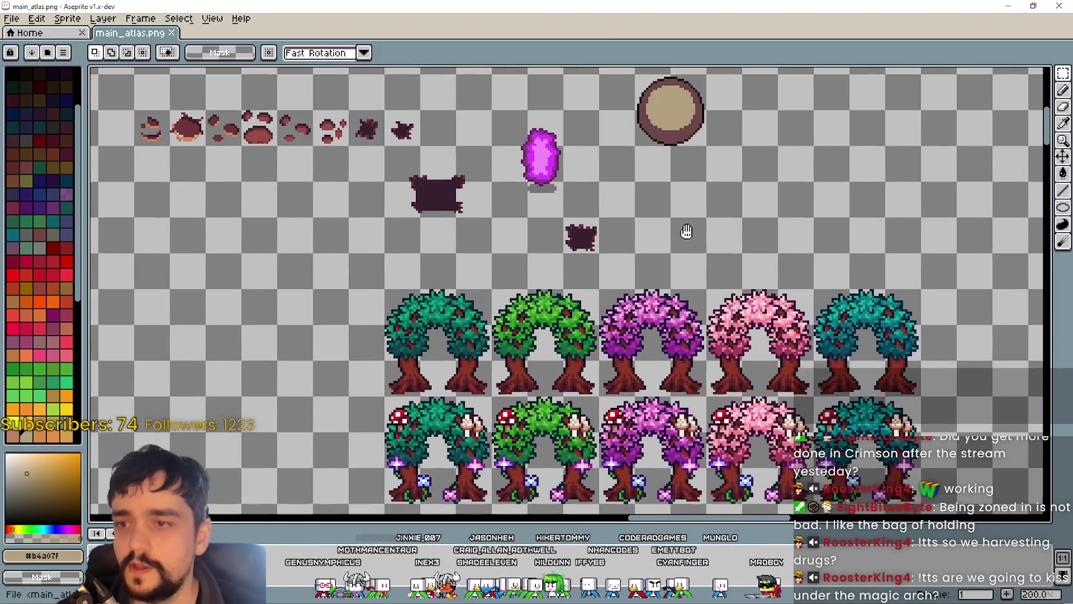
pyautogui.scroll(2, 738, 227)
pyautogui.scroll(-2, 738, 228)
pyautogui.scroll(-3, 738, 228)
pyautogui.click(1026, 6)
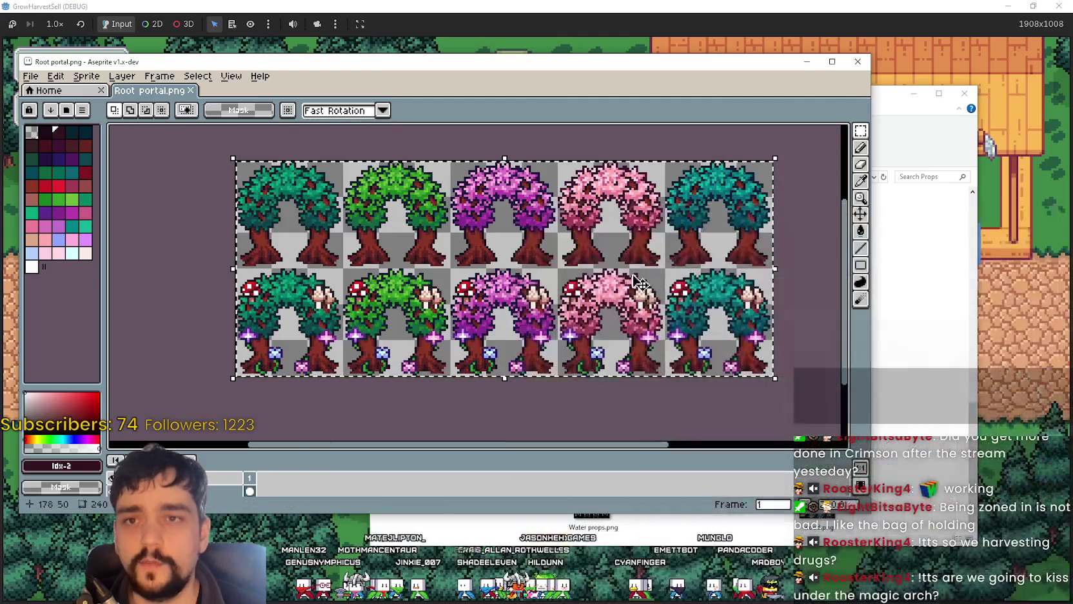
pyautogui.hotkey('alt', 'Tab')
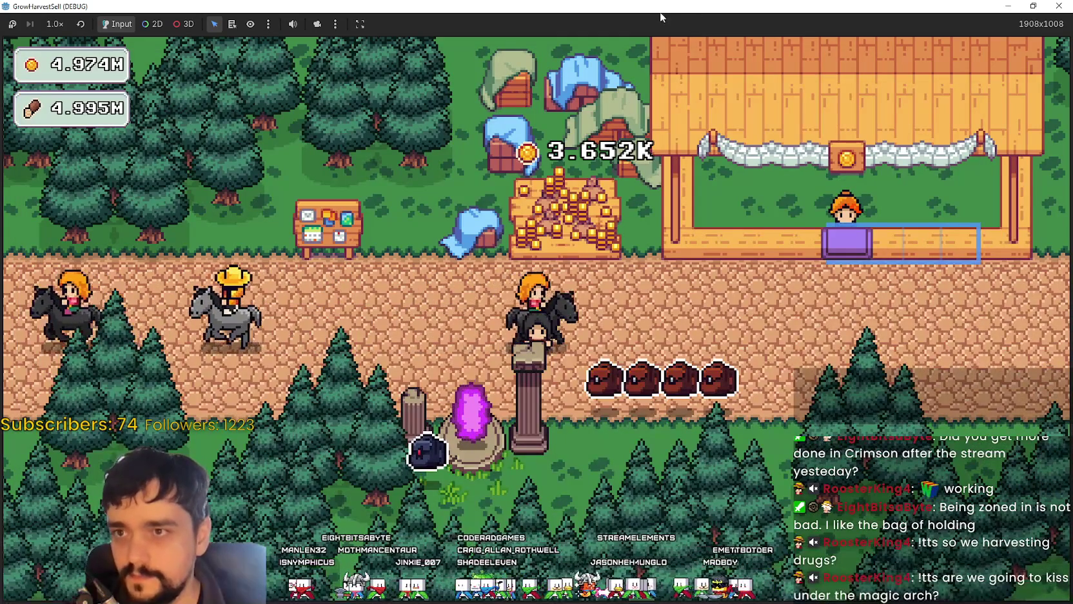
# Step: Close the running game and return to the Godot editor
pyautogui.press('super+Down')
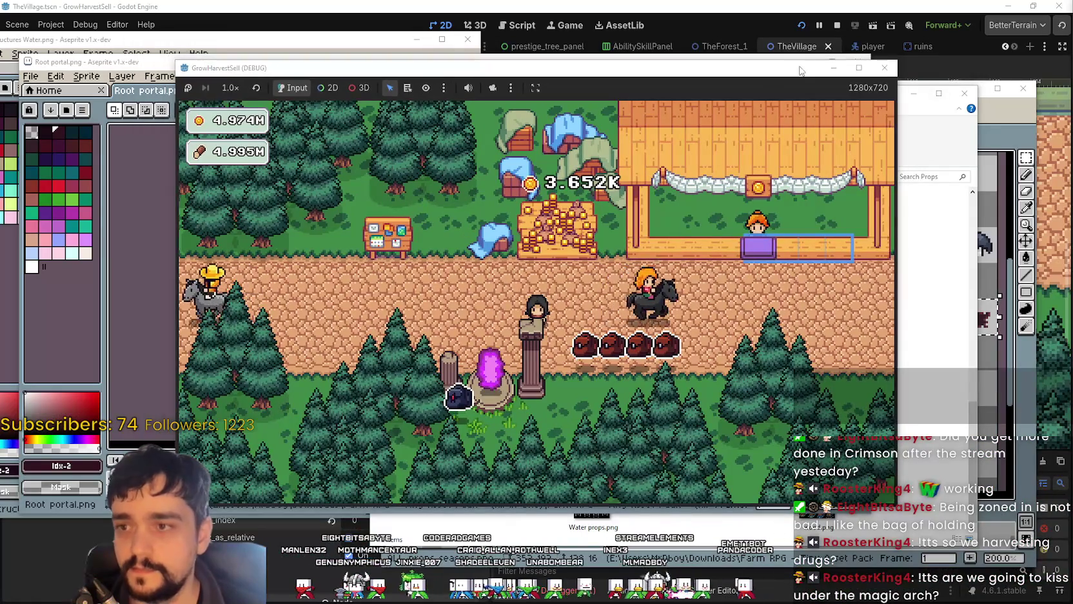
pyautogui.click(881, 60)
pyautogui.click(798, 10)
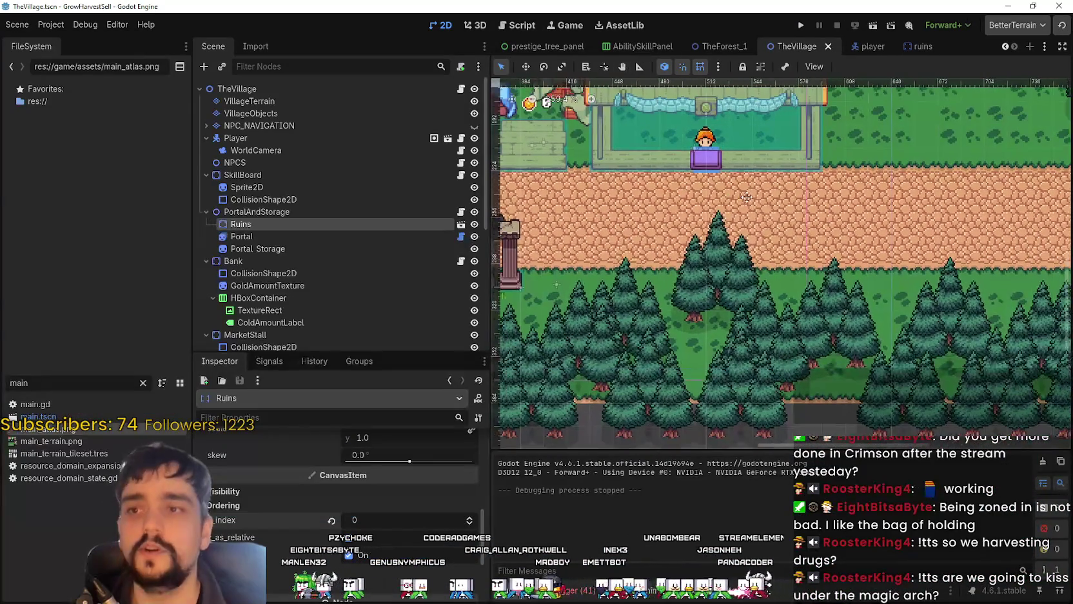
# Step: Rename the Ruins node in TheVillage to Ruins_Village and save the scene
pyautogui.click(271, 235)
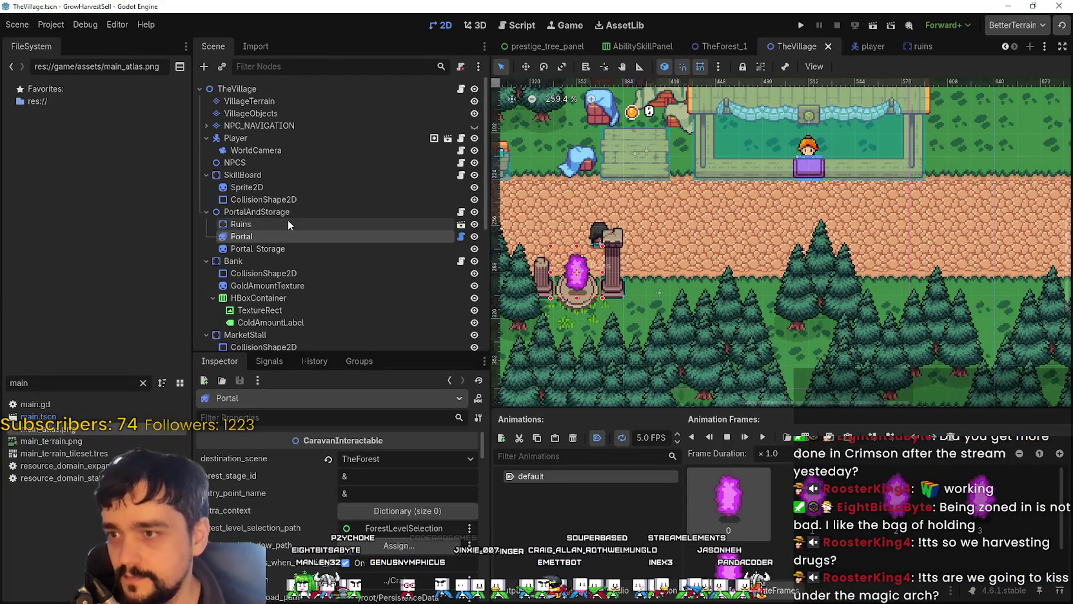
pyautogui.click(290, 225)
pyautogui.scroll(2, 671, 281)
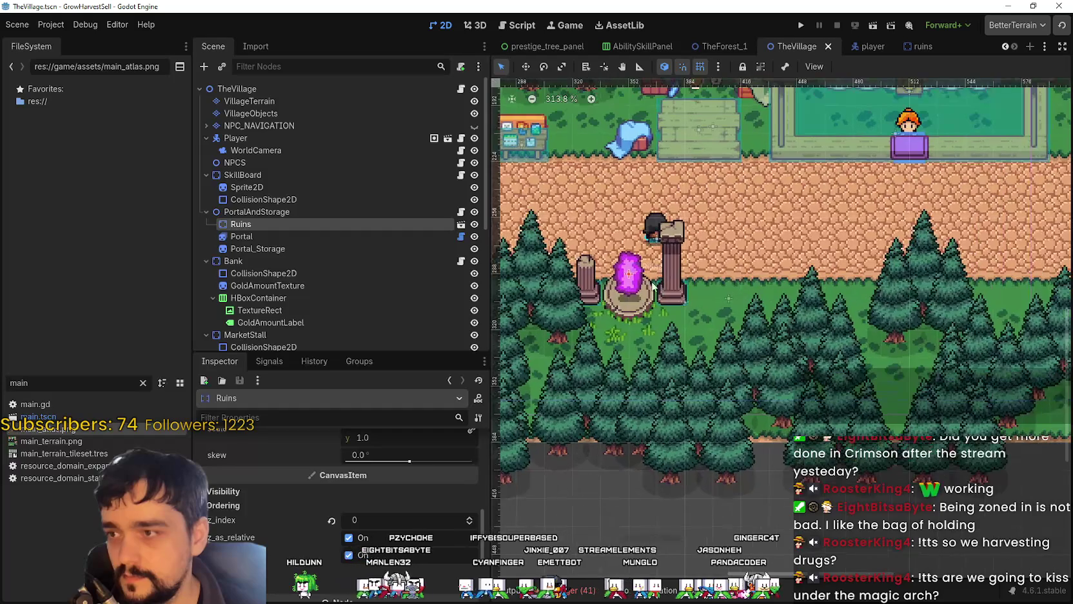
pyautogui.click(289, 222)
pyautogui.write('_Village')
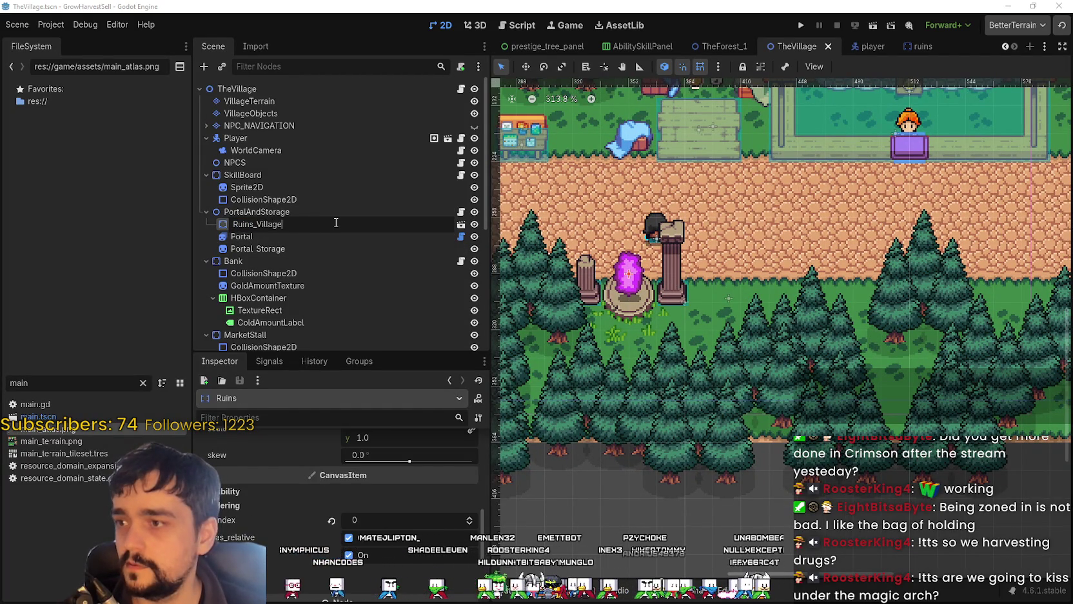
pyautogui.press('Return')
pyautogui.hotkey('ctrl', 's')
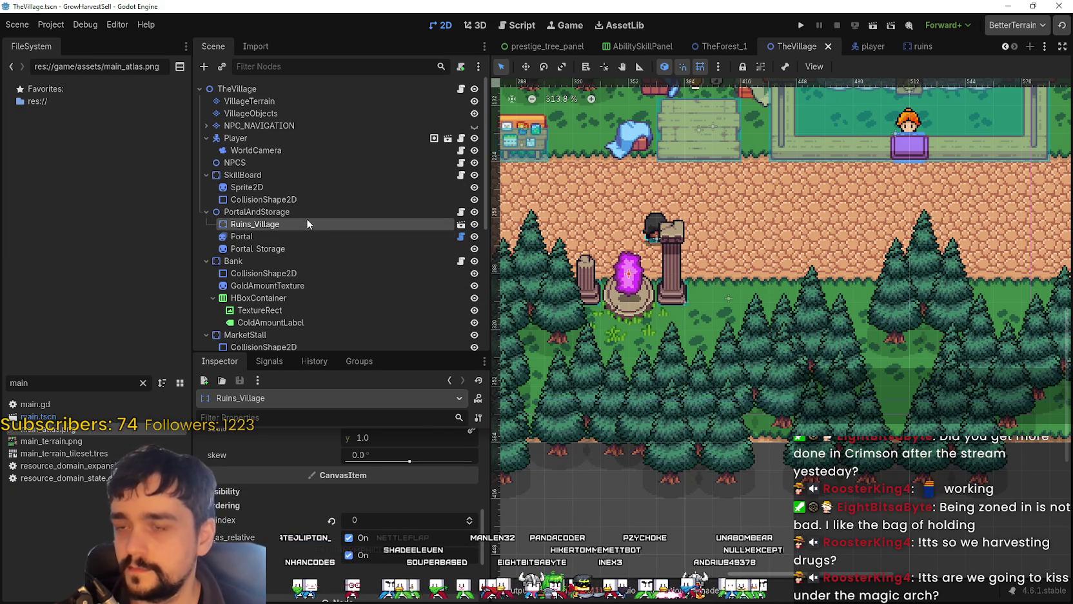
pyautogui.rightClick(299, 226)
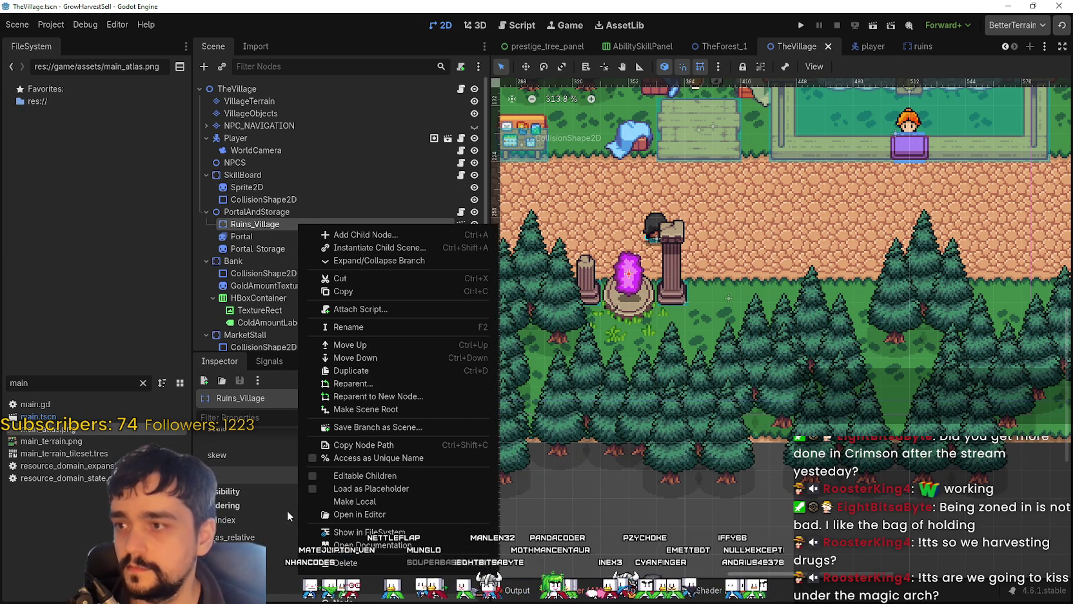
# Step: Copy Ruins_Village under LevelExit in TheForest_1 and rename it Ruins_Forest
pyautogui.click(356, 292)
pyautogui.click(703, 52)
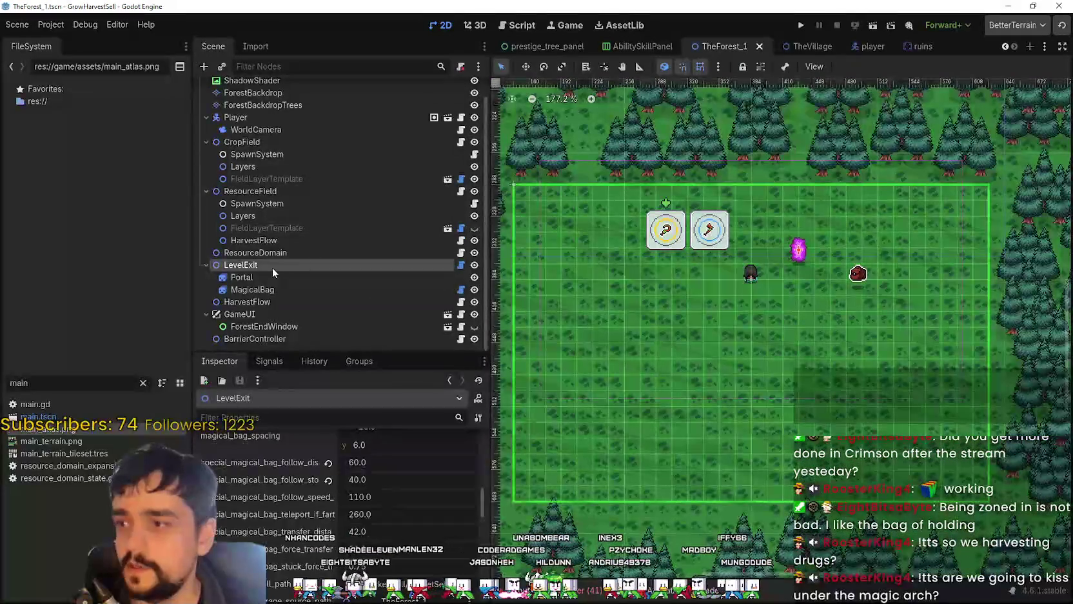
pyautogui.rightClick(270, 266)
pyautogui.click(357, 337)
pyautogui.click(276, 302)
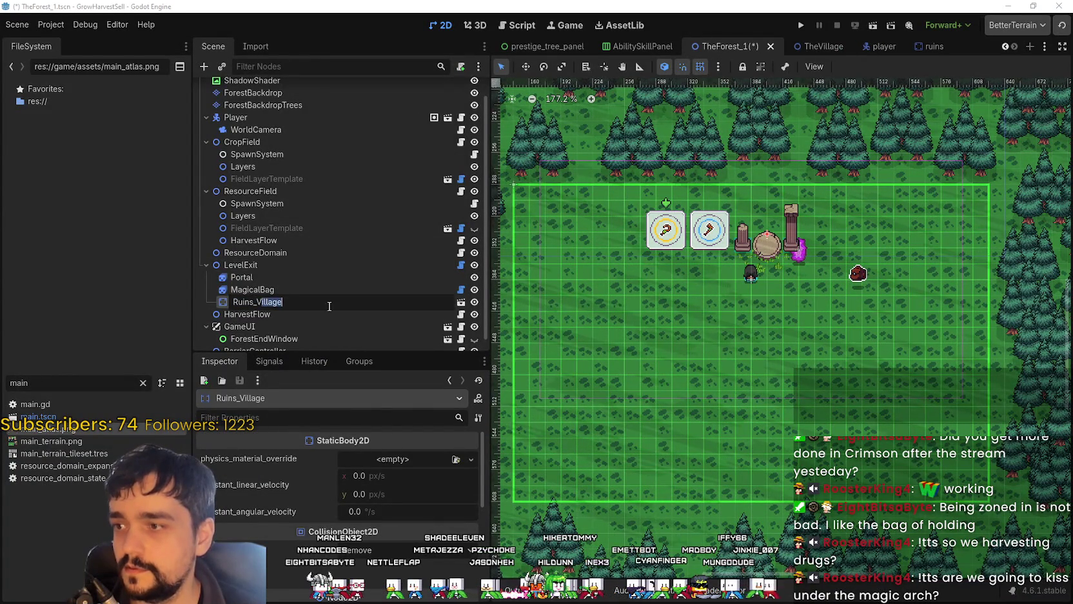
pyautogui.moveTo(292, 305); pyautogui.dragTo(260, 304)
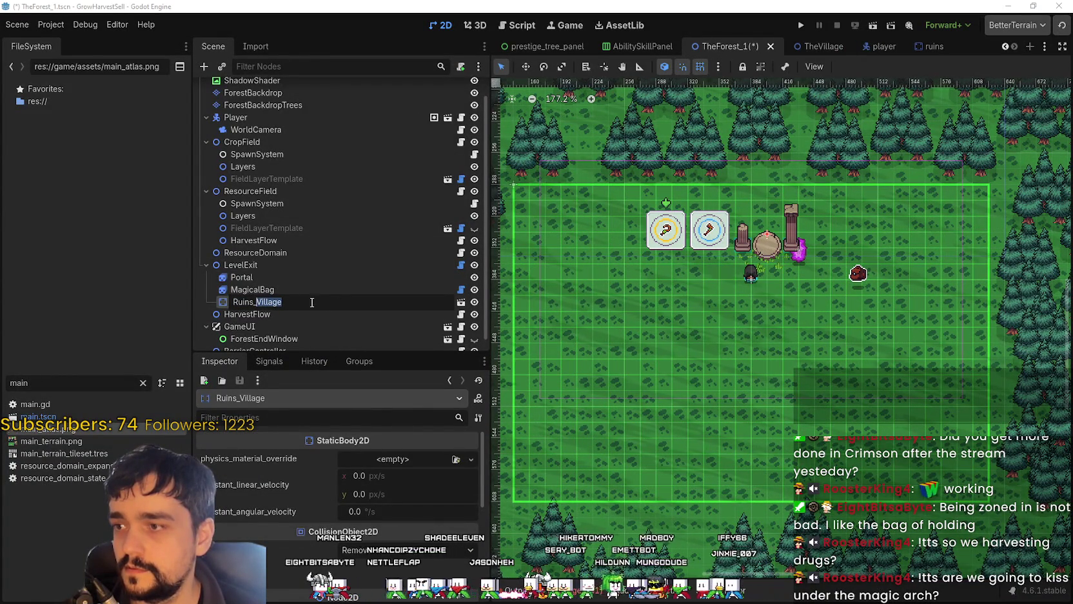
pyautogui.write('Forest')
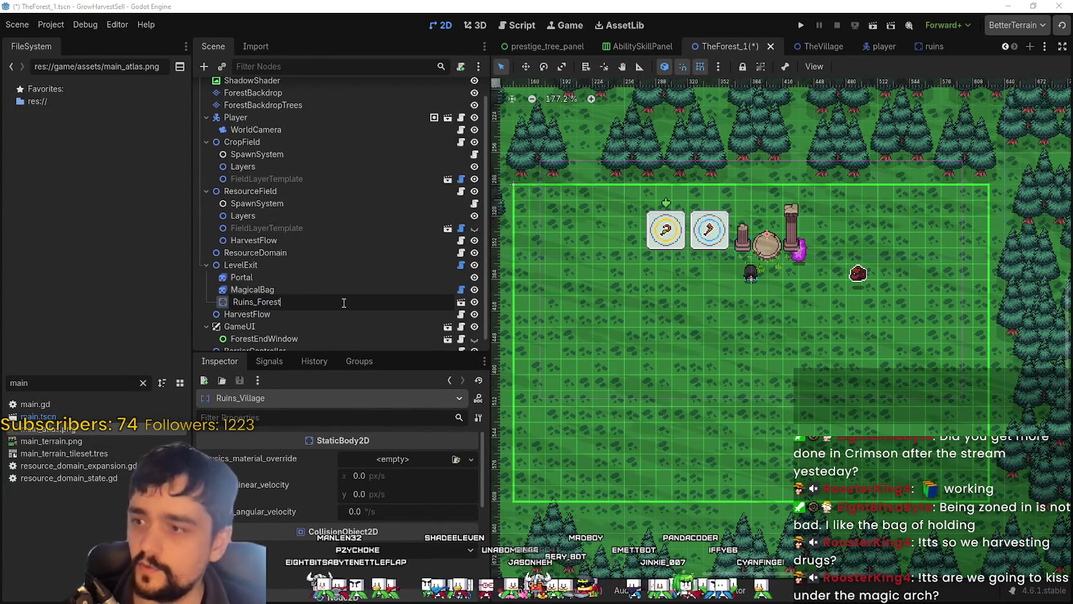
pyautogui.press('Return')
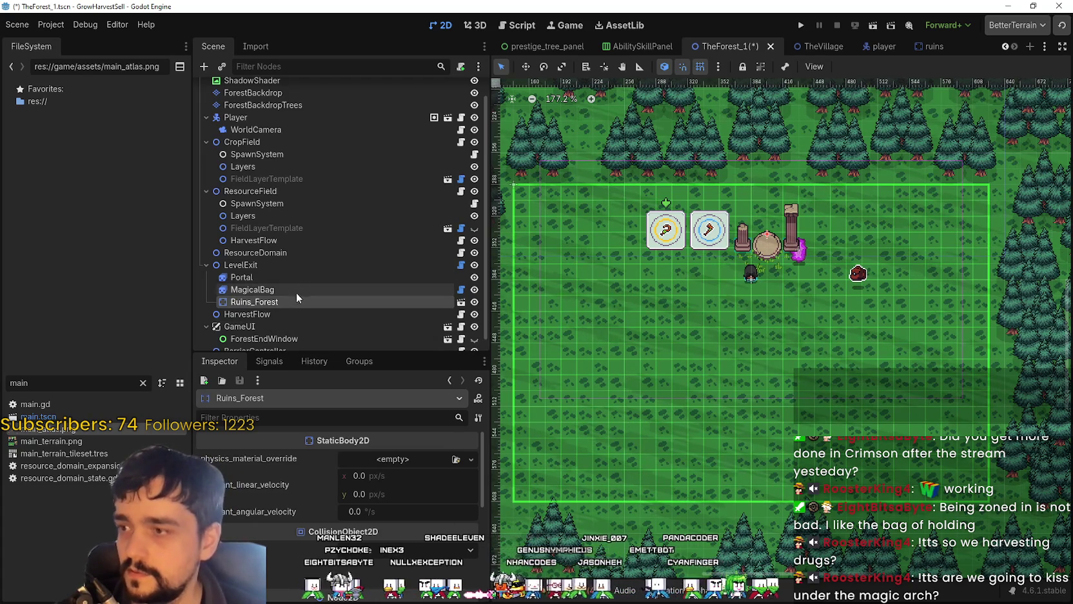
# Step: Move the ruins arch down below the portal and save the forest scene
pyautogui.scroll(1, 841, 240)
pyautogui.click(526, 66)
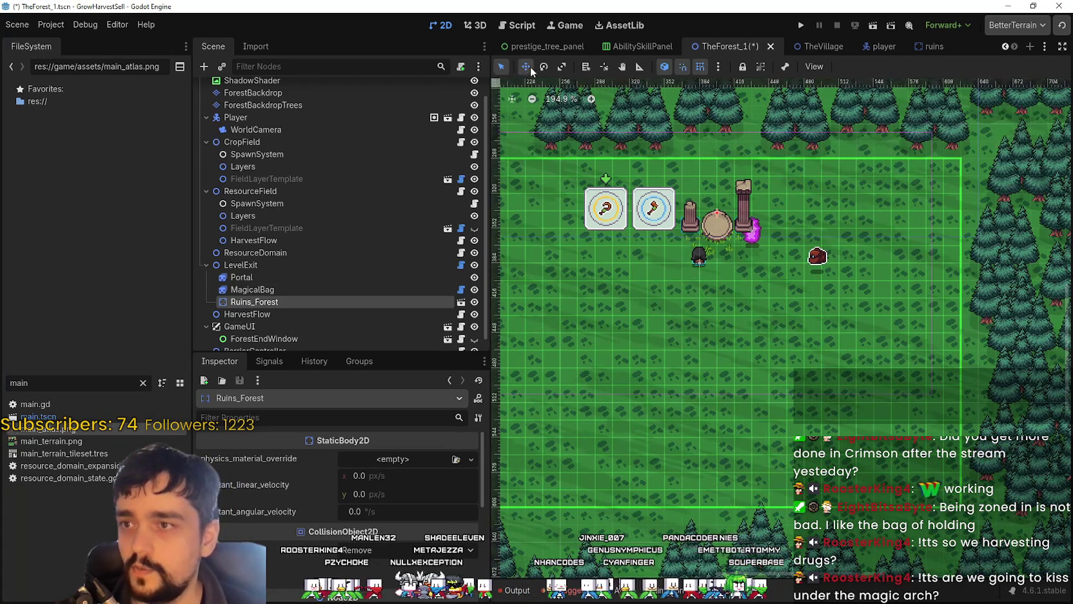
pyautogui.moveTo(721, 257); pyautogui.dragTo(773, 343)
pyautogui.scroll(1, 773, 343)
pyautogui.hotkey('ctrl', 's')
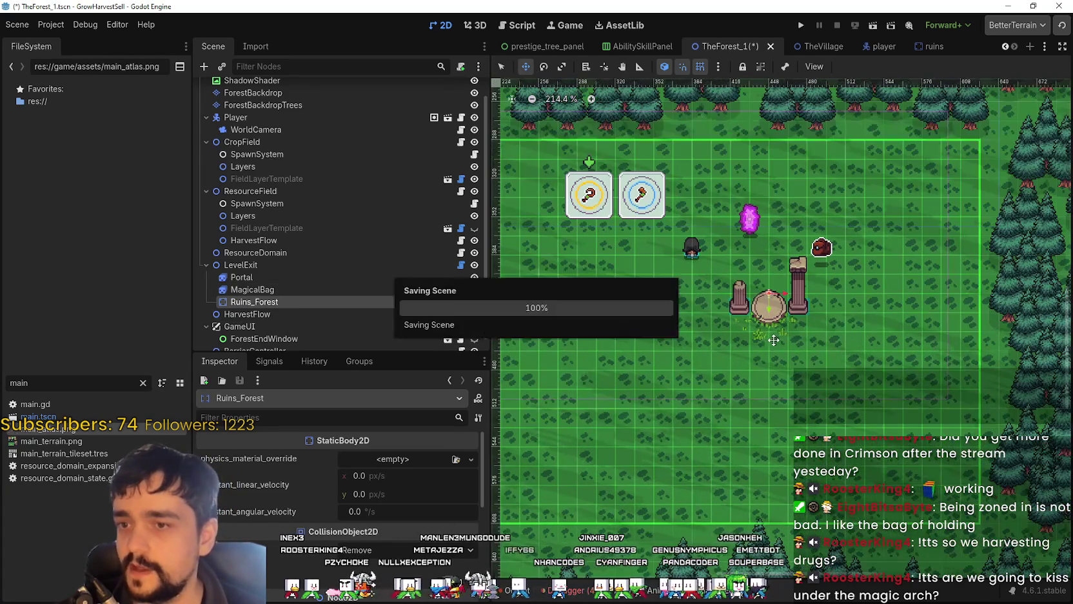
# Step: Try saving the Ruins_Forest branch as a scene and dismiss the resulting alert
pyautogui.rightClick(274, 303)
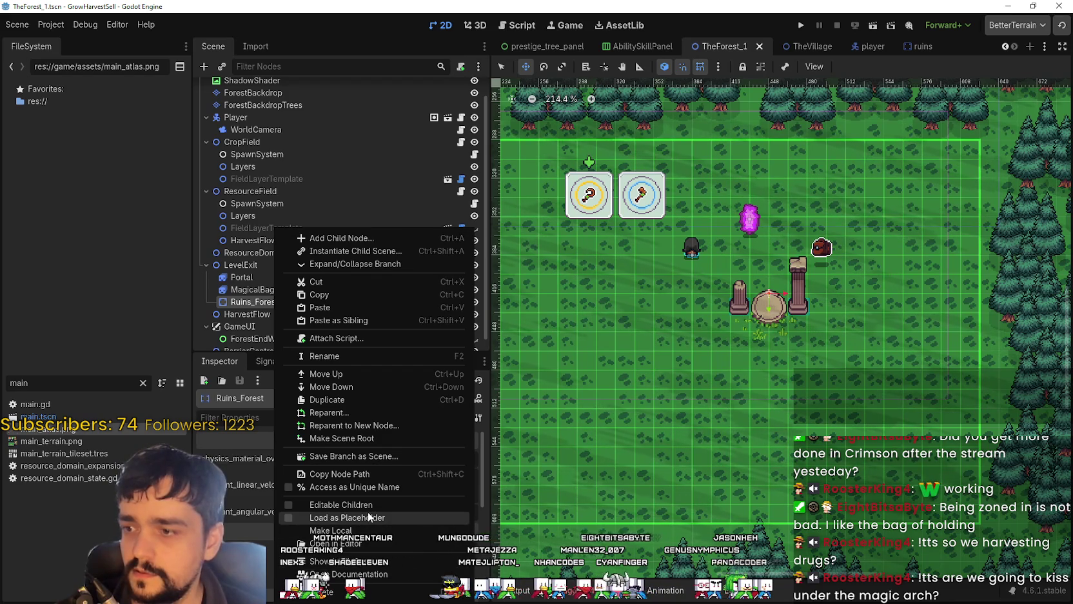
pyautogui.click(364, 456)
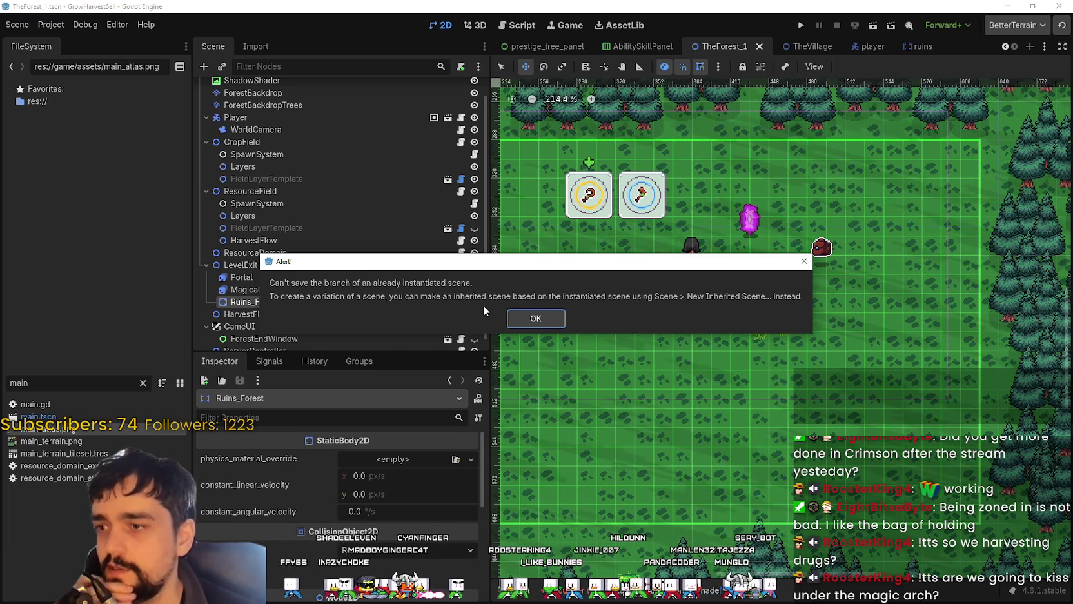
pyautogui.click(536, 318)
# Step: Delete the Ruins_Forest node and save TheForest_1
pyautogui.rightClick(287, 298)
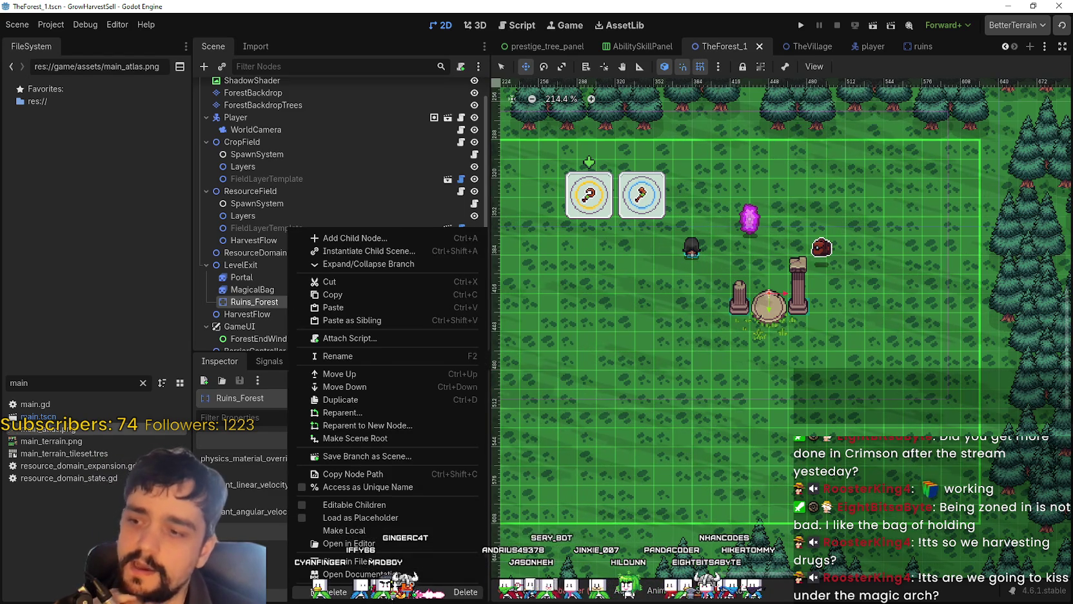
pyautogui.click(386, 593)
pyautogui.click(523, 308)
pyautogui.scroll(2, 842, 271)
pyautogui.hotkey('ctrl', 's')
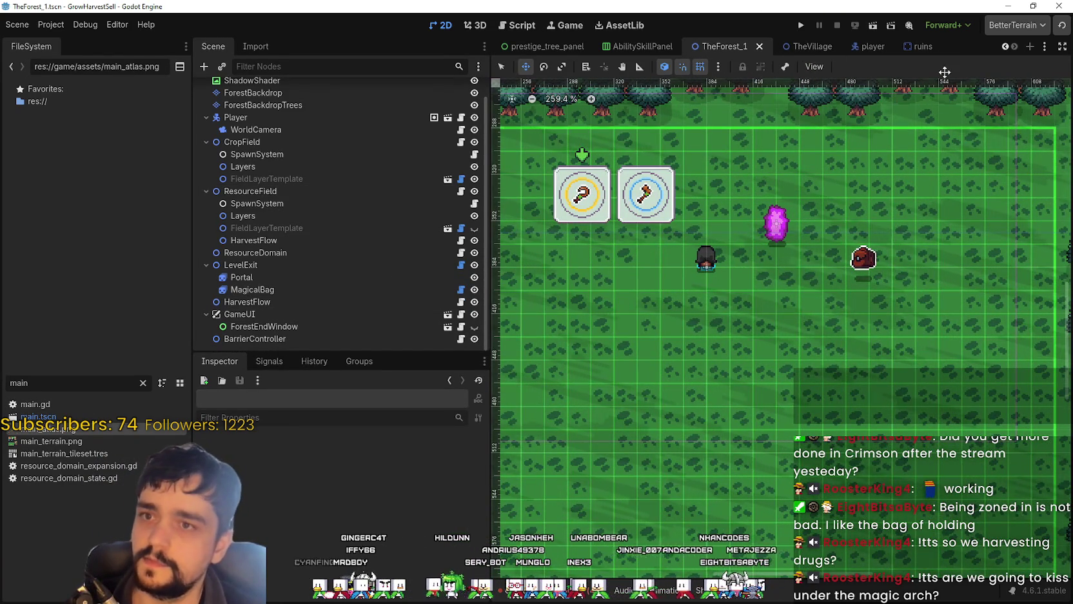
# Step: Filter the FileSystem for 'ruins' and duplicate ruins.tscn into a new scene file
pyautogui.click(920, 45)
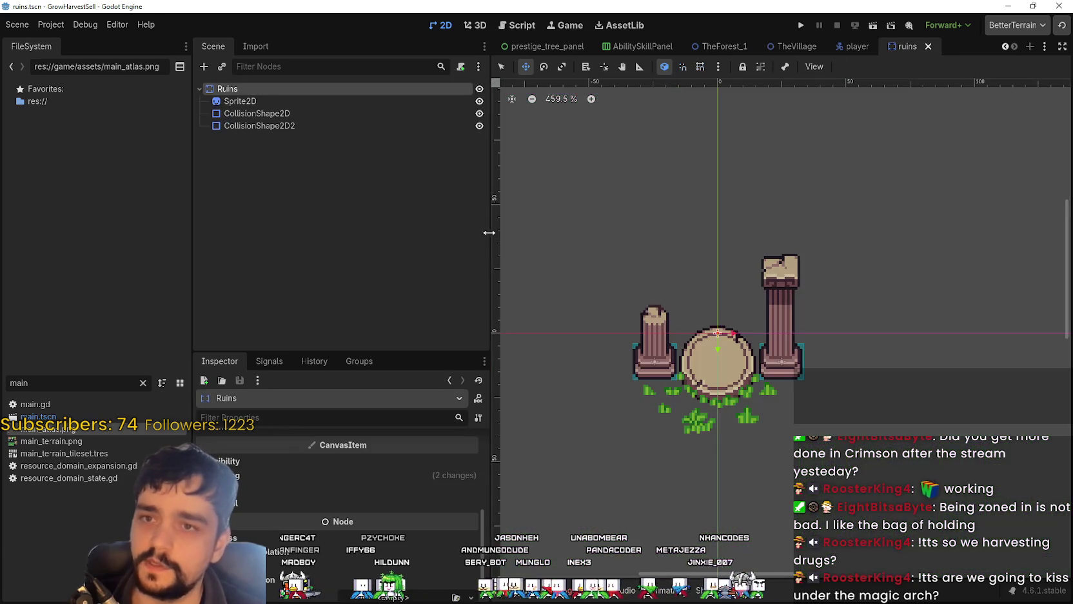
pyautogui.scroll(-4, 528, 215)
pyautogui.moveTo(71, 387); pyautogui.dragTo(3, 375)
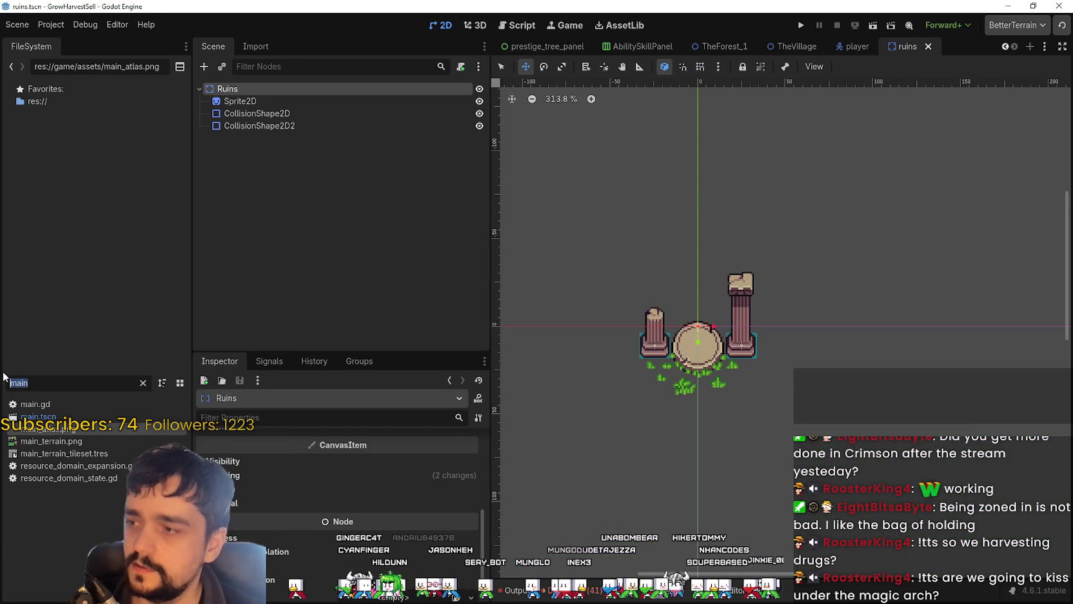
pyautogui.write('ruins')
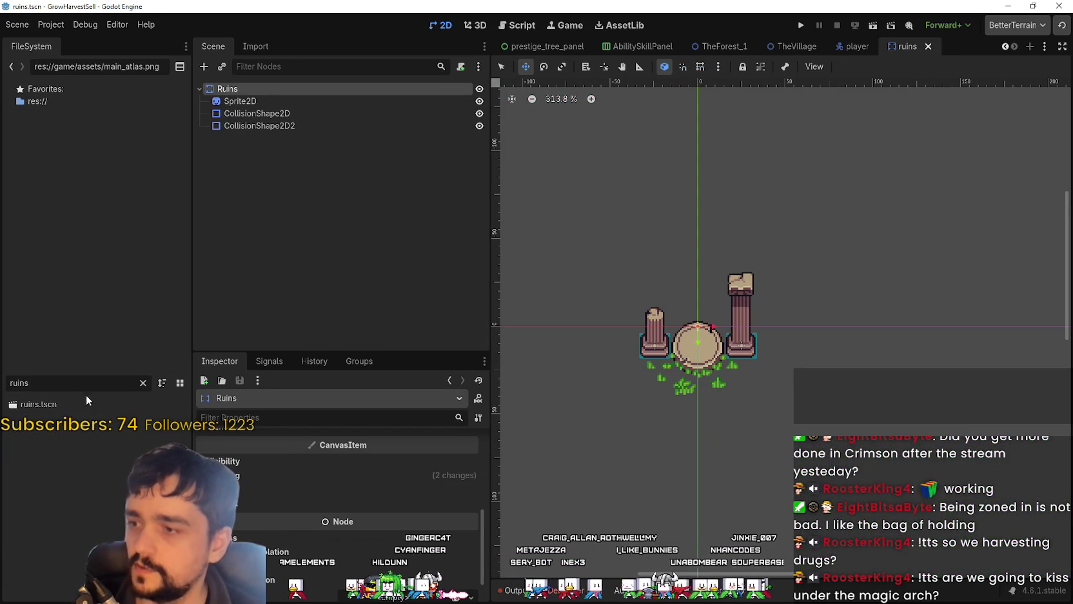
pyautogui.click(143, 383)
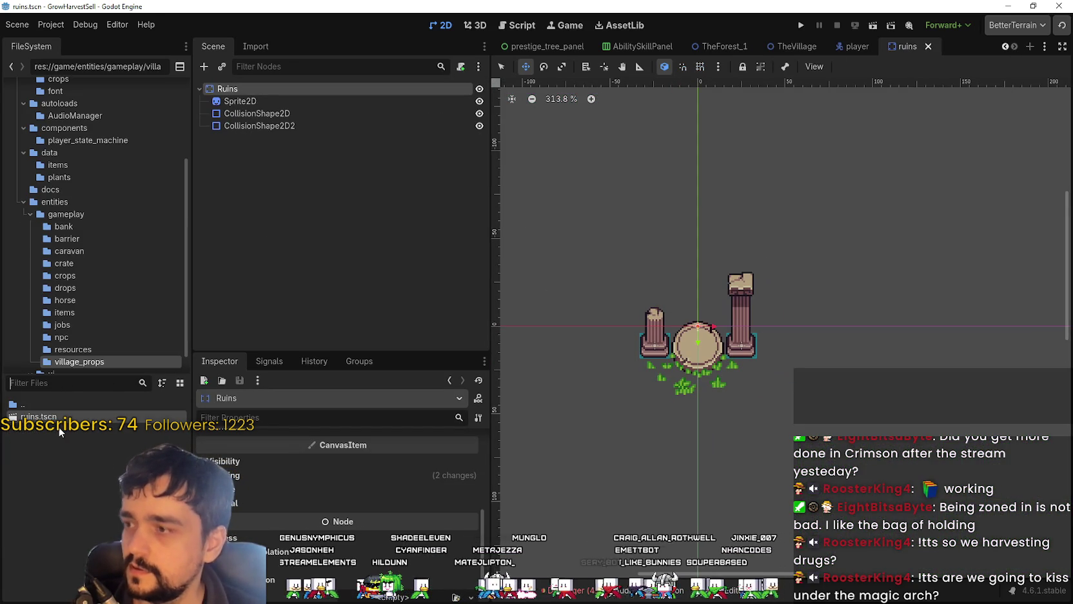
pyautogui.scroll(-1, 74, 320)
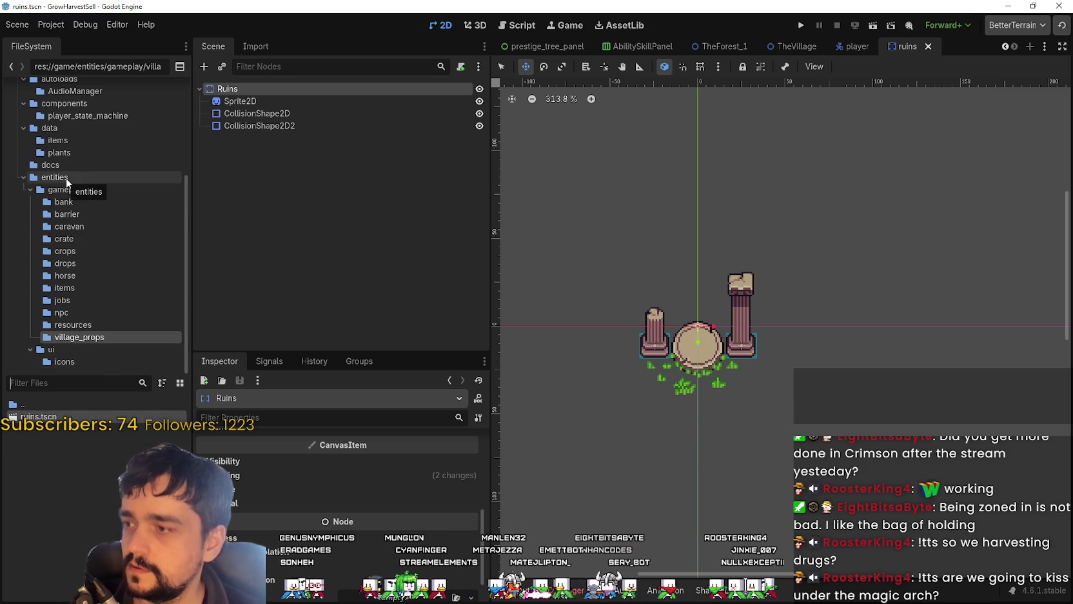
pyautogui.rightClick(31, 416)
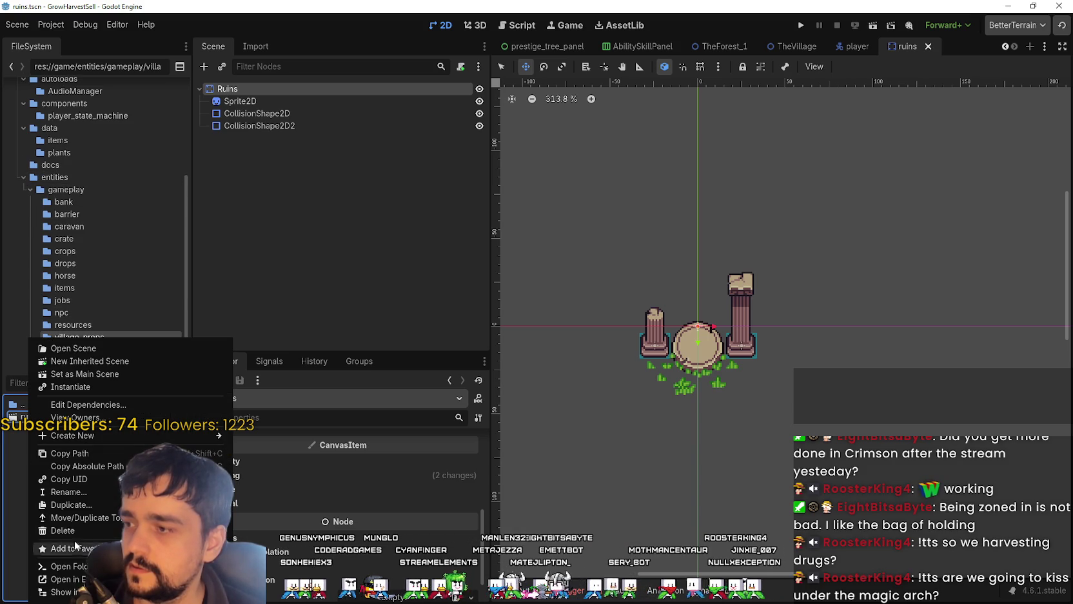
pyautogui.click(89, 505)
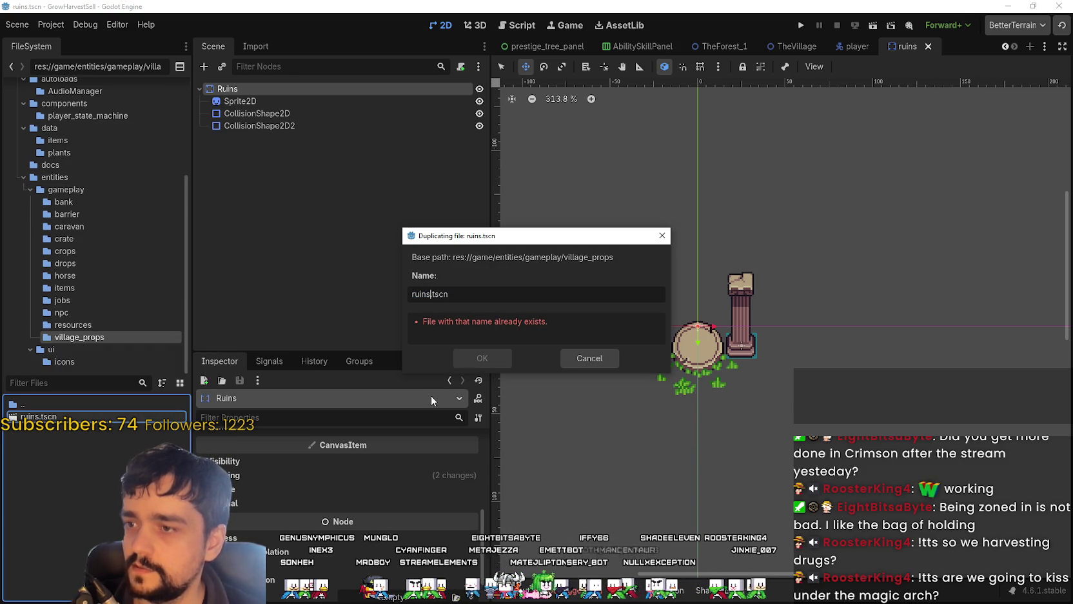
pyautogui.write('_')
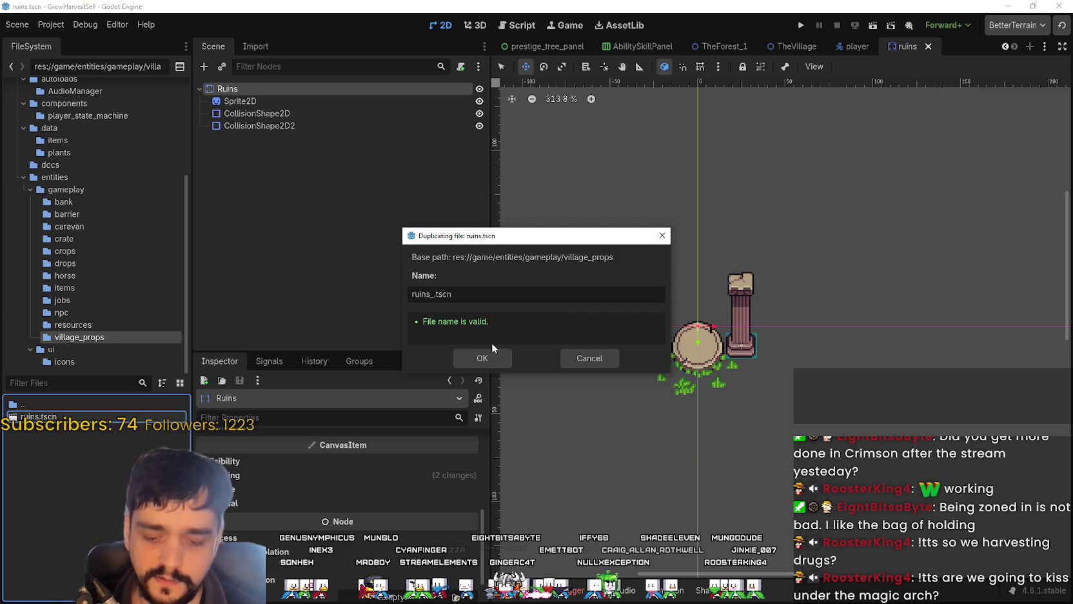
pyautogui.write('broken')
pyautogui.press('Return')
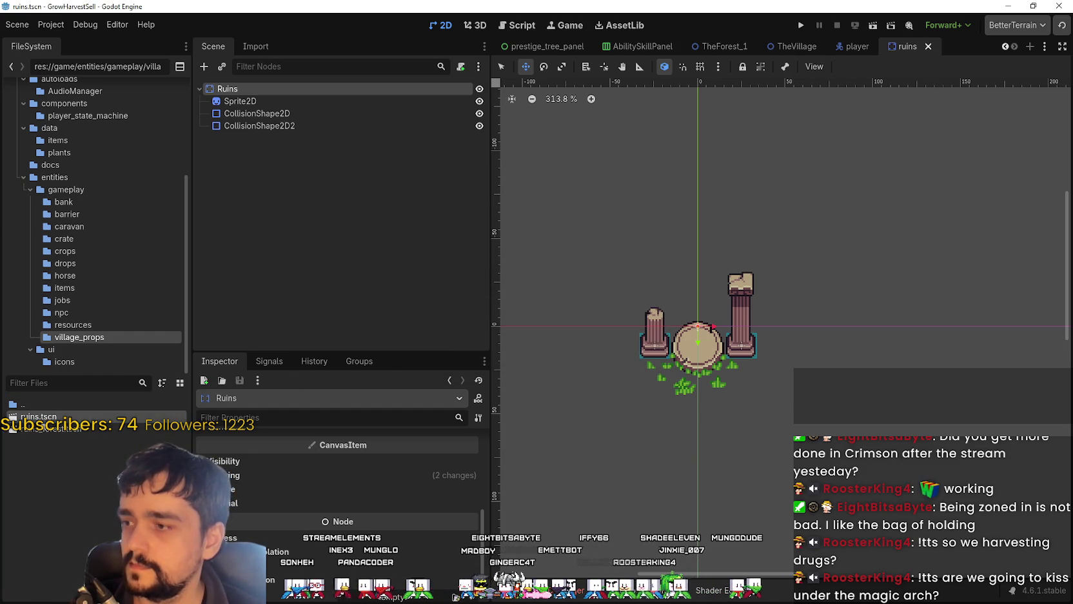
# Step: Rename the original ruins.tscn to ruins_village.tscn
pyautogui.rightClick(42, 416)
pyautogui.click(92, 492)
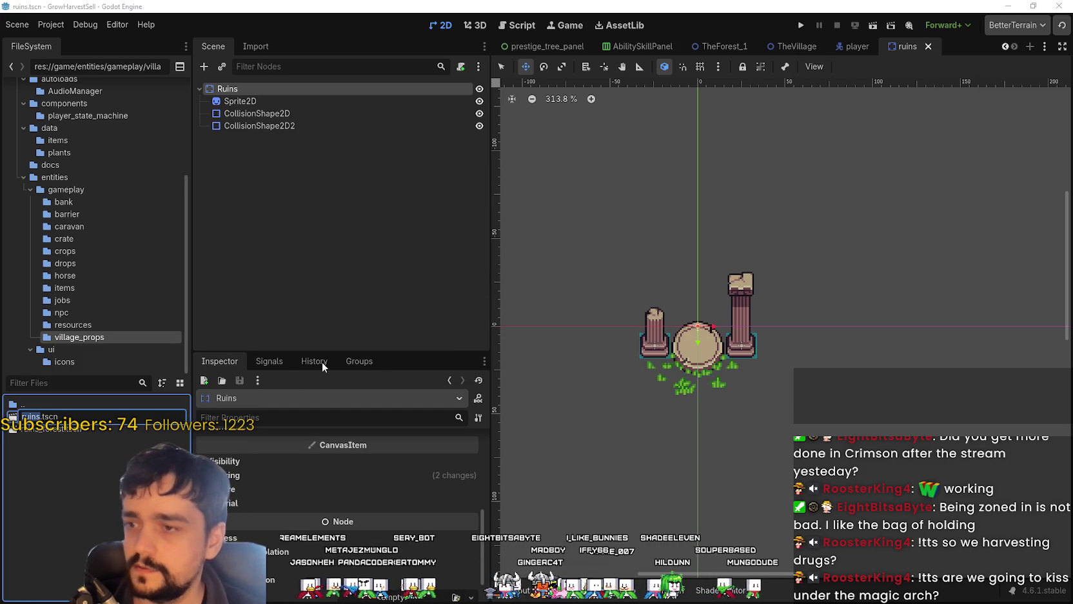
pyautogui.write('_villa')
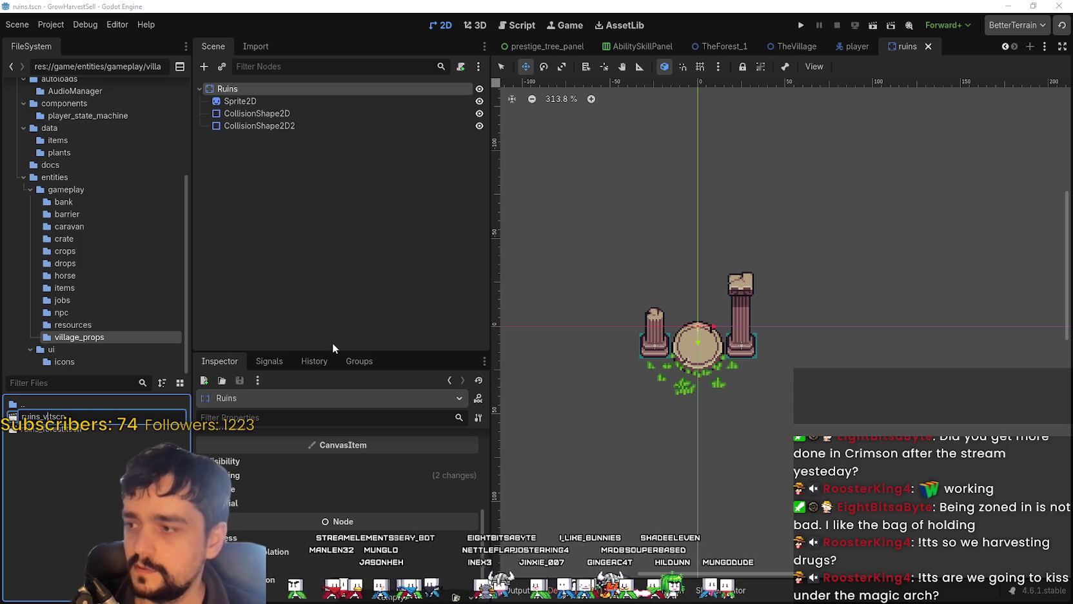
pyautogui.write('ge')
pyautogui.press('Return')
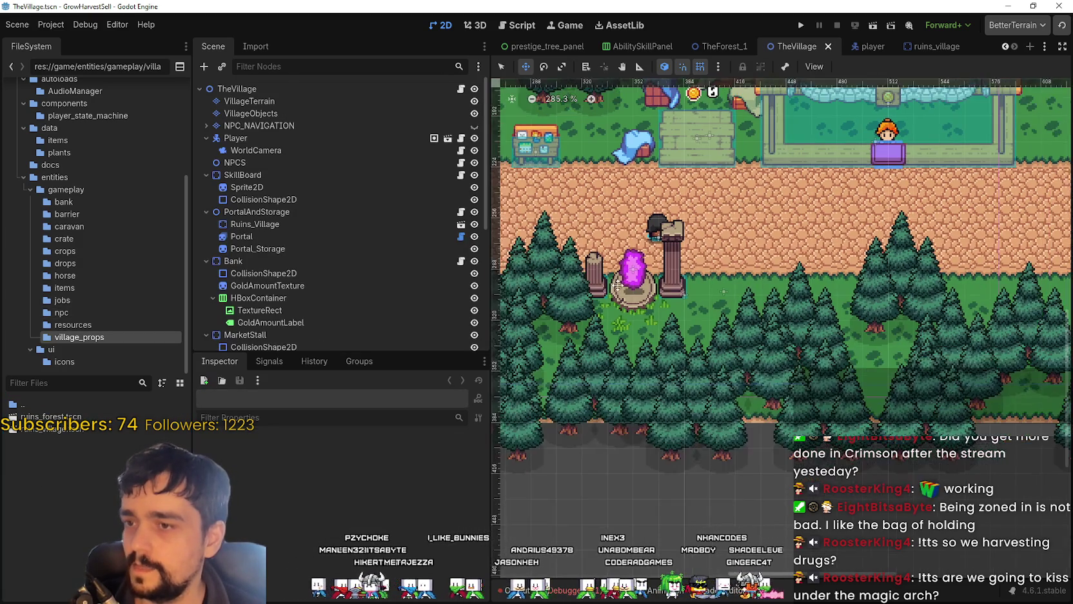
# Step: Rename the village_props folder to props and return to the TheForest_1 scene
pyautogui.scroll(-3, 368, 291)
pyautogui.scroll(-3, 367, 291)
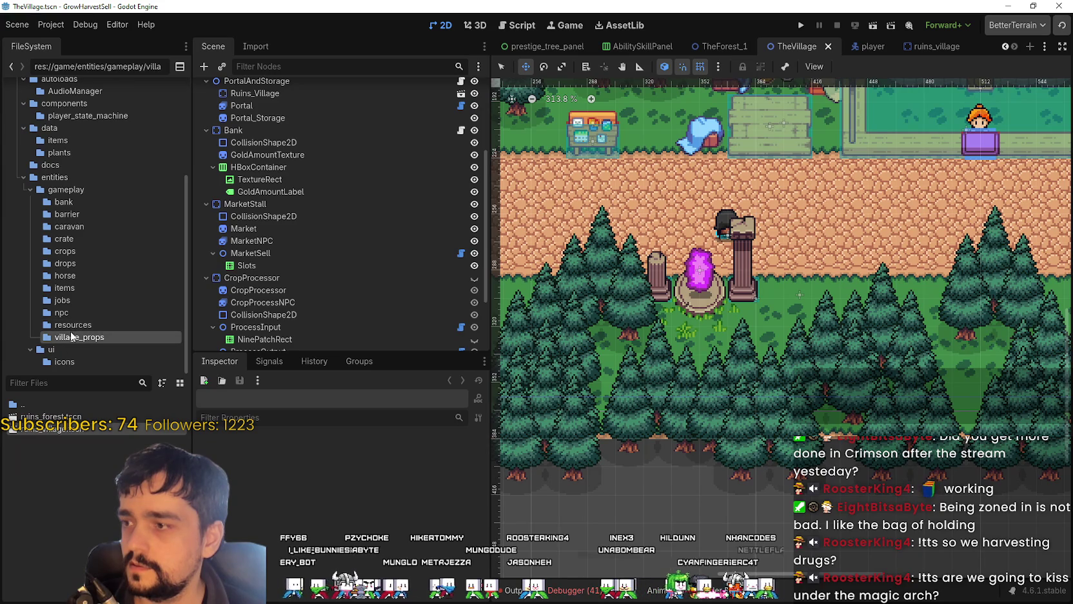
pyautogui.rightClick(71, 336)
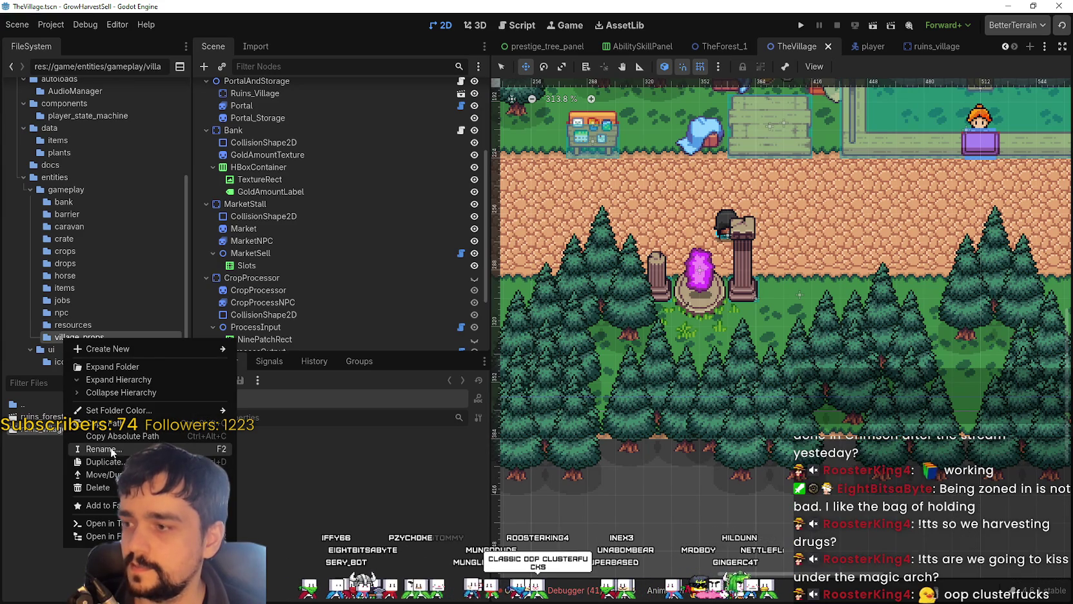
pyautogui.click(90, 446)
pyautogui.press('End')
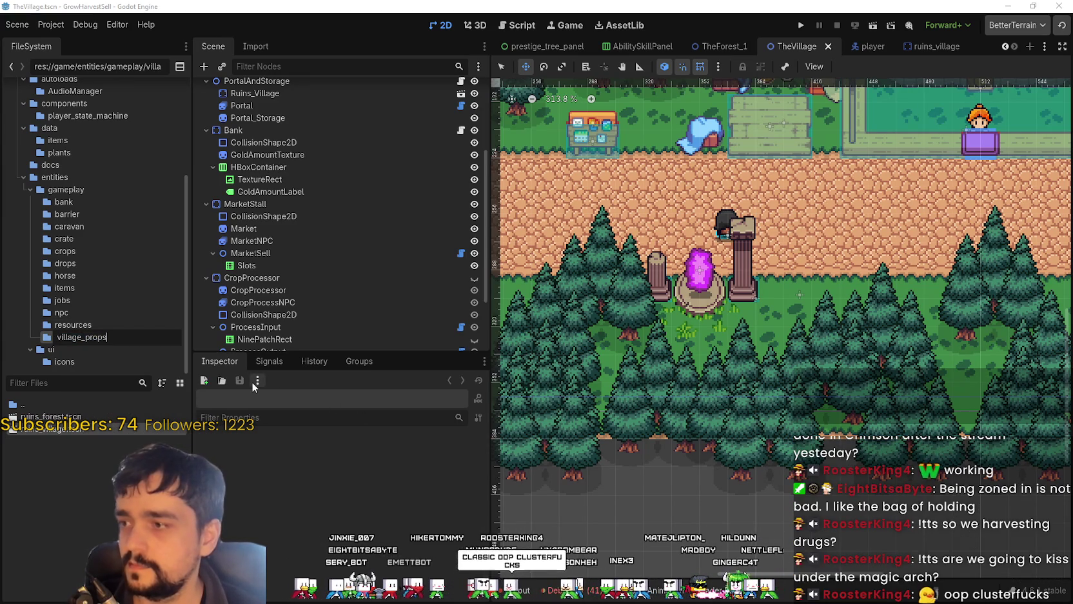
pyautogui.press('Left')
pyautogui.press('Left')
pyautogui.press('Left')
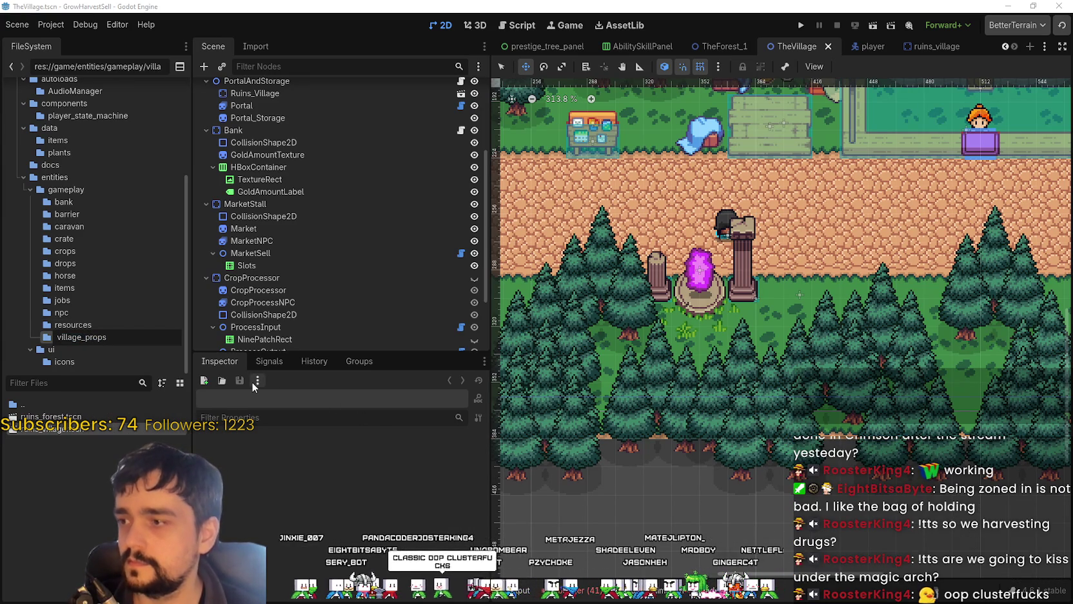
pyautogui.press('BackSpace')
pyautogui.press('BackSpace')
pyautogui.press('BackSpace')
pyautogui.press('BackSpace')
pyautogui.press('BackSpace')
pyautogui.press('BackSpace')
pyautogui.press('BackSpace')
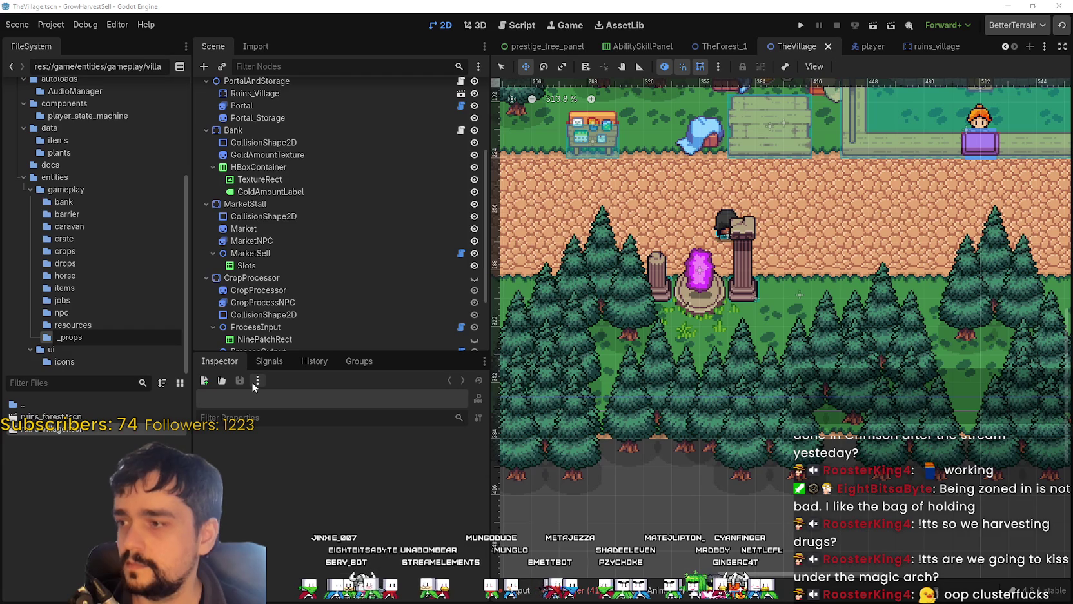
pyautogui.press('Delete')
pyautogui.press('Return')
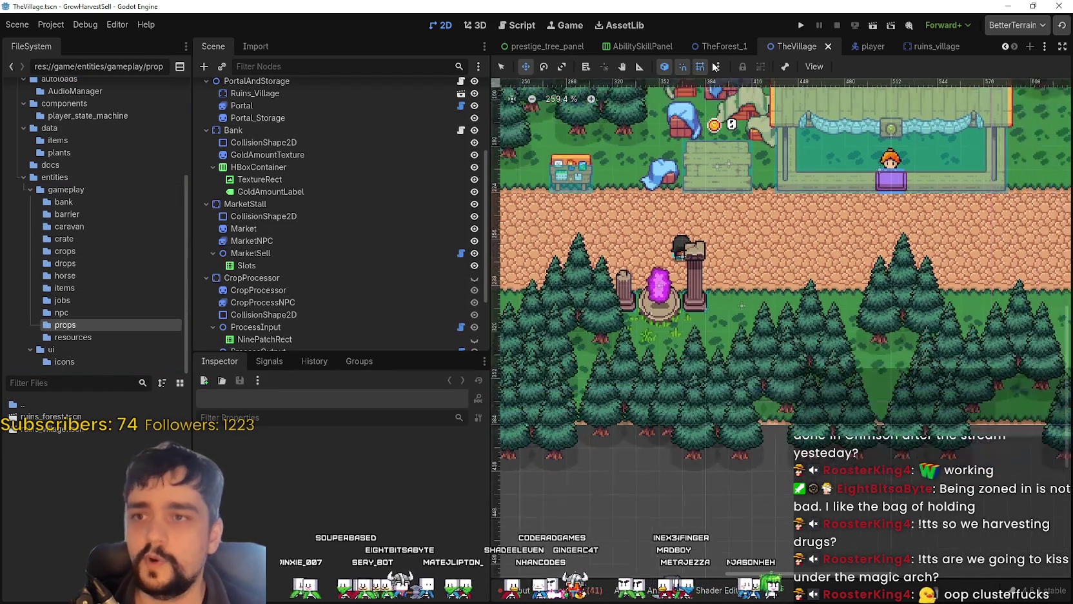
pyautogui.click(716, 47)
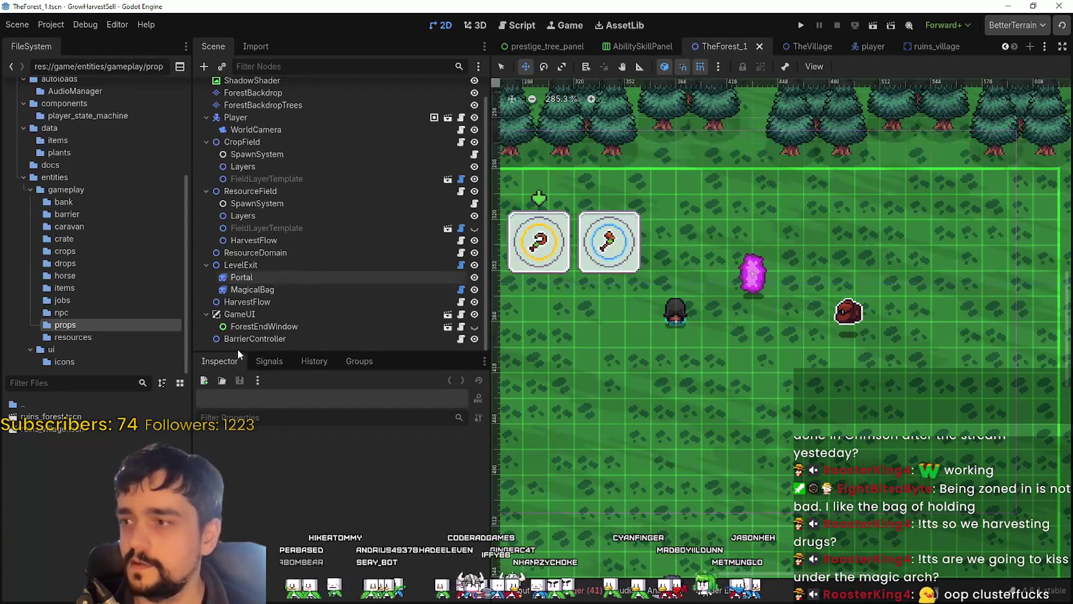
# Step: Instance the forest ruins scene under LevelExit, move it below the portal, and save
pyautogui.rightClick(249, 261)
pyautogui.click(341, 278)
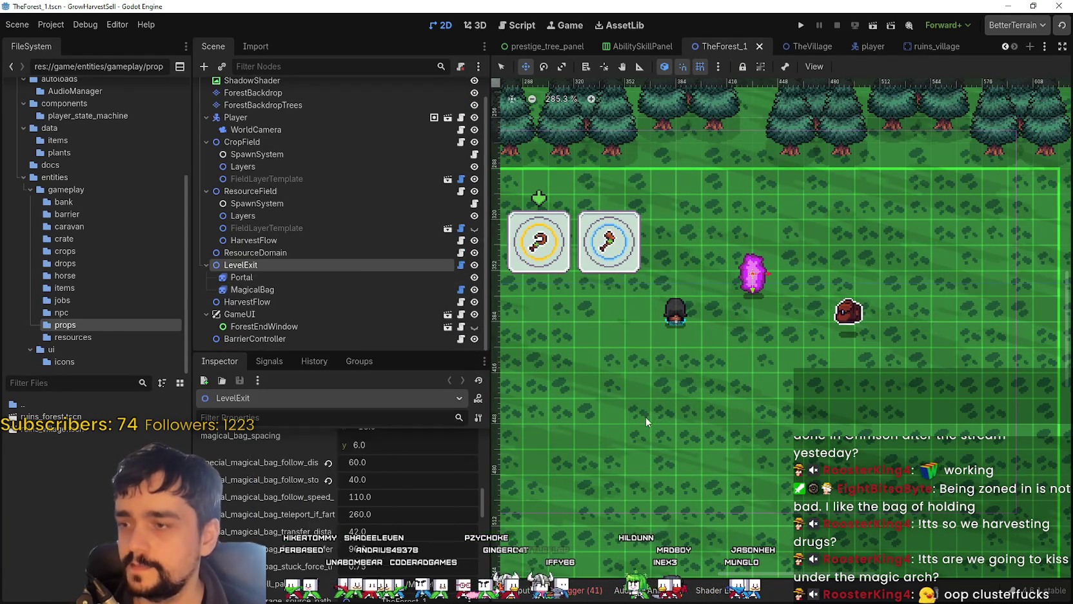
pyautogui.write('ruin')
pyautogui.doubleClick(443, 169)
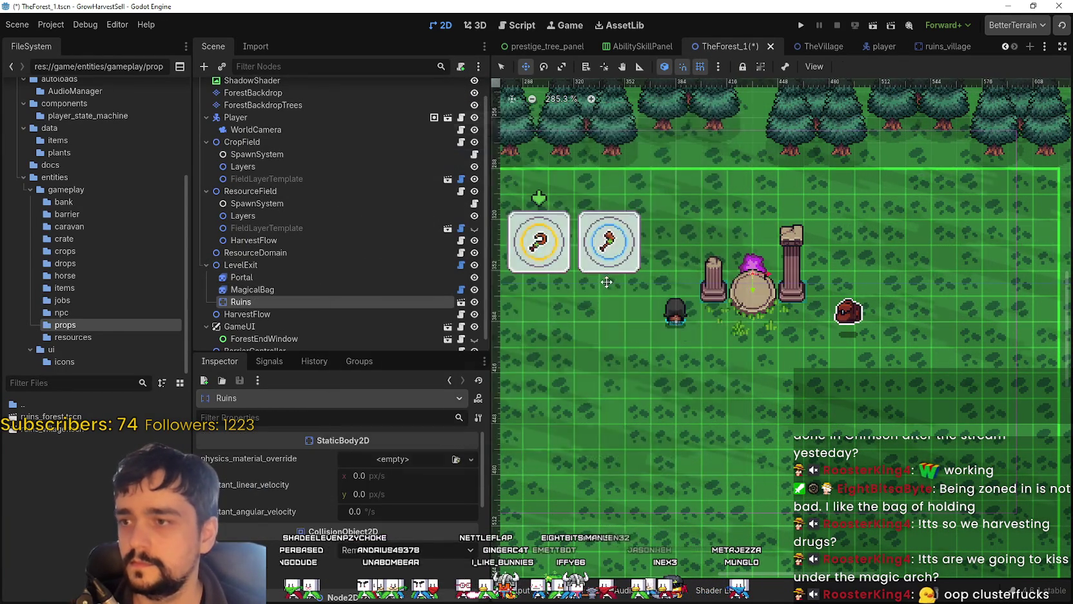
pyautogui.scroll(3, 683, 303)
pyautogui.moveTo(694, 291); pyautogui.dragTo(693, 362)
pyautogui.hotkey('ctrl', 's')
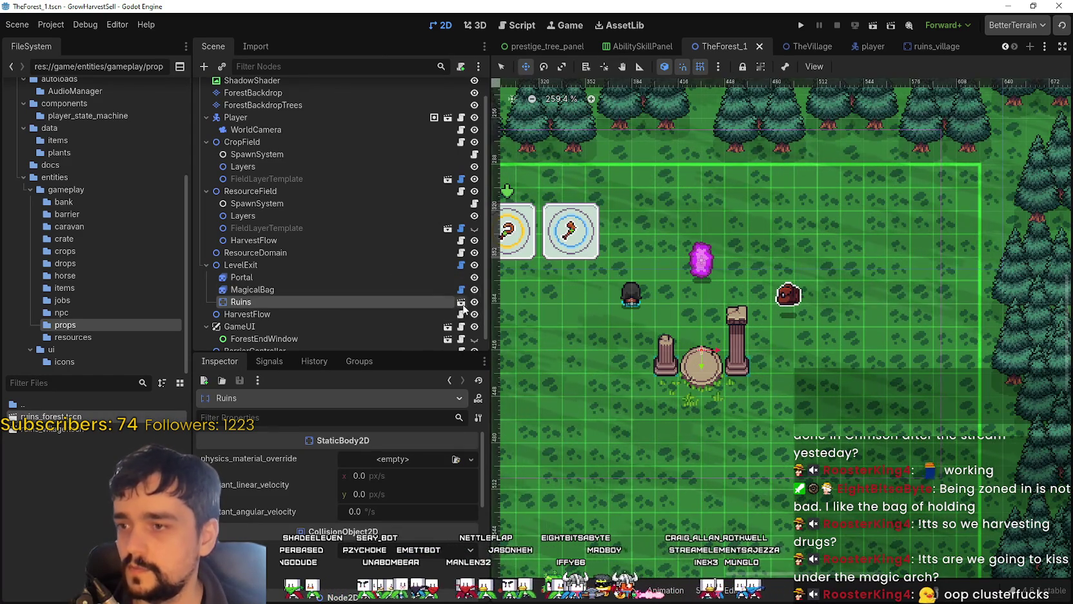
# Step: Open the instanced ruins scene and bring up its Sprite2D texture options
pyautogui.click(461, 301)
pyautogui.scroll(2, 613, 208)
pyautogui.scroll(2, 613, 226)
pyautogui.scroll(2, 614, 242)
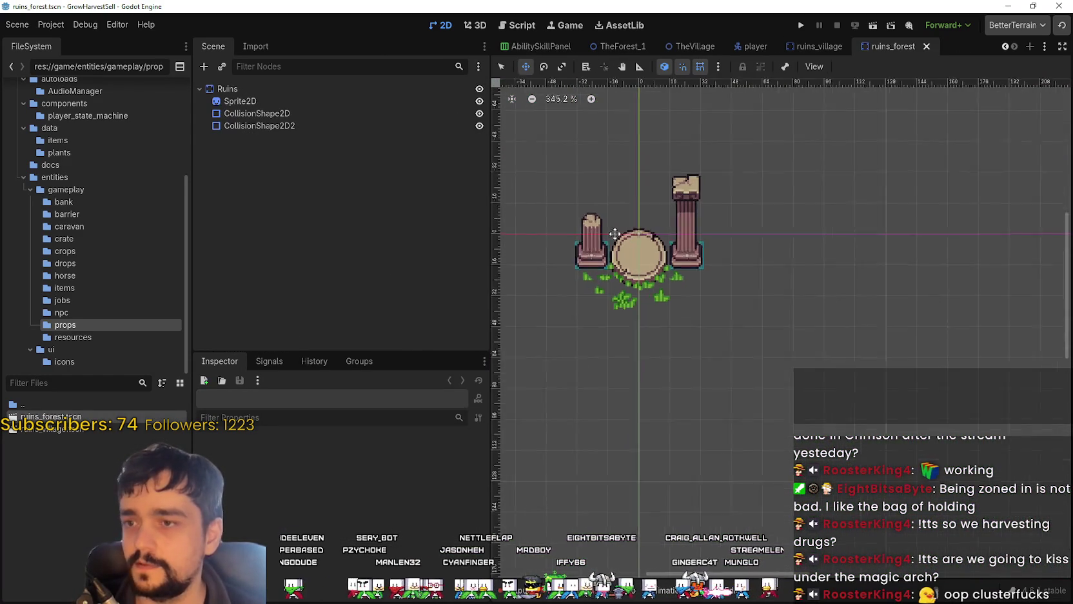
pyautogui.click(240, 101)
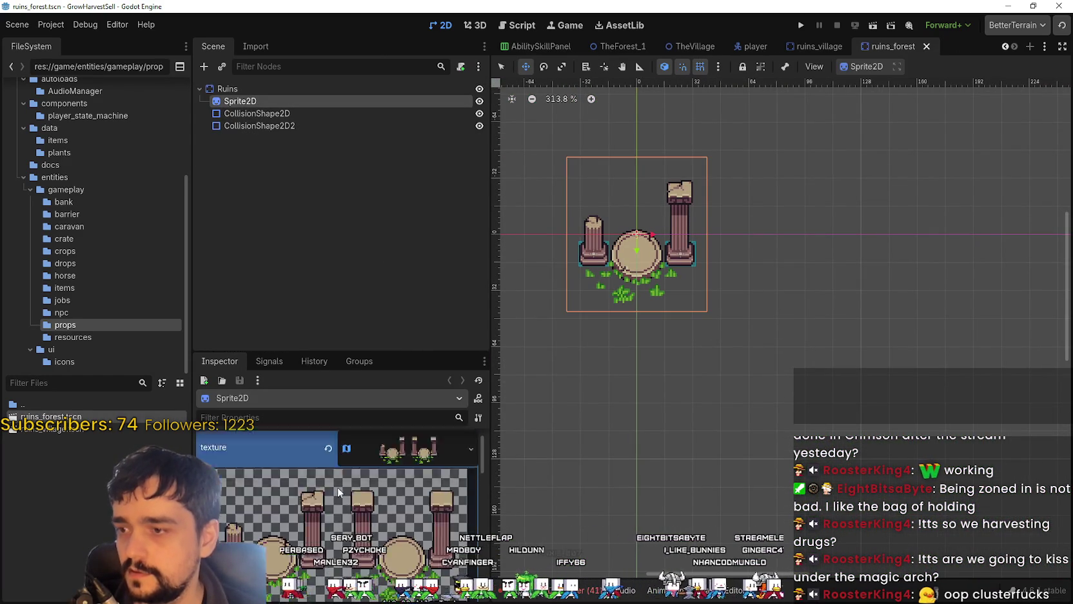
pyautogui.rightClick(299, 493)
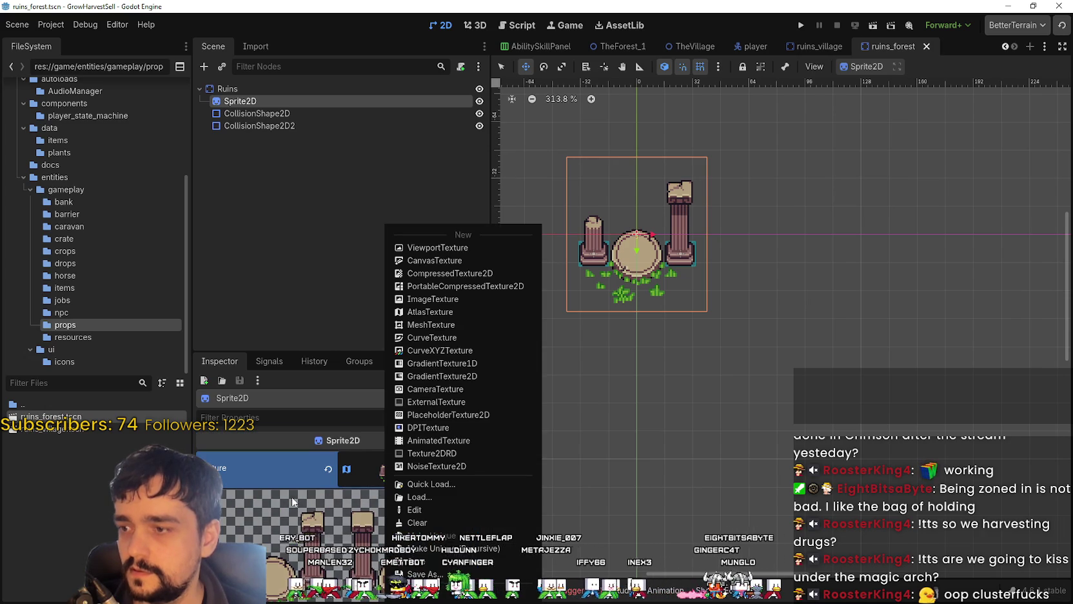
# Step: Set the sprite's AtlasTexture region to the top row of five tree arches
pyautogui.click(367, 469)
pyautogui.click(406, 514)
pyautogui.scroll(-3, 679, 377)
pyautogui.scroll(-3, 678, 376)
pyautogui.scroll(-3, 679, 377)
pyautogui.scroll(2, 577, 226)
pyautogui.scroll(2, 554, 246)
pyautogui.scroll(2, 554, 346)
pyautogui.scroll(1, 572, 199)
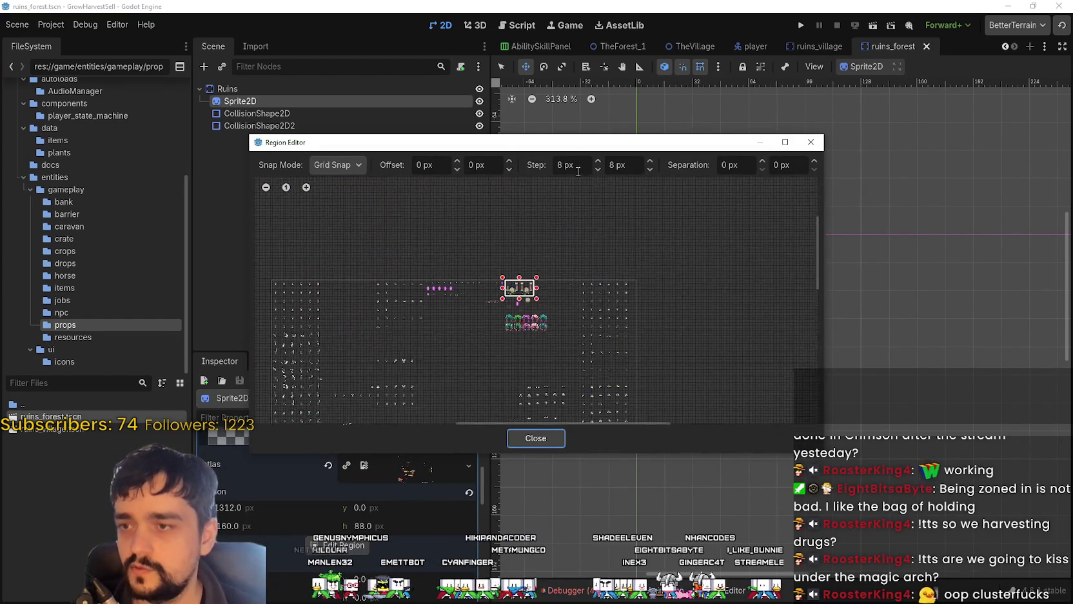
pyautogui.scroll(2, 509, 354)
pyautogui.scroll(2, 528, 349)
pyautogui.scroll(2, 534, 316)
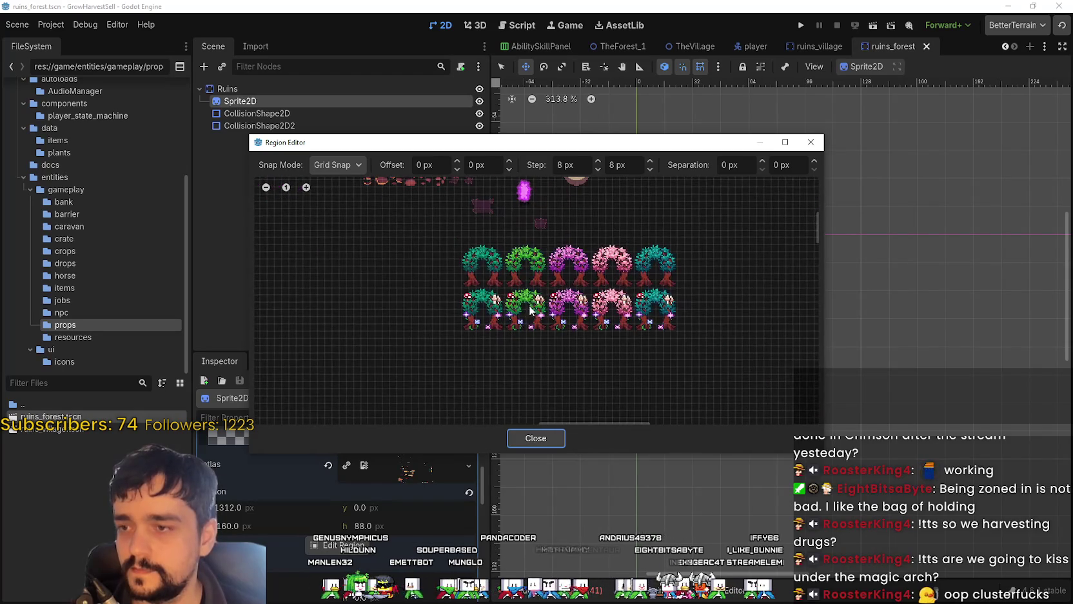
pyautogui.scroll(2, 490, 313)
pyautogui.scroll(1, 365, 255)
pyautogui.scroll(1, 380, 305)
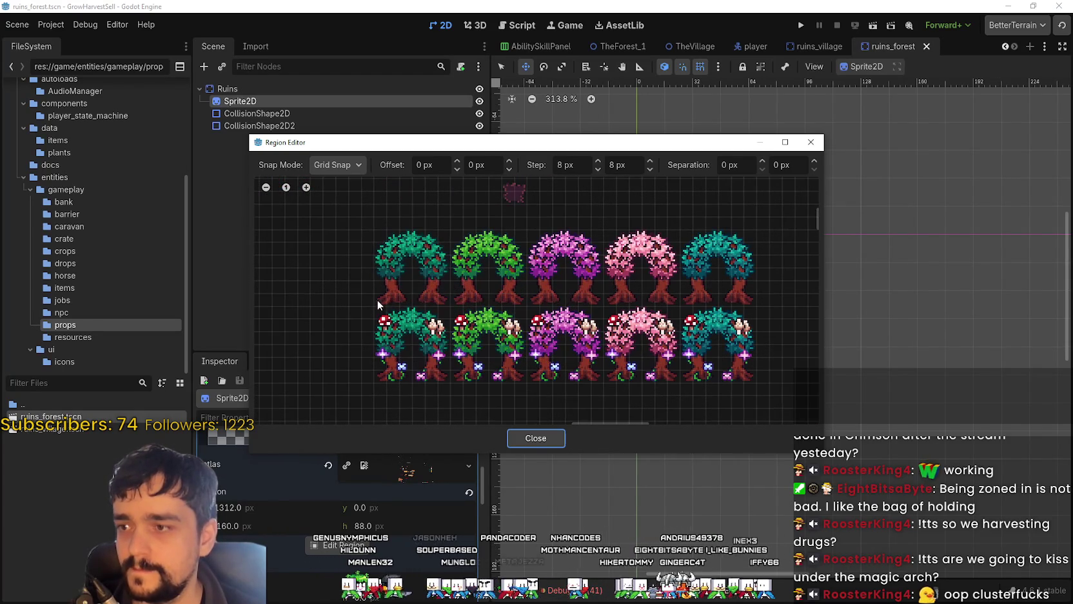
pyautogui.moveTo(373, 306); pyautogui.dragTo(757, 236)
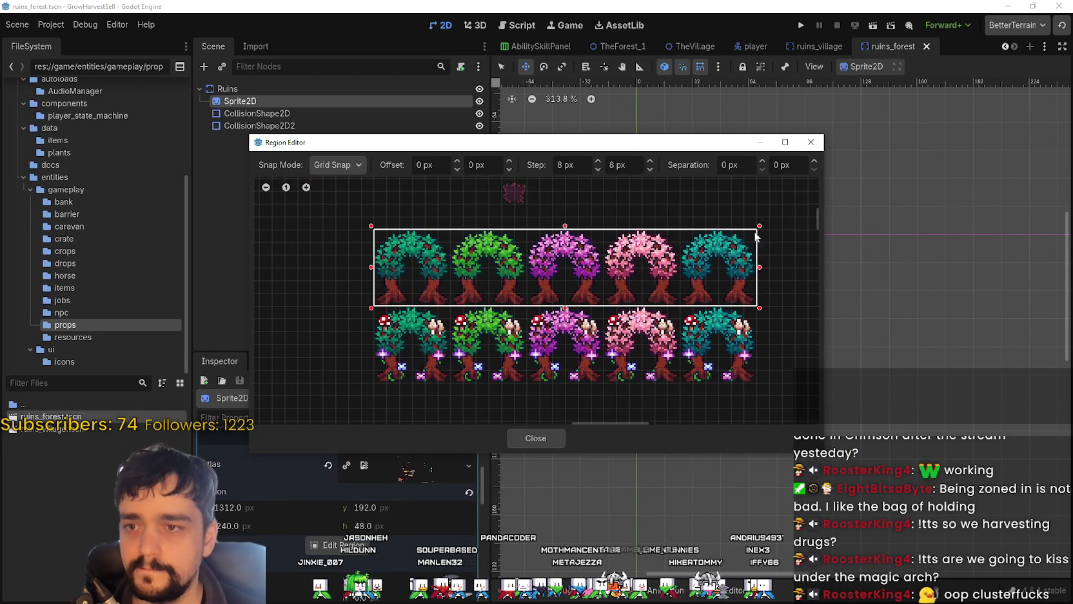
pyautogui.scroll(1, 739, 278)
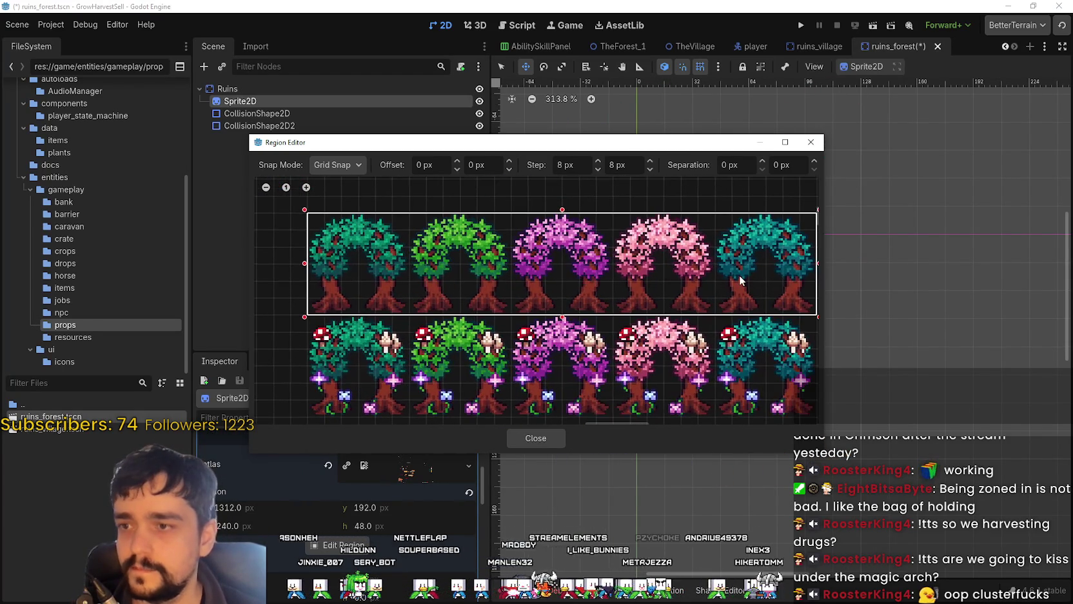
pyautogui.scroll(-2, 735, 276)
pyautogui.click(537, 439)
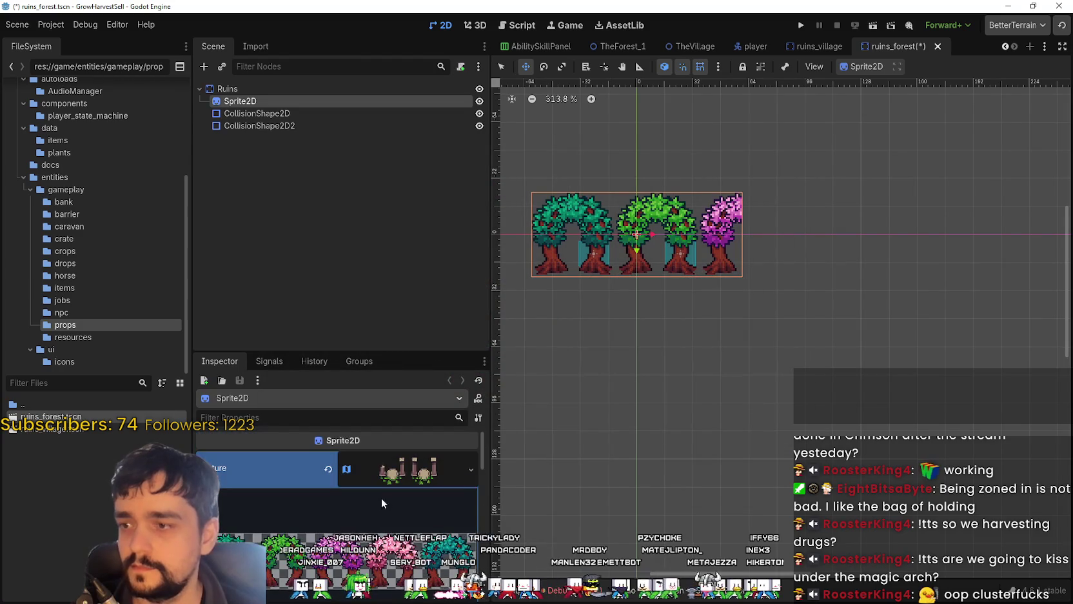
# Step: Split the tree sheet into 5 horizontal frames and check them, keeping Frame 0
pyautogui.scroll(-2, 407, 490)
pyautogui.scroll(-2, 436, 483)
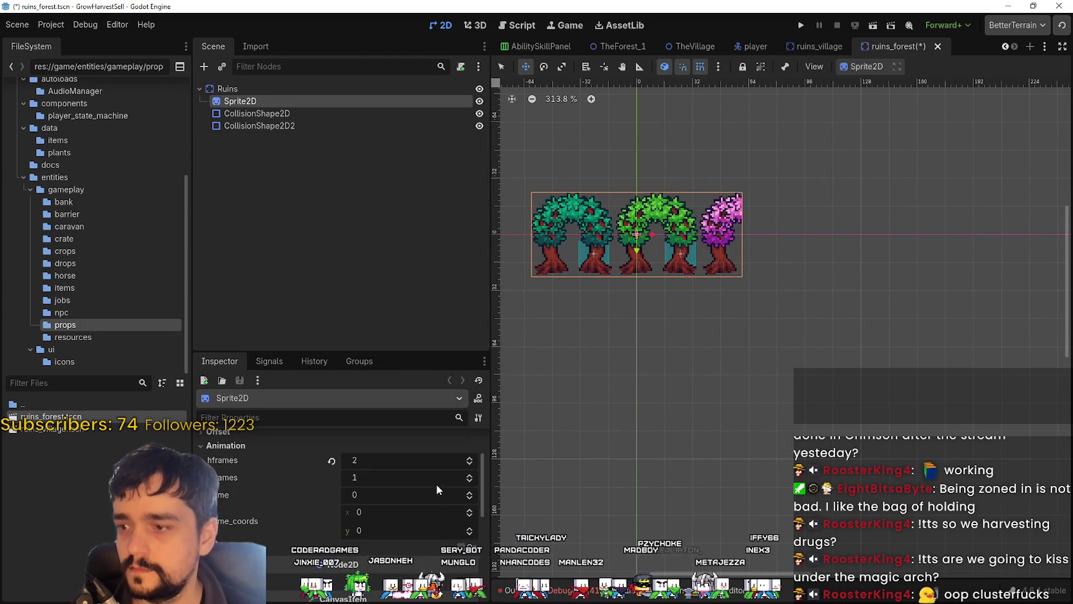
pyautogui.click(470, 478)
pyautogui.click(469, 479)
pyautogui.click(470, 478)
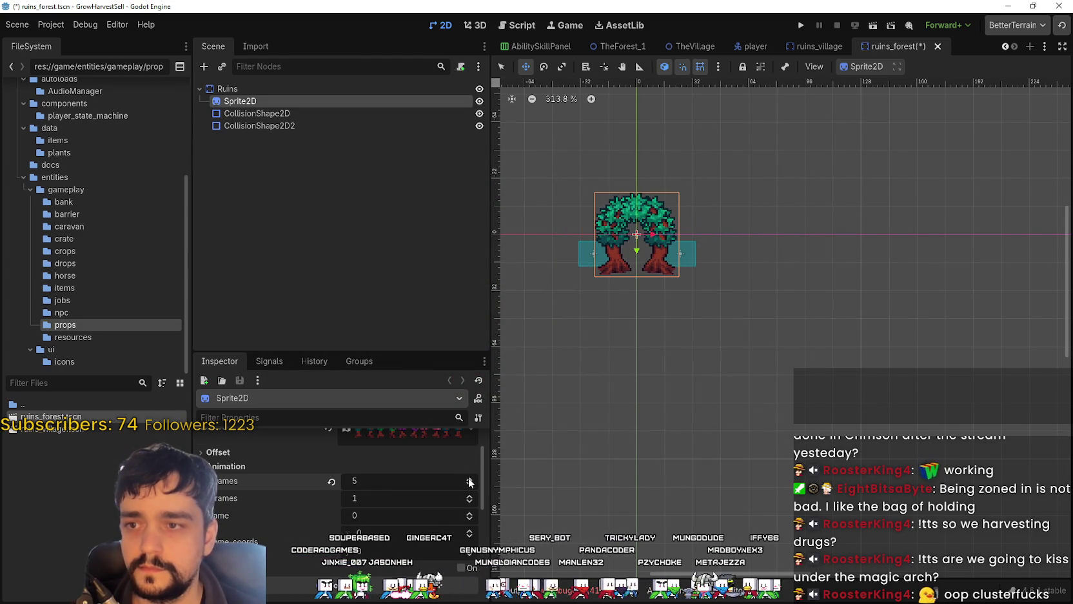
pyautogui.scroll(1, 635, 240)
pyautogui.scroll(1, 643, 278)
pyautogui.scroll(1, 654, 316)
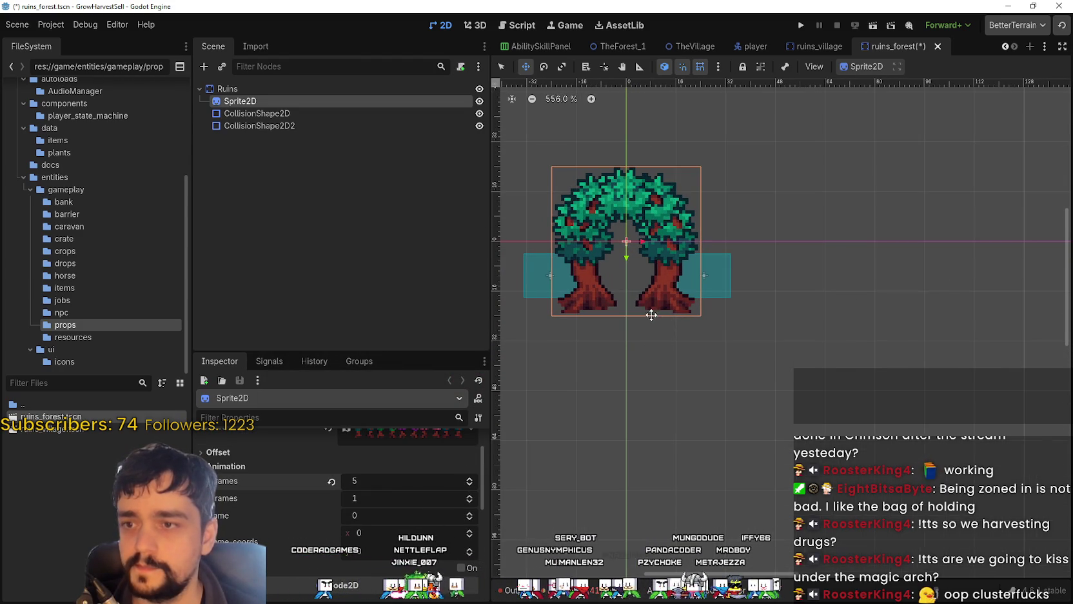
pyautogui.scroll(-1, 634, 262)
pyautogui.scroll(2, 400, 490)
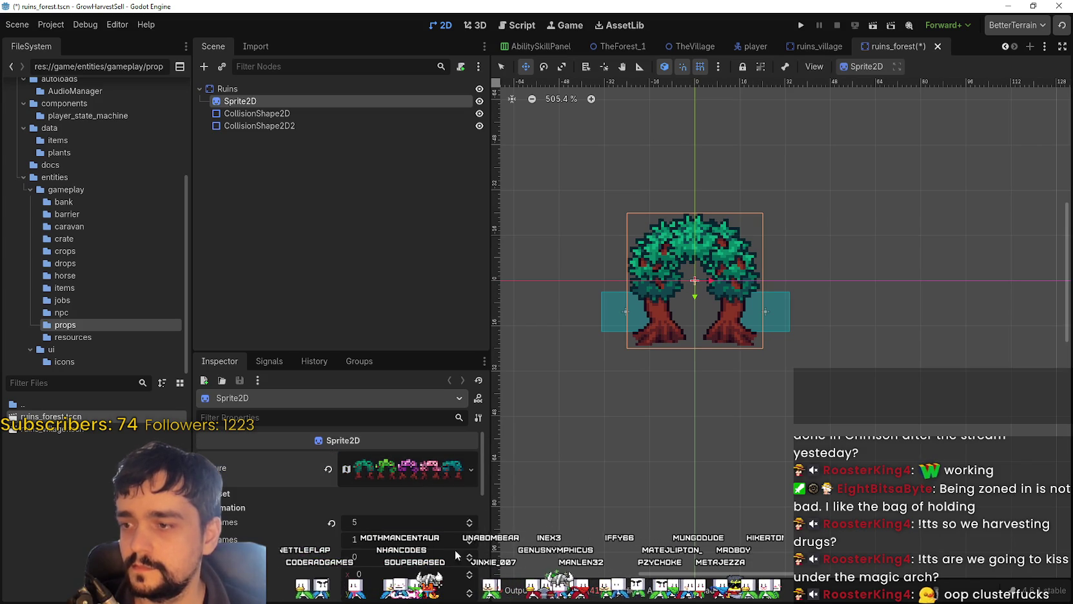
pyautogui.scroll(2, 467, 562)
pyautogui.scroll(2, 468, 563)
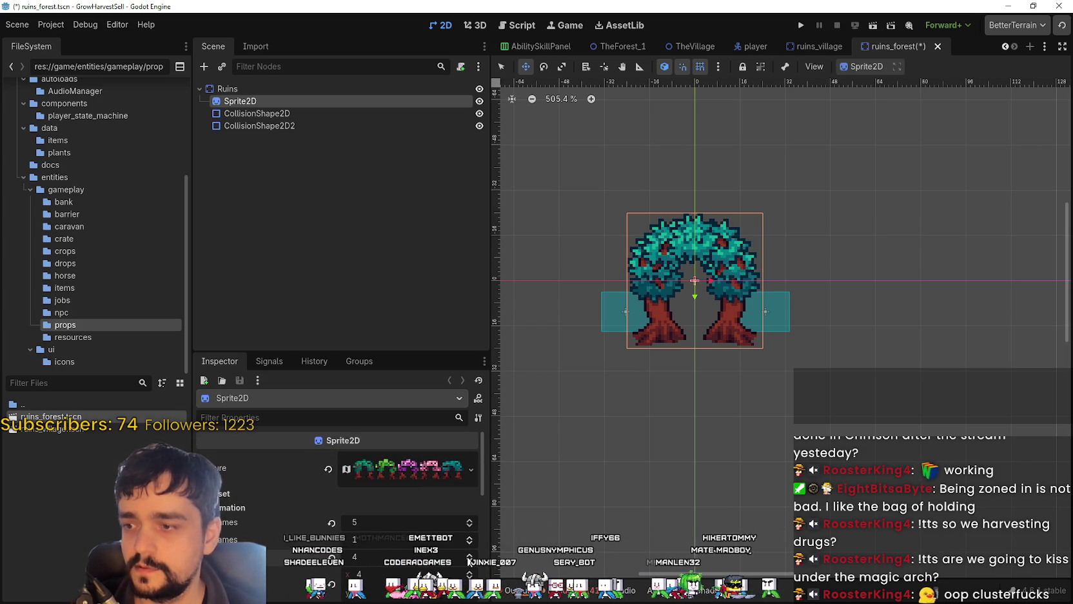
pyautogui.scroll(-2, 468, 562)
pyautogui.scroll(-1, 469, 562)
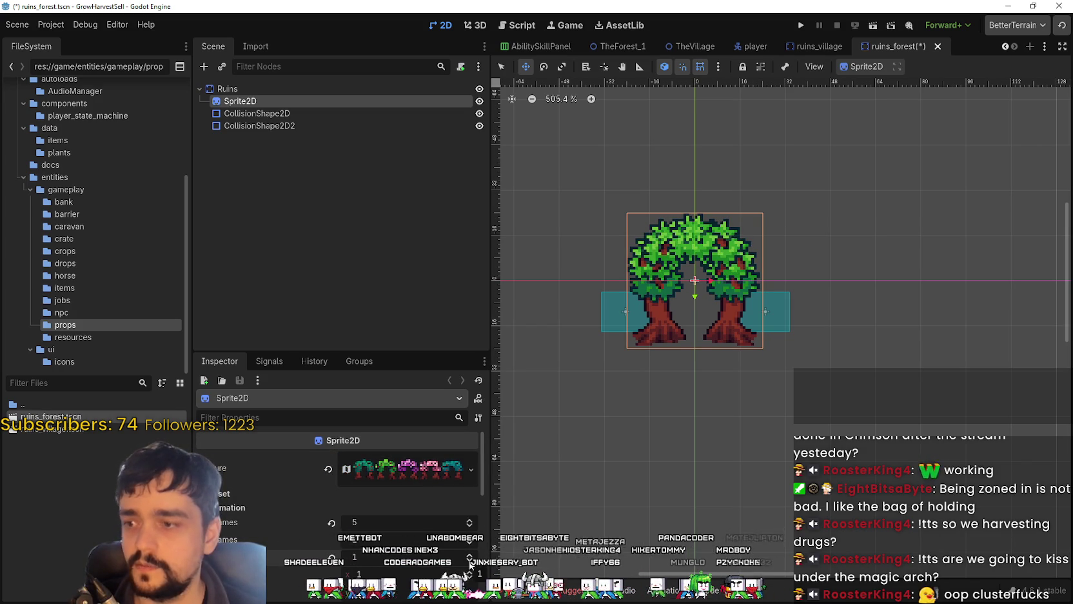
pyautogui.scroll(-1, 470, 563)
# Step: Save the ruins_forest scene and raise the tree sprite two pixels above the collision boxes
pyautogui.hotkey('ctrl', 's')
pyautogui.scroll(1, 709, 324)
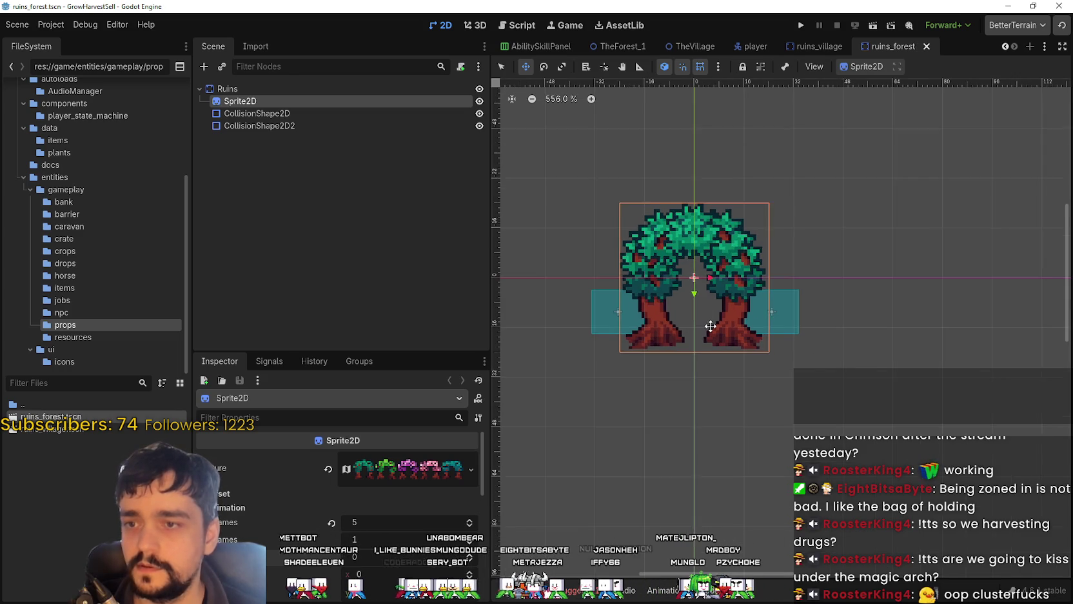
pyautogui.scroll(2, 710, 325)
pyautogui.scroll(2, 709, 323)
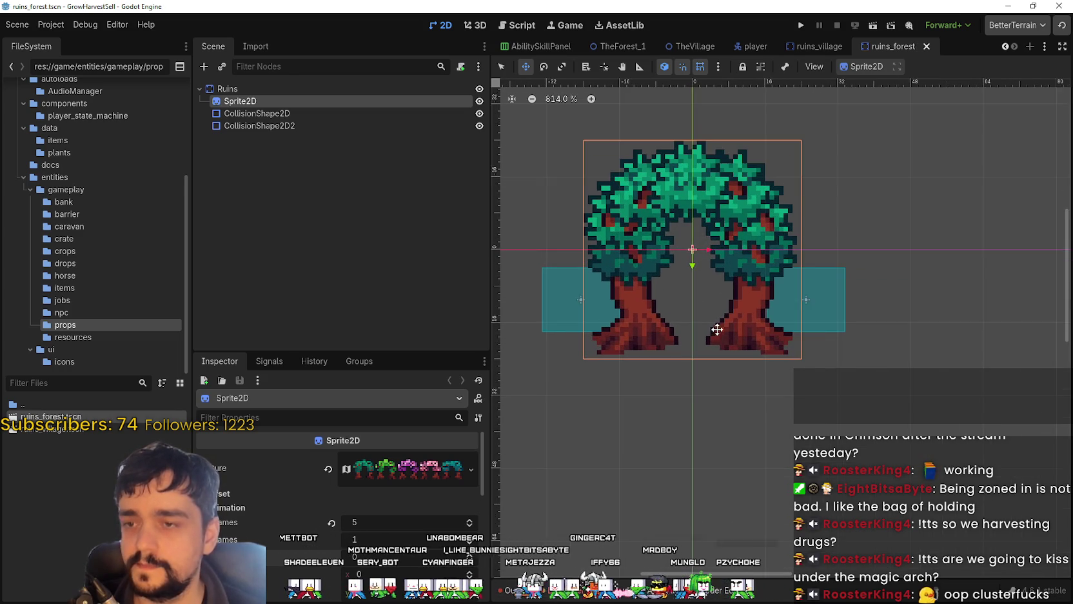
pyautogui.scroll(-3, 712, 336)
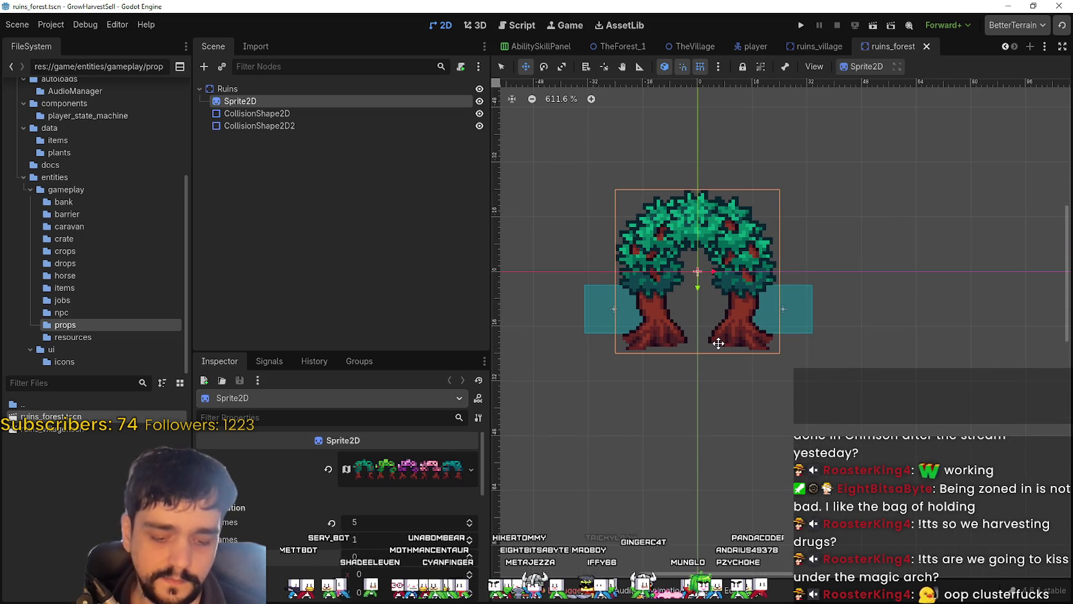
pyautogui.press('Up')
pyautogui.press('Up')
pyautogui.press('Up')
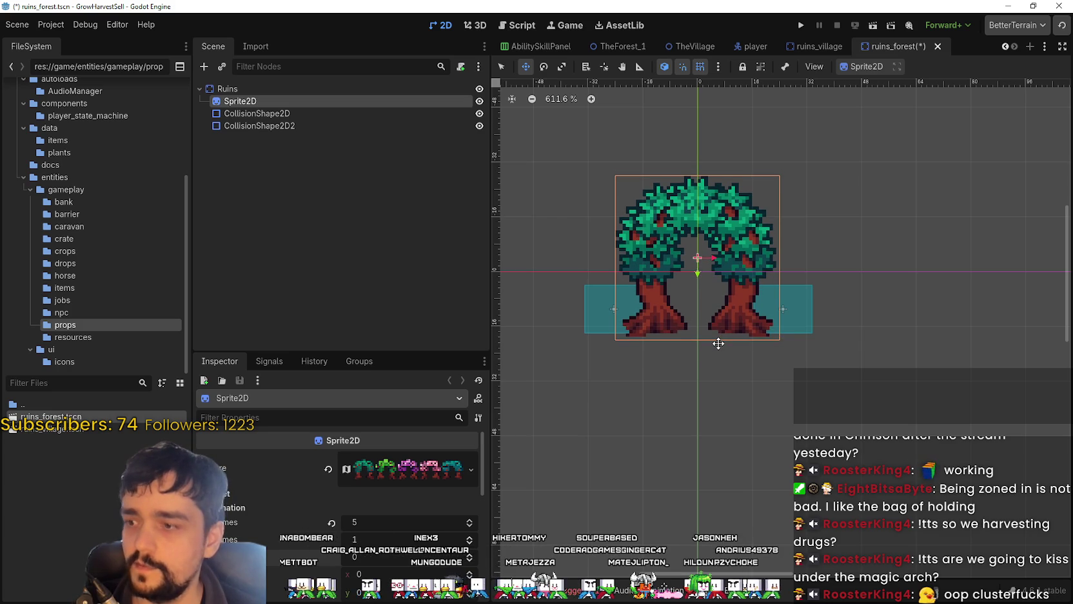
pyautogui.press('Up')
pyautogui.press('Up')
pyautogui.press('Up')
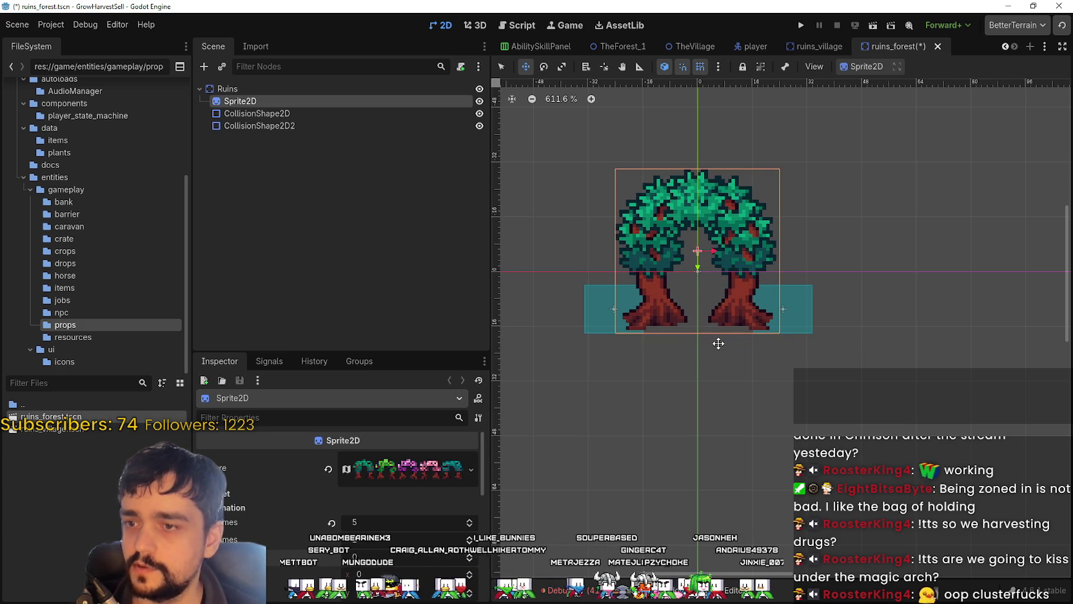
pyautogui.scroll(2, 740, 292)
pyautogui.scroll(-2, 709, 258)
pyautogui.click(257, 113)
# Step: Move the right collision box onto the right trunk and resize it to fit the trunk base
pyautogui.scroll(2, 861, 333)
pyautogui.scroll(2, 639, 278)
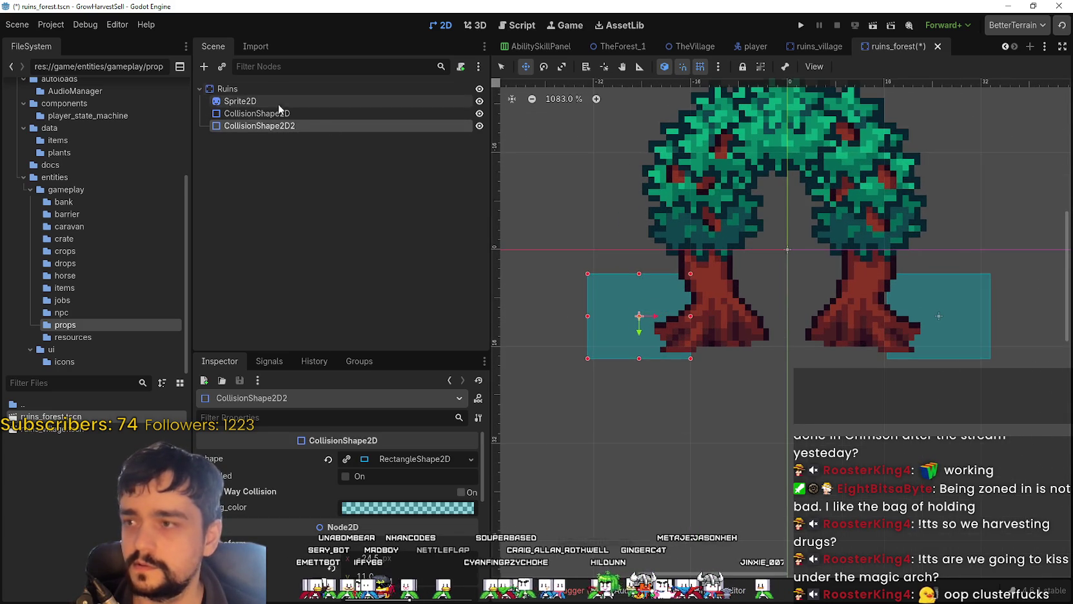
pyautogui.hscroll(2, 736, 237)
pyautogui.hscroll(2, 861, 290)
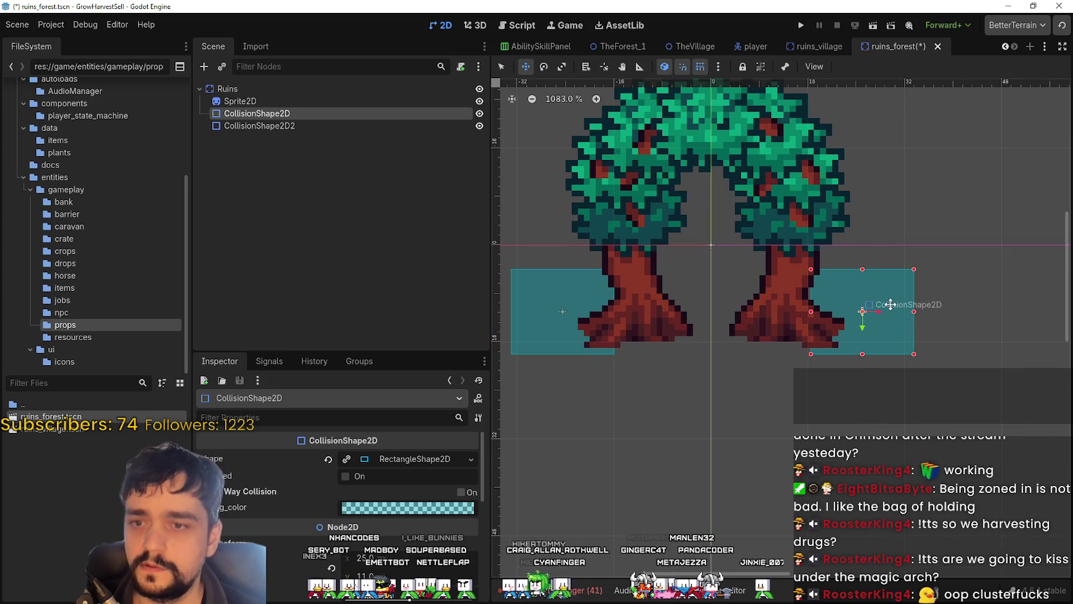
pyautogui.moveTo(890, 304); pyautogui.dragTo(844, 302)
pyautogui.scroll(3, 826, 330)
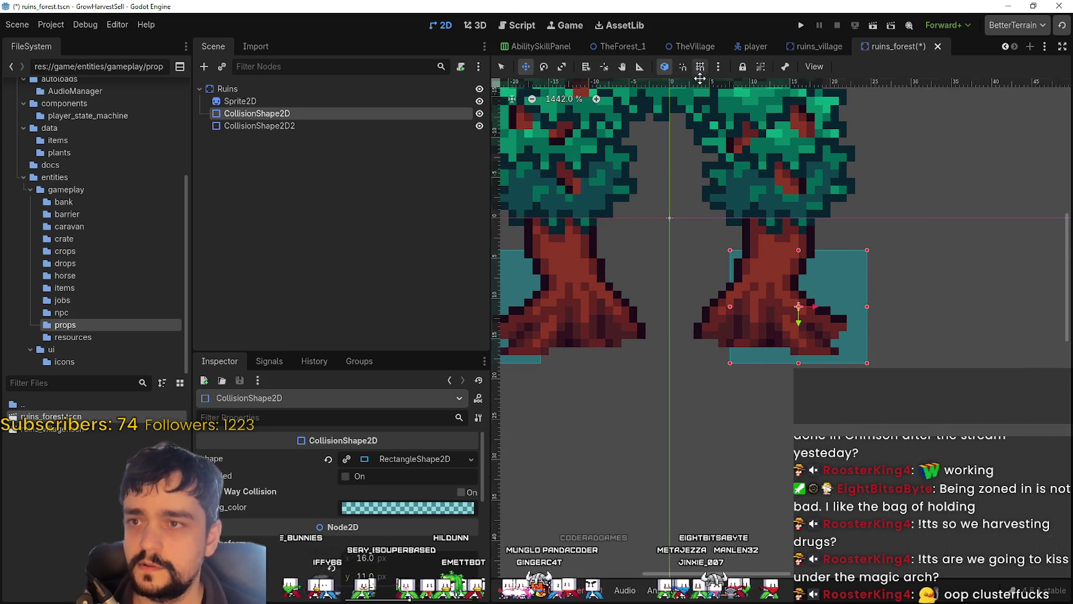
pyautogui.click(502, 67)
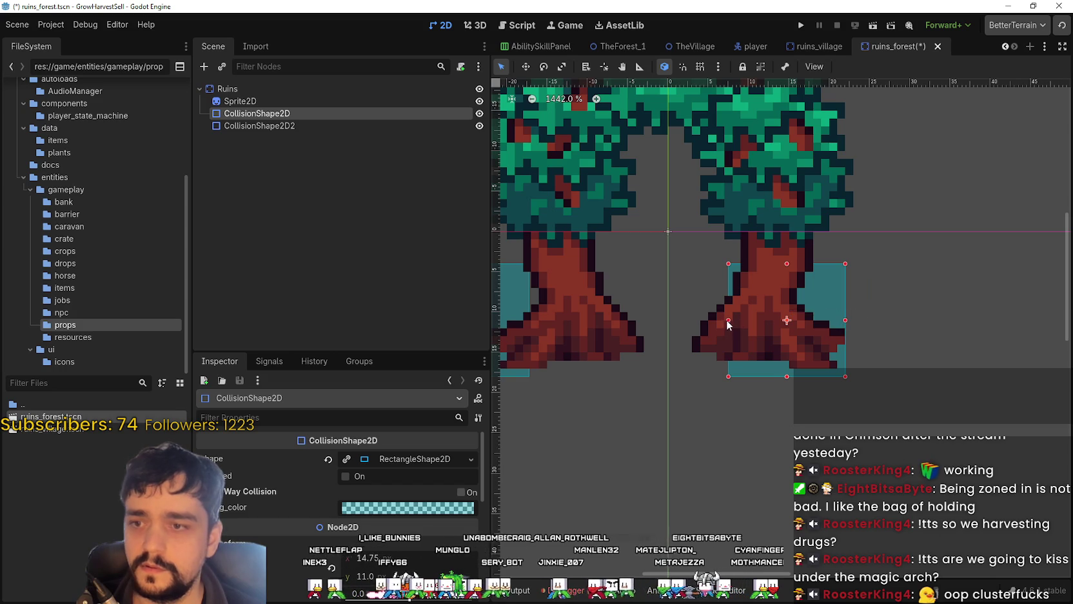
pyautogui.moveTo(714, 320); pyautogui.dragTo(692, 320)
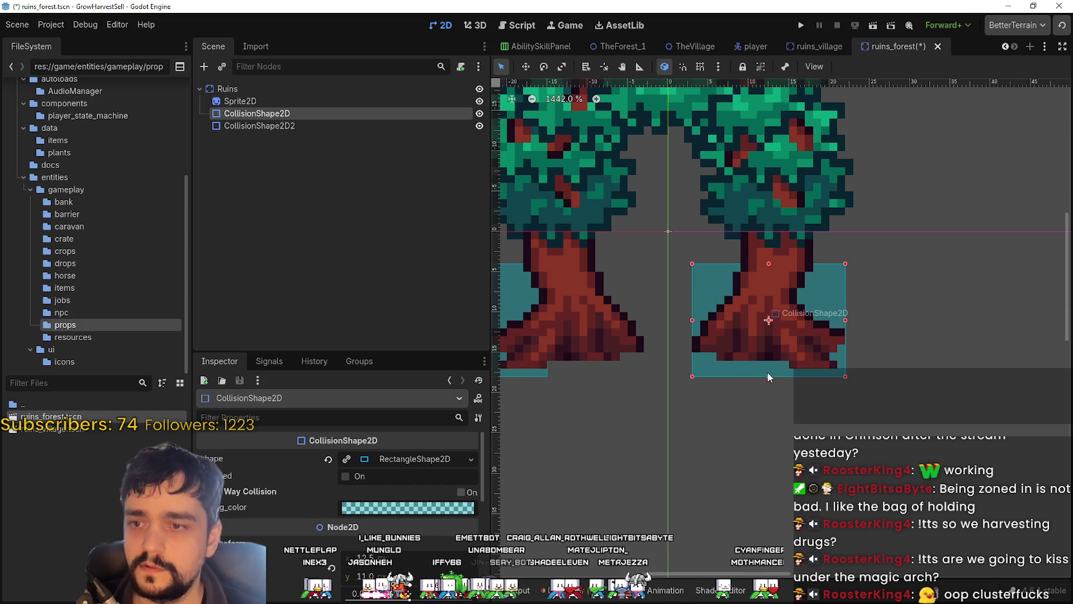
pyautogui.moveTo(770, 377); pyautogui.dragTo(769, 354)
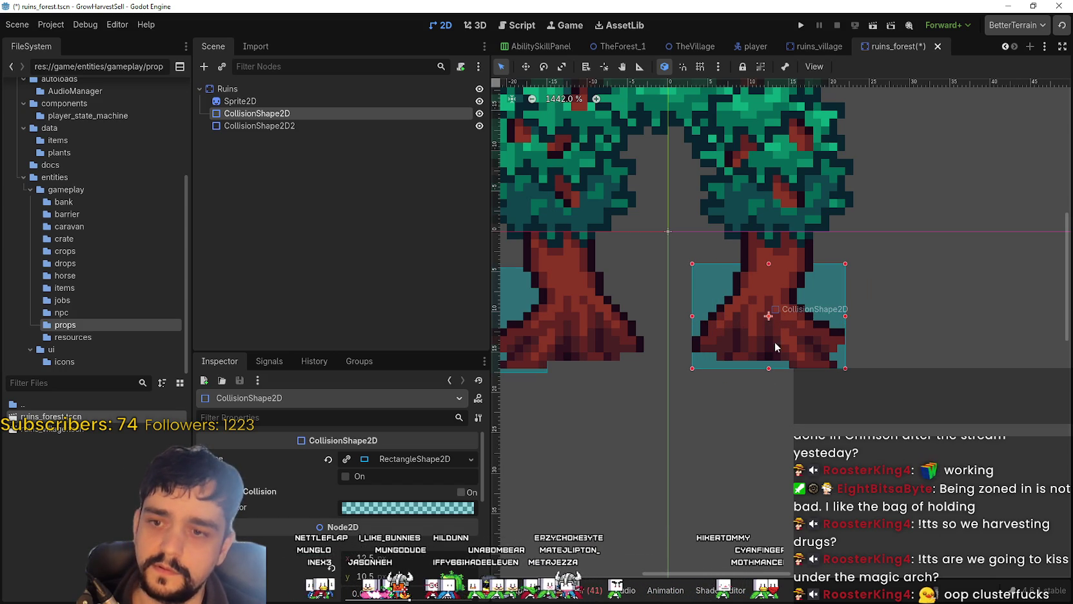
pyautogui.moveTo(769, 265); pyautogui.dragTo(772, 296)
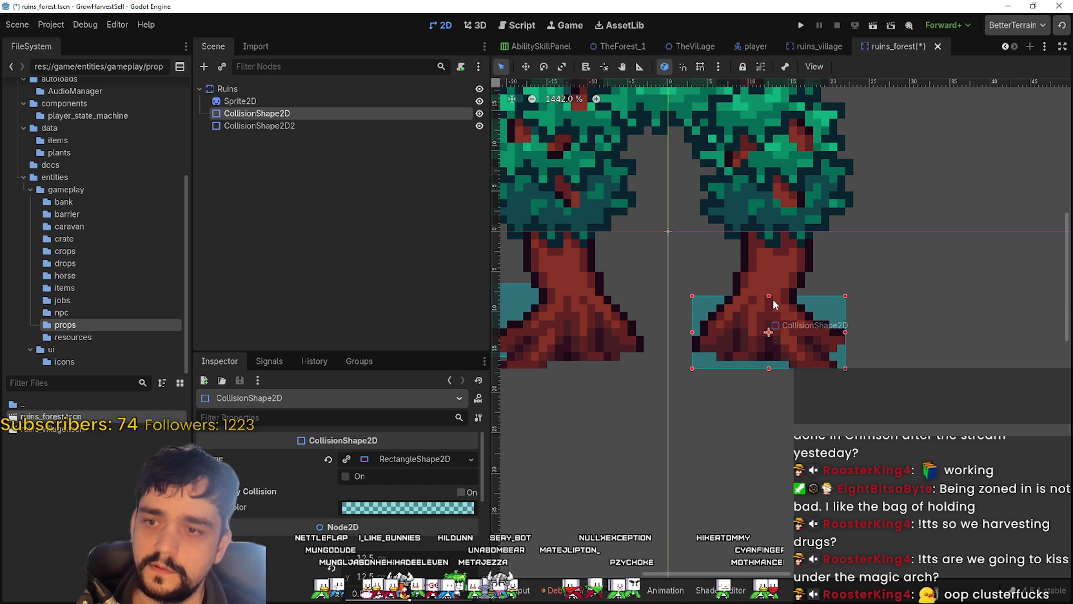
pyautogui.scroll(-2, 746, 329)
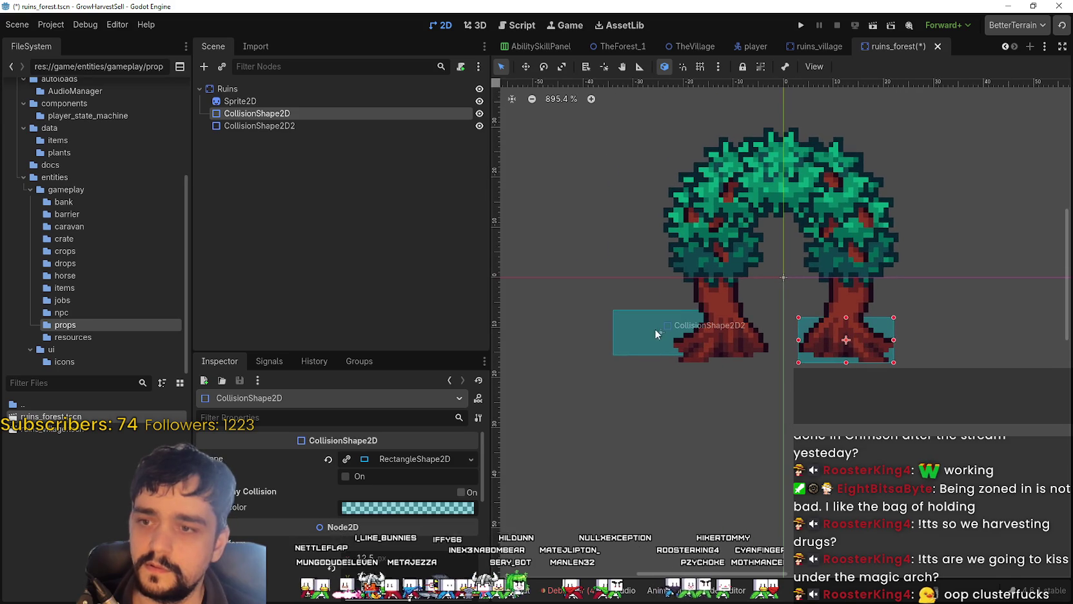
# Step: Move the left collision box onto the left trunk and save the ruins_forest scene
pyautogui.click(649, 331)
pyautogui.moveTo(641, 331); pyautogui.dragTo(697, 335)
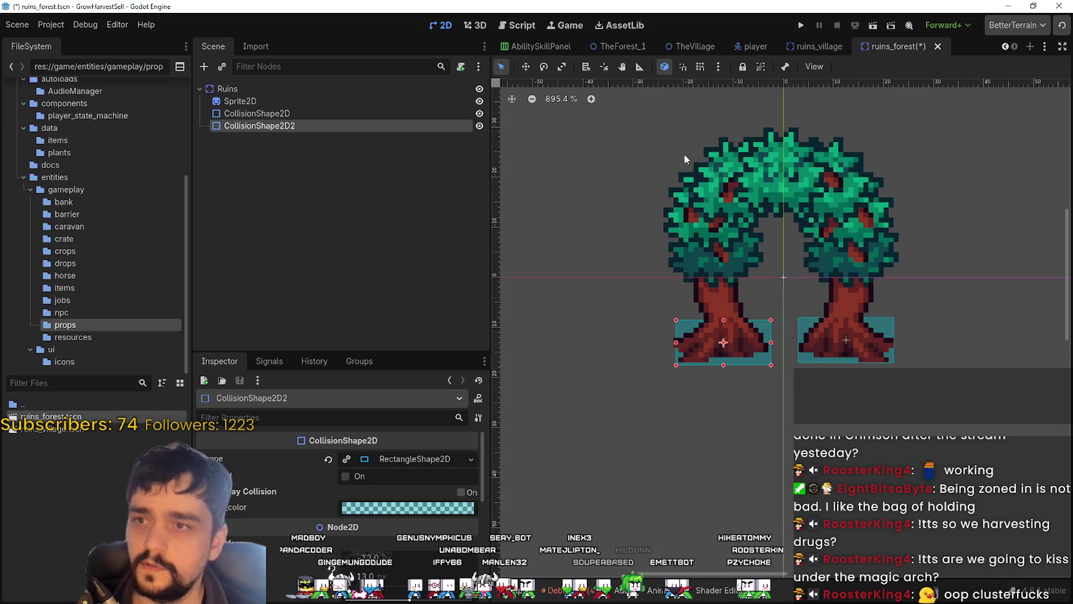
pyautogui.click(814, 46)
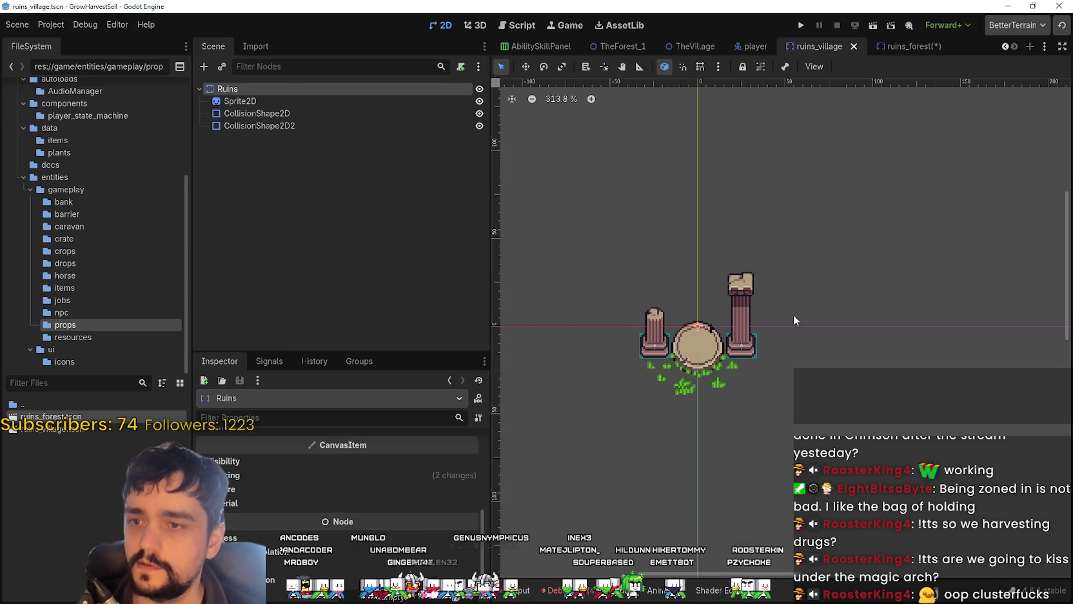
pyautogui.click(893, 46)
pyautogui.hotkey('ctrl', 's')
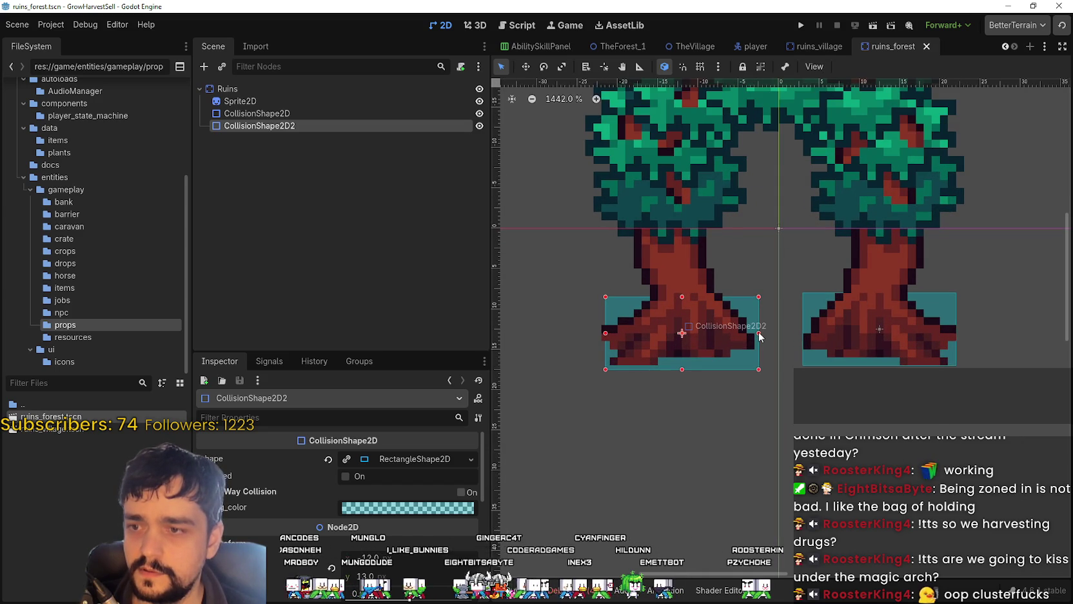
# Step: Fine-tune the left collision box's position pixel by pixel with the arrow keys
pyautogui.press('Left')
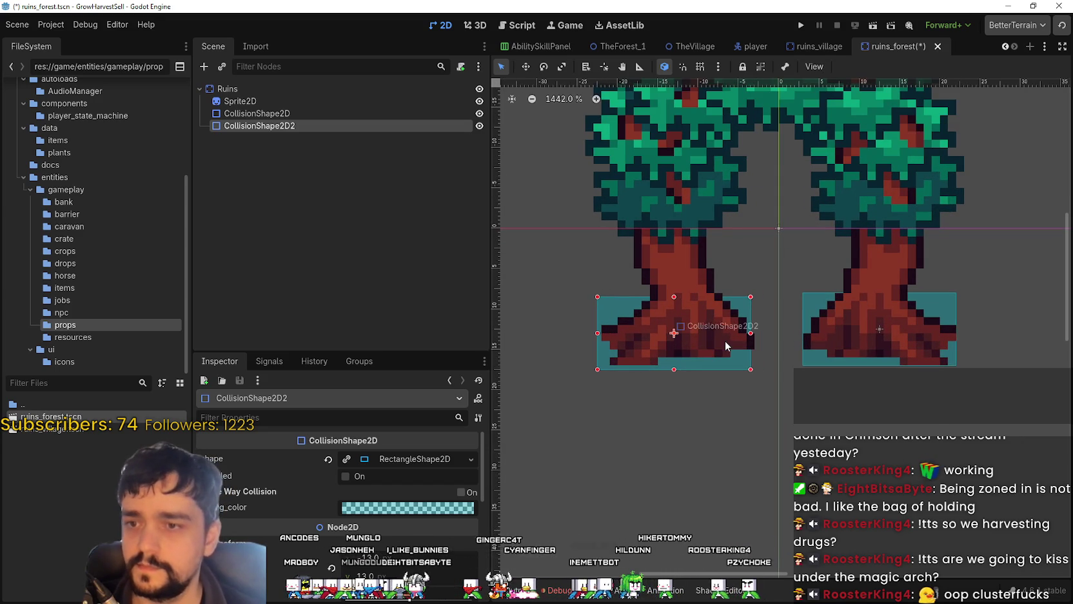
pyautogui.scroll(2, 723, 338)
pyautogui.scroll(1, 721, 331)
pyautogui.press('Right')
pyautogui.press('Left')
pyautogui.press('Right')
pyautogui.press('Left')
pyautogui.press('Right')
pyautogui.press('Left')
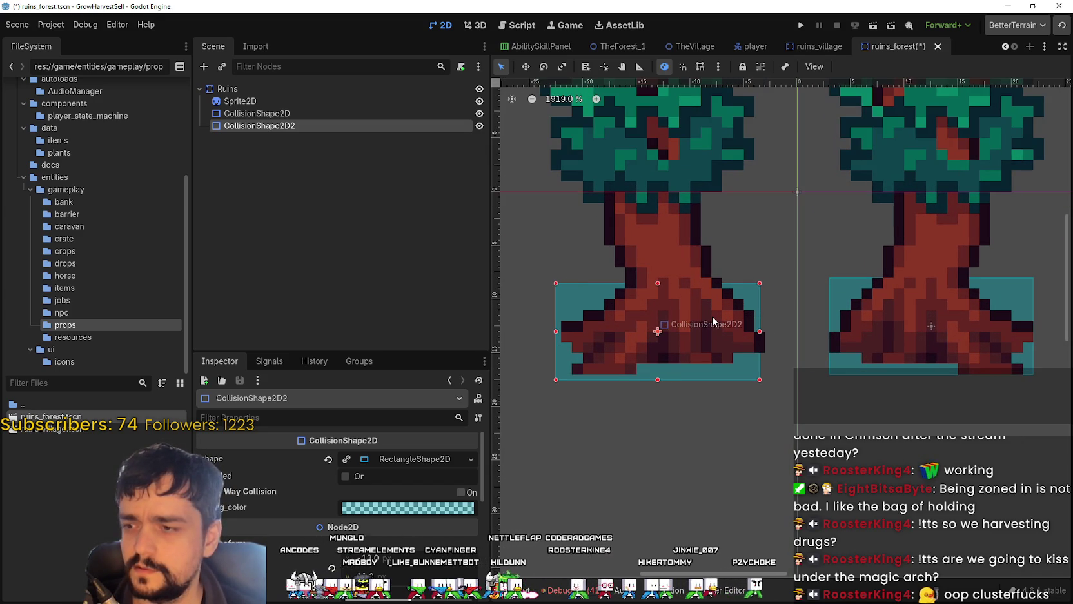
pyautogui.scroll(-1, 712, 316)
pyautogui.click(253, 103)
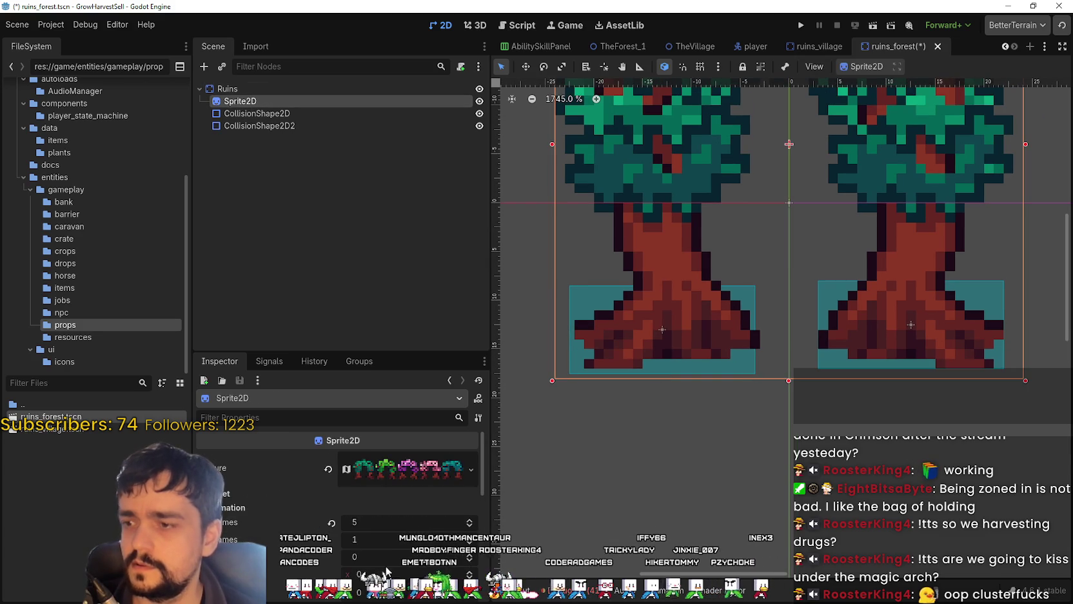
# Step: Select the second collision shape and expand its rectangle settings in the Inspector
pyautogui.scroll(-2, 341, 526)
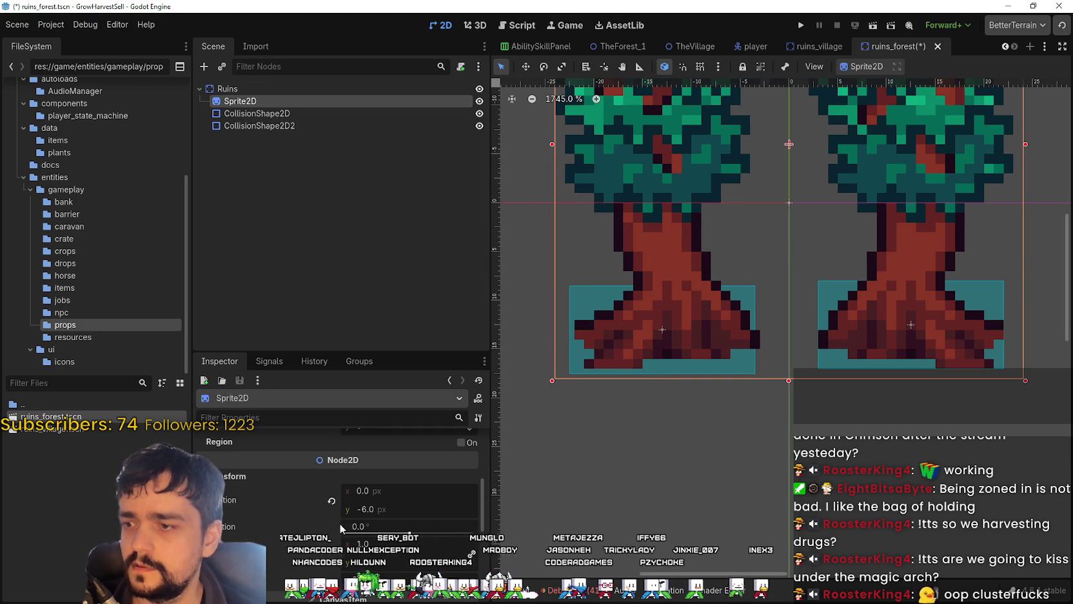
pyautogui.scroll(-1, 387, 509)
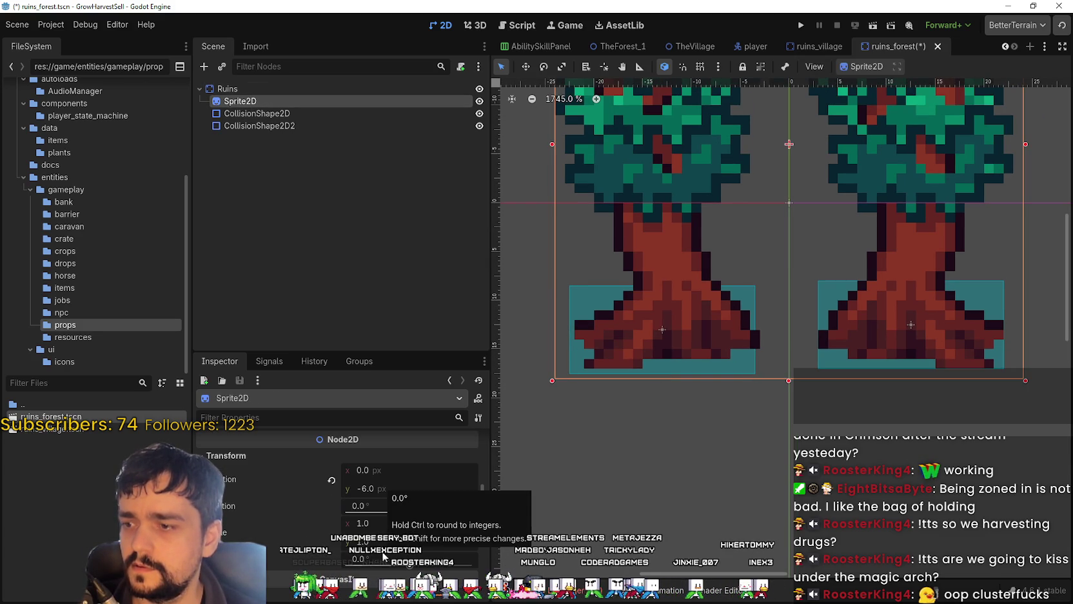
pyautogui.scroll(5, 709, 353)
pyautogui.scroll(3, 709, 356)
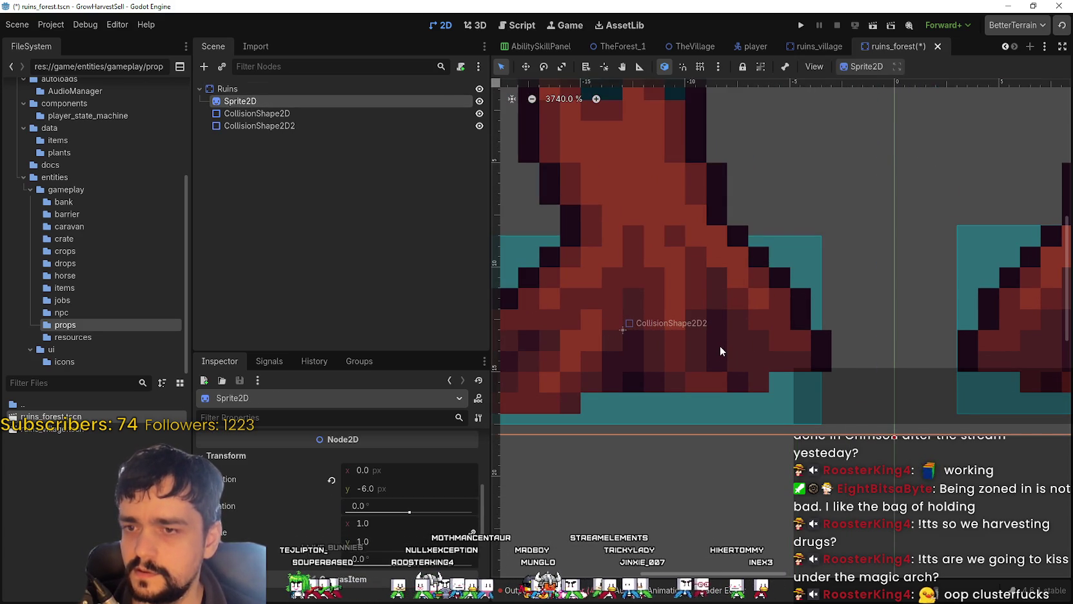
pyautogui.scroll(-6, 719, 346)
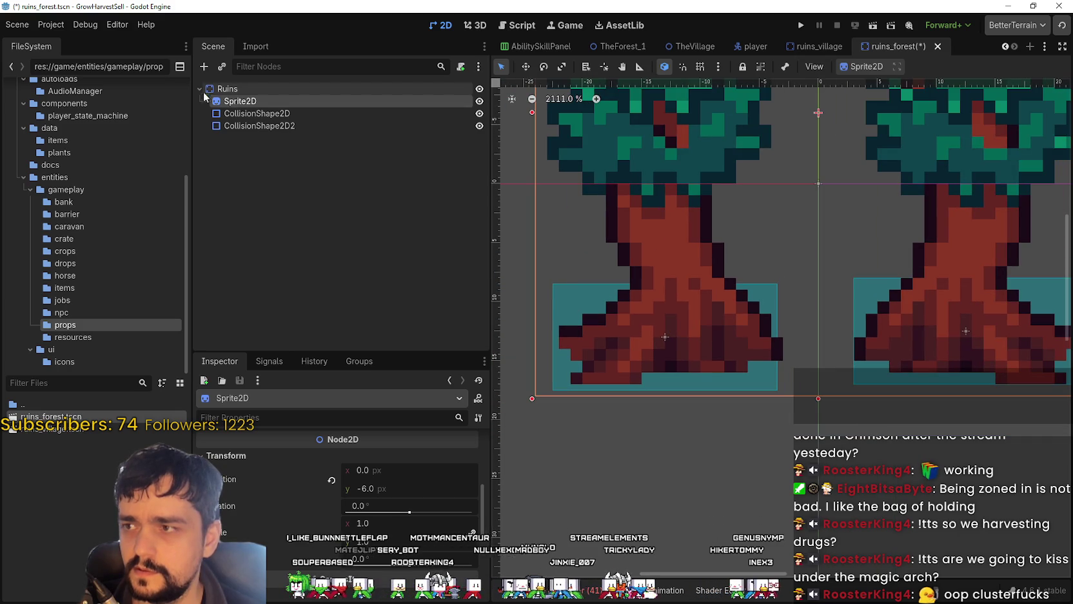
pyautogui.click(234, 113)
pyautogui.click(242, 116)
pyautogui.press('Escape')
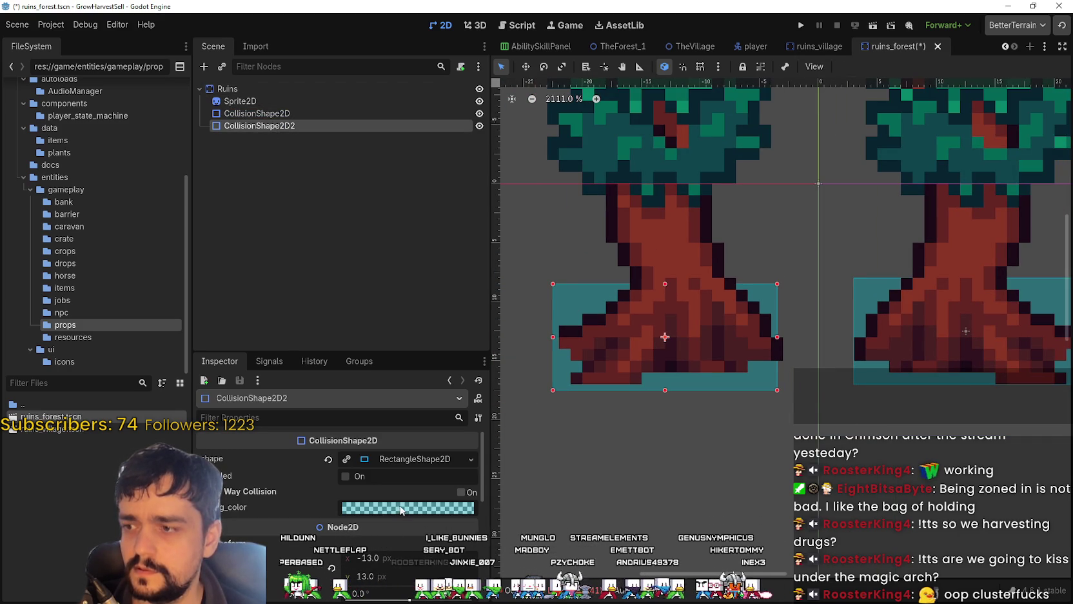
pyautogui.click(416, 459)
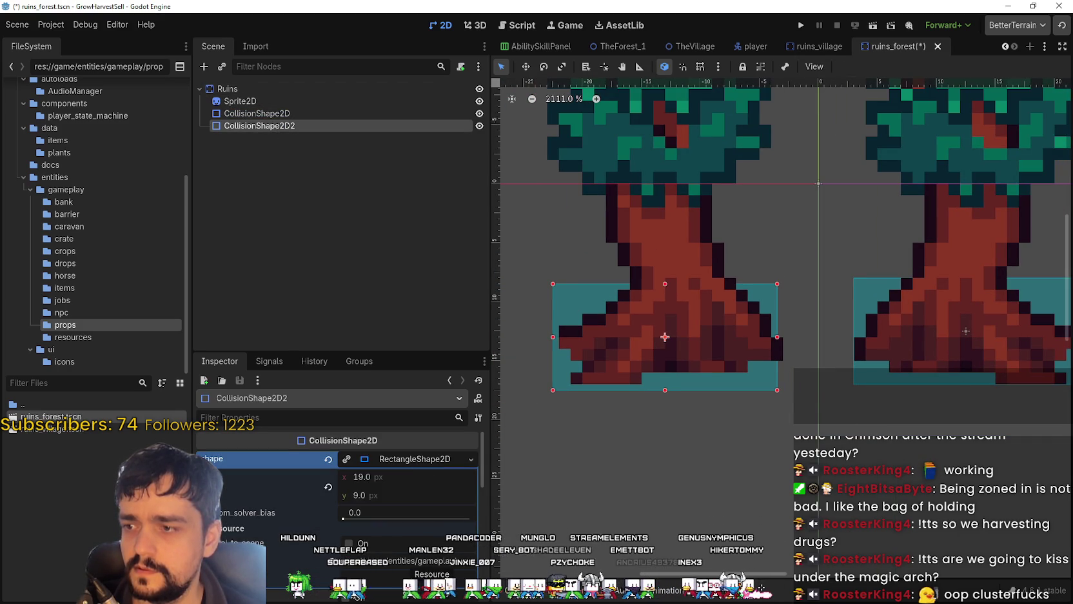
# Step: Nudge the second collision rectangle pixel by pixel with the arrow keys
pyautogui.press('Right')
pyautogui.press('Left')
pyautogui.press('Right')
pyautogui.press('Left')
pyautogui.press('Right')
pyautogui.press('Left')
pyautogui.press('Down')
pyautogui.press('Up')
pyautogui.press('Right')
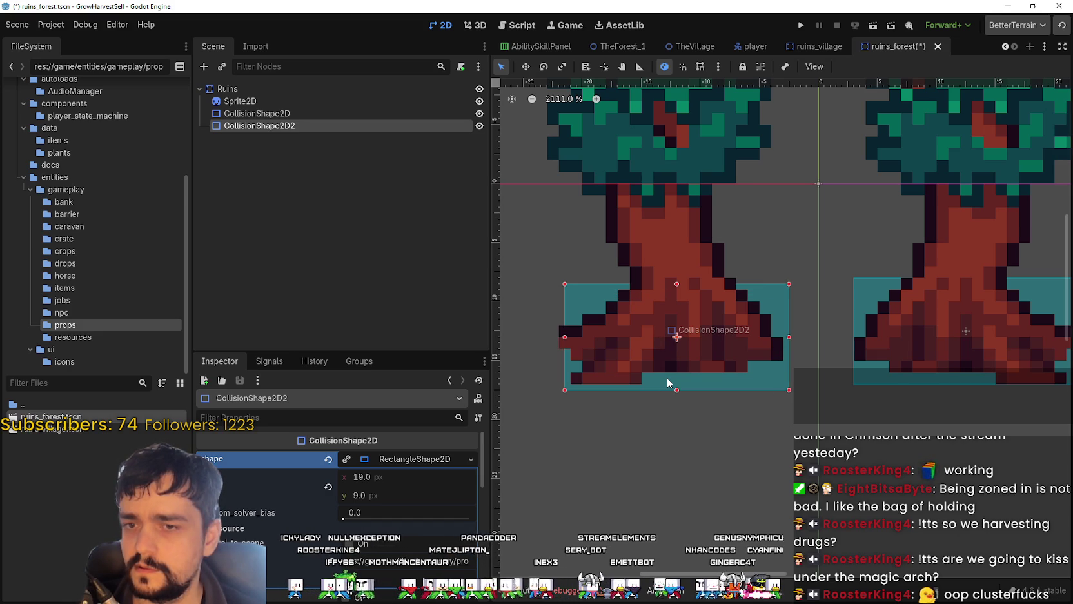
pyautogui.moveTo(683, 376)
pyautogui.mouseDown()
pyautogui.moveTo(594, 365)
pyautogui.moveTo(788, 373)
pyautogui.moveTo(793, 382)
pyautogui.mouseUp()
pyautogui.press('Left')
pyautogui.press('Right')
pyautogui.press('Left')
pyautogui.press('Right')
pyautogui.press('Left')
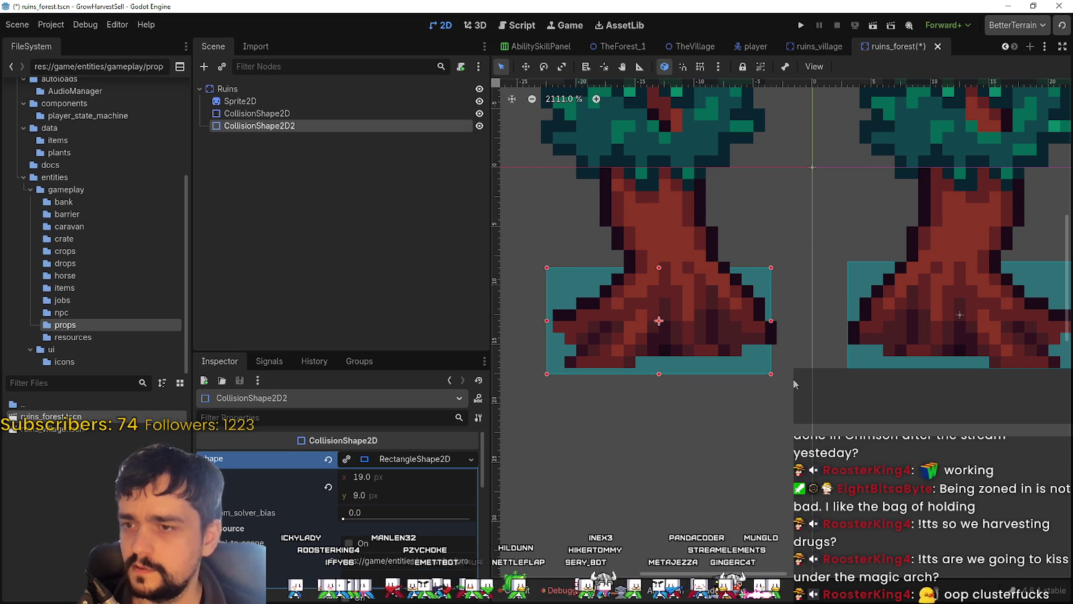
# Step: Drag the second collision rectangle with the Move tool to sit below the tree base
pyautogui.scroll(3, 792, 369)
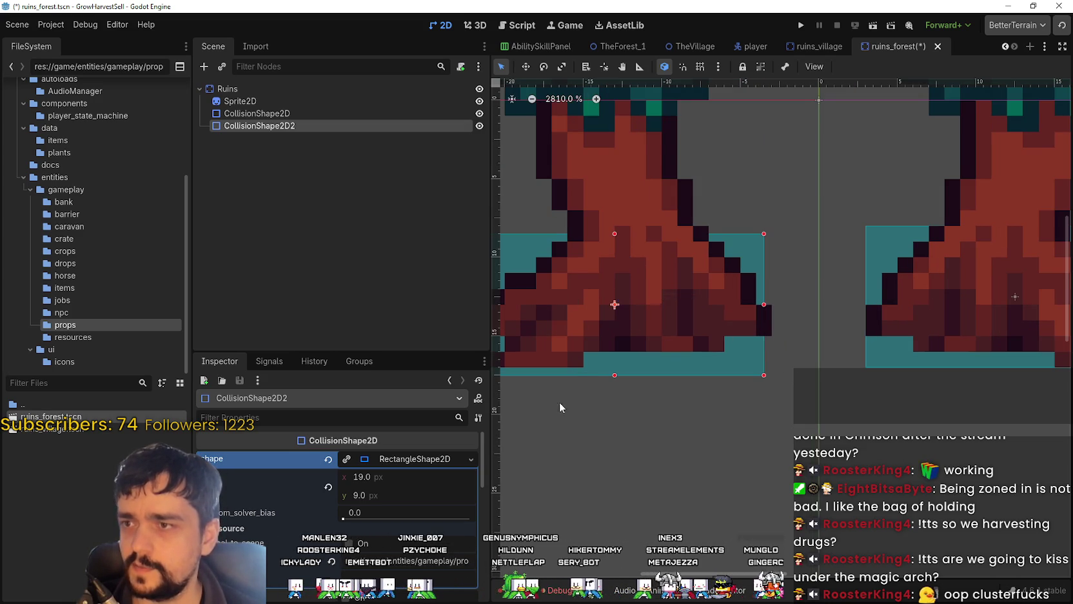
pyautogui.scroll(-1, 541, 413)
pyautogui.scroll(-3, 387, 568)
pyautogui.scroll(-3, 376, 593)
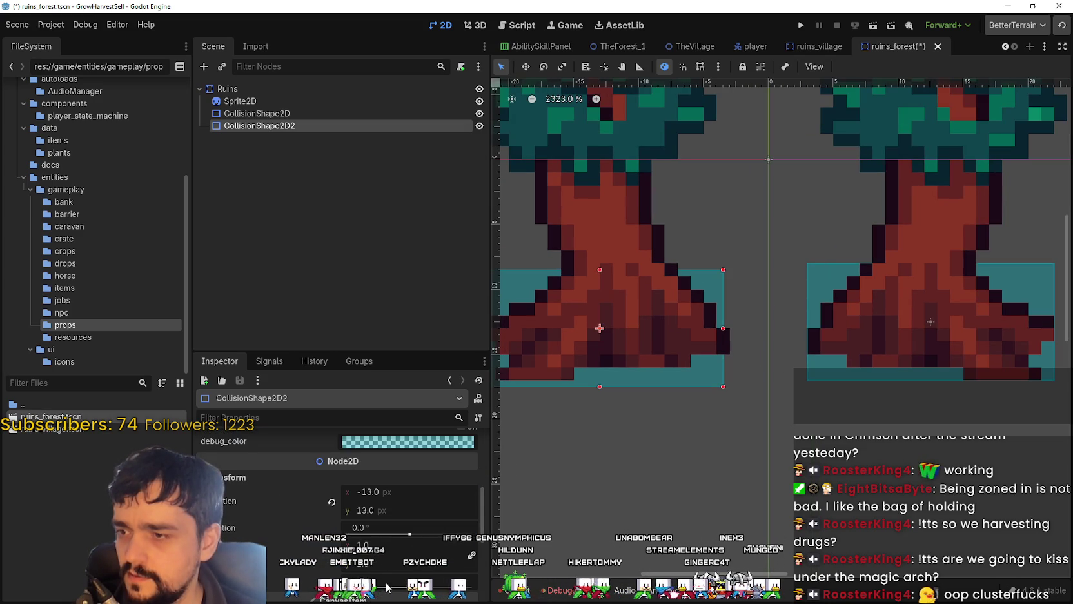
pyautogui.scroll(-1, 376, 593)
pyautogui.scroll(-1, 378, 594)
pyautogui.scroll(2, 378, 593)
pyautogui.scroll(2, 380, 574)
pyautogui.scroll(2, 384, 548)
pyautogui.scroll(2, 388, 526)
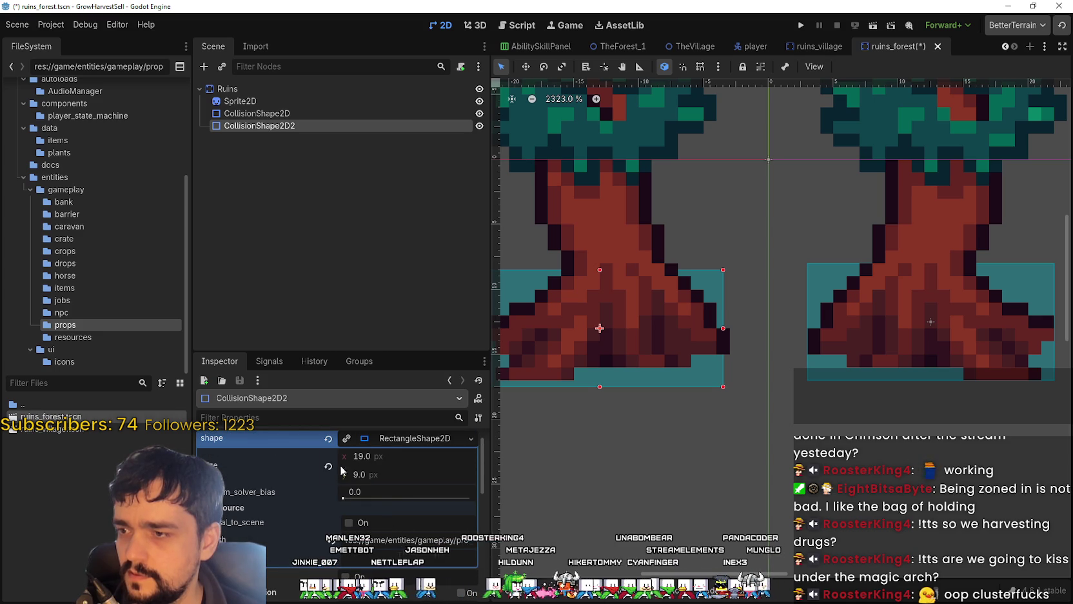
pyautogui.click(412, 438)
pyautogui.moveTo(651, 316); pyautogui.dragTo(754, 317)
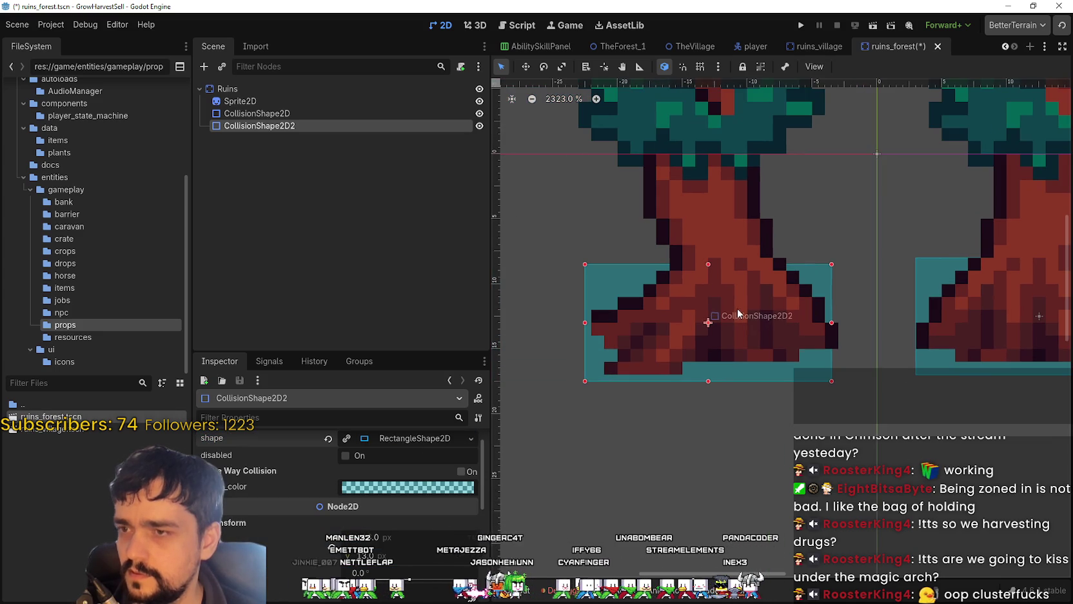
pyautogui.press('w')
pyautogui.scroll(1, 664, 331)
pyautogui.scroll(1, 663, 331)
pyautogui.moveTo(663, 331)
pyautogui.mouseDown()
pyautogui.moveTo(677, 335)
pyautogui.moveTo(582, 314)
pyautogui.mouseUp()
pyautogui.moveTo(636, 319); pyautogui.dragTo(583, 320)
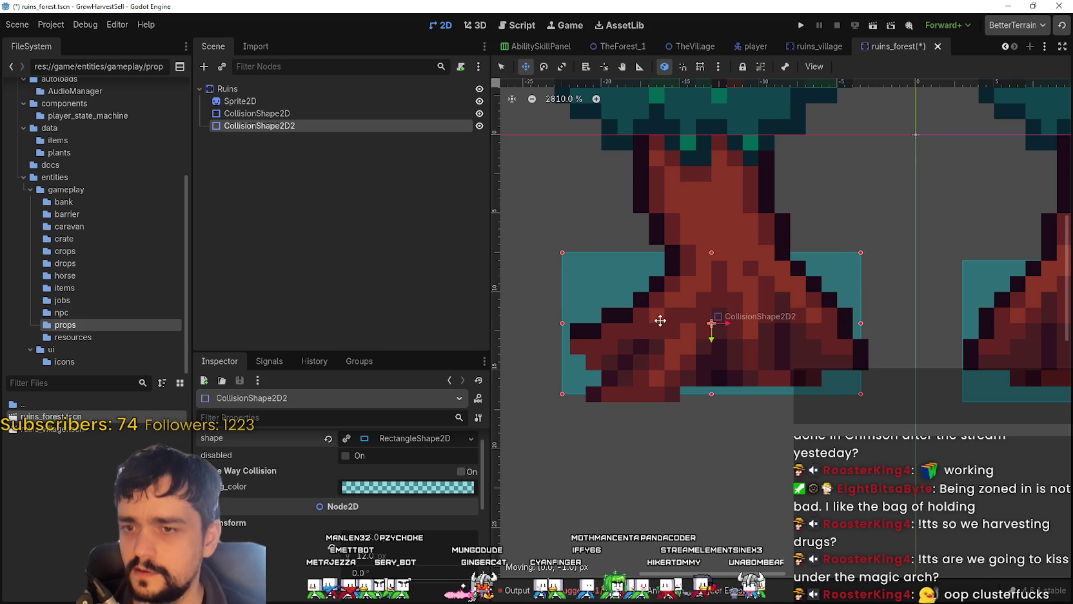
pyautogui.scroll(1, 583, 320)
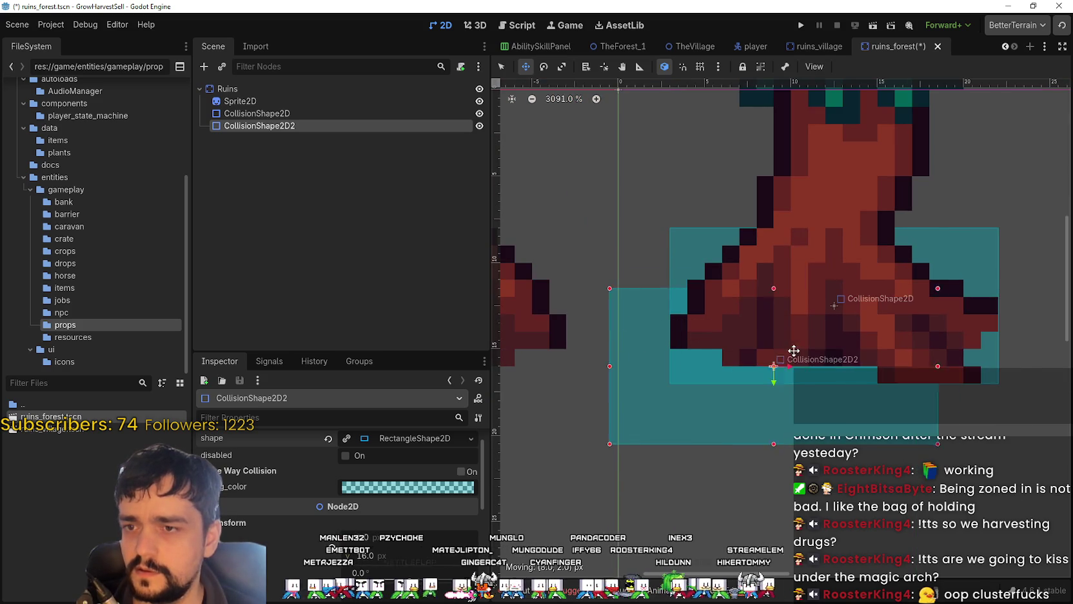
pyautogui.moveTo(583, 320)
pyautogui.mouseDown()
pyautogui.moveTo(828, 315)
pyautogui.moveTo(823, 445)
pyautogui.mouseUp()
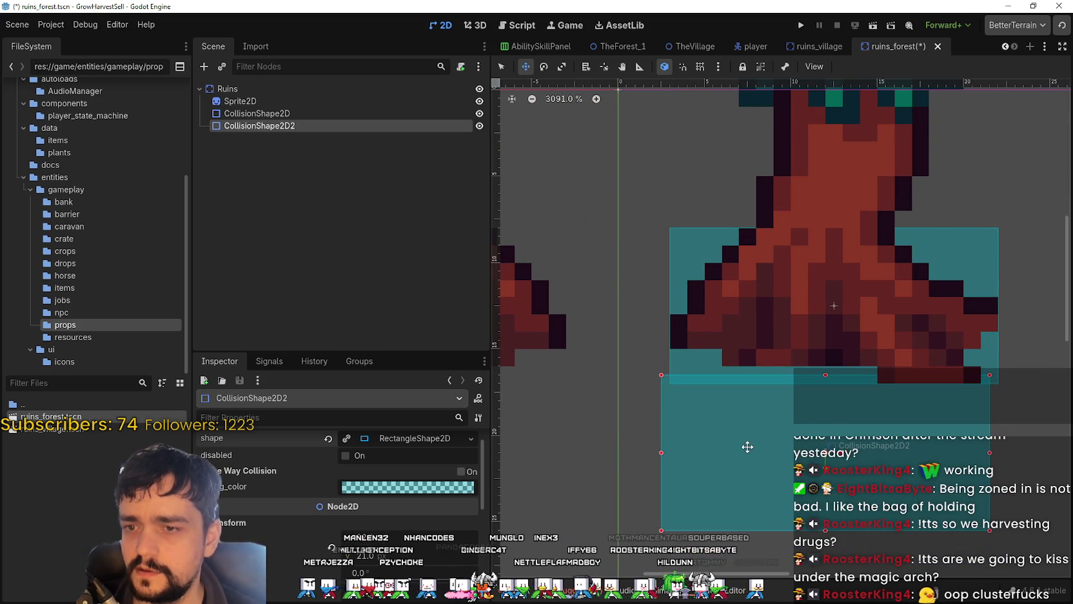
pyautogui.moveTo(747, 446); pyautogui.dragTo(747, 446)
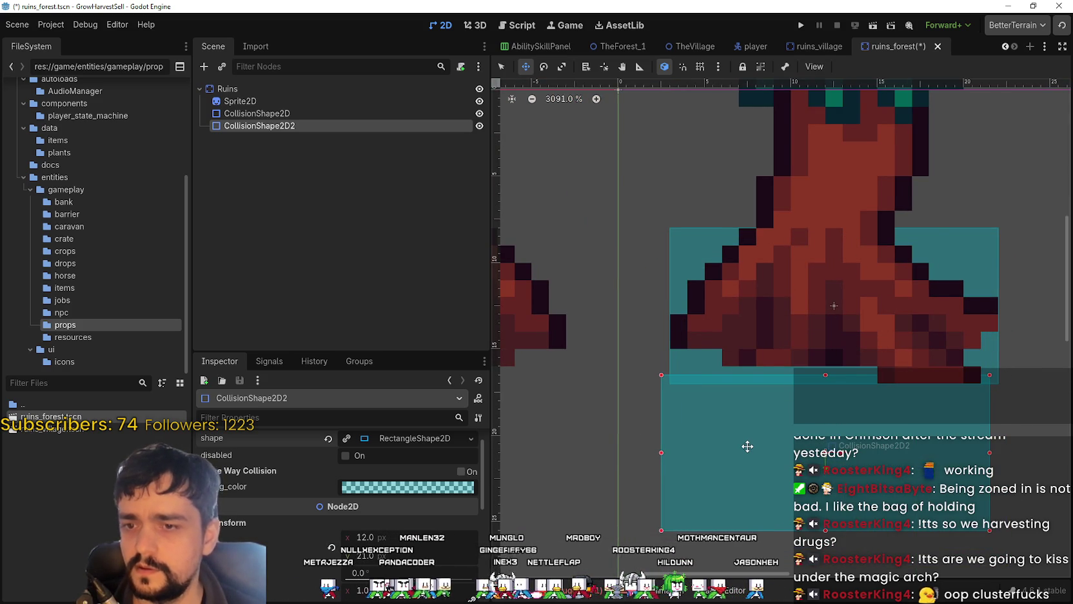
pyautogui.scroll(-2, 747, 446)
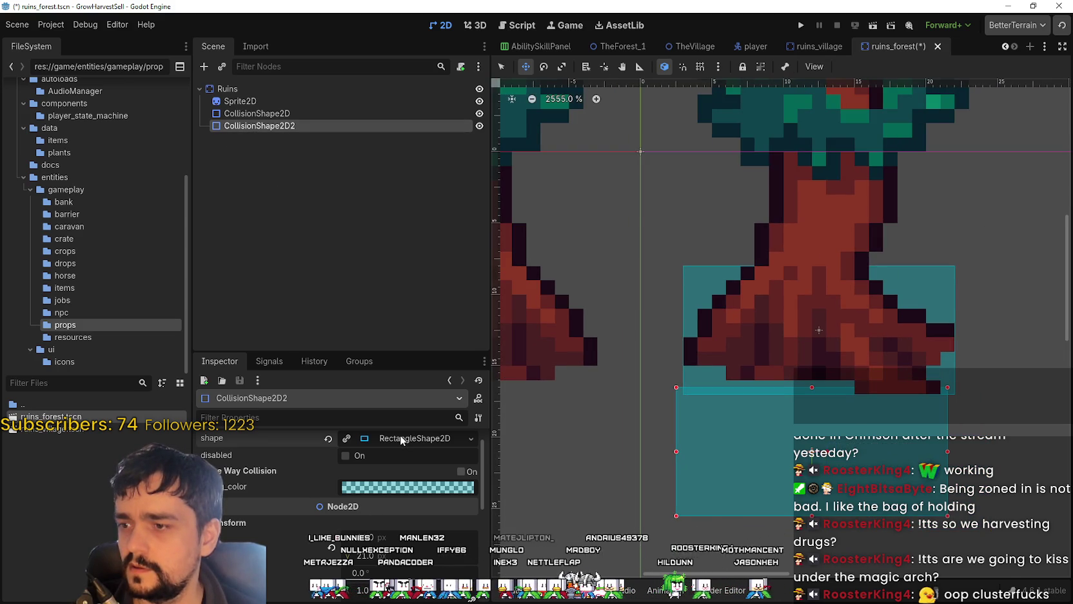
pyautogui.moveTo(818, 484); pyautogui.dragTo(824, 498)
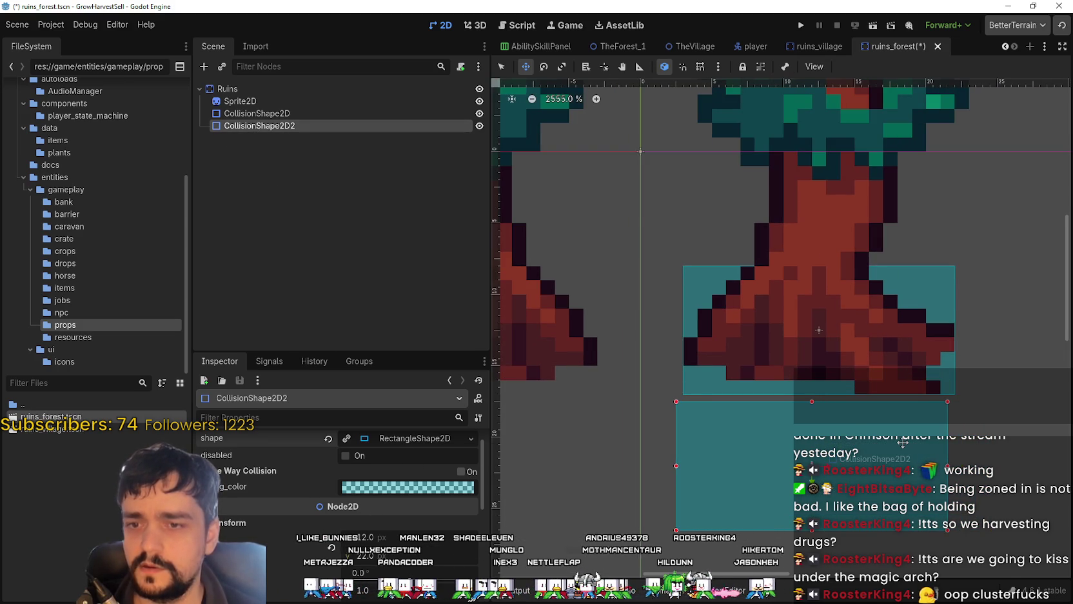
pyautogui.scroll(-3, 902, 443)
pyautogui.scroll(3, 833, 320)
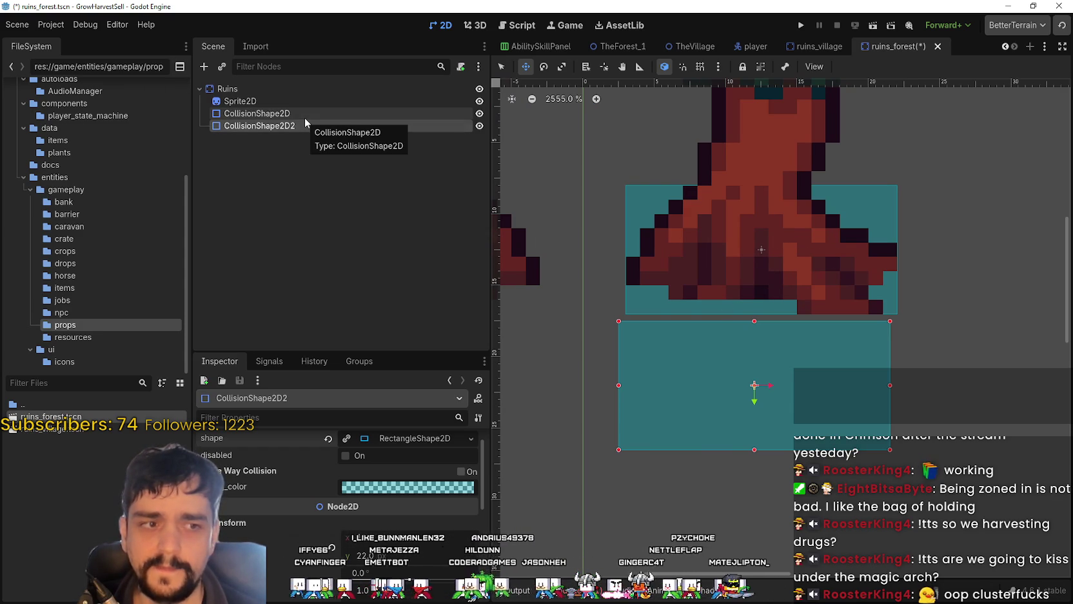
# Step: Check the second rectangle's RectangleShape2D size in the Inspector
pyautogui.click(408, 437)
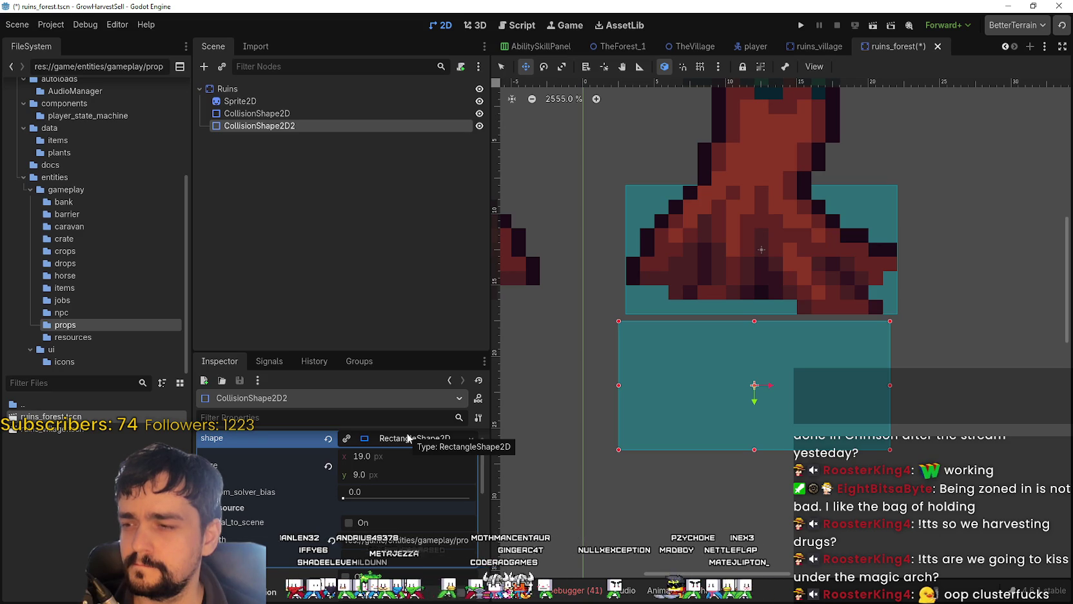
pyautogui.click(408, 438)
pyautogui.scroll(-2, 406, 535)
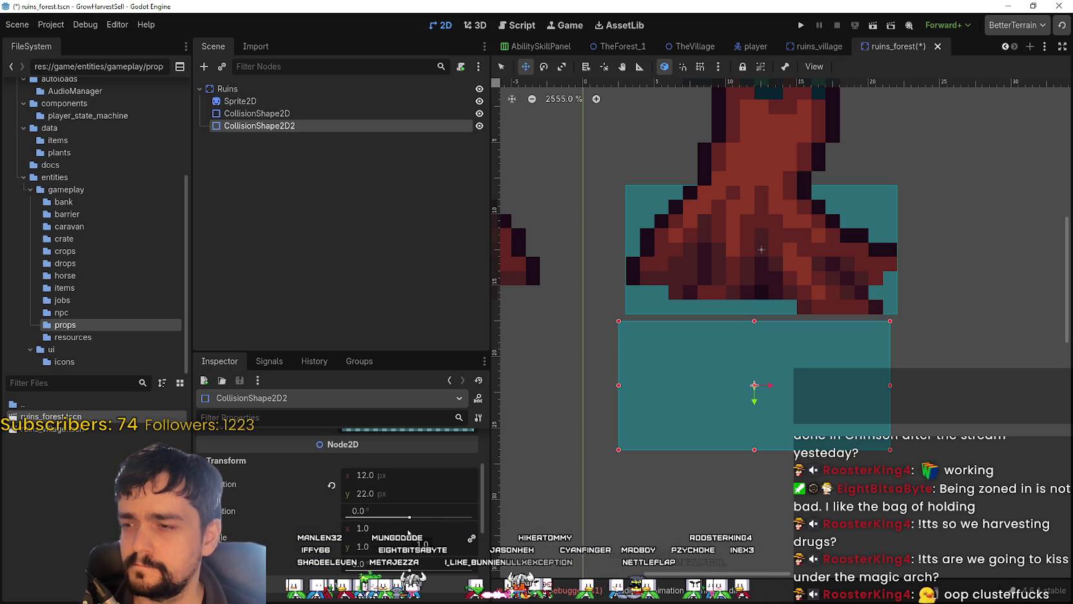
pyautogui.scroll(2, 407, 529)
pyautogui.scroll(-2, 410, 520)
pyautogui.scroll(-3, 413, 519)
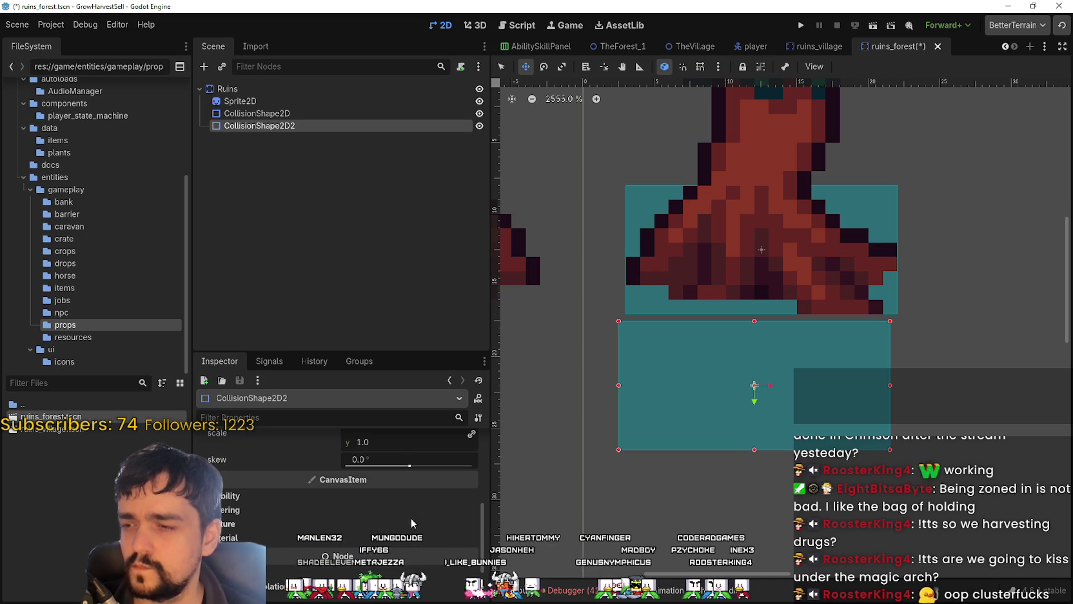
pyautogui.scroll(2, 388, 494)
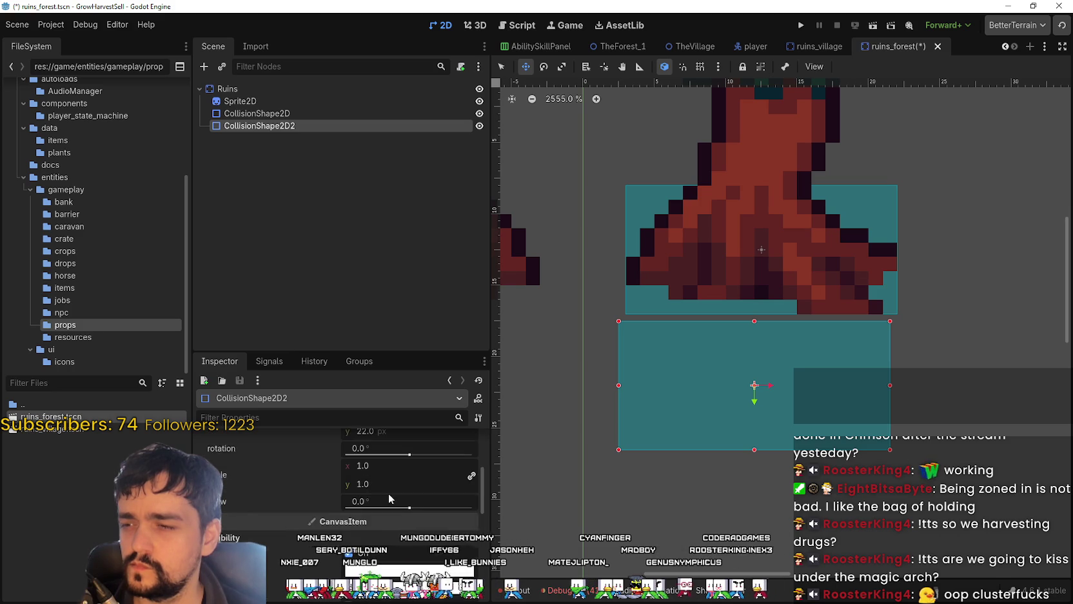
pyautogui.scroll(2, 367, 490)
pyautogui.scroll(-2, 709, 322)
# Step: Drag the second rectangle under the roots and nudge it to position 12, 21
pyautogui.moveTo(709, 413)
pyautogui.mouseDown()
pyautogui.moveTo(728, 394)
pyautogui.moveTo(721, 413)
pyautogui.mouseUp()
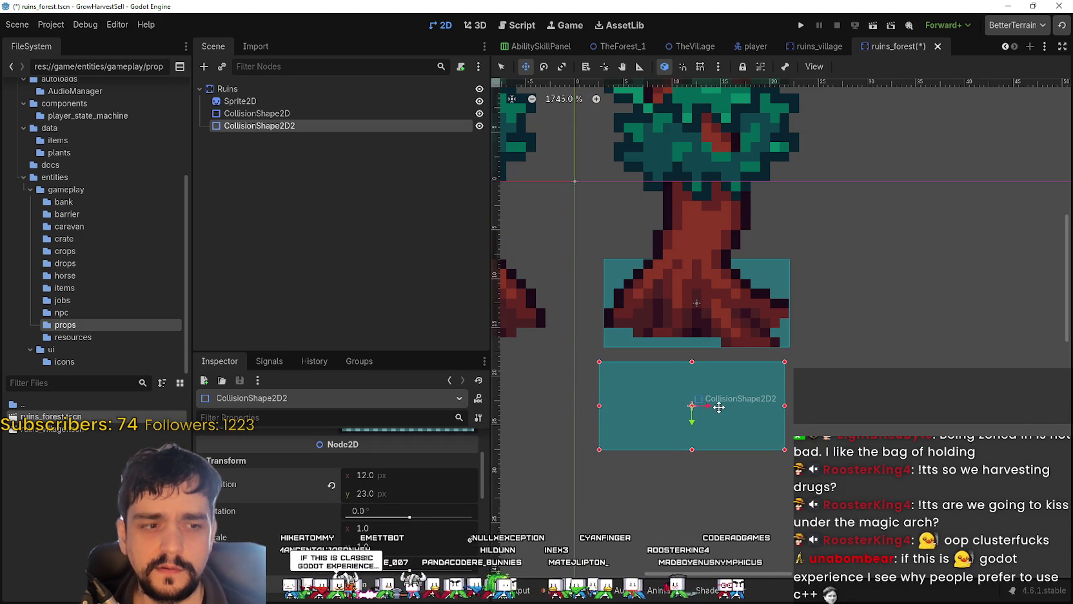
pyautogui.scroll(1, 708, 388)
pyautogui.scroll(1, 709, 389)
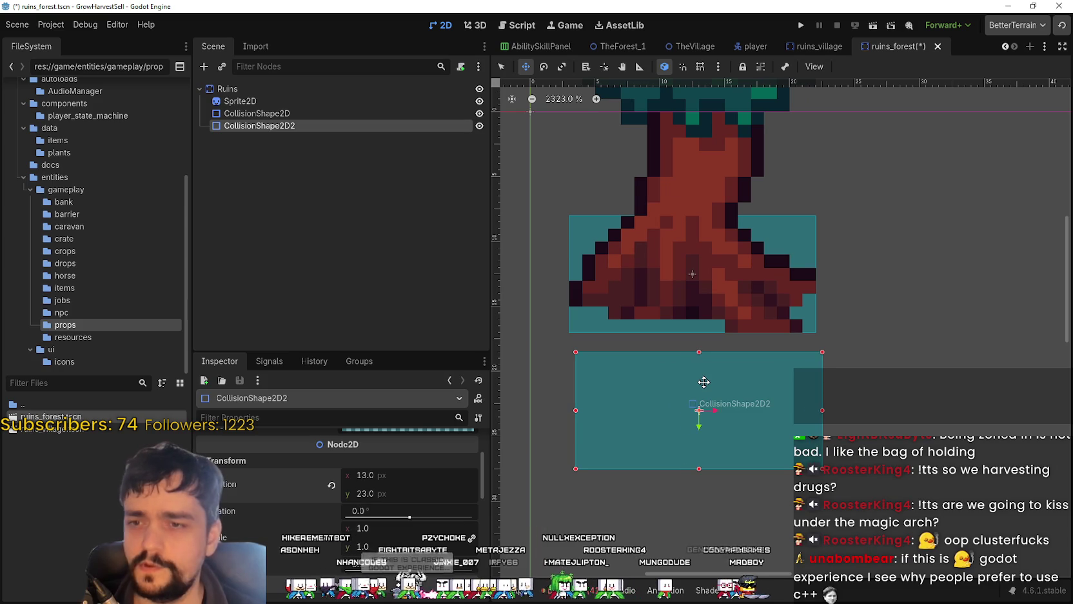
pyautogui.press('Up')
pyautogui.press('Up')
pyautogui.press('Down')
pyautogui.press('Up')
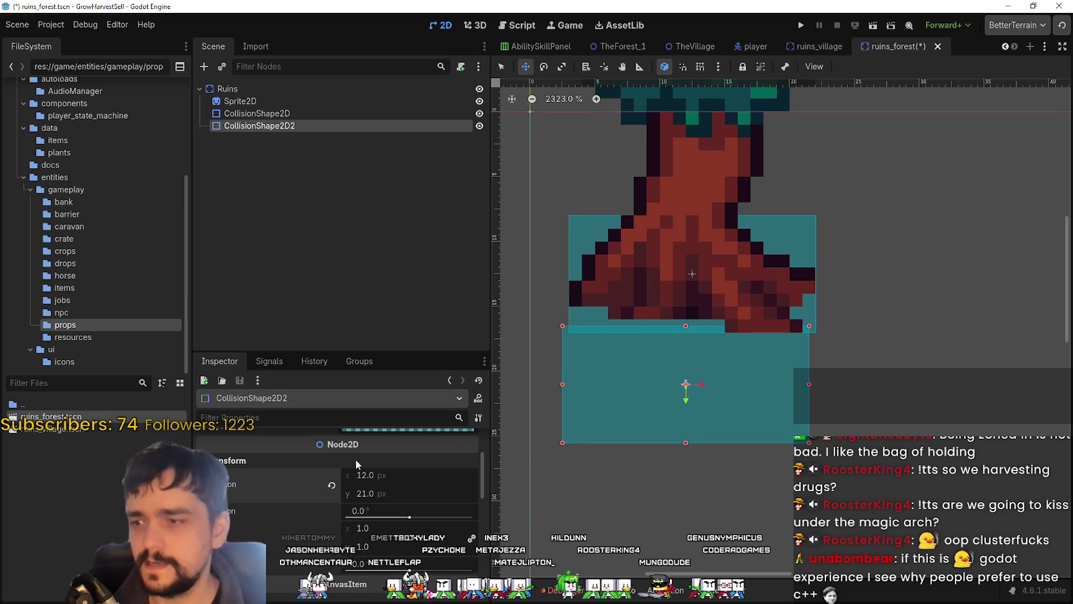
pyautogui.scroll(3, 378, 526)
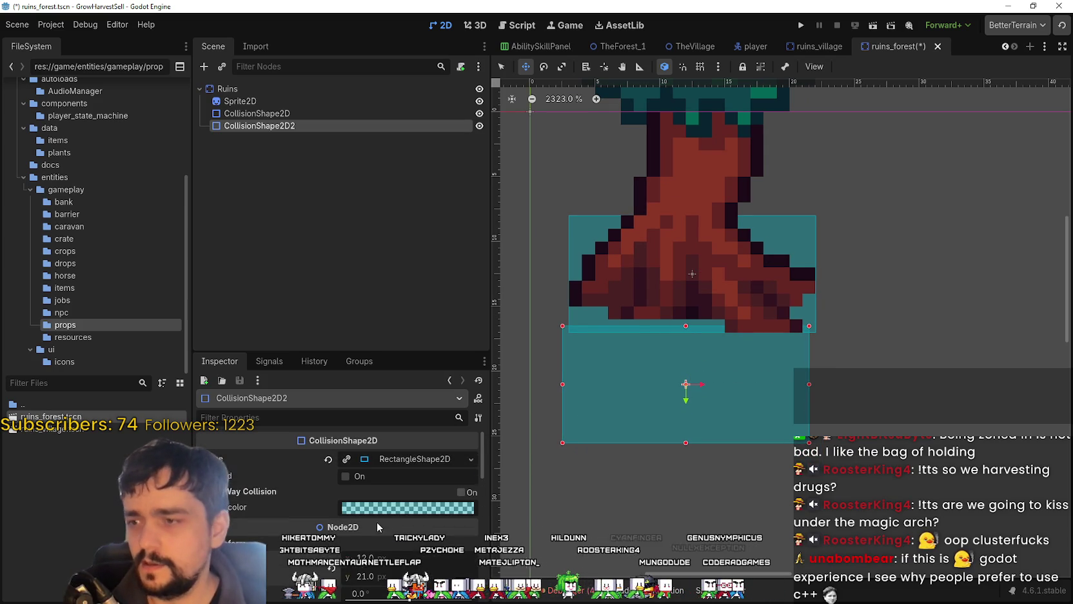
# Step: Reset the first collision shape's position, then drag it back over the roots at x 13
pyautogui.click(313, 114)
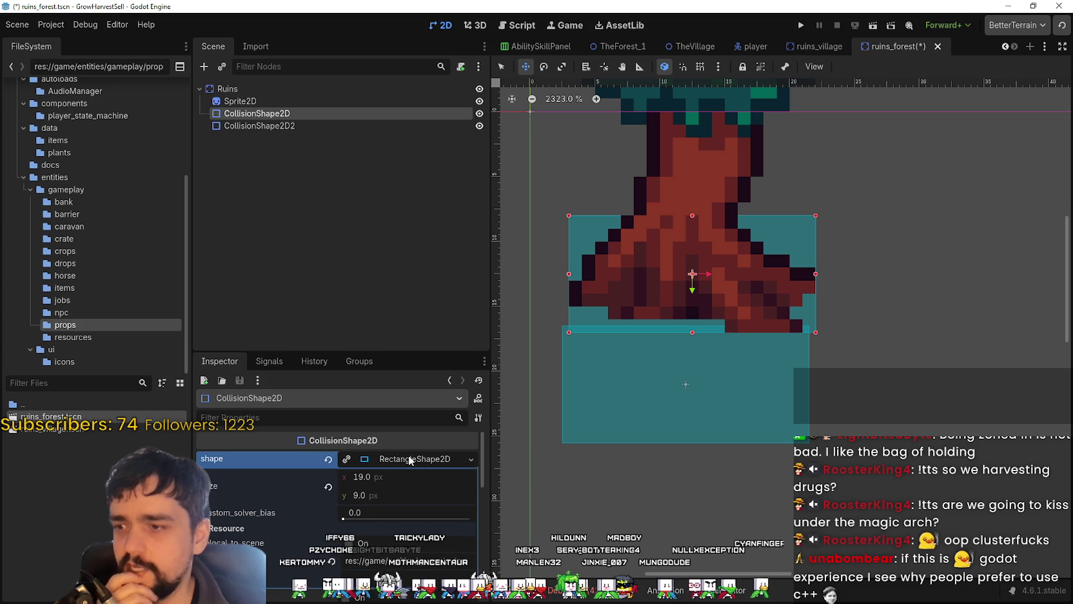
pyautogui.scroll(-1, 699, 352)
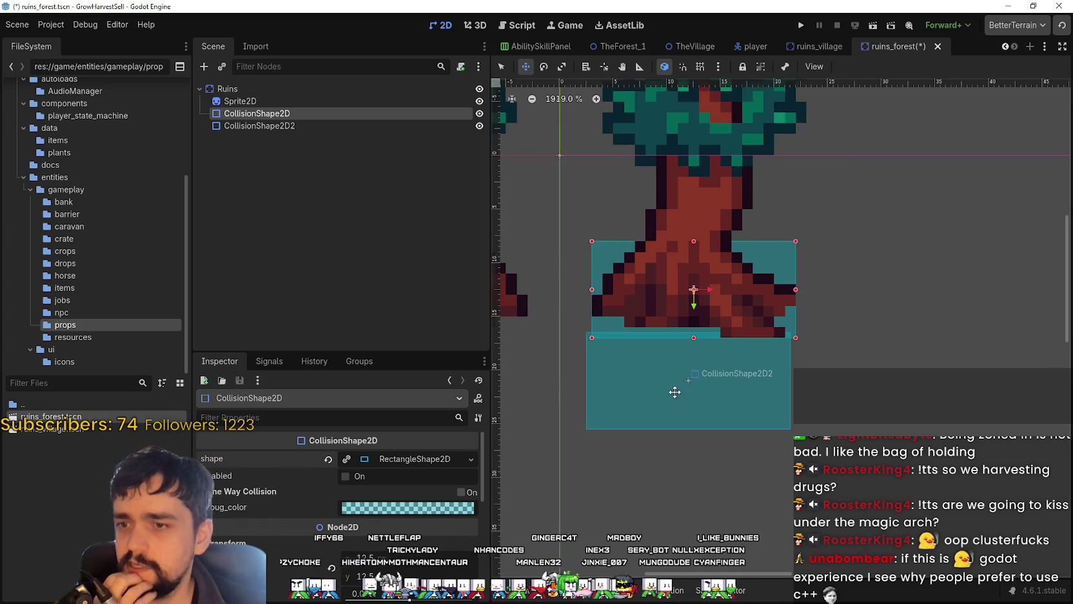
pyautogui.scroll(-1, 682, 383)
pyautogui.scroll(-1, 649, 342)
pyautogui.scroll(-1, 415, 512)
pyautogui.scroll(-1, 416, 513)
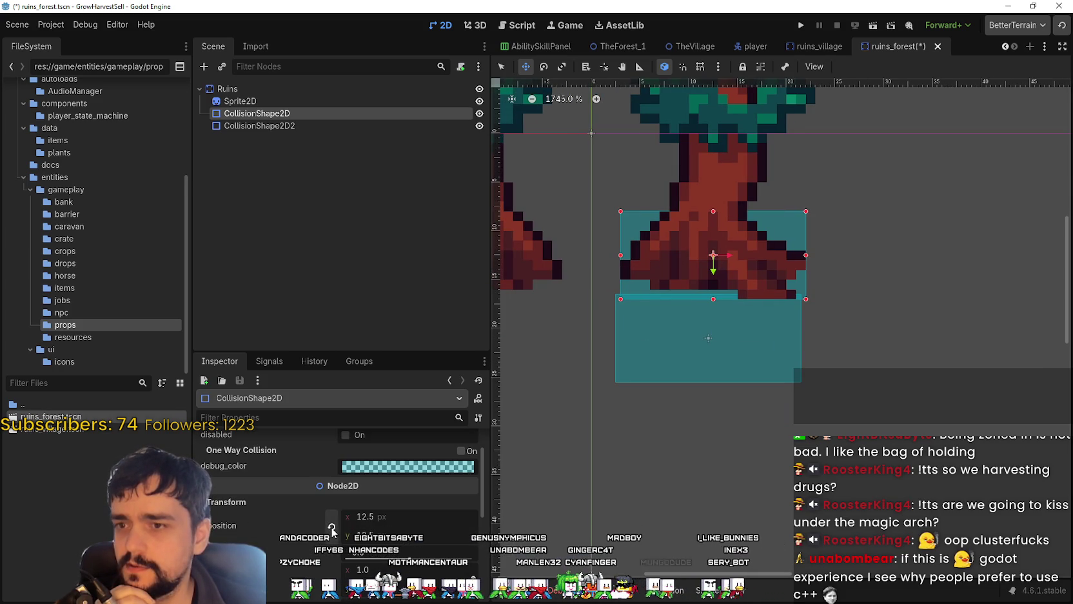
pyautogui.click(331, 526)
pyautogui.moveTo(566, 149)
pyautogui.mouseDown()
pyautogui.moveTo(692, 282)
pyautogui.moveTo(712, 275)
pyautogui.mouseUp()
pyautogui.scroll(1, 711, 271)
pyautogui.scroll(-1, 711, 268)
pyautogui.scroll(-1, 721, 265)
pyautogui.click(240, 100)
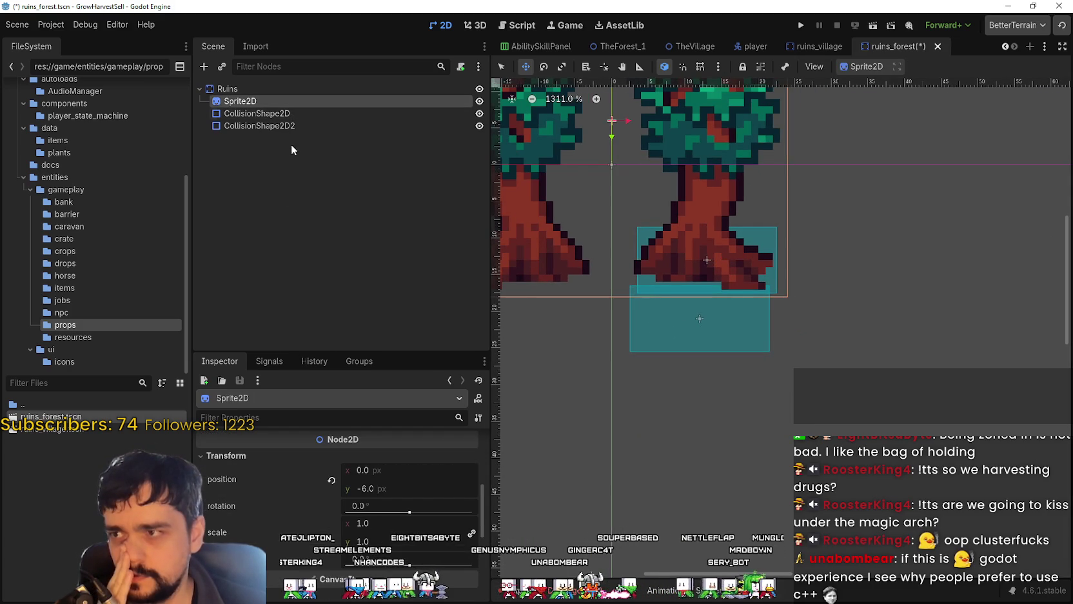
# Step: Zoom in on the ruins_forest canvas and select the second collision shape
pyautogui.scroll(1, 372, 497)
pyautogui.scroll(1, 373, 513)
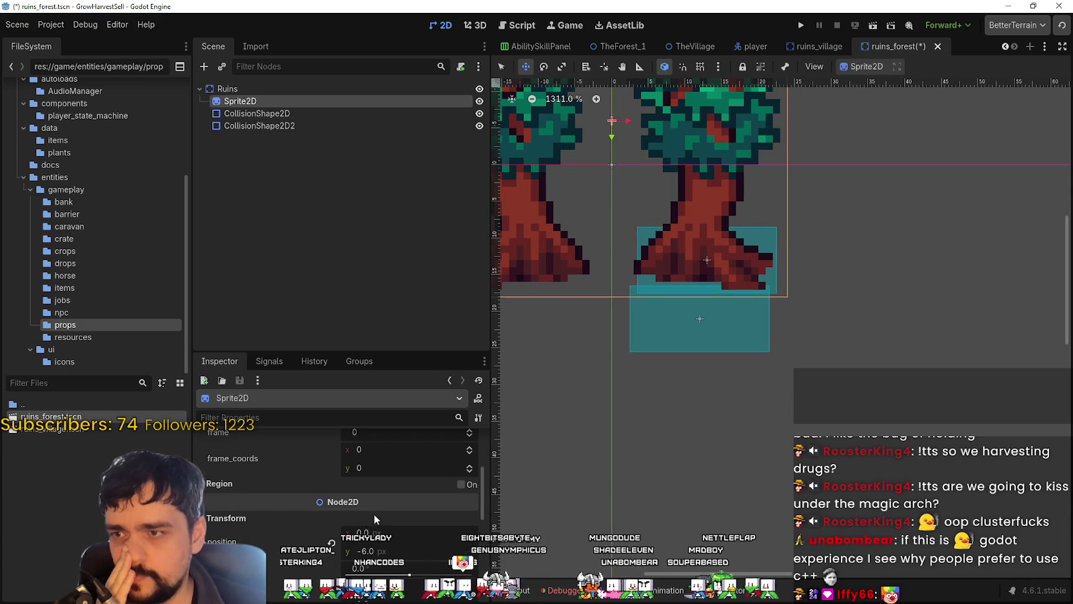
pyautogui.scroll(-3, 587, 419)
pyautogui.scroll(1, 661, 443)
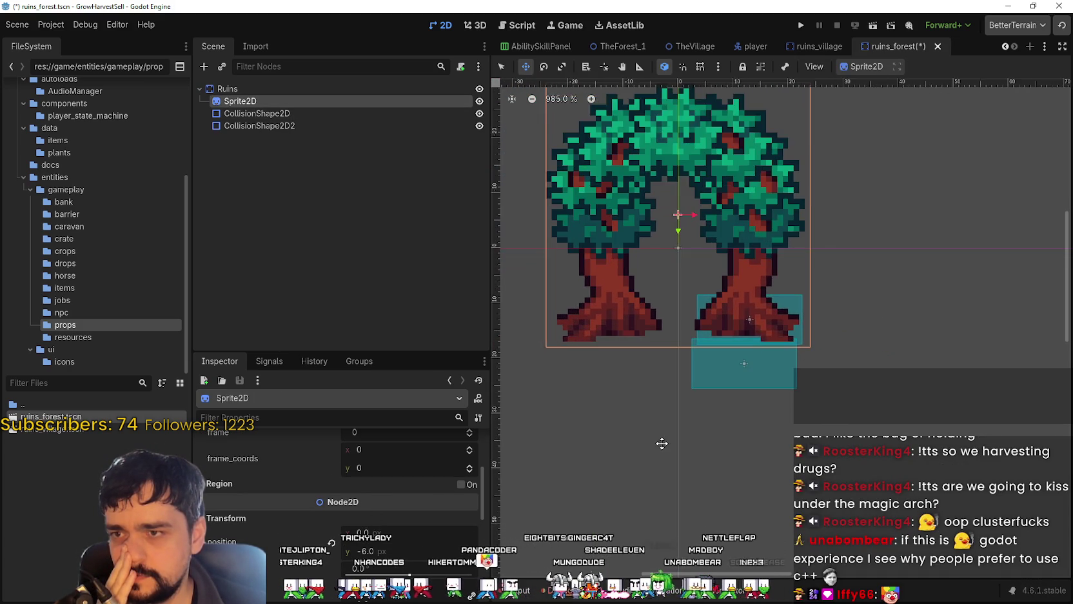
pyautogui.scroll(1, 643, 340)
pyautogui.scroll(2, 838, 303)
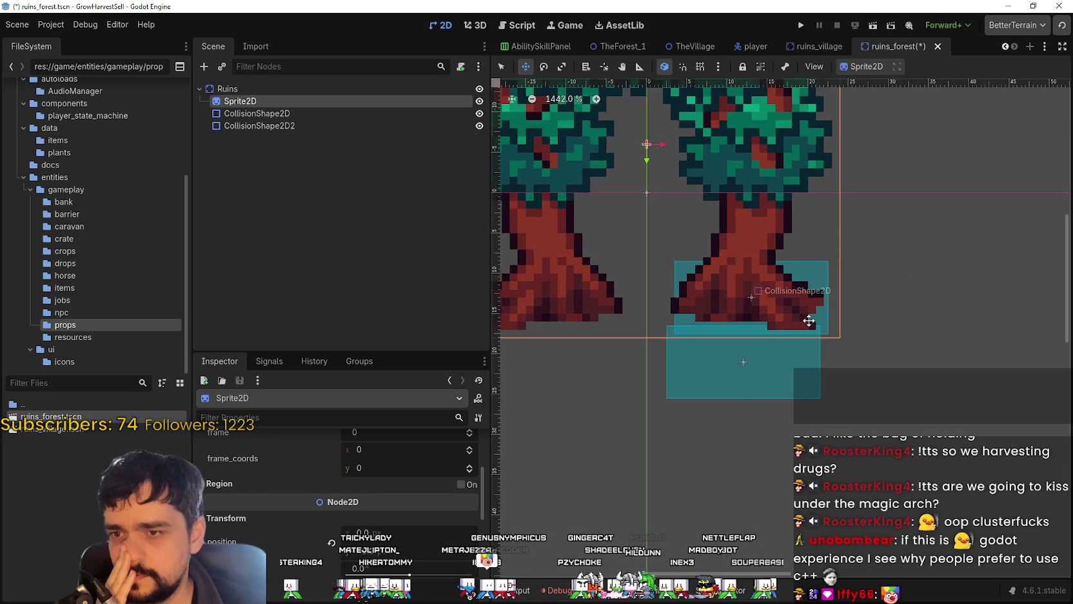
pyautogui.scroll(2, 807, 319)
pyautogui.scroll(-2, 471, 512)
pyautogui.scroll(-2, 415, 526)
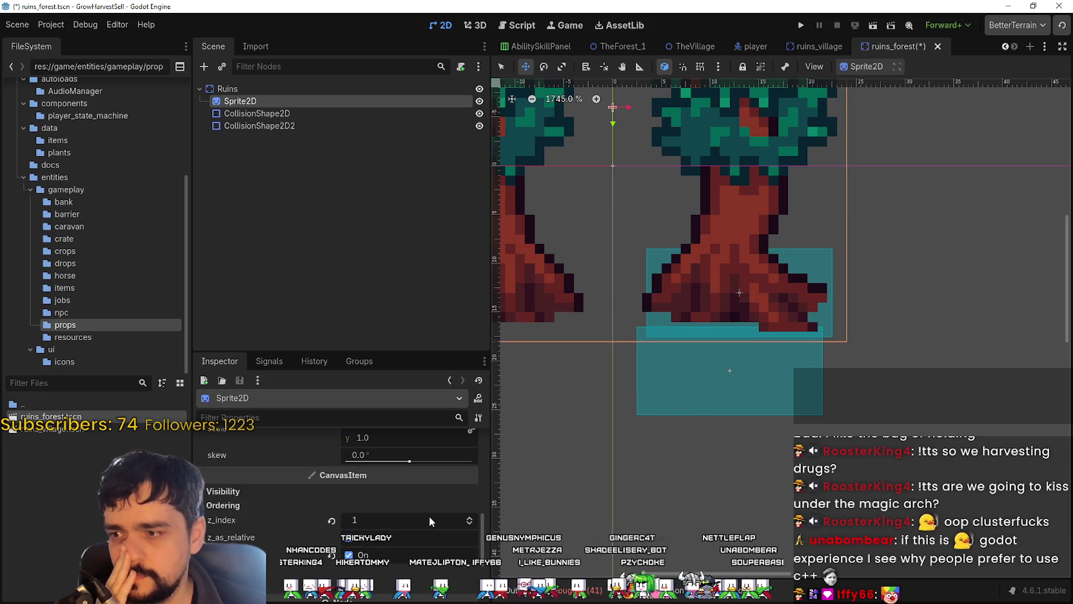
pyautogui.click(316, 126)
# Step: Nudge the right tree's collision box slightly left over its trunk base
pyautogui.scroll(2, 657, 411)
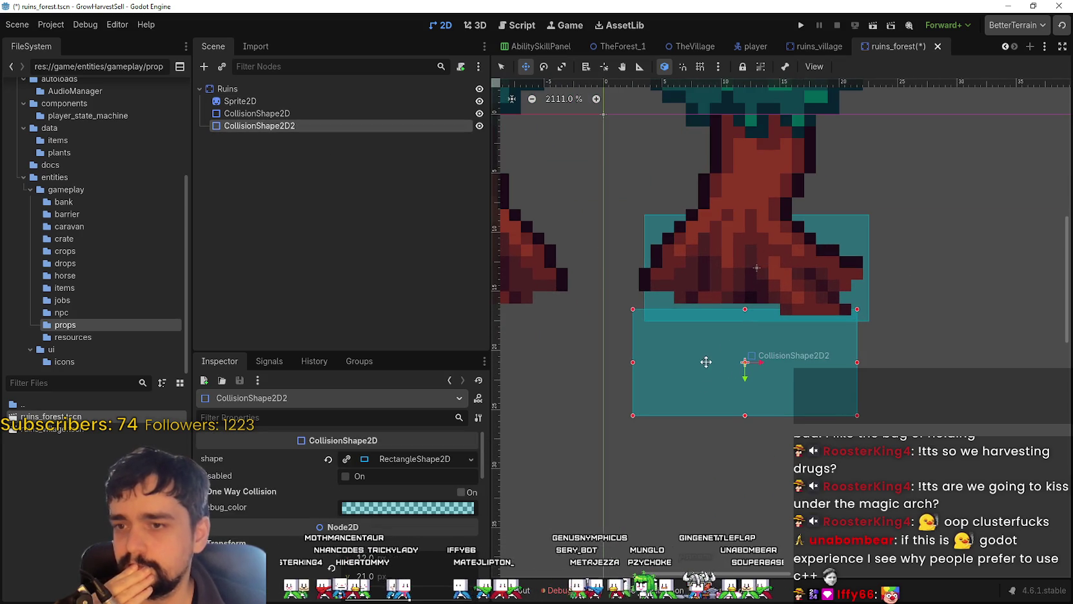
pyautogui.click(258, 113)
pyautogui.scroll(1, 753, 230)
pyautogui.moveTo(833, 234); pyautogui.dragTo(839, 234)
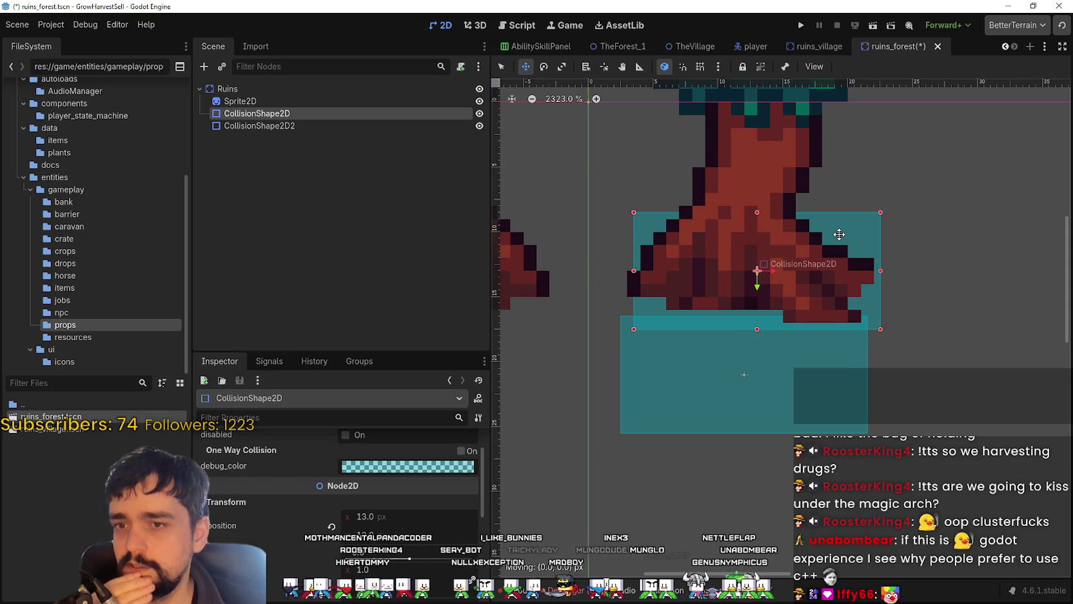
pyautogui.scroll(-1, 630, 264)
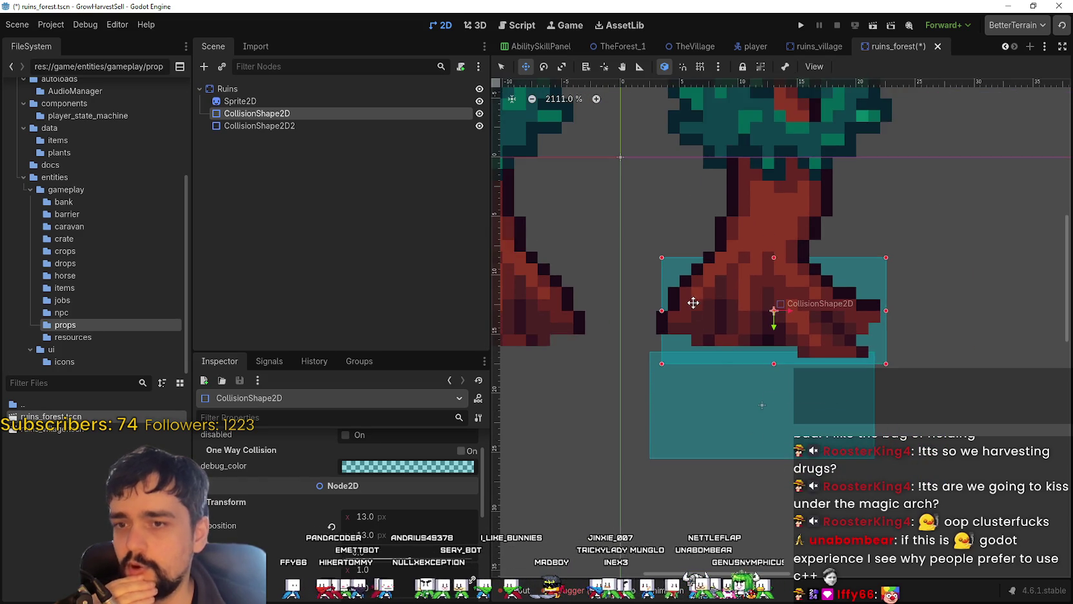
pyautogui.scroll(-2, 914, 252)
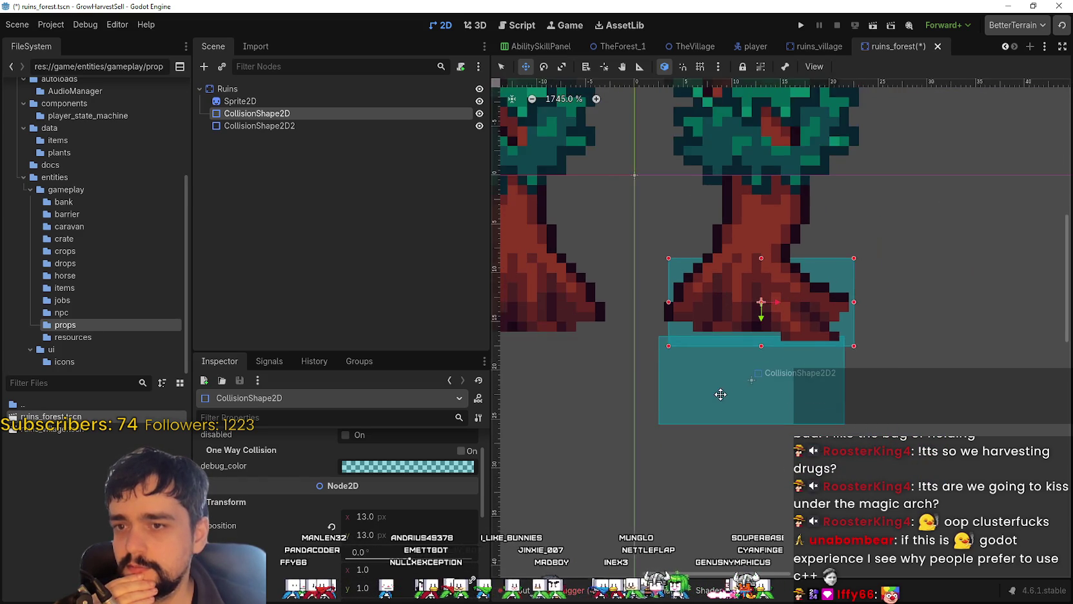
pyautogui.click(351, 125)
# Step: In select mode, move the second collision box under the left tree's roots
pyautogui.press('q')
pyautogui.moveTo(757, 348)
pyautogui.mouseDown()
pyautogui.moveTo(540, 291)
pyautogui.moveTo(671, 317)
pyautogui.mouseUp()
pyautogui.scroll(1, 696, 312)
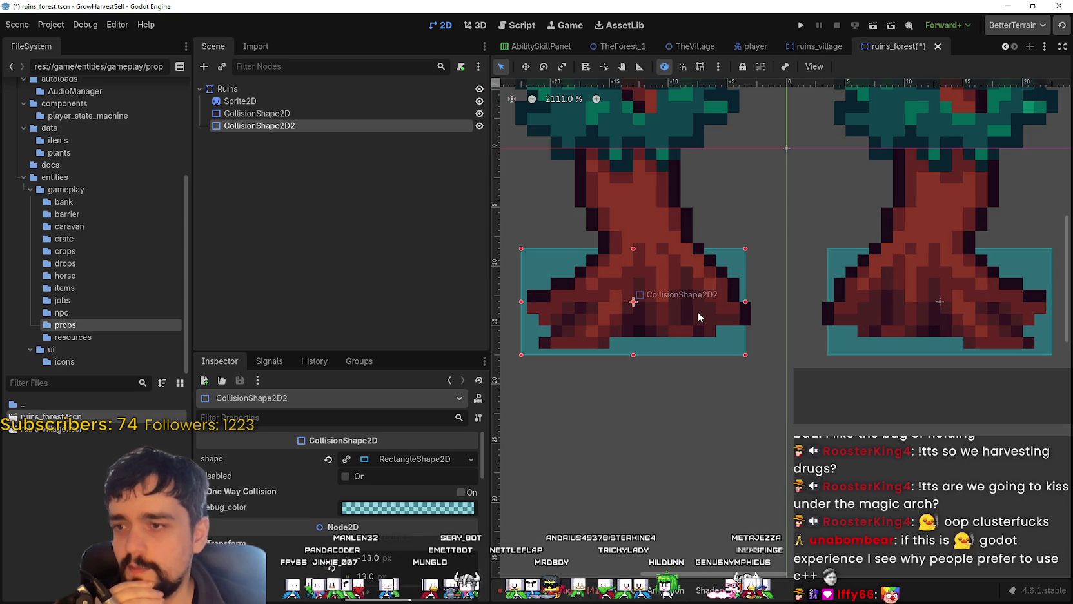
pyautogui.scroll(-1, 641, 315)
pyautogui.scroll(-1, 641, 316)
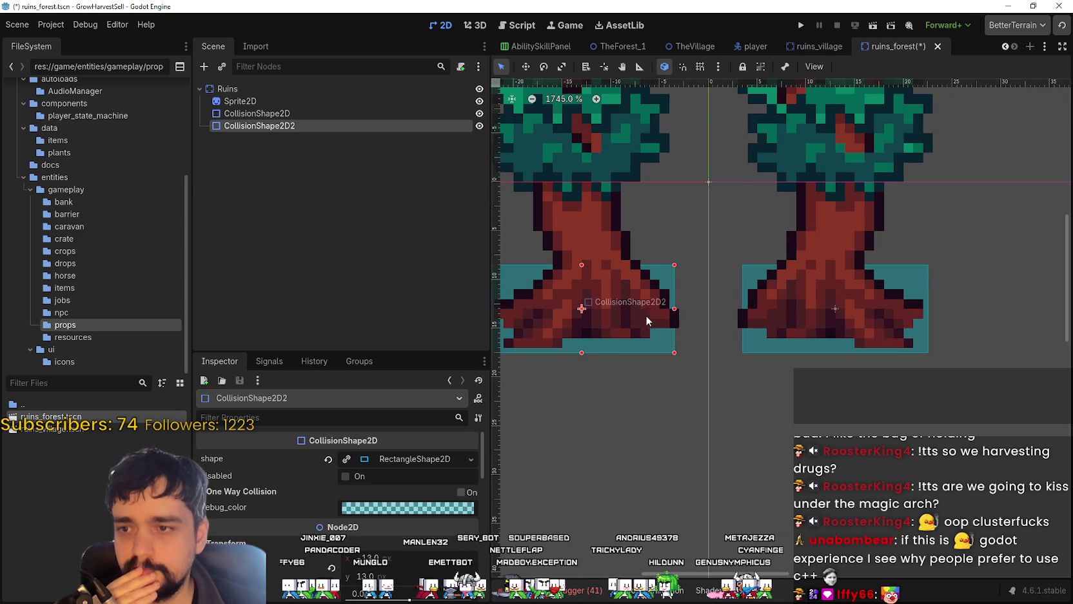
pyautogui.scroll(-1, 645, 314)
pyautogui.scroll(-1, 647, 319)
pyautogui.scroll(-1, 648, 318)
# Step: Save the ruins_forest scene with the Ruins root node selected, then switch to TheForest_1
pyautogui.hotkey('ctrl', 's')
pyautogui.click(284, 100)
pyautogui.click(297, 88)
pyautogui.hotkey('ctrl', 's')
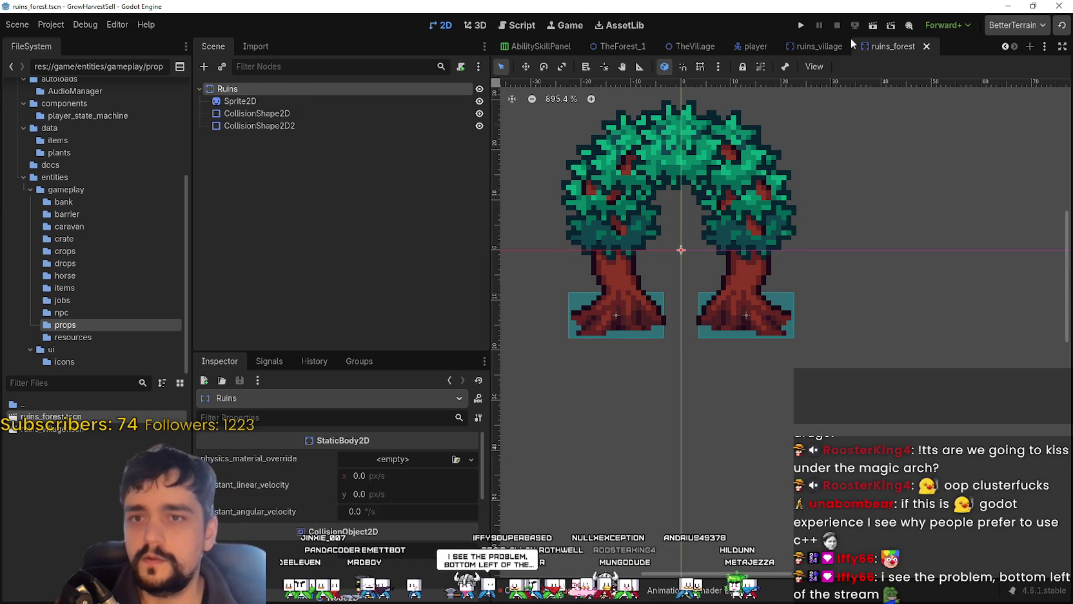
pyautogui.click(614, 45)
# Step: Move the Ruins tree arch up so it surrounds the portal crystal
pyautogui.scroll(3, 688, 391)
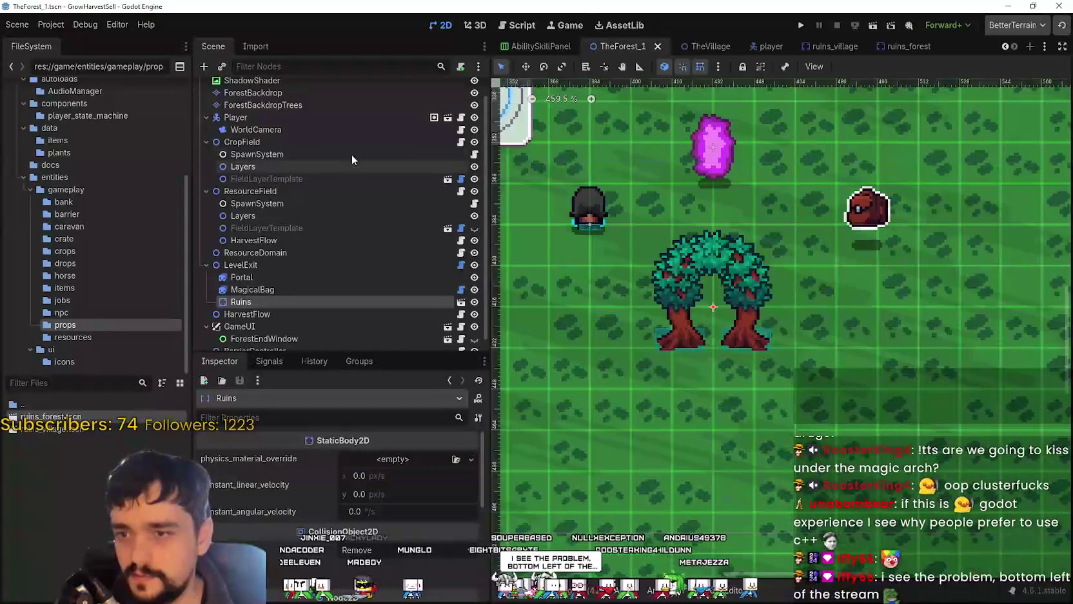
pyautogui.scroll(-1, 243, 255)
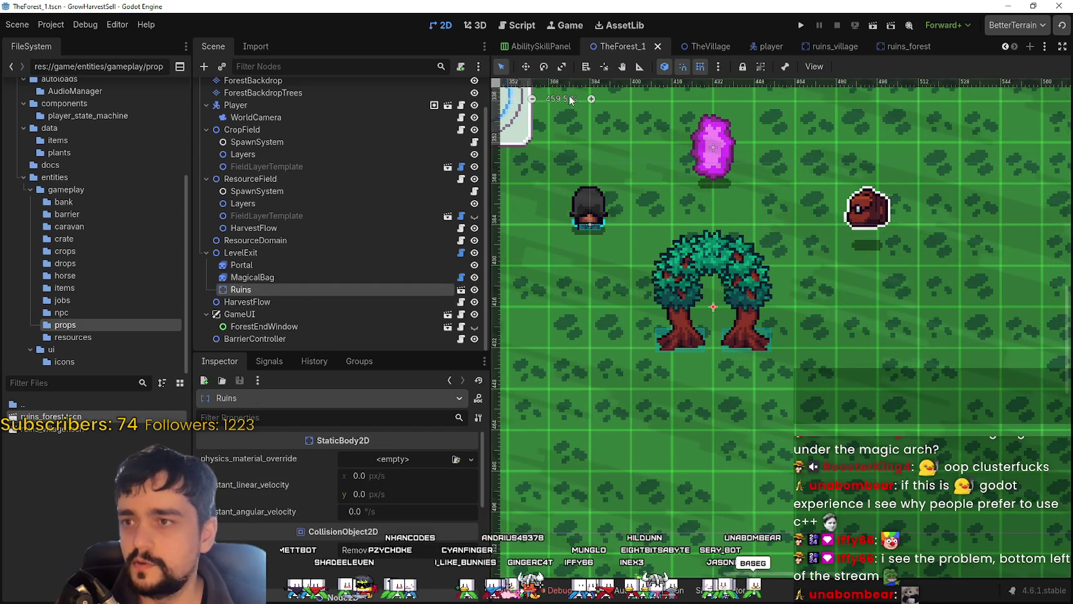
pyautogui.moveTo(736, 313)
pyautogui.mouseDown()
pyautogui.moveTo(703, 193)
pyautogui.moveTo(735, 153)
pyautogui.moveTo(735, 134)
pyautogui.mouseUp()
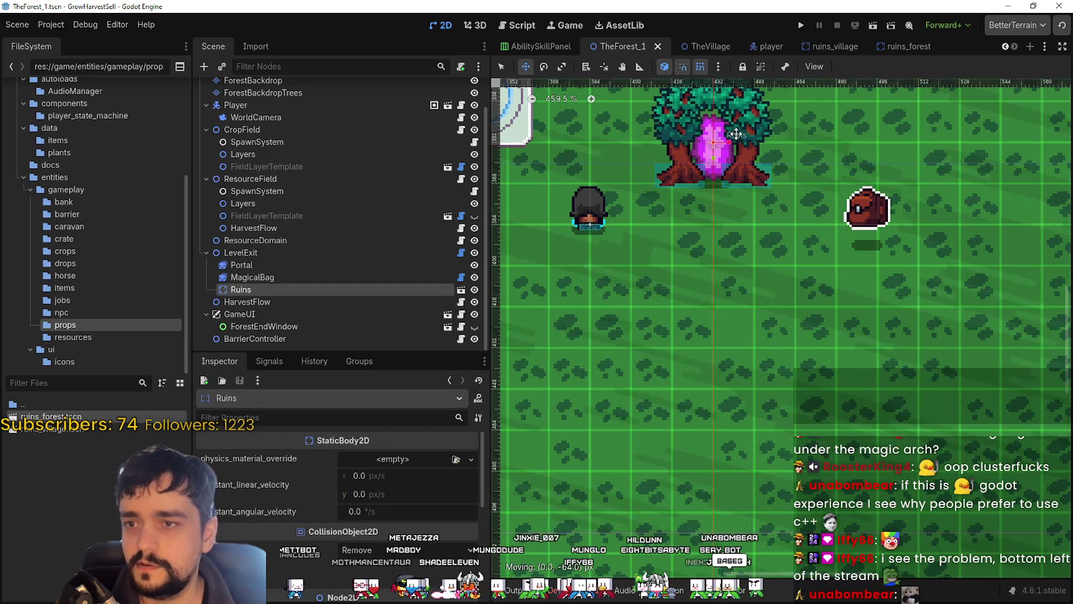
# Step: Reorder Ruins to be first under LevelExit, above Portal
pyautogui.scroll(3, 737, 168)
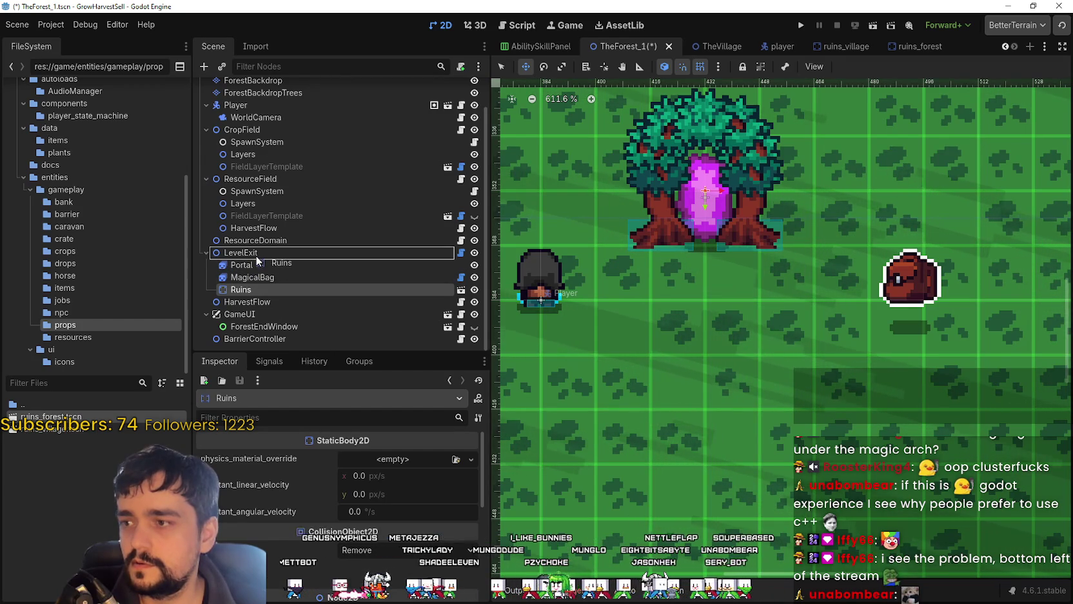
pyautogui.moveTo(257, 261); pyautogui.dragTo(257, 259)
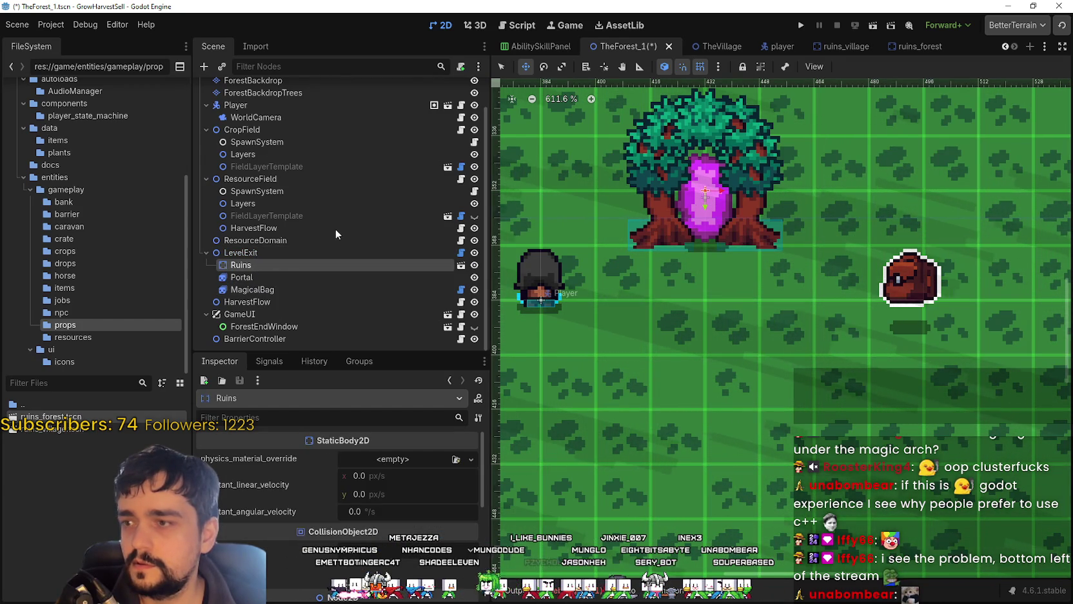
pyautogui.scroll(-3, 237, 503)
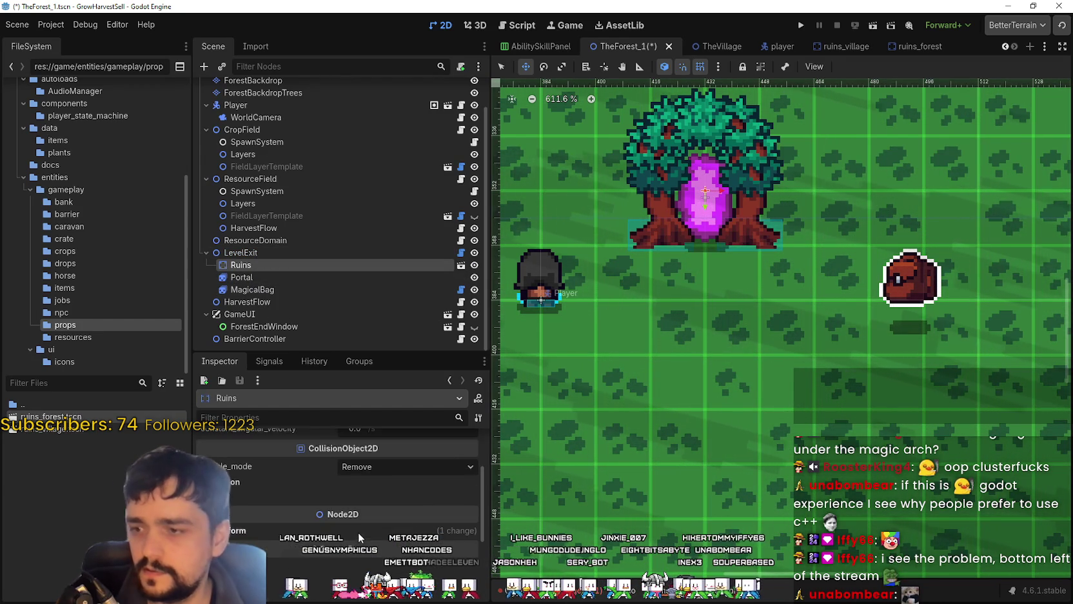
pyautogui.scroll(-2, 237, 503)
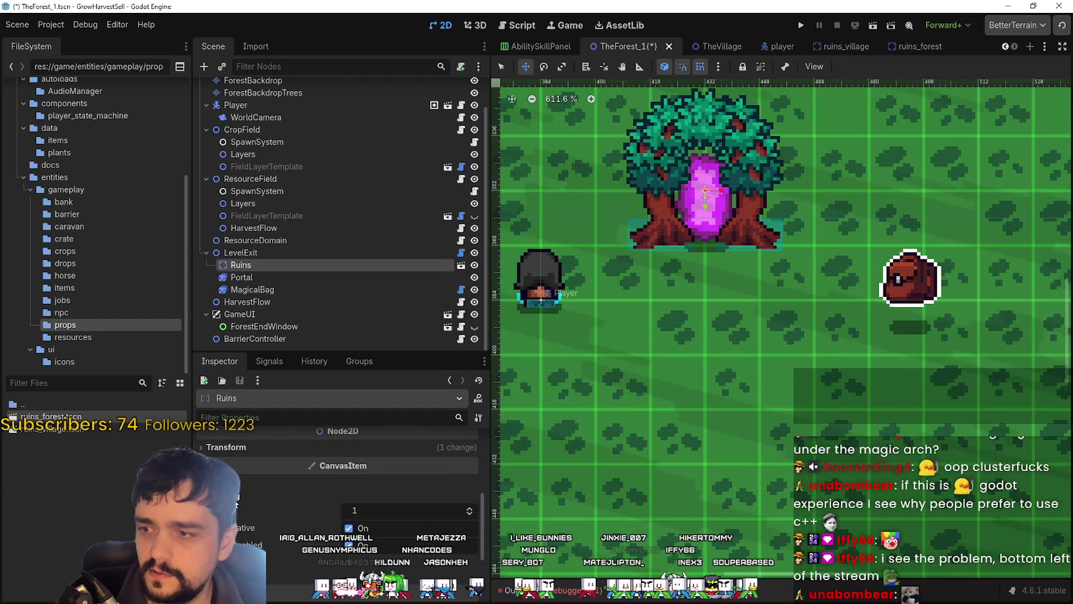
pyautogui.moveTo(239, 271); pyautogui.dragTo(258, 266)
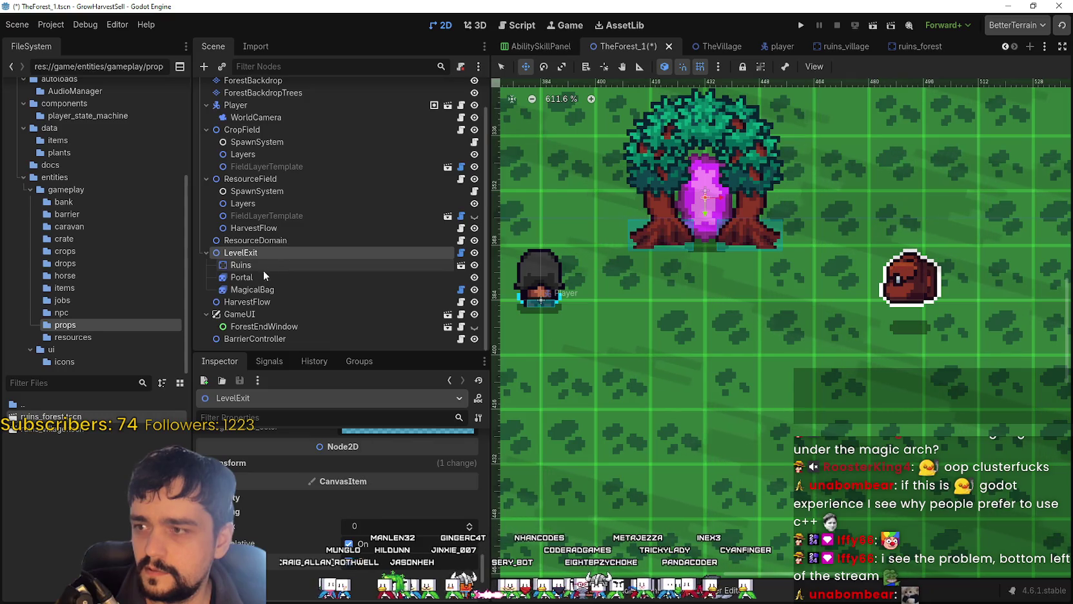
# Step: Set the Portal node's z_index to 1 so the crystal draws over the arch
pyautogui.click(246, 288)
pyautogui.moveTo(260, 272)
pyautogui.mouseDown()
pyautogui.moveTo(265, 298)
pyautogui.moveTo(270, 263)
pyautogui.mouseUp()
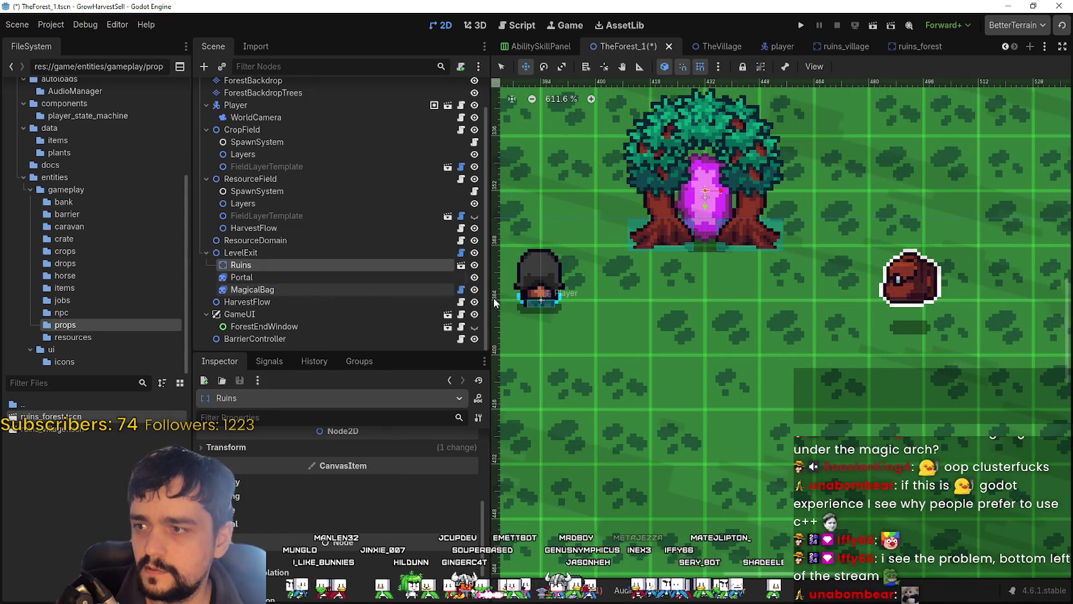
pyautogui.click(265, 277)
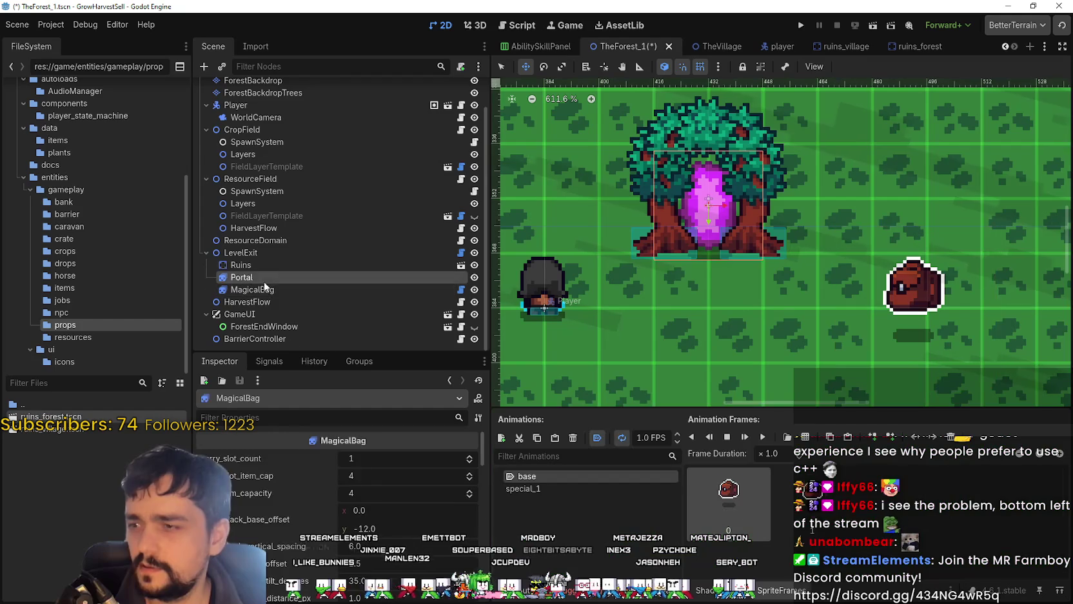
pyautogui.moveTo(483, 508); pyautogui.dragTo(478, 533)
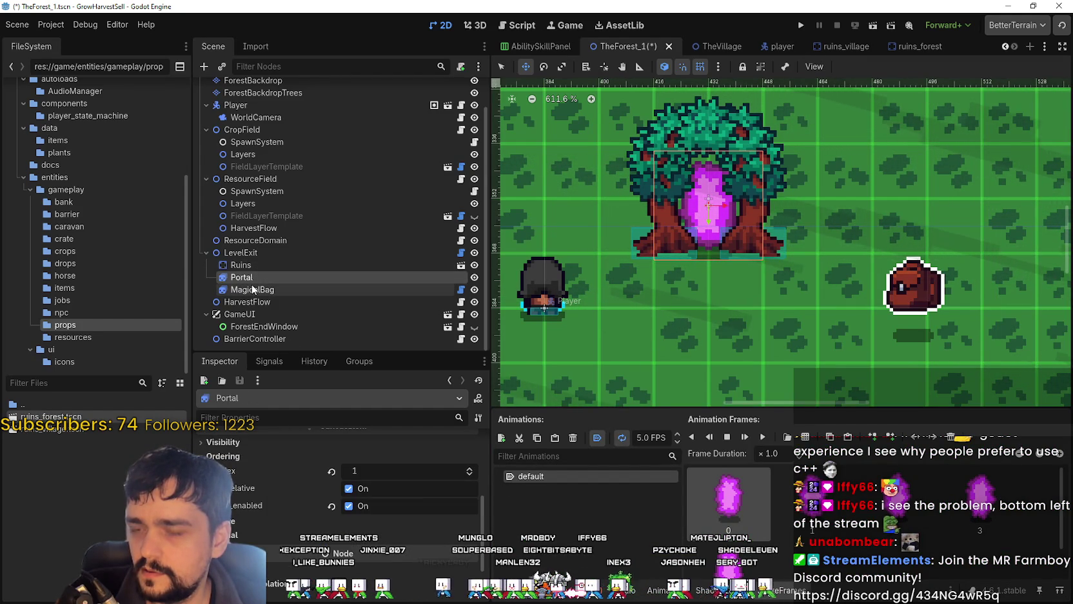
# Step: Reset the Ruins position to the origin, then raise the arch slightly over the portal
pyautogui.click(253, 264)
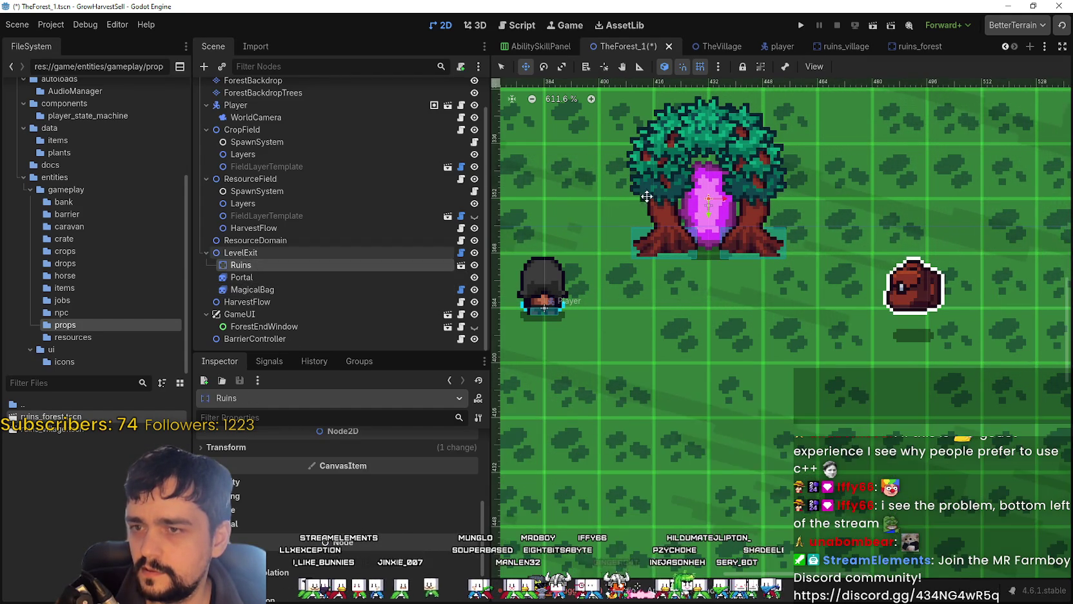
pyautogui.scroll(-1, 756, 221)
pyautogui.scroll(1, 756, 221)
pyautogui.scroll(-1, 293, 522)
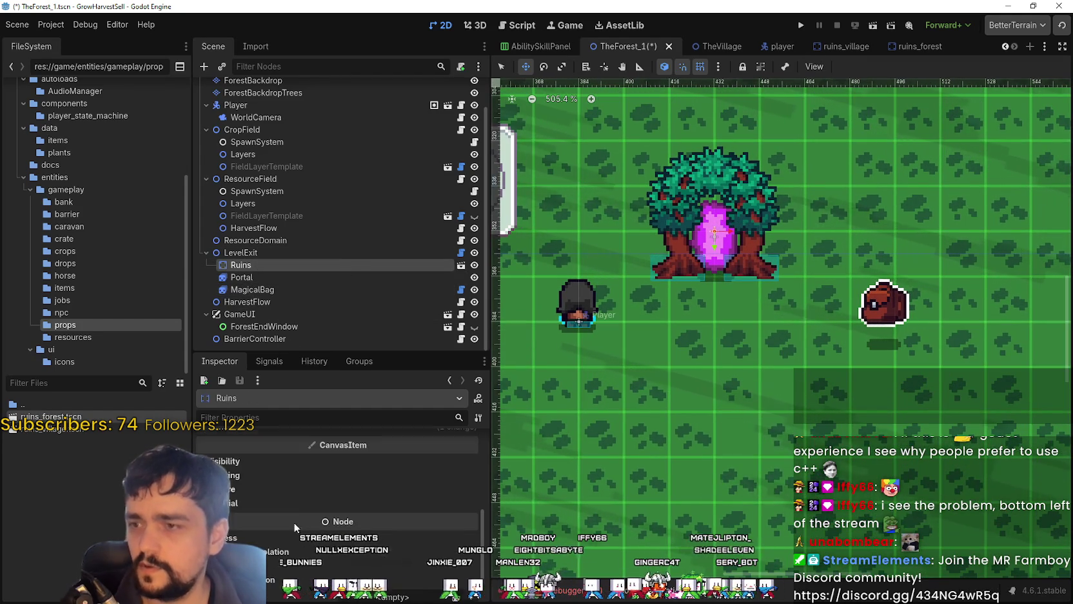
pyautogui.scroll(2, 280, 472)
pyautogui.click(294, 464)
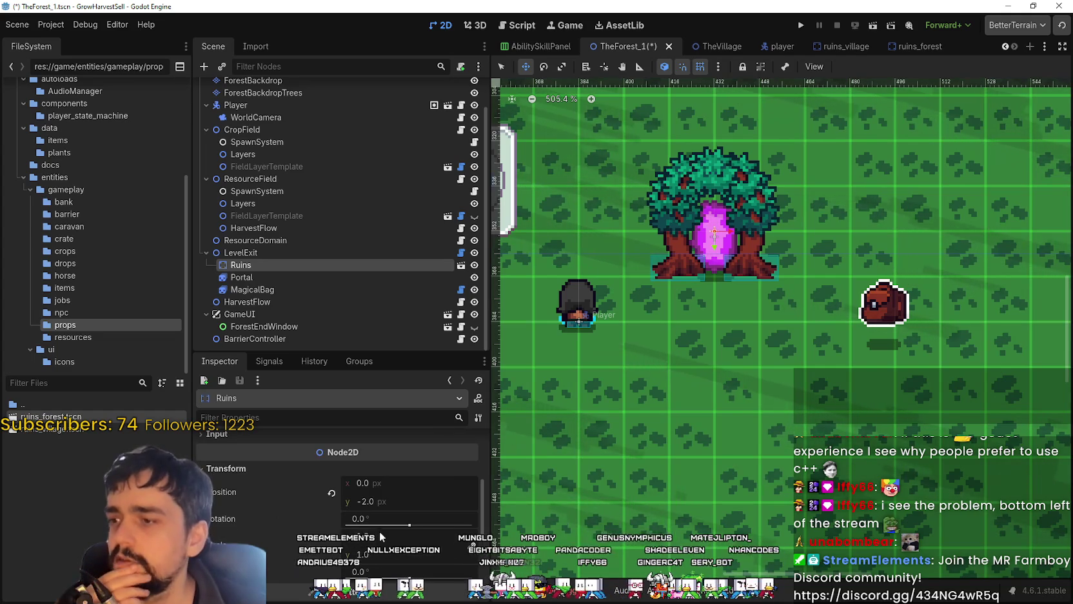
pyautogui.click(332, 493)
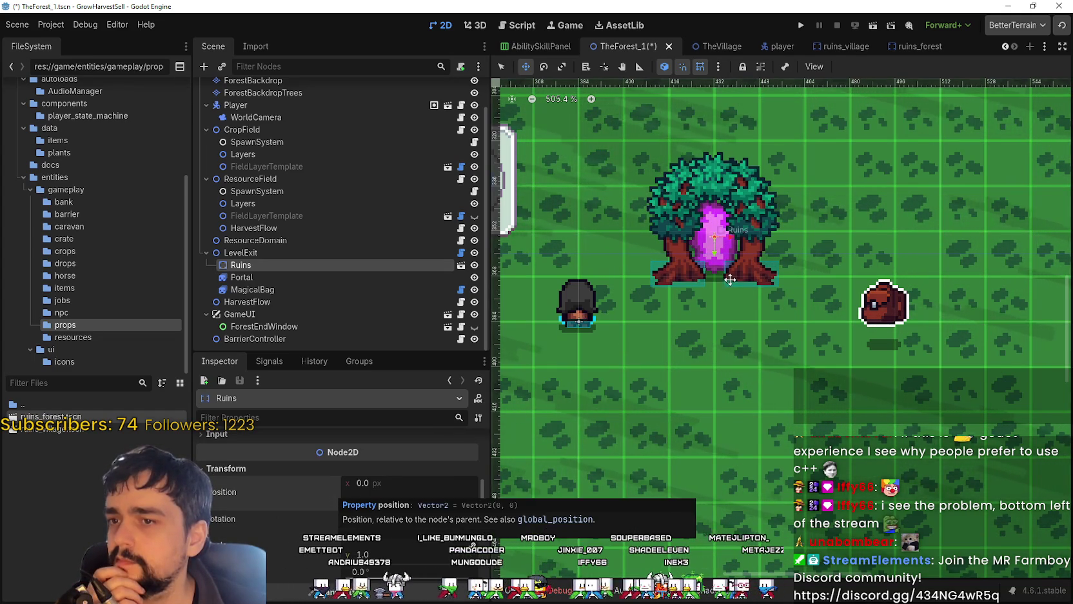
pyautogui.scroll(1, 756, 248)
pyautogui.moveTo(756, 249); pyautogui.dragTo(742, 229)
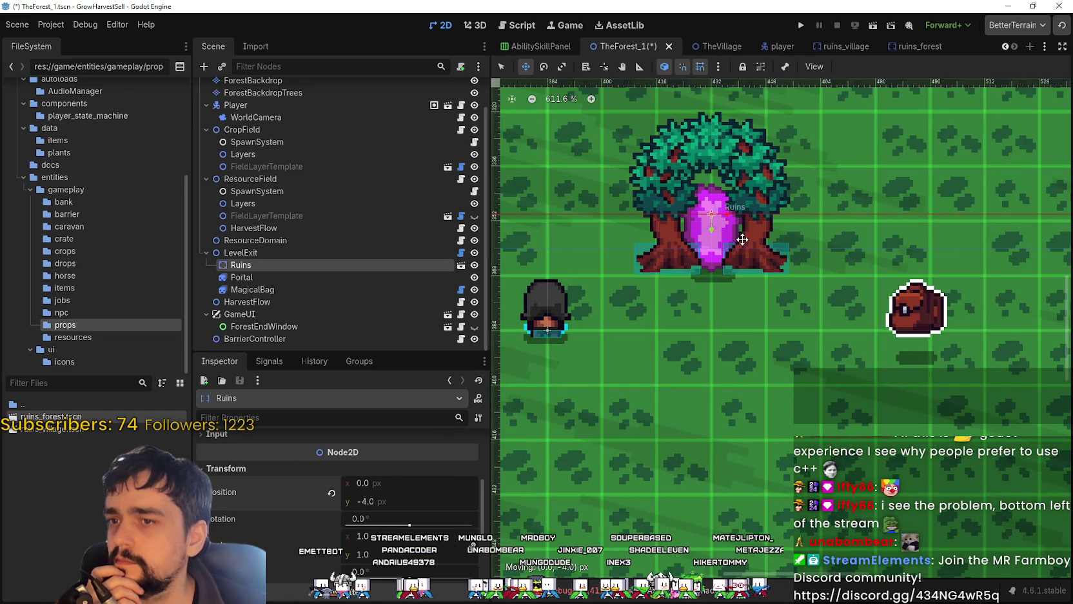
# Step: Place Ruins between Portal and MagicalBag, and review LevelExit and root sorting settings
pyautogui.moveTo(294, 266)
pyautogui.mouseDown()
pyautogui.moveTo(298, 290)
pyautogui.moveTo(275, 271)
pyautogui.mouseUp()
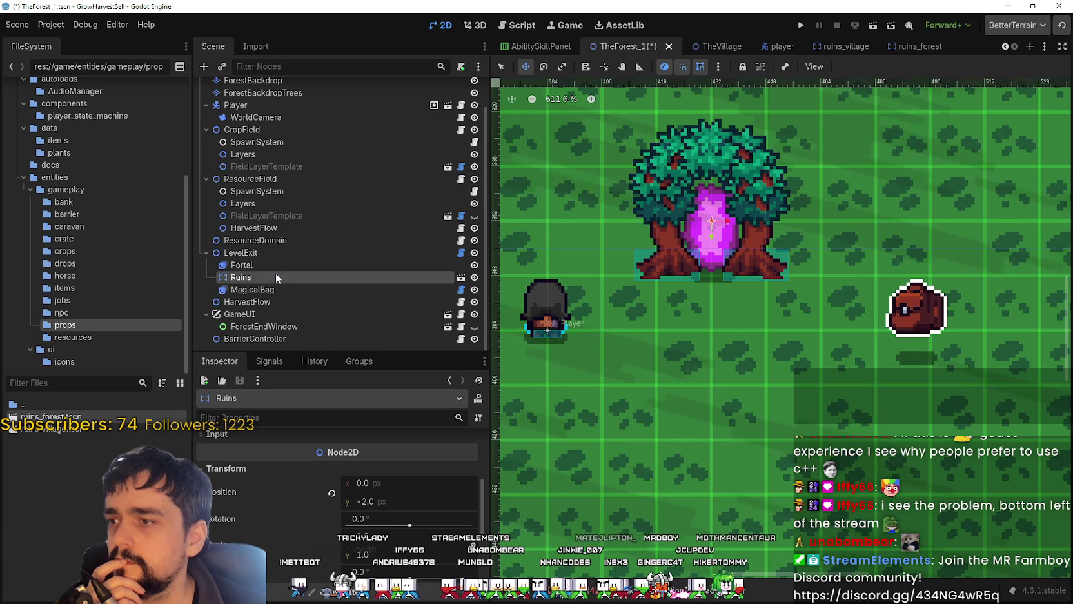
pyautogui.click(272, 253)
pyautogui.scroll(2, 284, 271)
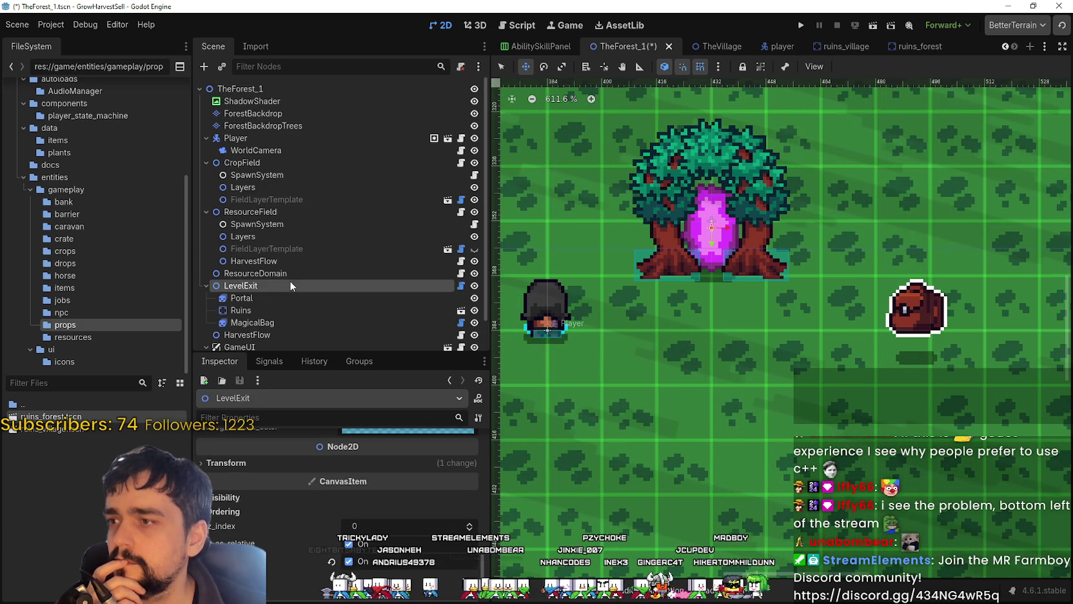
pyautogui.click(290, 90)
pyautogui.scroll(-5, 310, 532)
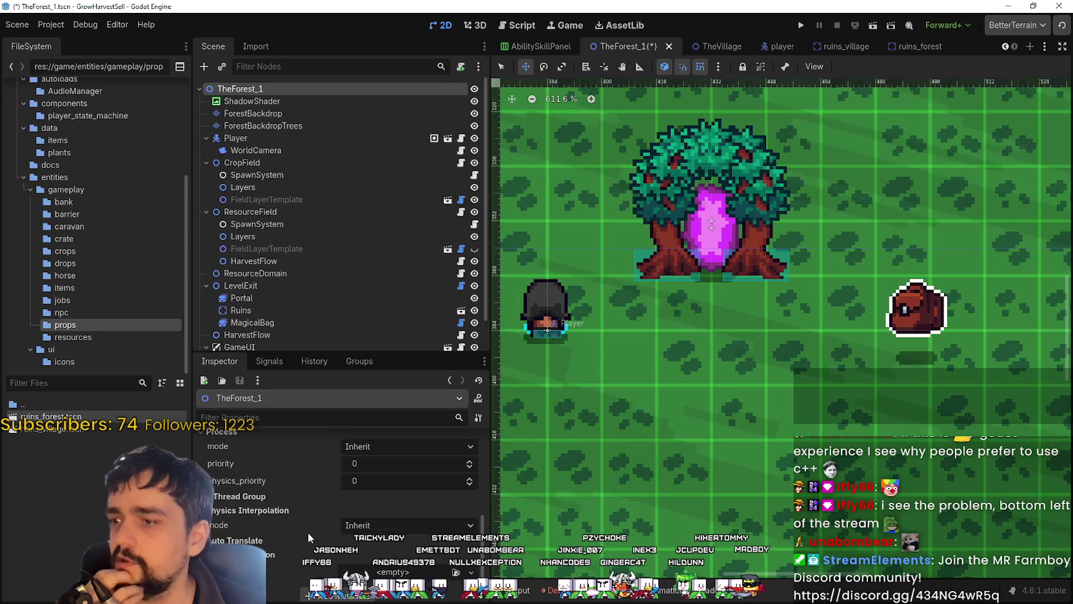
pyautogui.scroll(2, 301, 529)
pyautogui.scroll(2, 291, 507)
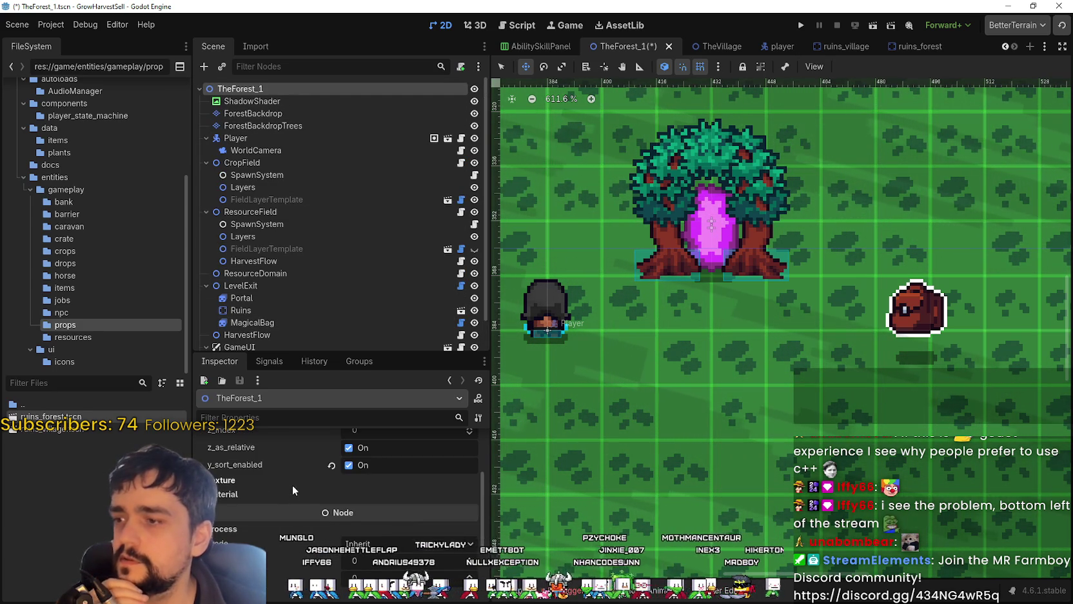
pyautogui.scroll(2, 303, 495)
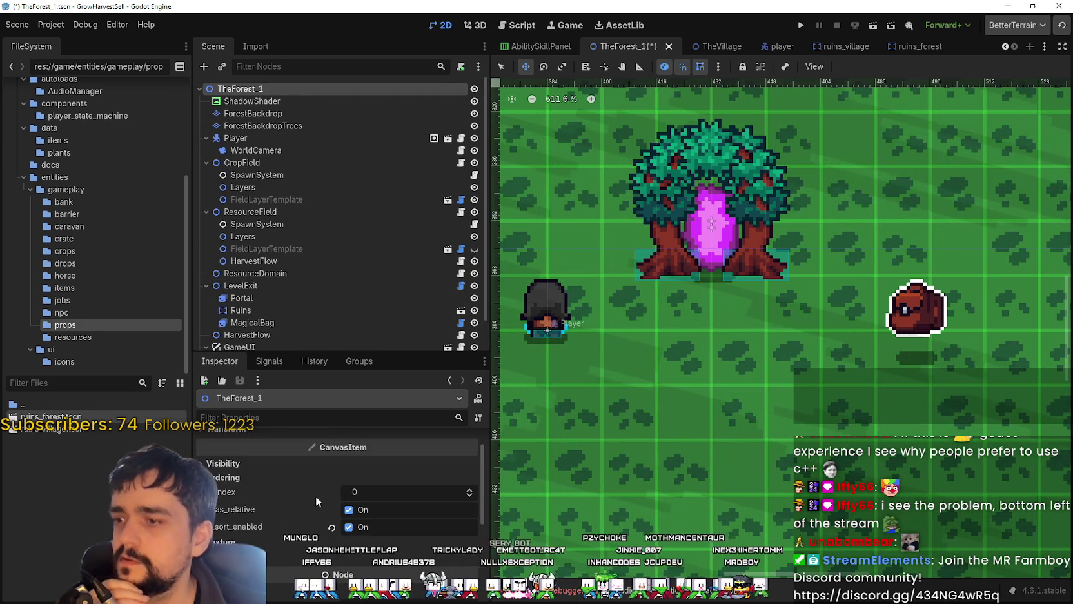
pyautogui.click(247, 285)
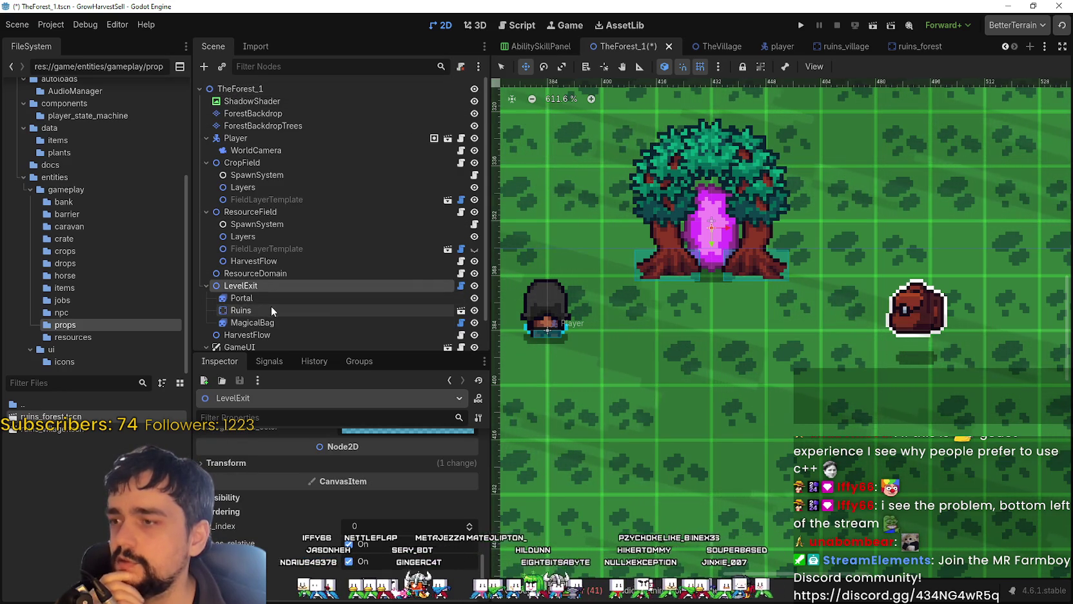
pyautogui.click(259, 298)
# Step: Move Portal below Ruins under LevelExit and check Ruins' Ordering z_index
pyautogui.moveTo(256, 300); pyautogui.dragTo(249, 312)
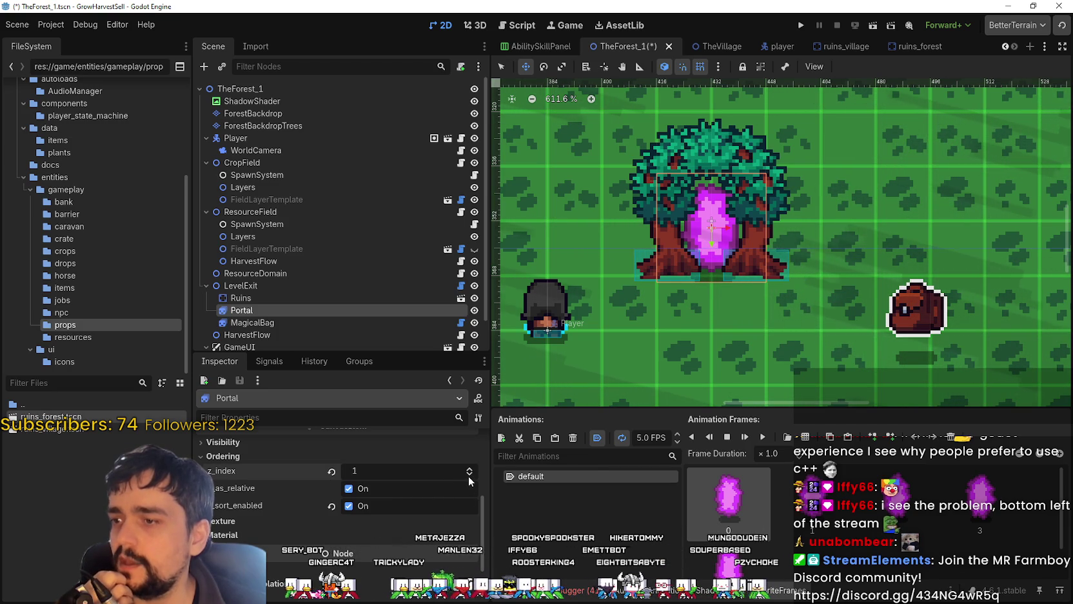
pyautogui.click(309, 298)
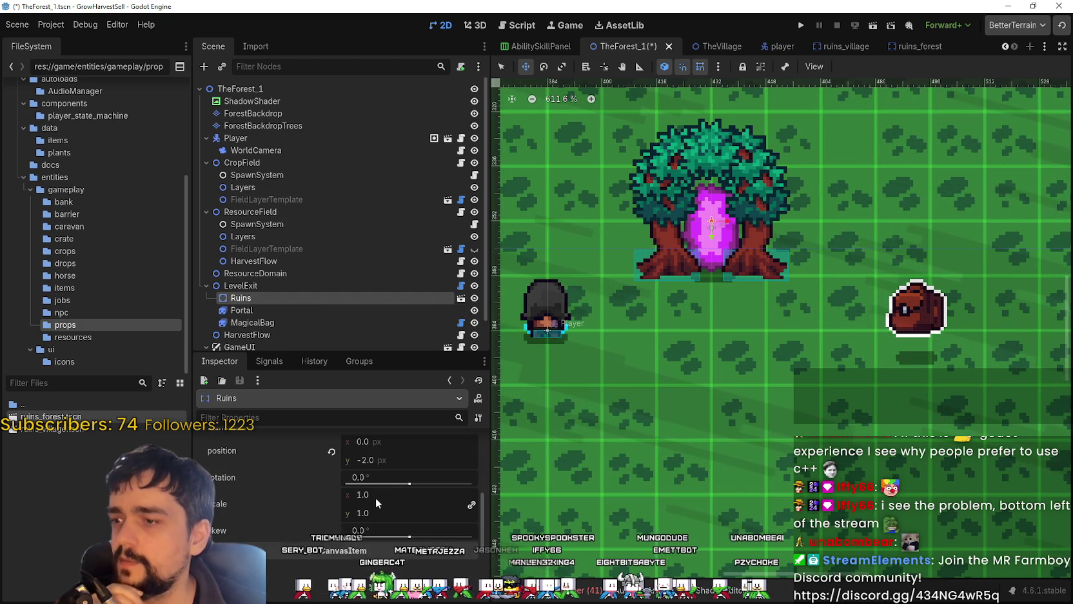
pyautogui.click(247, 514)
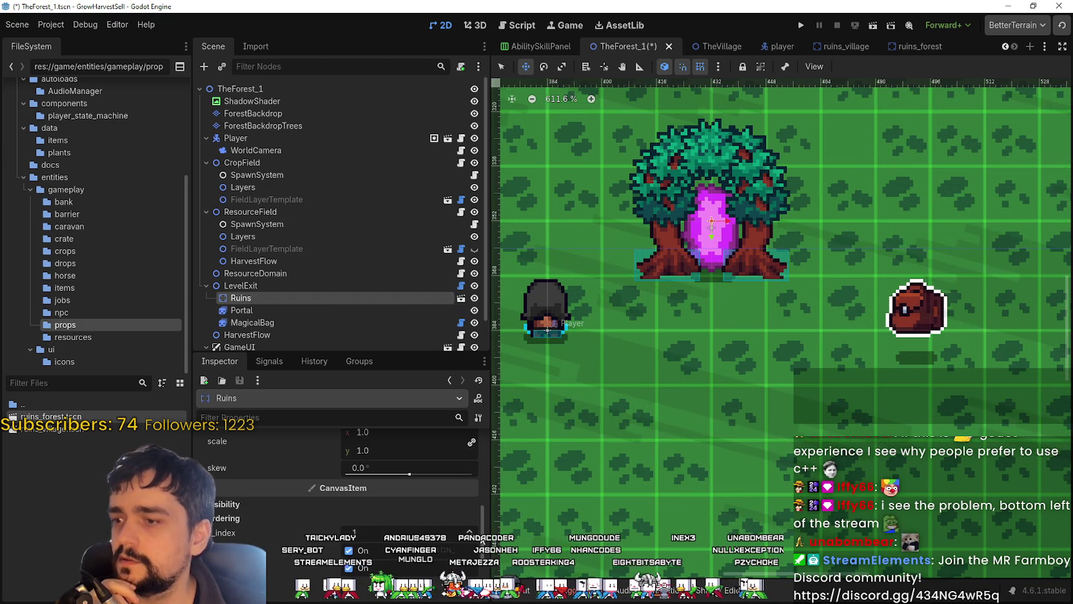
pyautogui.scroll(4, 708, 237)
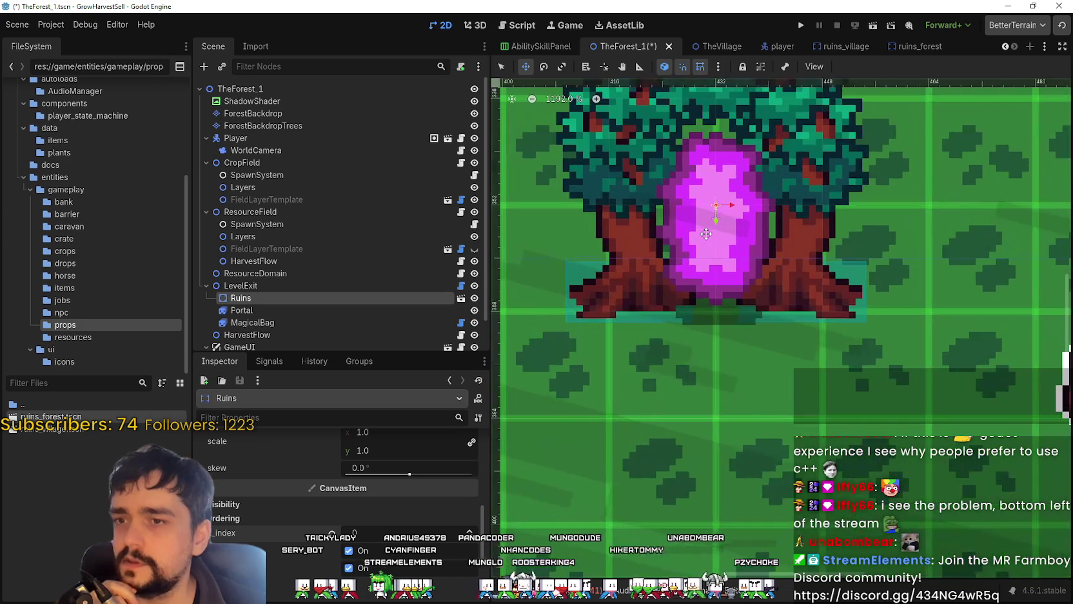
pyautogui.scroll(-5, 691, 257)
pyautogui.scroll(-1, 709, 258)
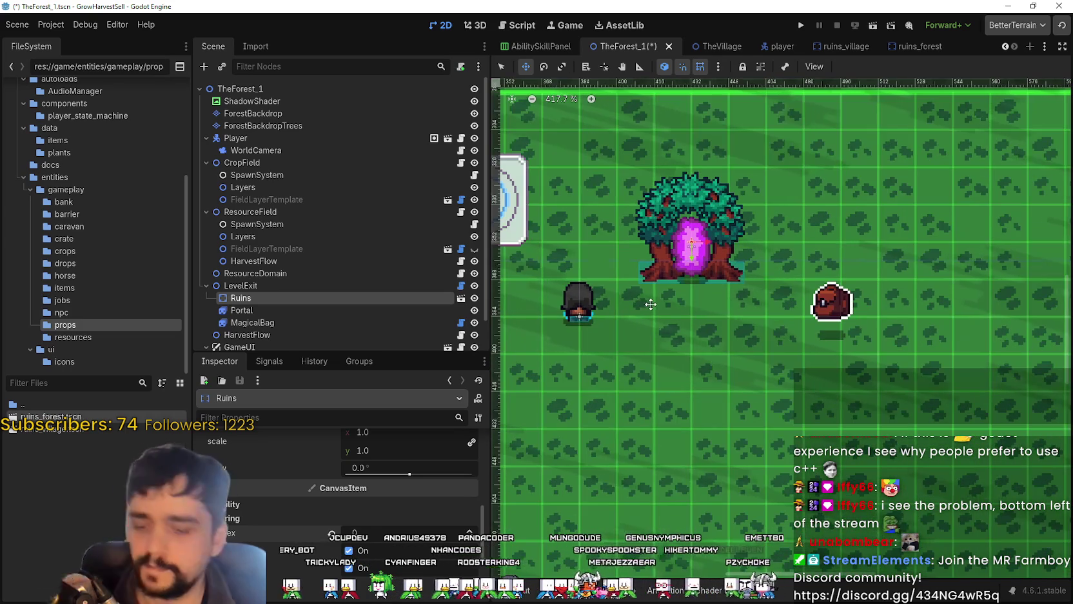
# Step: Save TheForest_1 and launch the game to test the changes
pyautogui.hotkey('ctrl', 's')
pyautogui.scroll(2, 733, 255)
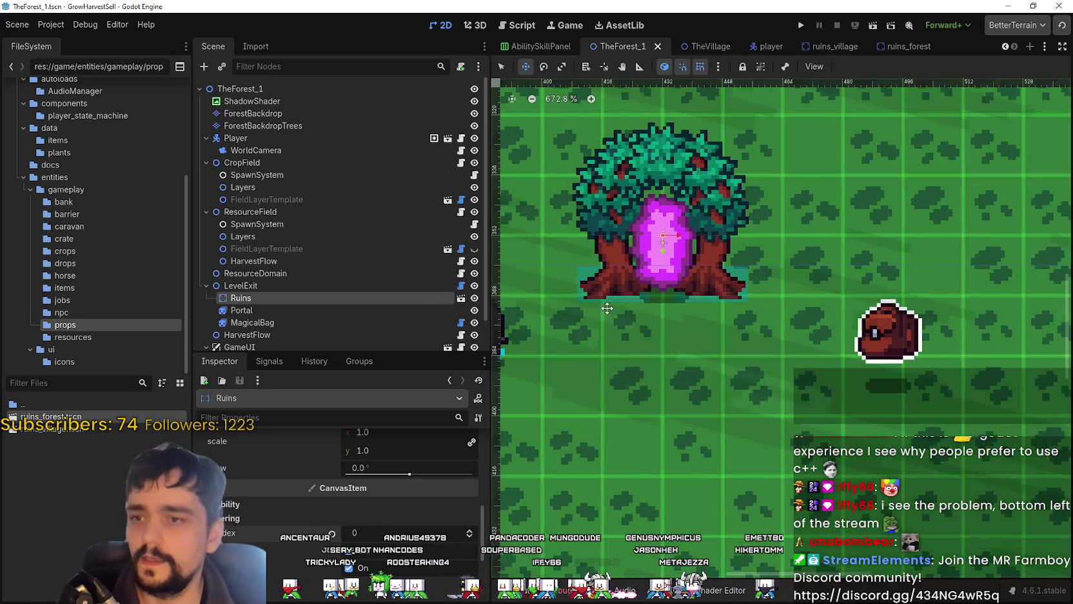
pyautogui.scroll(4, 677, 296)
pyautogui.scroll(4, 685, 331)
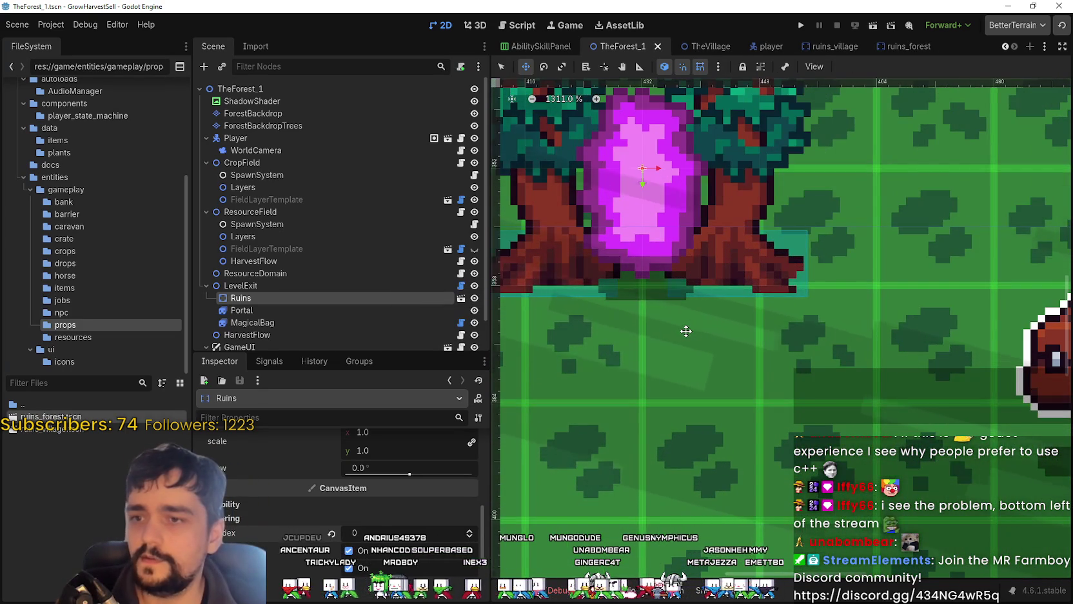
pyautogui.scroll(-5, 686, 331)
pyautogui.scroll(-4, 791, 379)
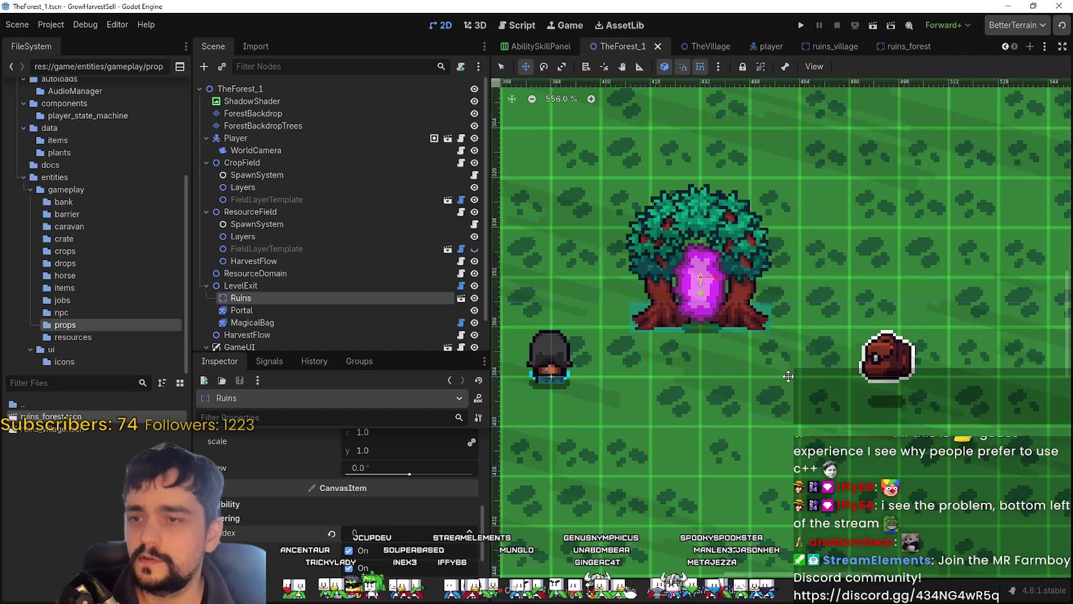
pyautogui.scroll(-4, 788, 375)
pyautogui.scroll(-2, 788, 376)
pyautogui.scroll(-1, 788, 375)
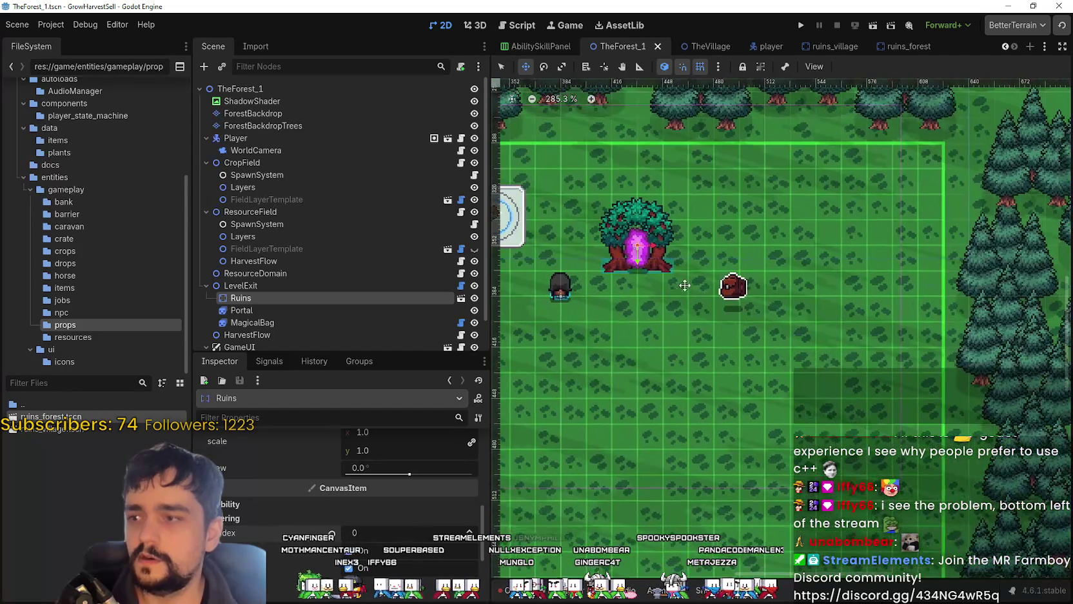
pyautogui.click(803, 25)
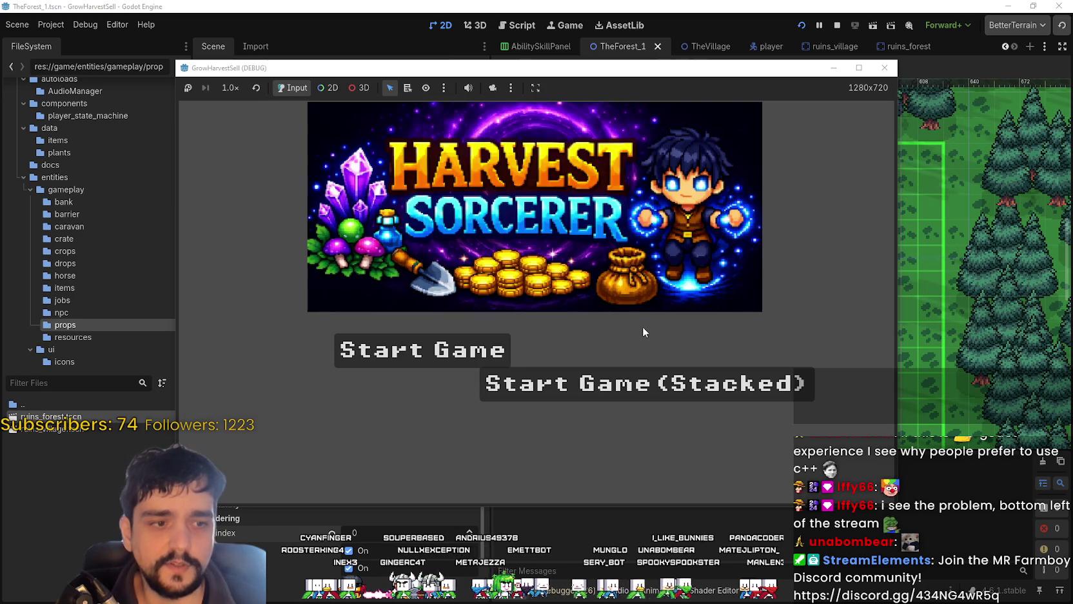
# Step: Start the game, maximize its window, and walk to the Skill Board to open it
pyautogui.click(638, 383)
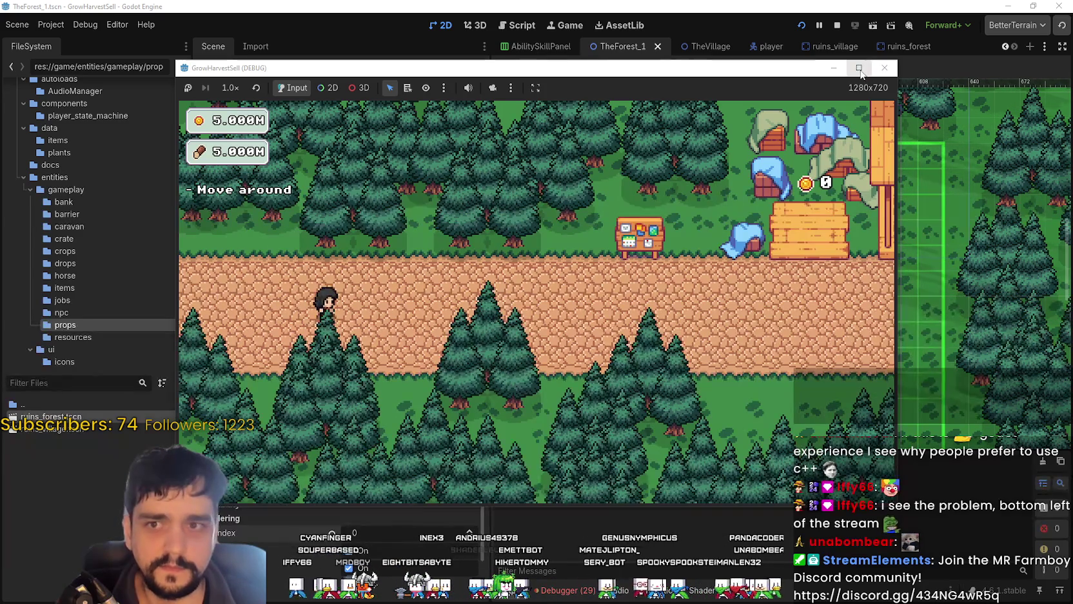
pyautogui.click(859, 68)
pyautogui.press('d')
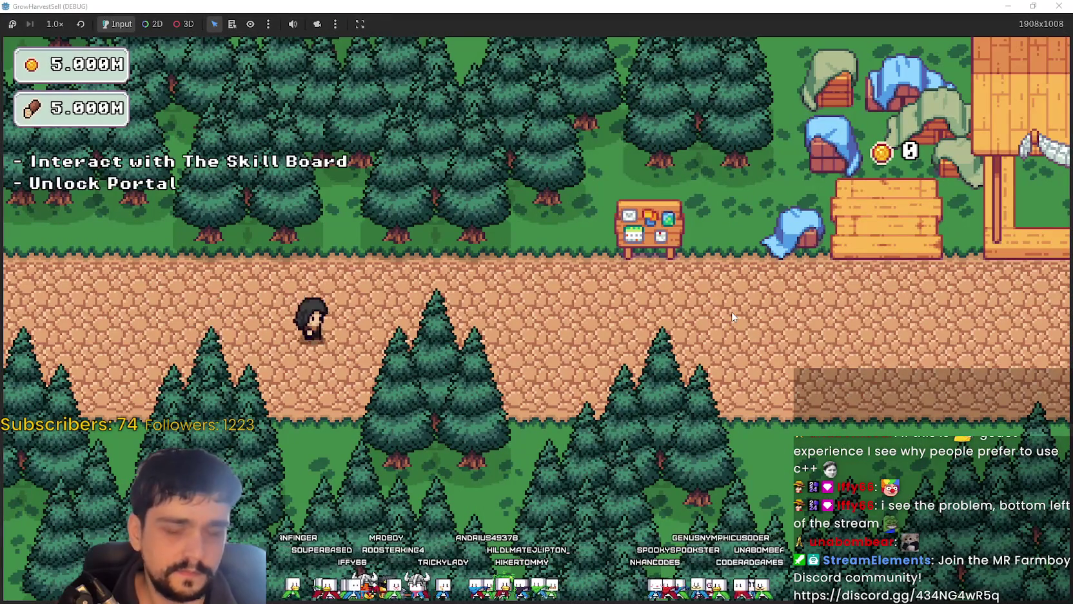
pyautogui.press('e')
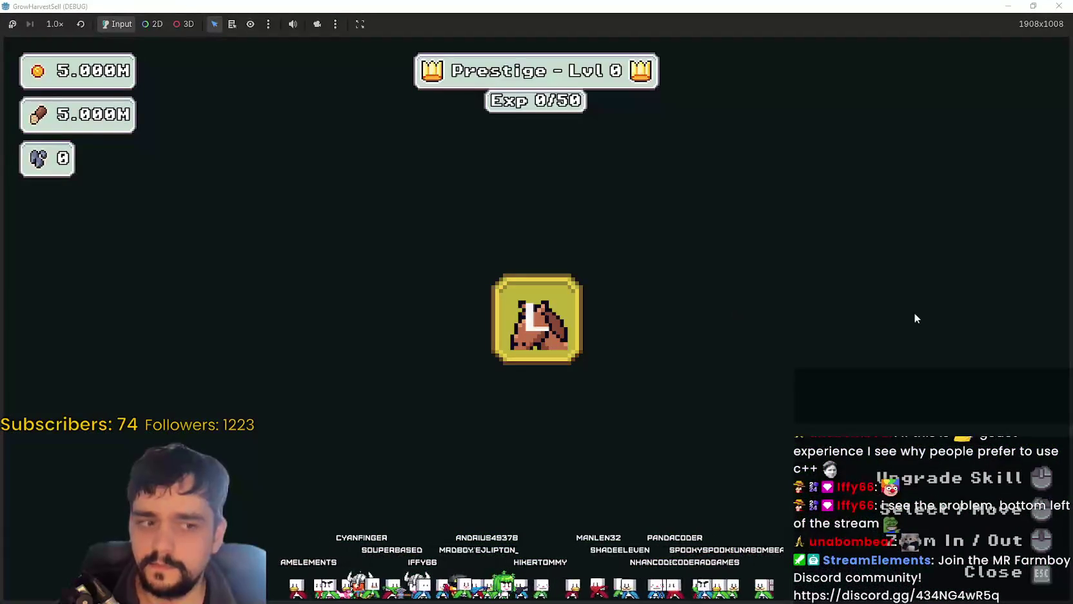
# Step: Unlock the central Portal, Resource Domain, Damage and Magical Bags skills
pyautogui.click(574, 338)
pyautogui.click(717, 338)
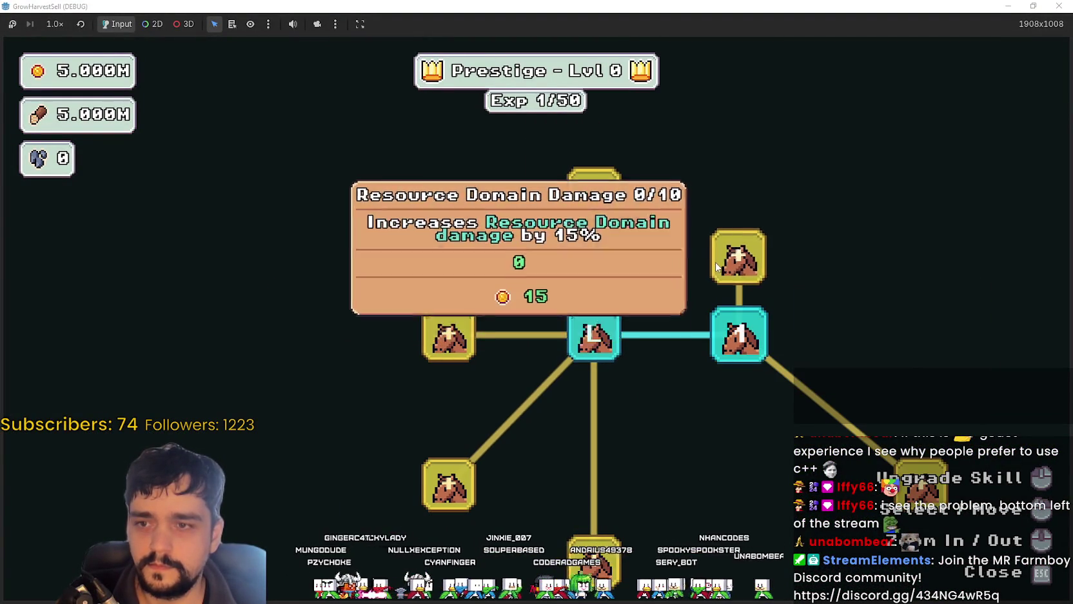
pyautogui.click(739, 258)
pyautogui.click(625, 213)
pyautogui.click(525, 221)
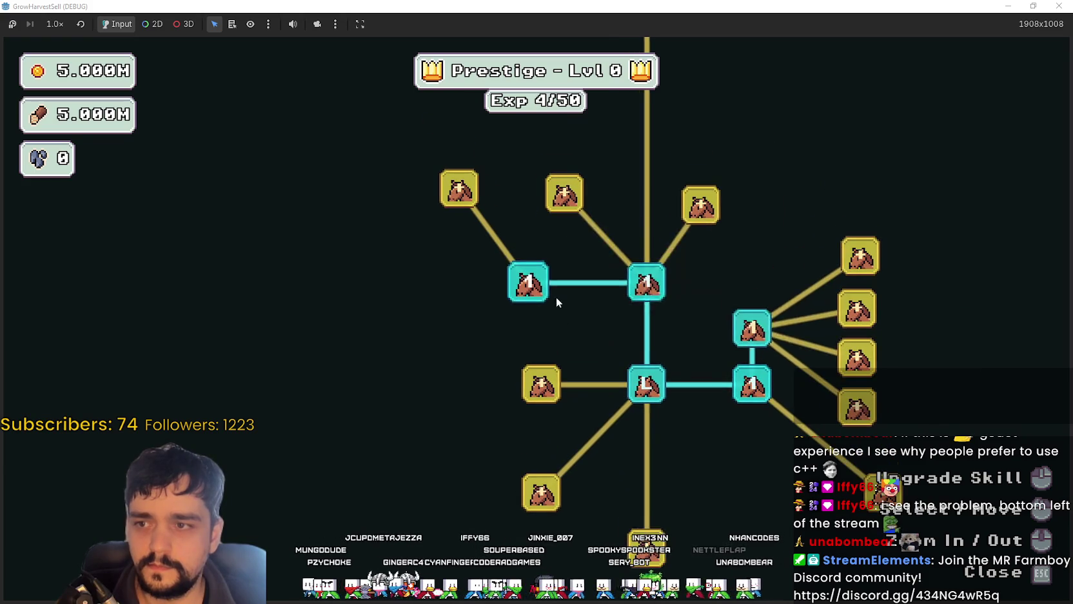
pyautogui.click(542, 383)
pyautogui.click(542, 493)
# Step: Unlock the left-branch skills and the one below the centre, then close the board
pyautogui.click(461, 383)
pyautogui.click(461, 310)
pyautogui.click(465, 436)
pyautogui.click(440, 493)
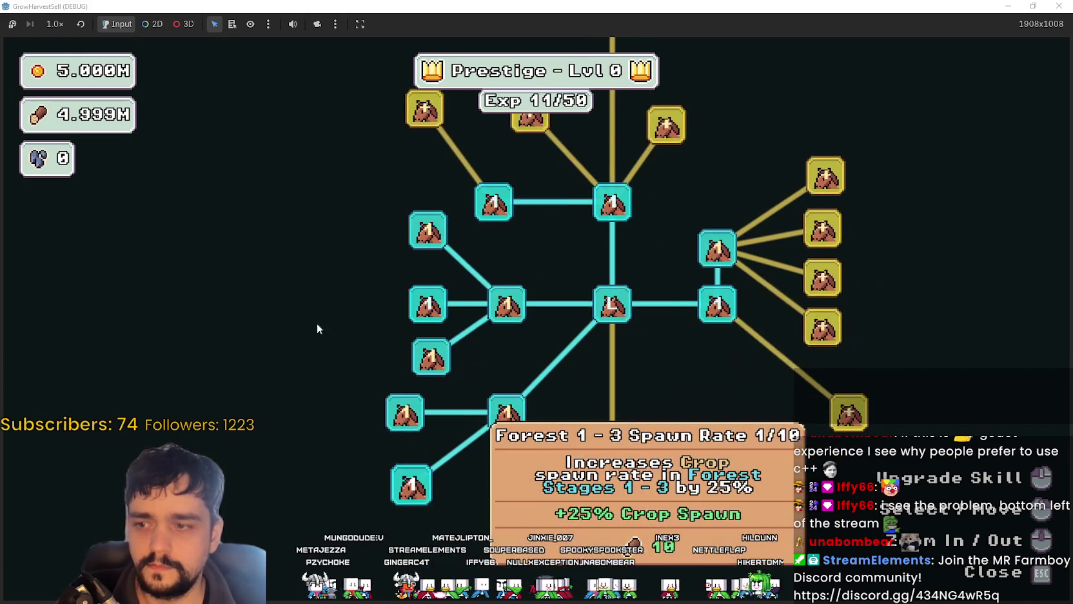
pyautogui.click(583, 454)
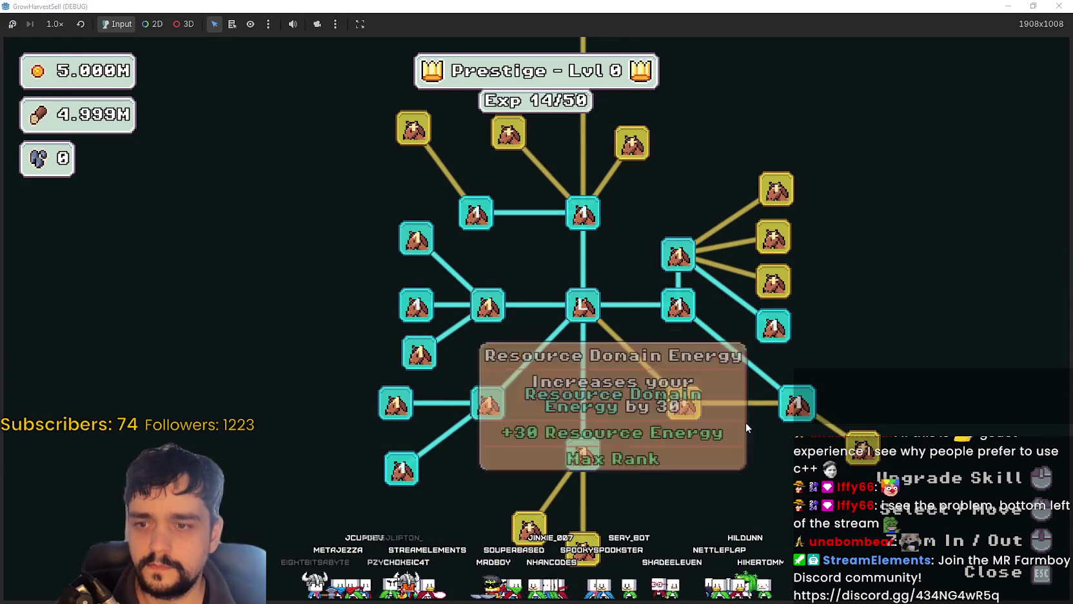
pyautogui.press('Escape')
# Step: Travel through the village portal to The Forest stage forest_1
pyautogui.press('s')
pyautogui.press('e')
pyautogui.press('Return')
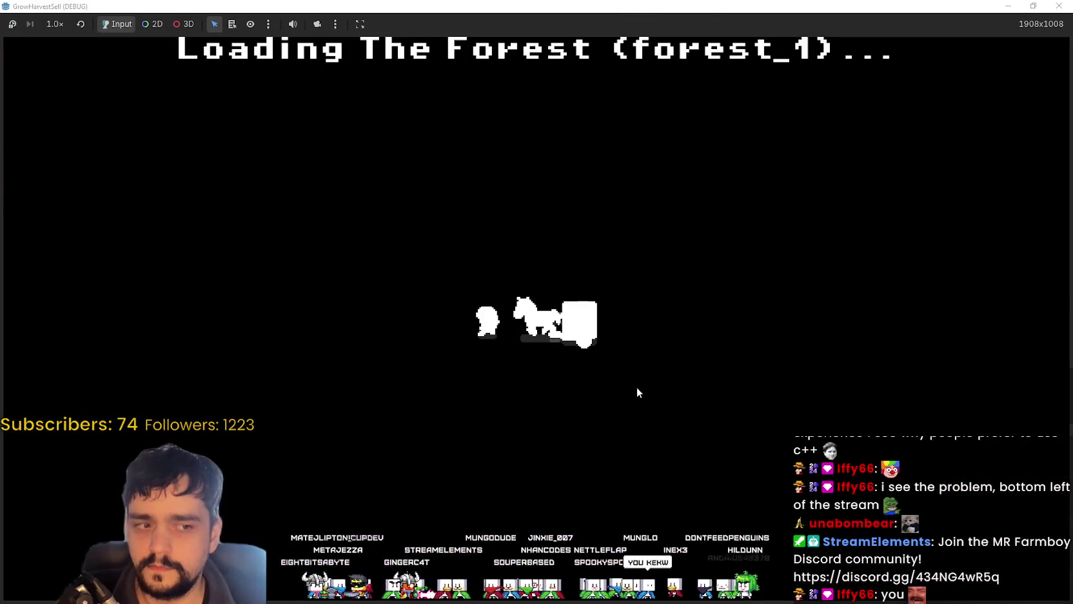
# Step: Walk up to the portal tree arch and around it to test collision
pyautogui.press('w')
pyautogui.press('d')
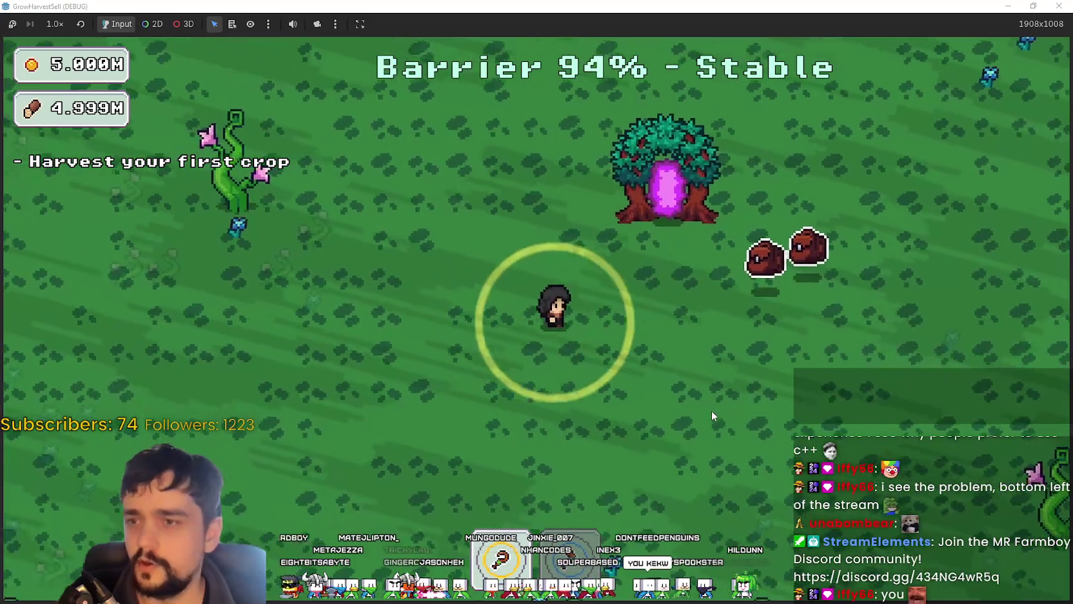
pyautogui.press('a')
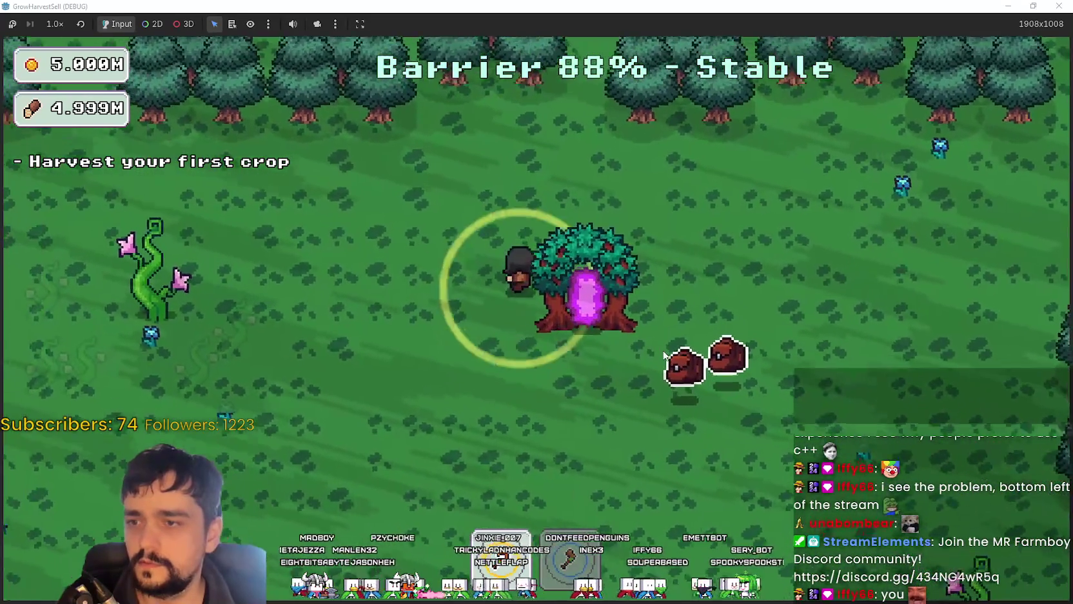
pyautogui.press('w')
pyautogui.press('d')
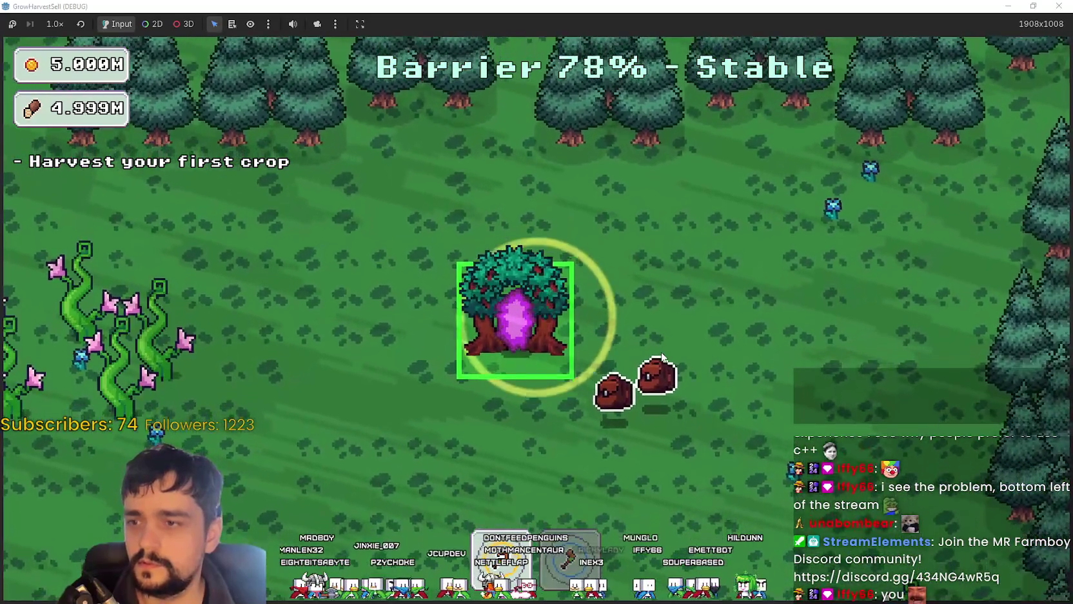
pyautogui.press('a')
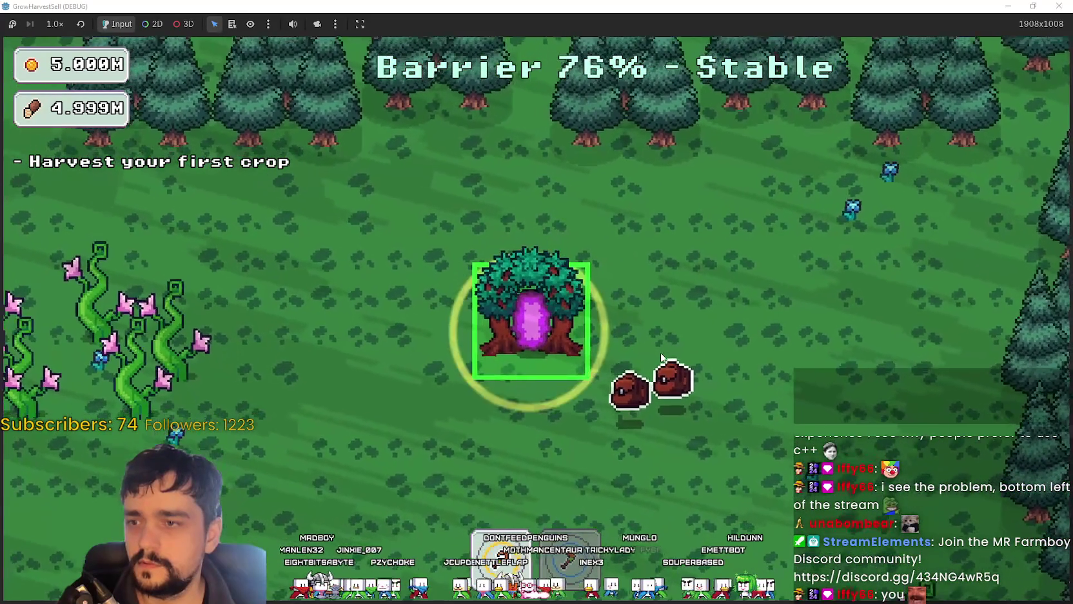
pyautogui.press('s')
pyautogui.press('w')
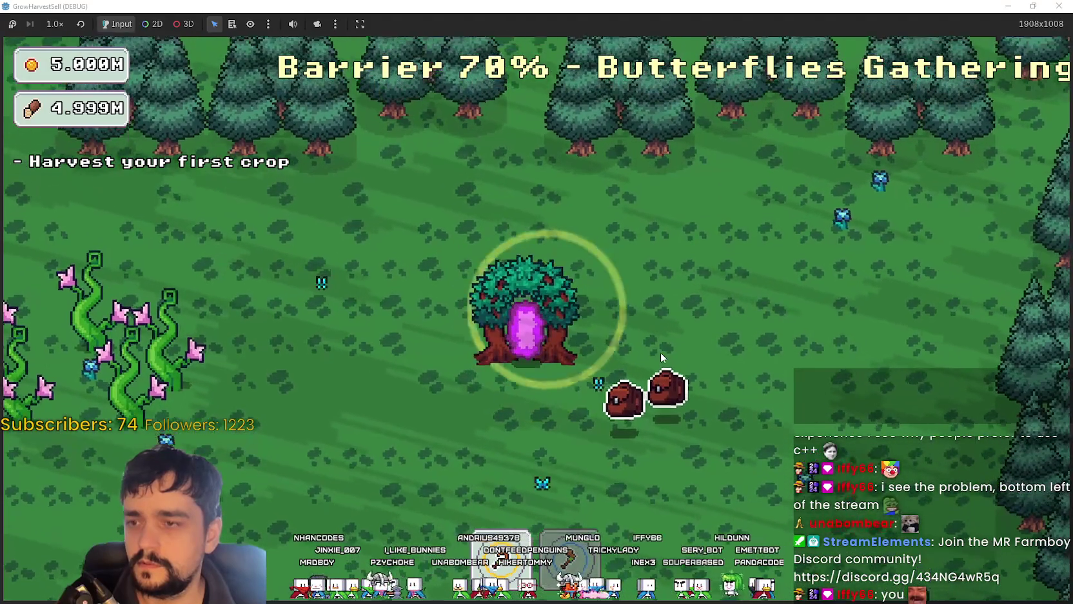
pyautogui.press('d')
pyautogui.press('d')
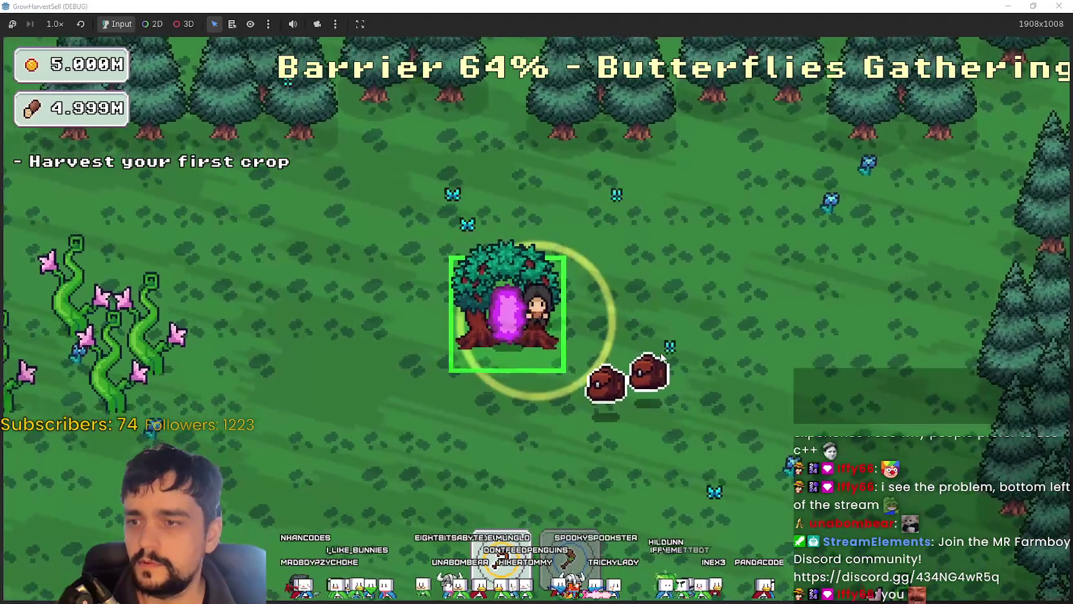
# Step: Walk behind and in front of the tree again to check draw overlap
pyautogui.press('s')
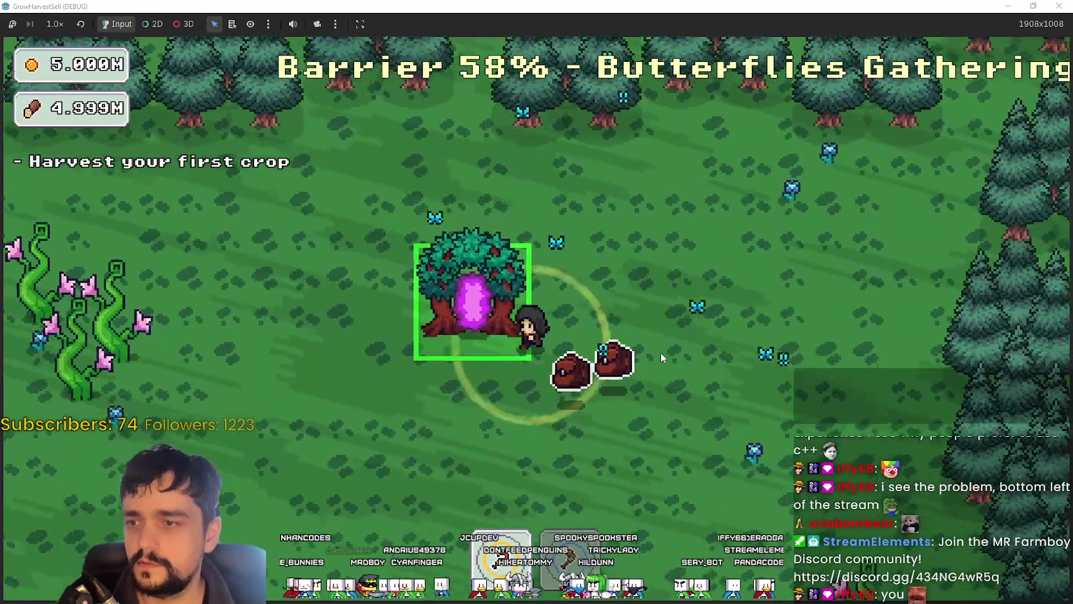
pyautogui.press('a')
pyautogui.press('s')
pyautogui.press('w')
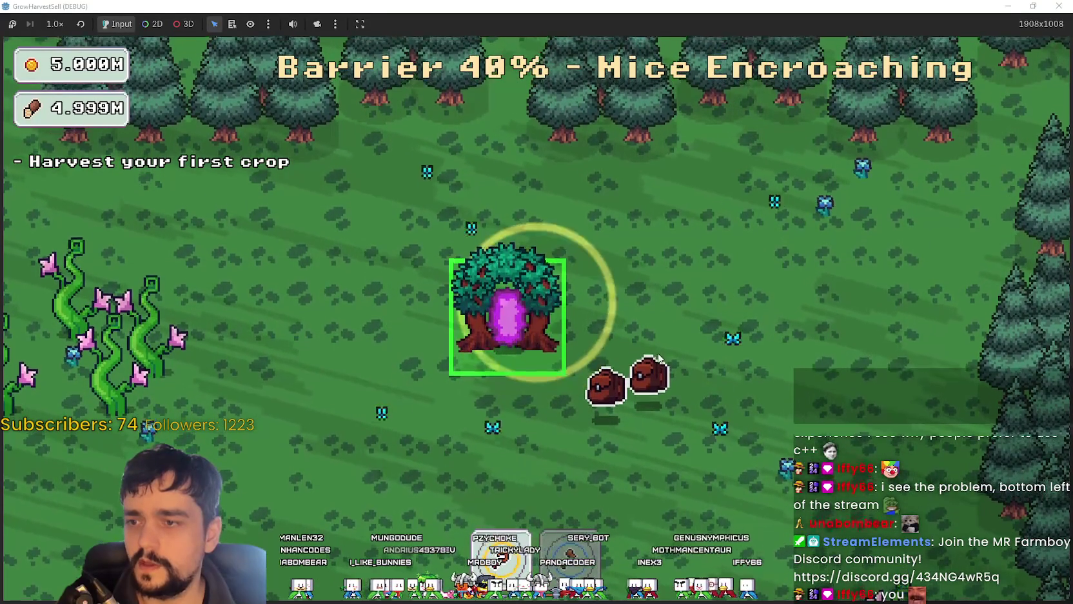
pyautogui.press('a')
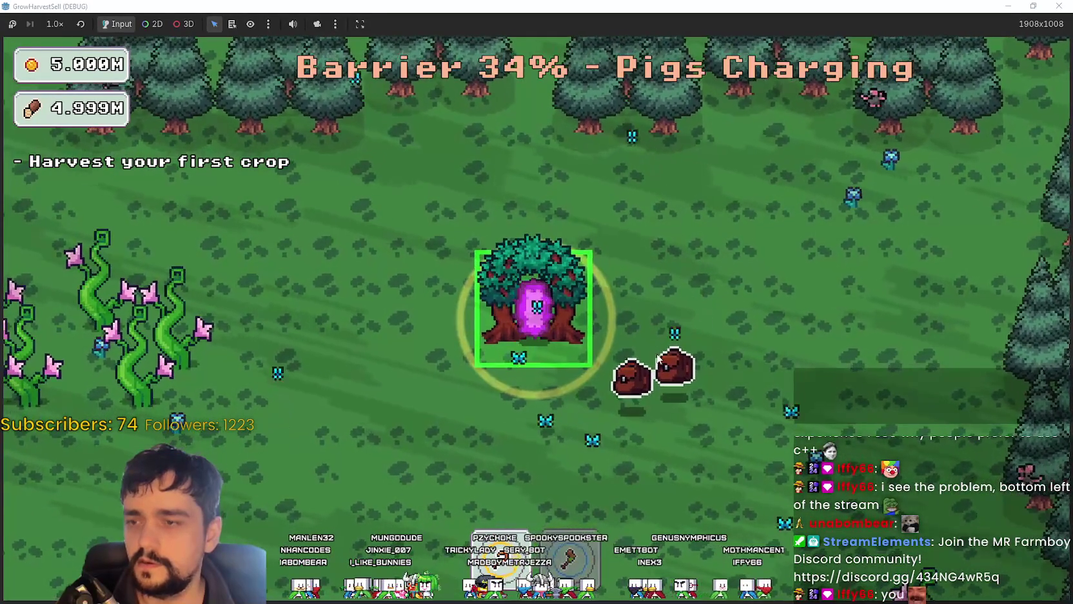
pyautogui.press('s')
pyautogui.press('w')
pyautogui.press('a')
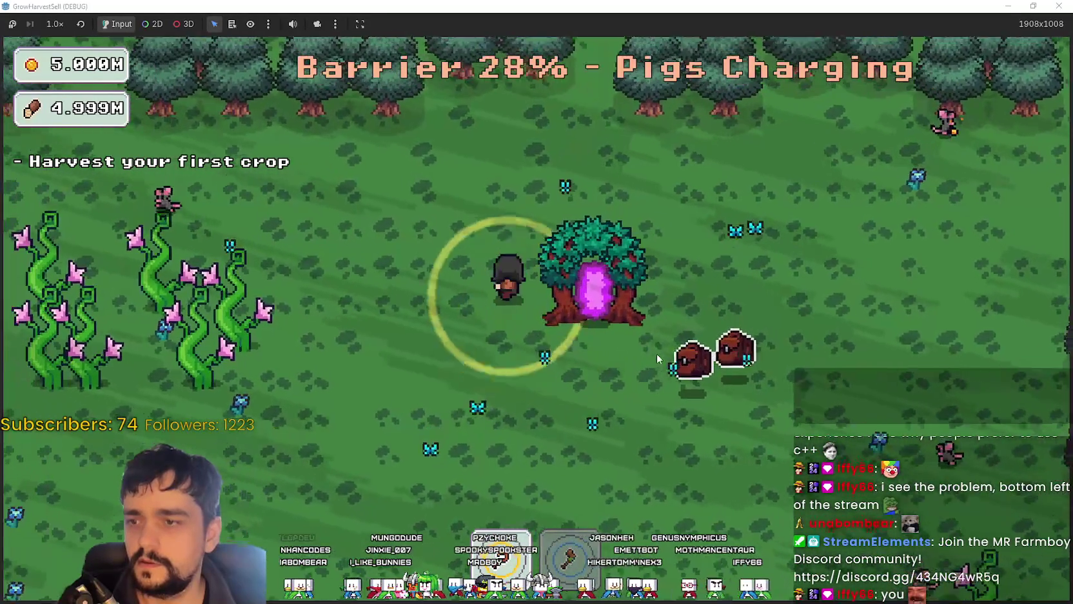
pyautogui.press('w')
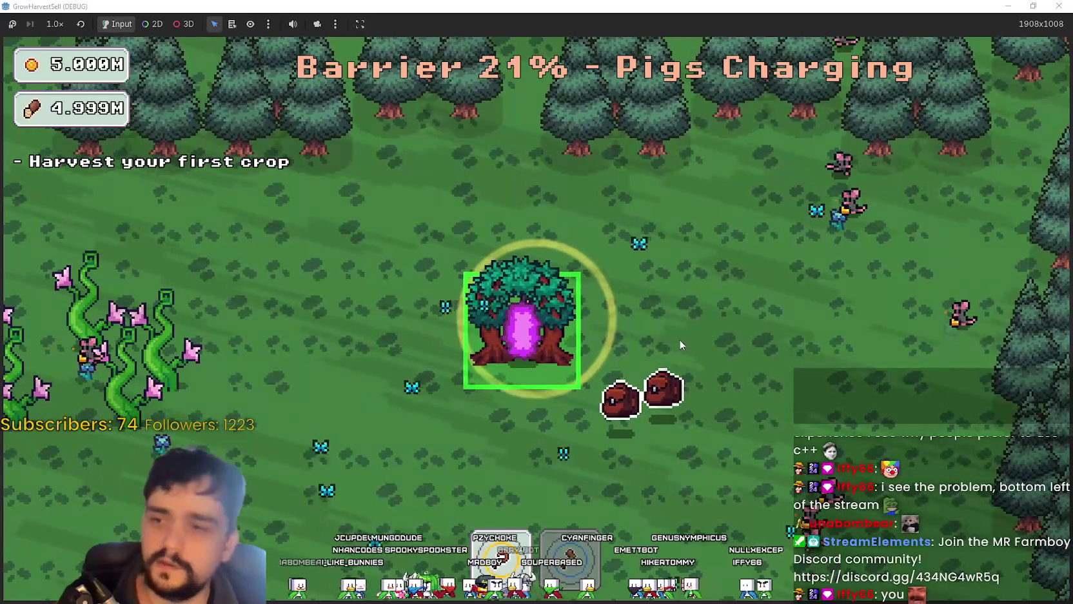
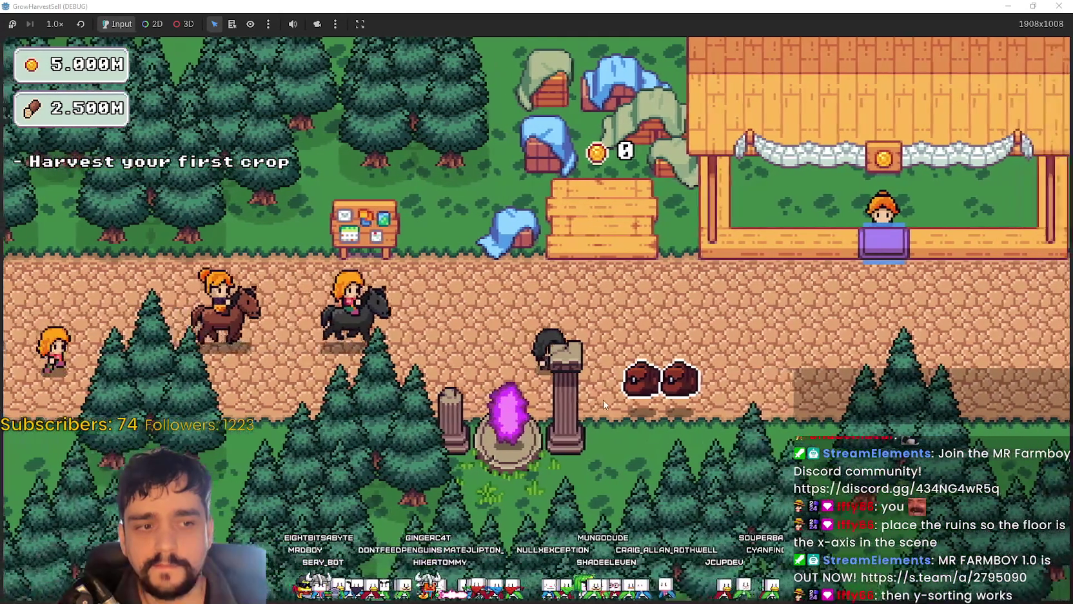
# Step: At the bulletin board, max out Barrier Energy II and upgrade Resource Domain in the Prestige tree
pyautogui.press('w')
pyautogui.press('a')
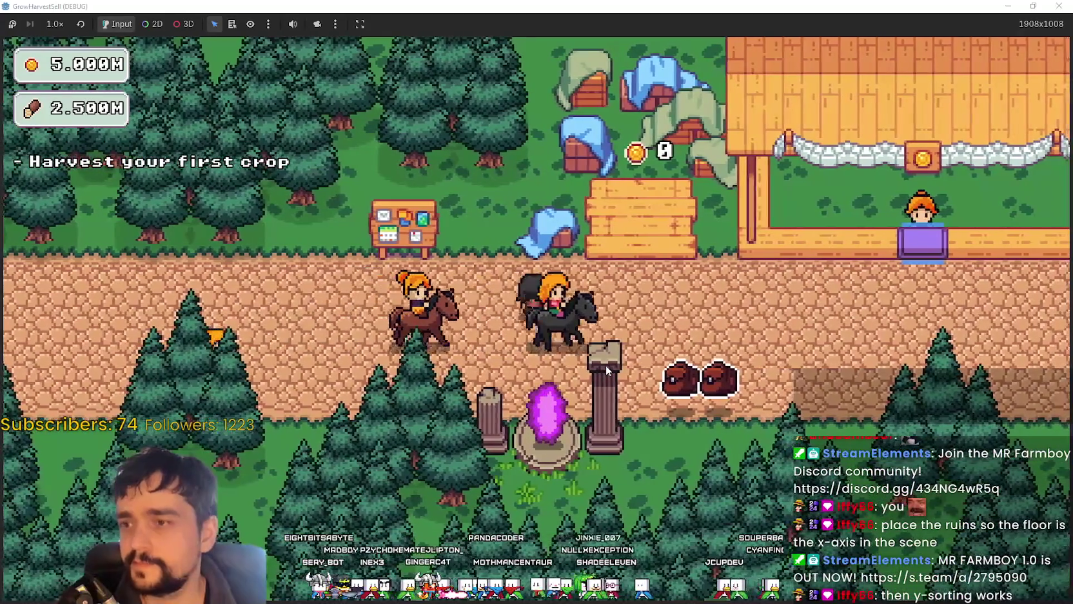
pyautogui.press('e')
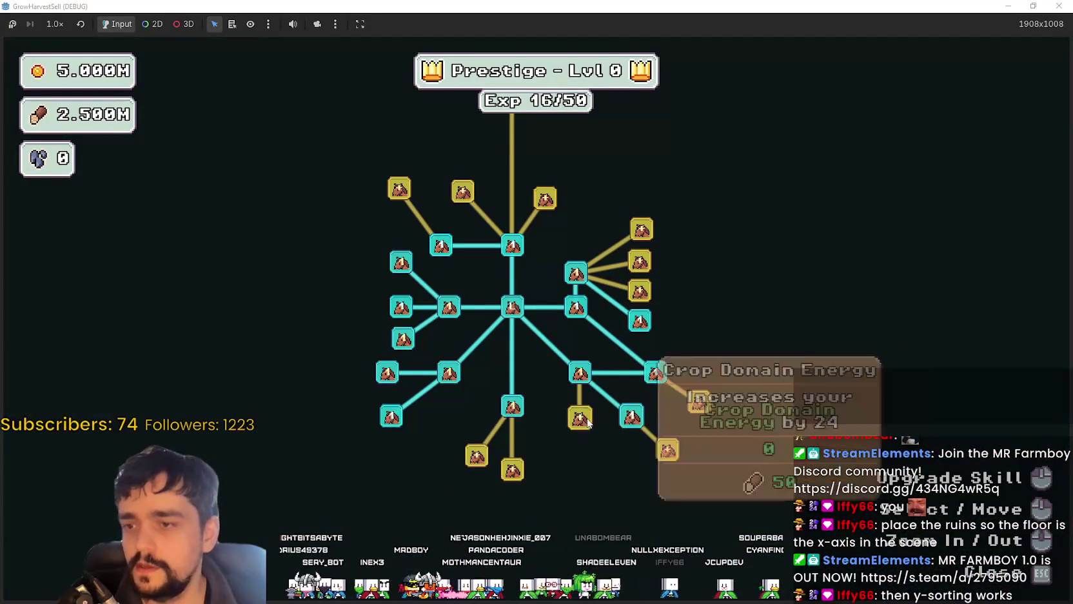
pyautogui.click(665, 450)
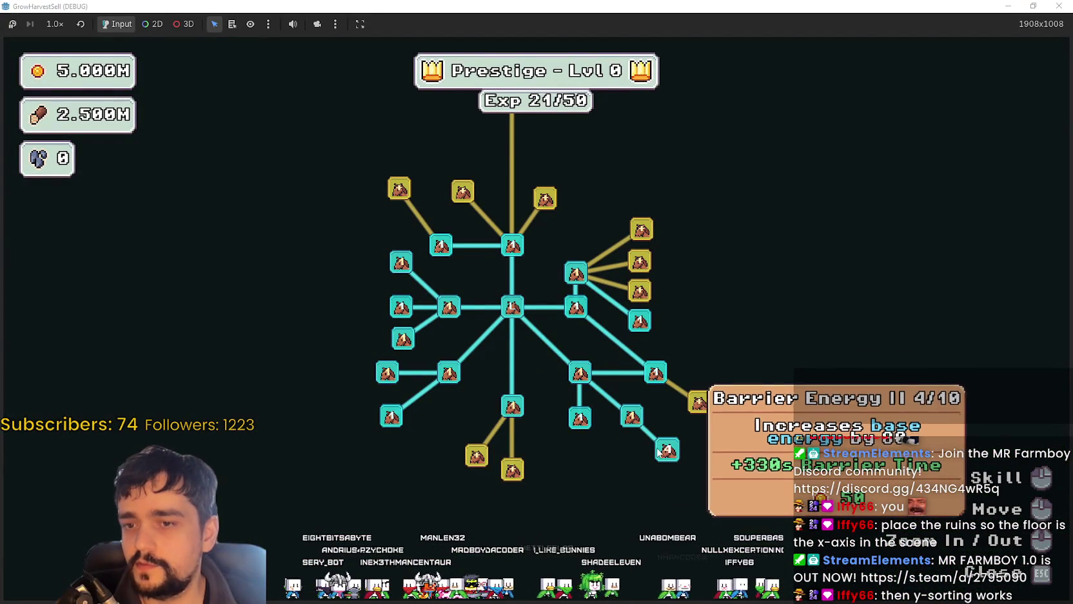
pyautogui.click(665, 452)
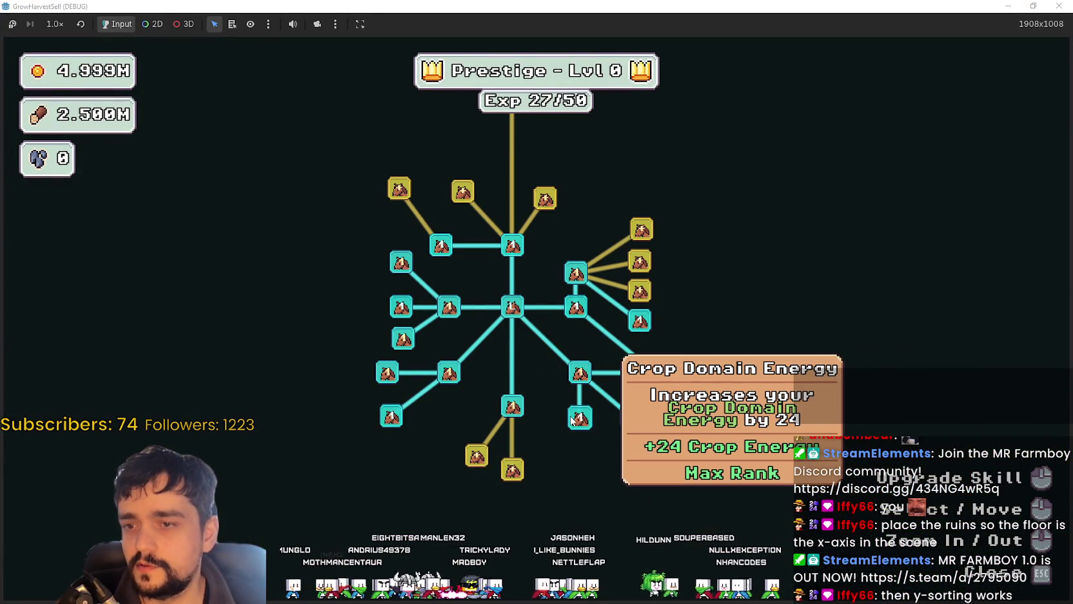
pyautogui.click(700, 402)
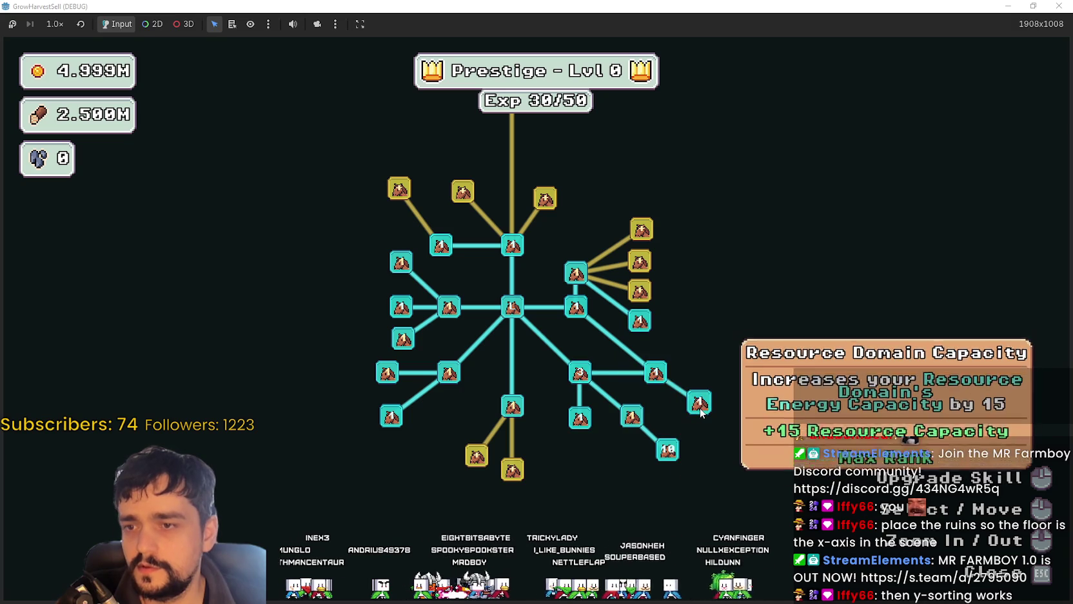
# Step: Travel to The Forest stage, then stop the running game
pyautogui.press('Escape')
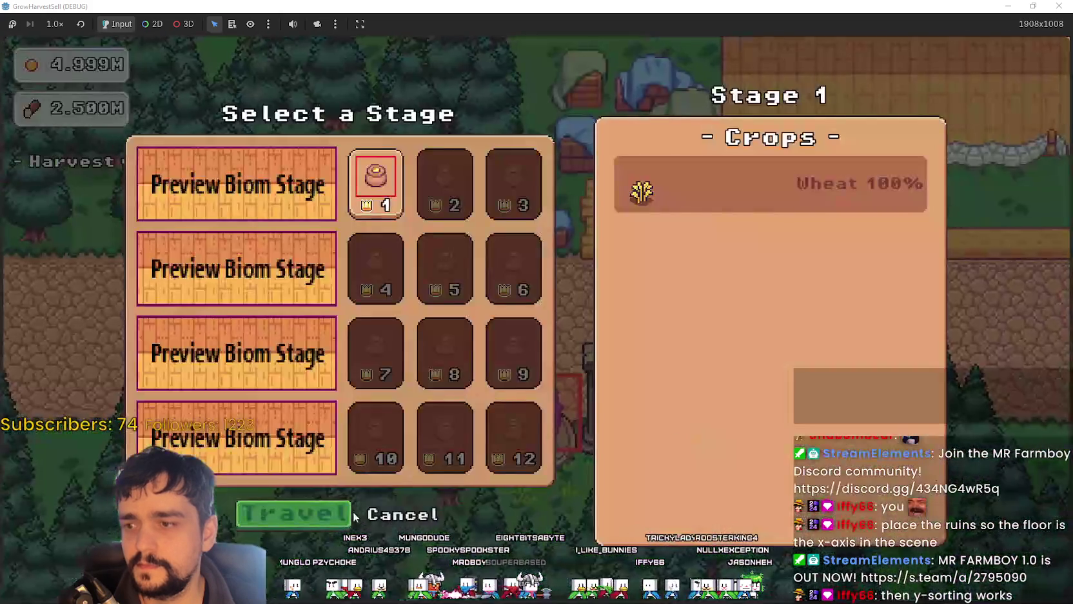
pyautogui.click(315, 519)
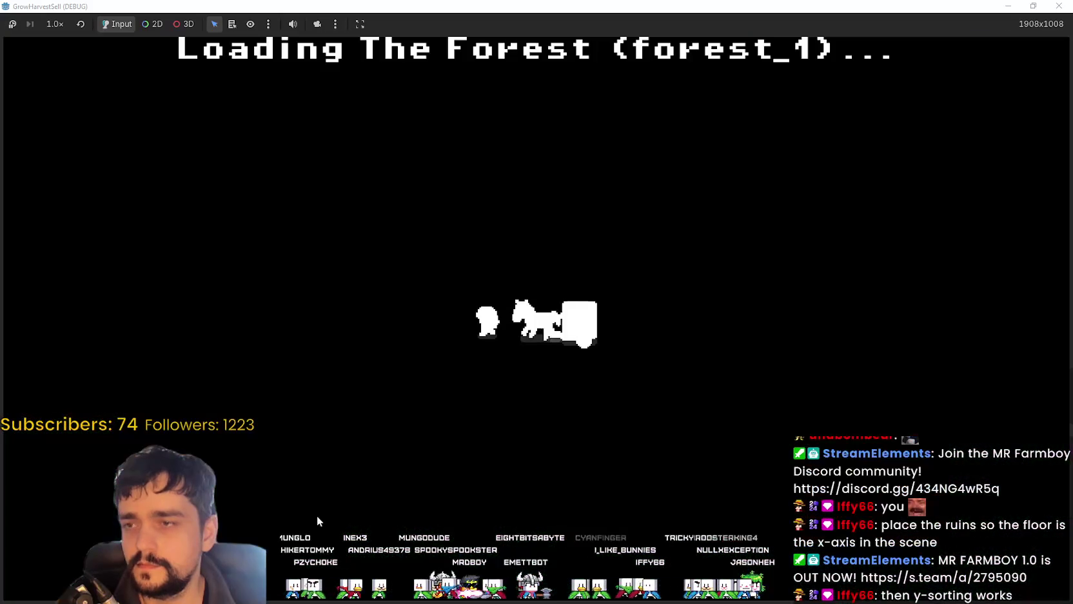
pyautogui.press('F8')
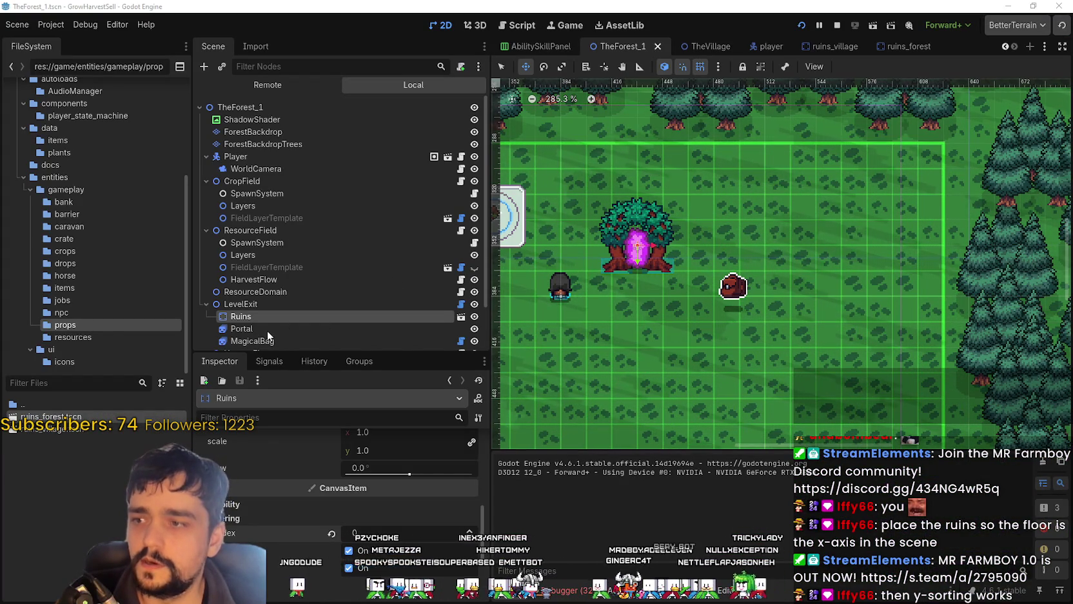
# Step: Move the Portal node up so it sits inside the tree arch
pyautogui.click(242, 328)
pyautogui.scroll(2, 664, 235)
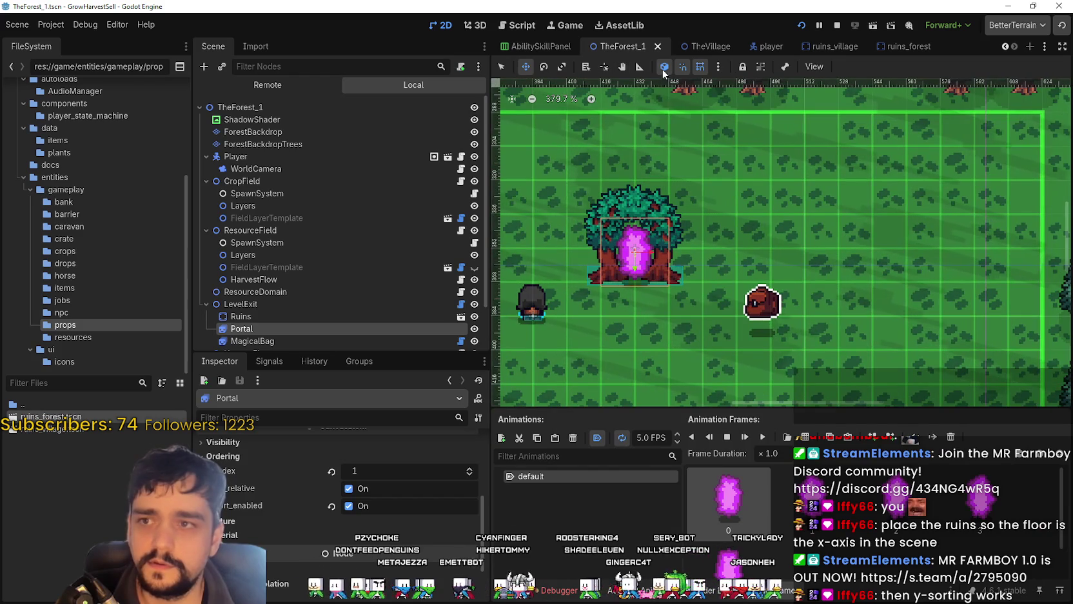
pyautogui.scroll(2, 641, 265)
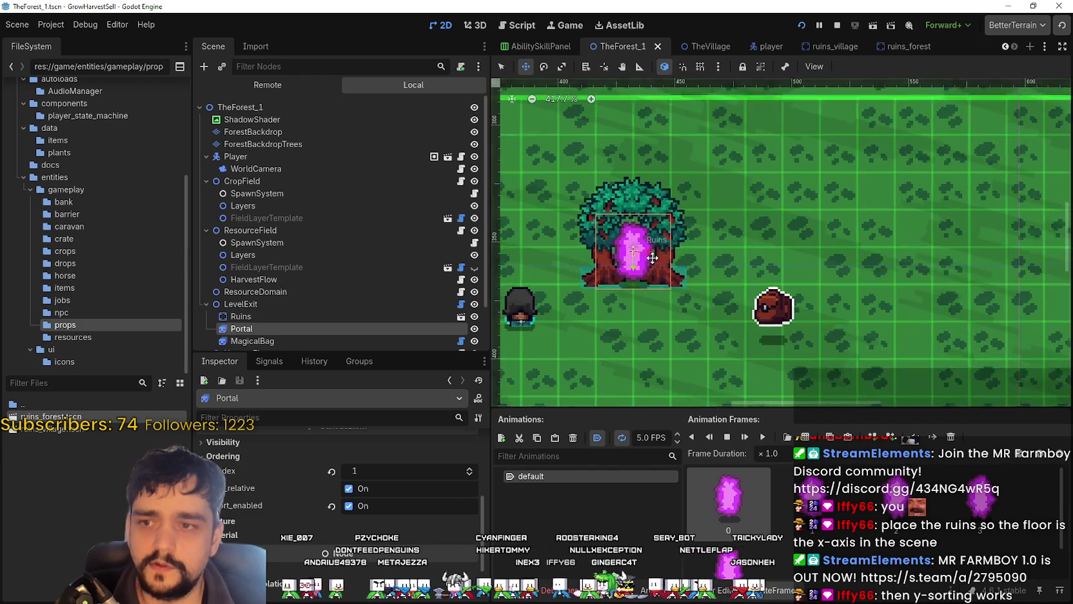
pyautogui.moveTo(642, 265); pyautogui.dragTo(633, 260)
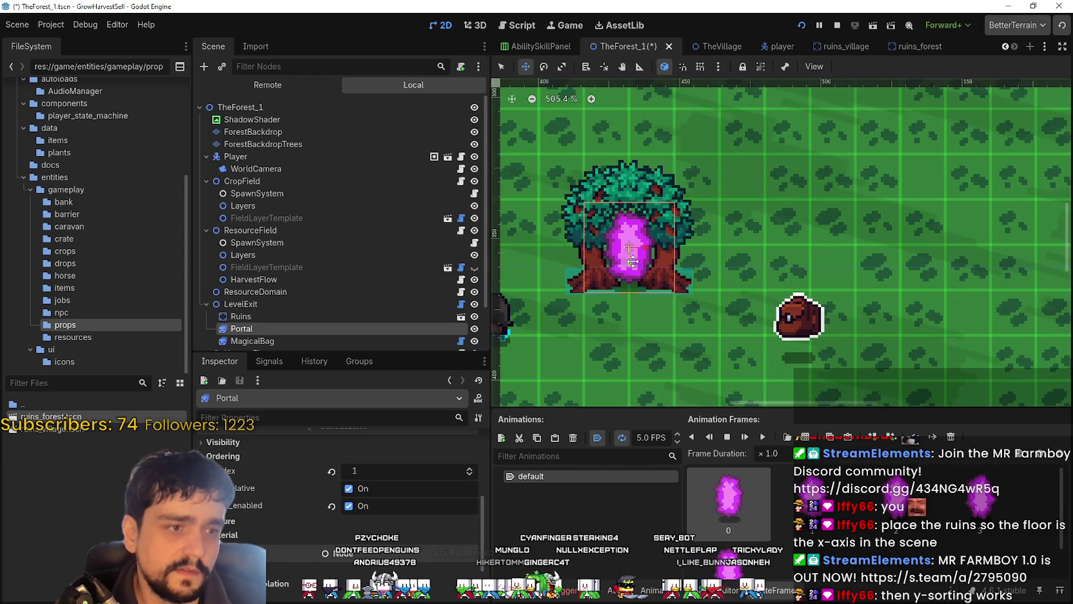
pyautogui.press('Up')
pyautogui.press('Up')
pyautogui.press('Up')
pyautogui.press('Up')
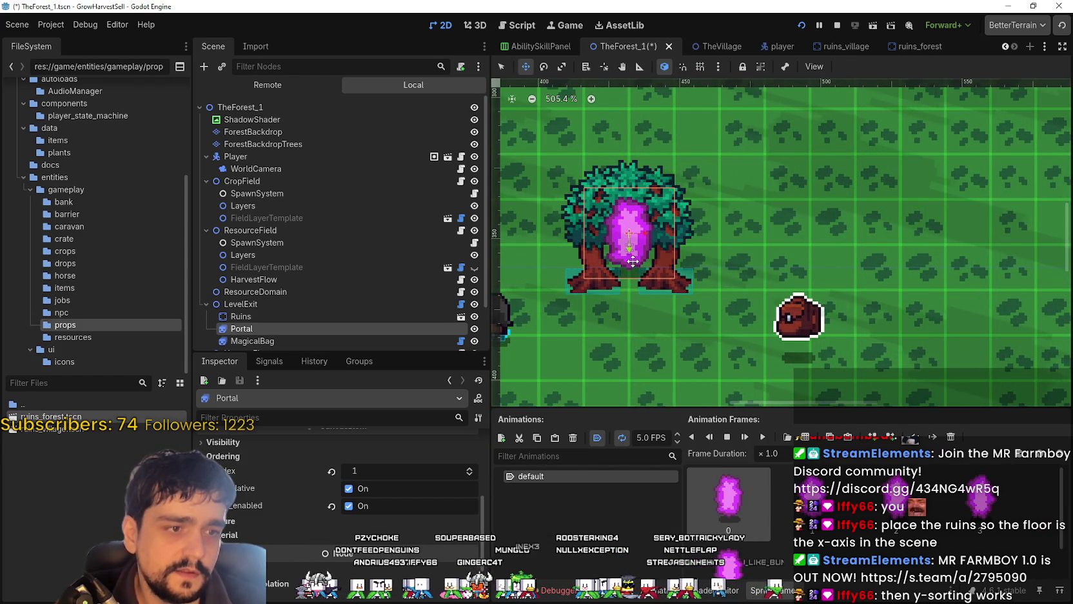
pyautogui.press('Up')
pyautogui.press('Up')
pyautogui.press('Up')
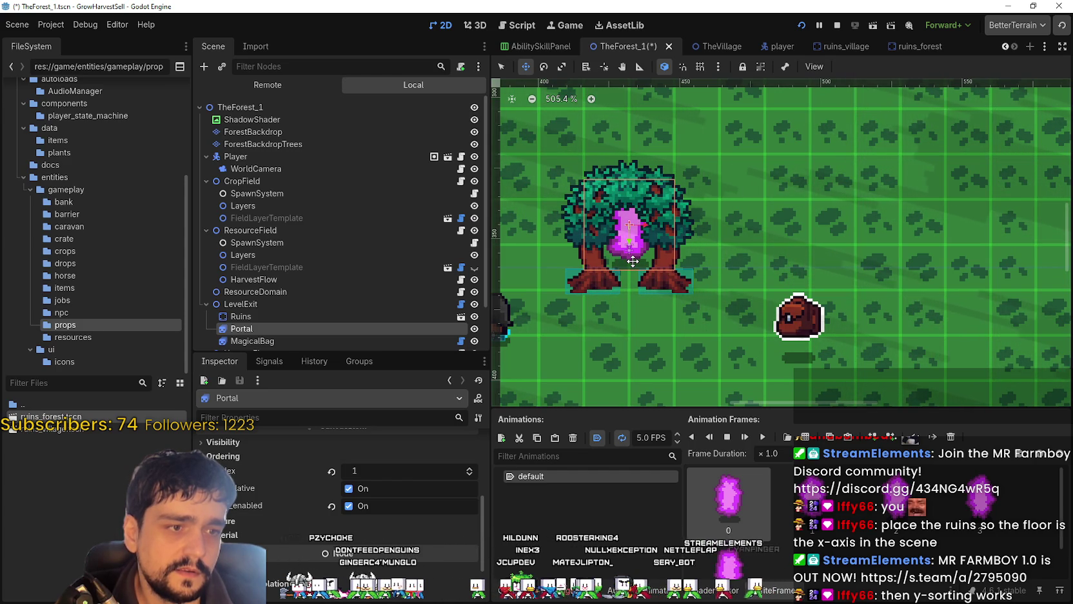
pyautogui.press('Down')
pyautogui.press('Up')
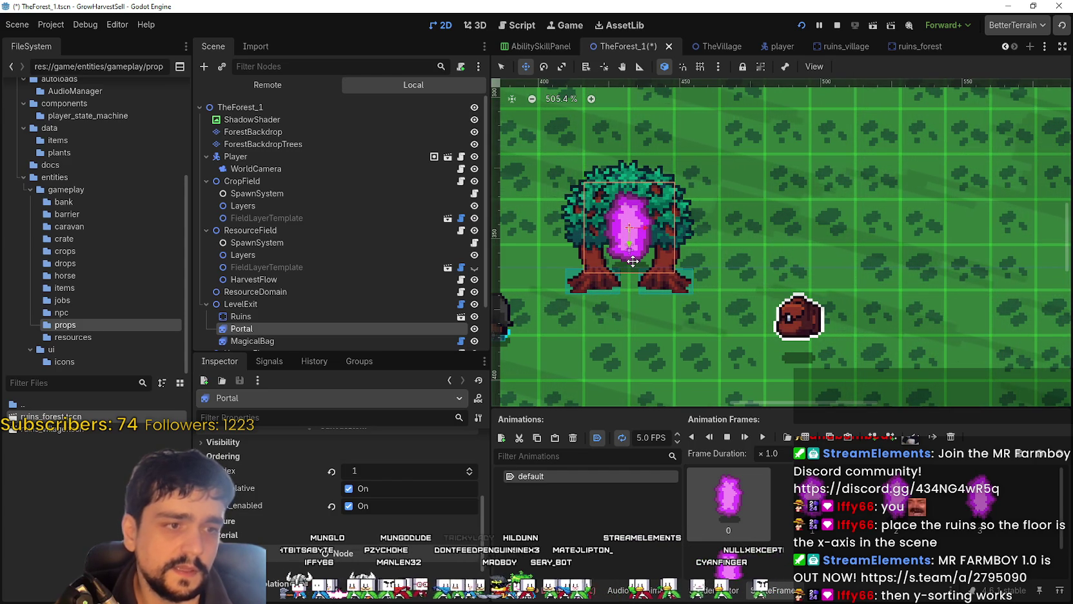
# Step: Nudge the Ruins tree arch upward by four steps
pyautogui.click(255, 318)
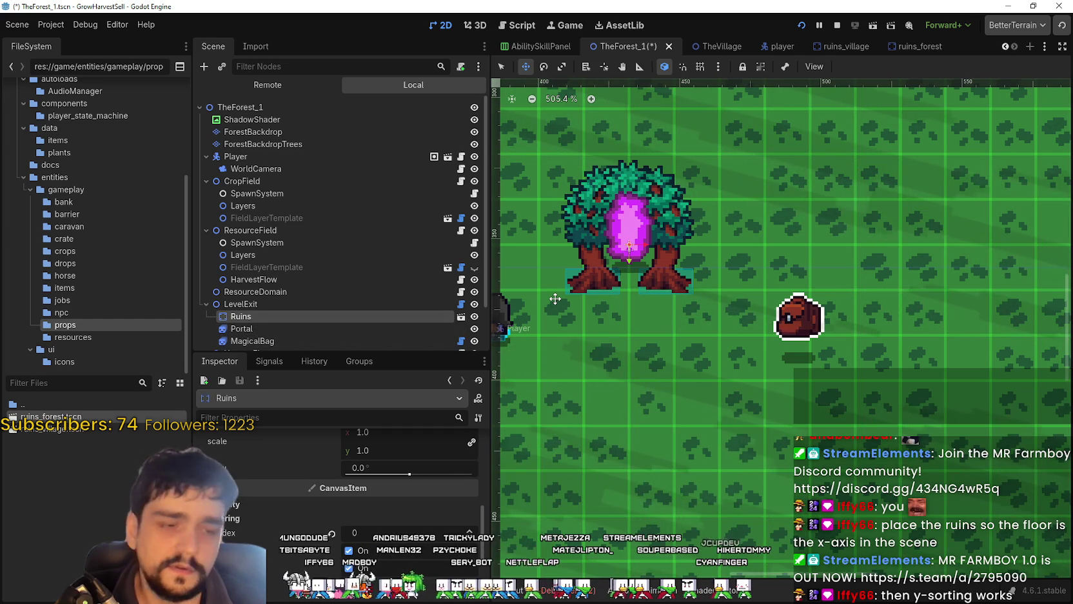
pyautogui.press('Up')
pyautogui.press('Up')
pyautogui.press('Up')
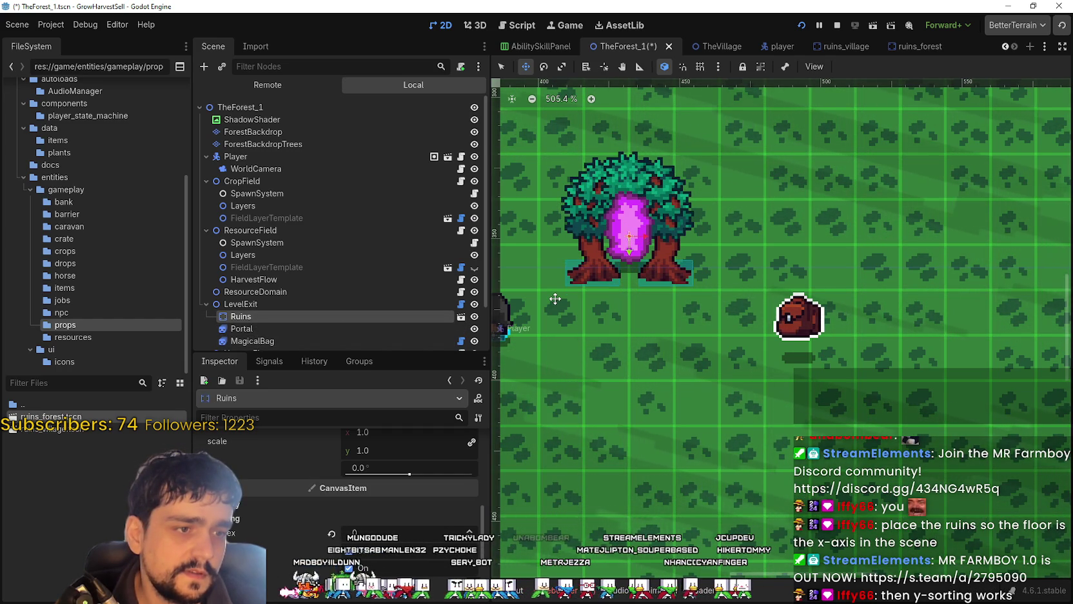
pyautogui.press('Up')
pyautogui.press('Up')
pyautogui.press('Up')
pyautogui.press('Up')
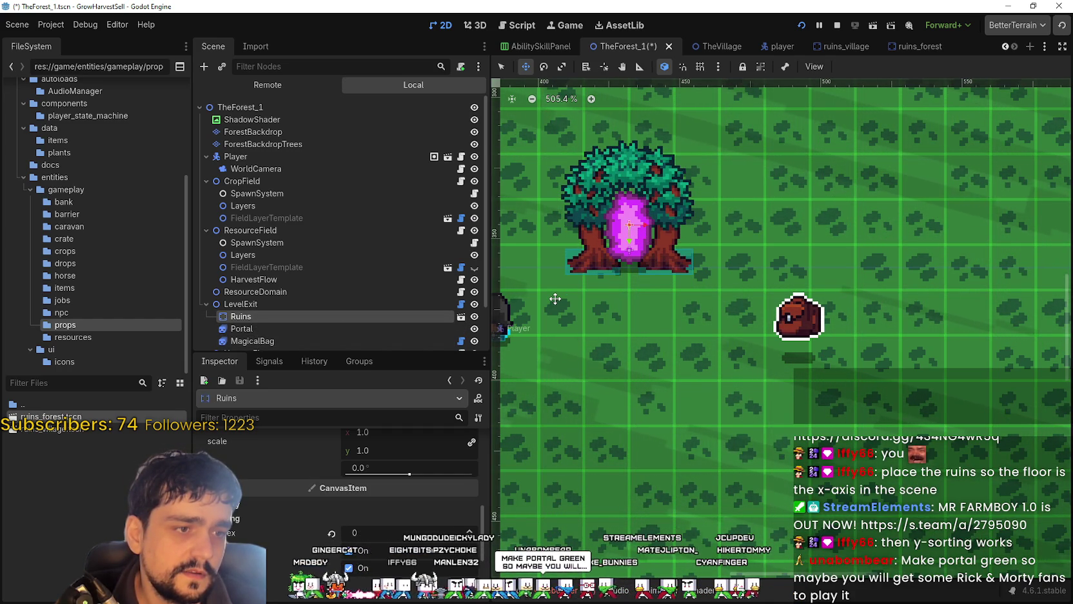
pyautogui.press('Up')
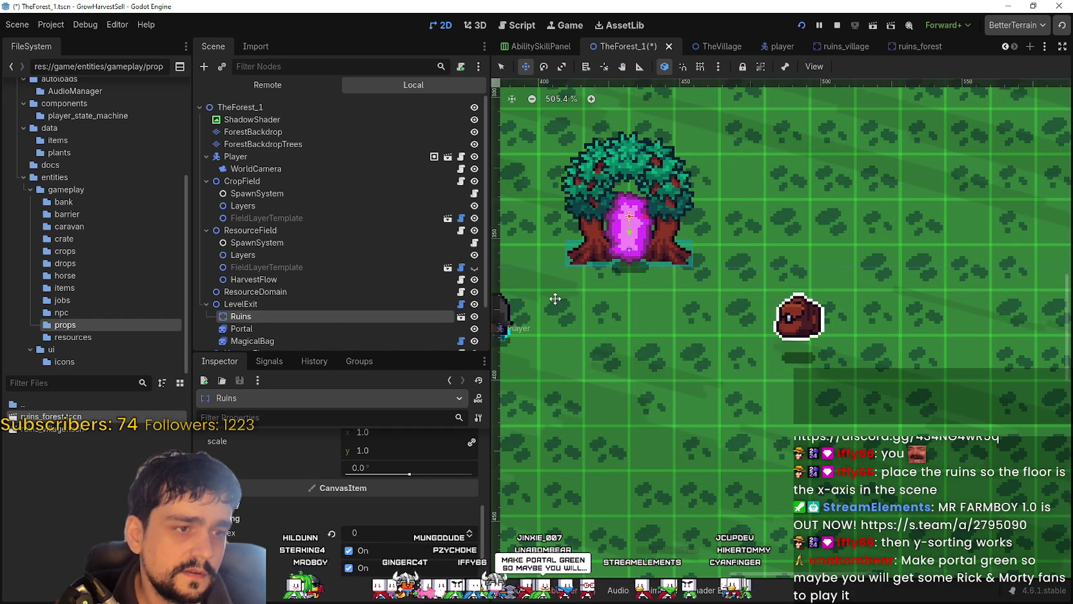
pyautogui.press('Up')
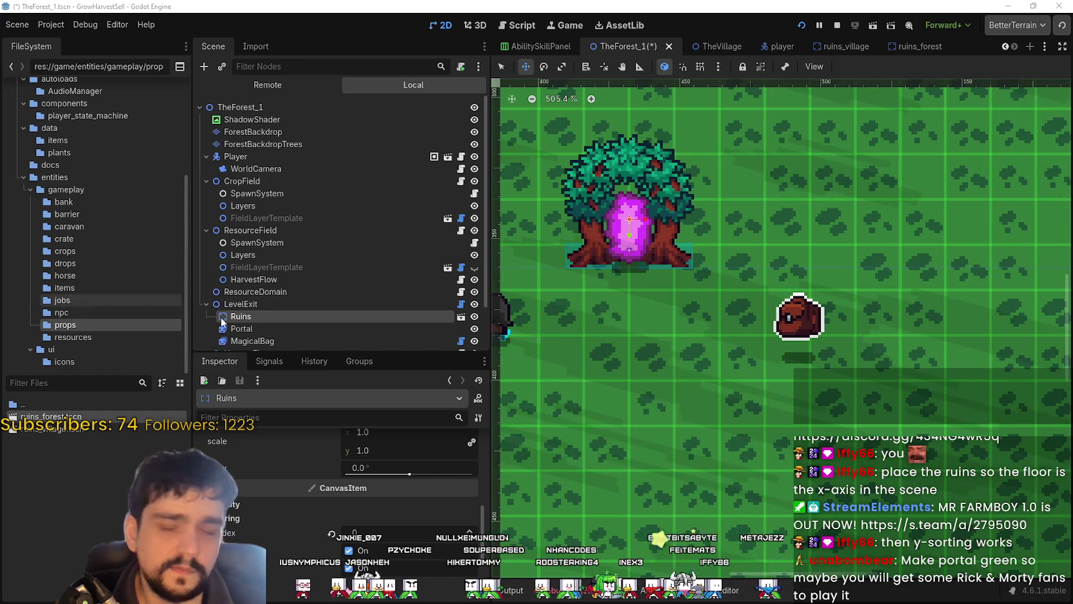
# Step: Open the ruins_forest scene from the Ruins instance
pyautogui.scroll(-2, 326, 321)
pyautogui.scroll(2, 668, 238)
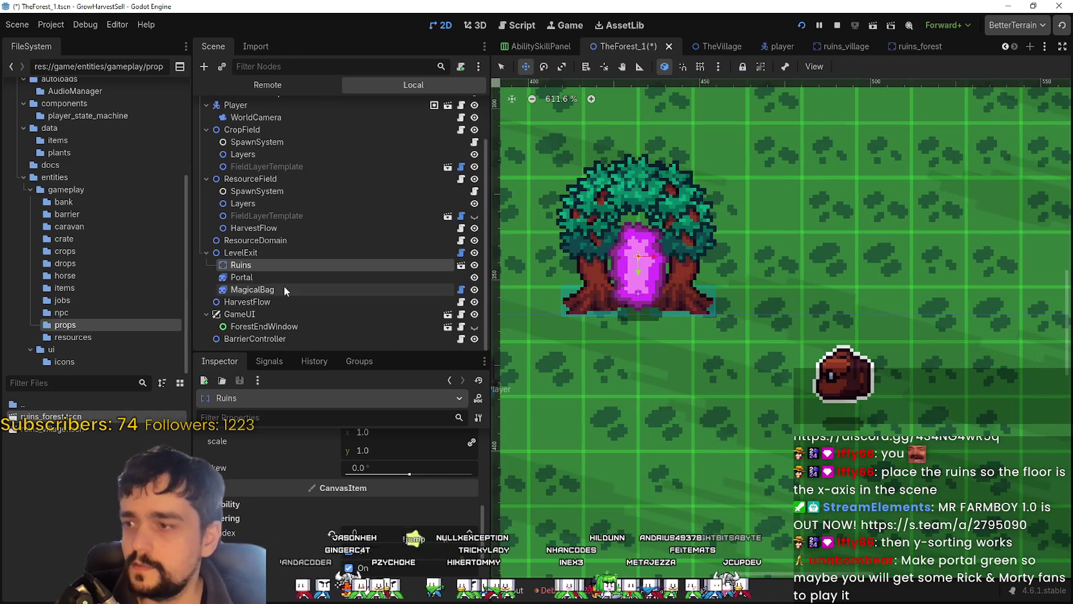
pyautogui.scroll(2, 736, 262)
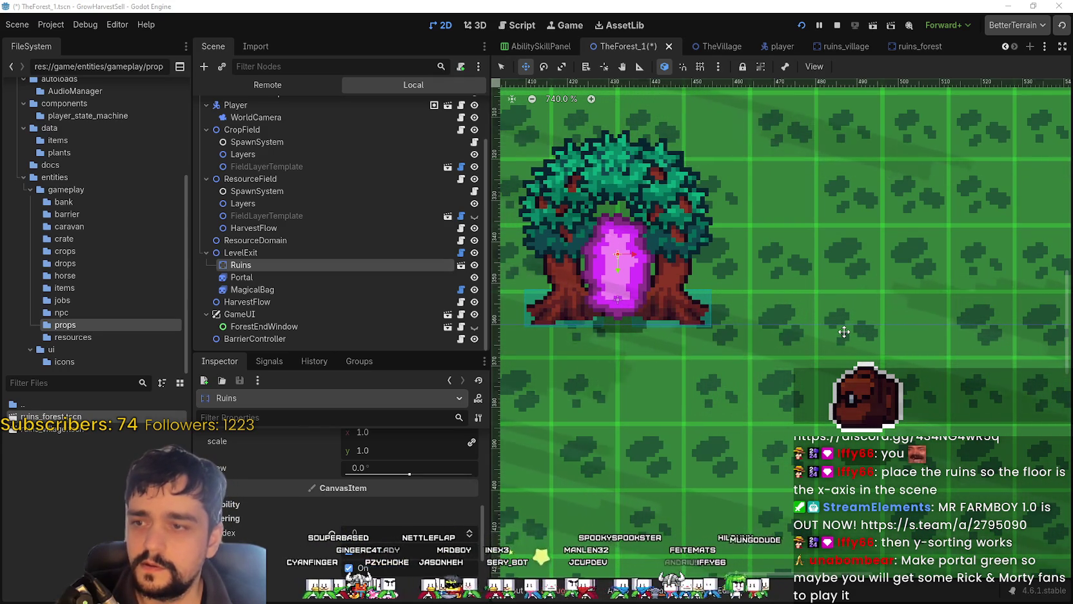
pyautogui.click(460, 265)
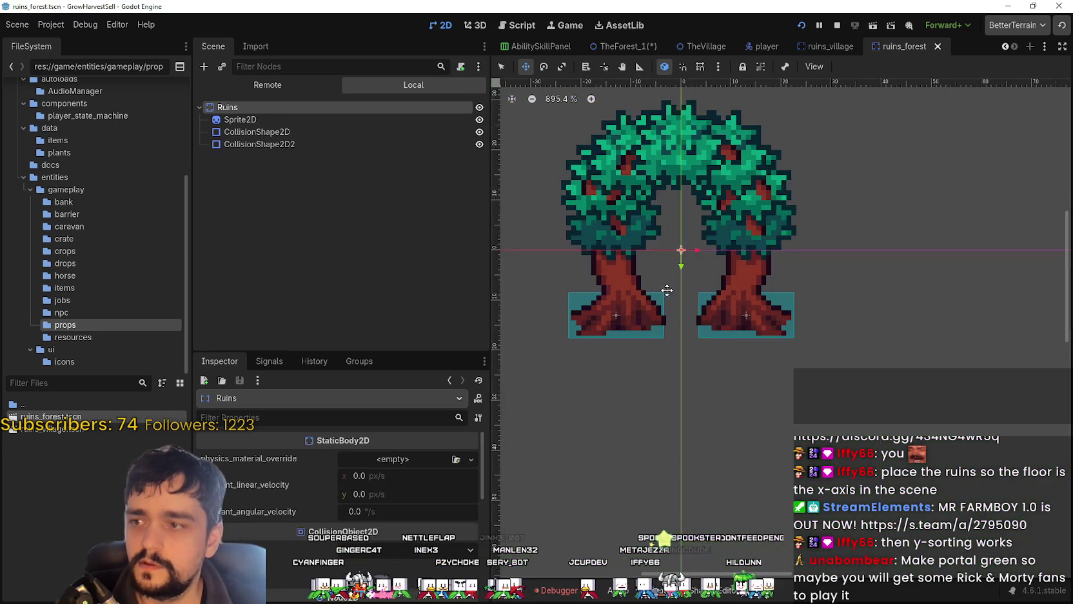
pyautogui.scroll(4, 679, 292)
pyautogui.click(353, 131)
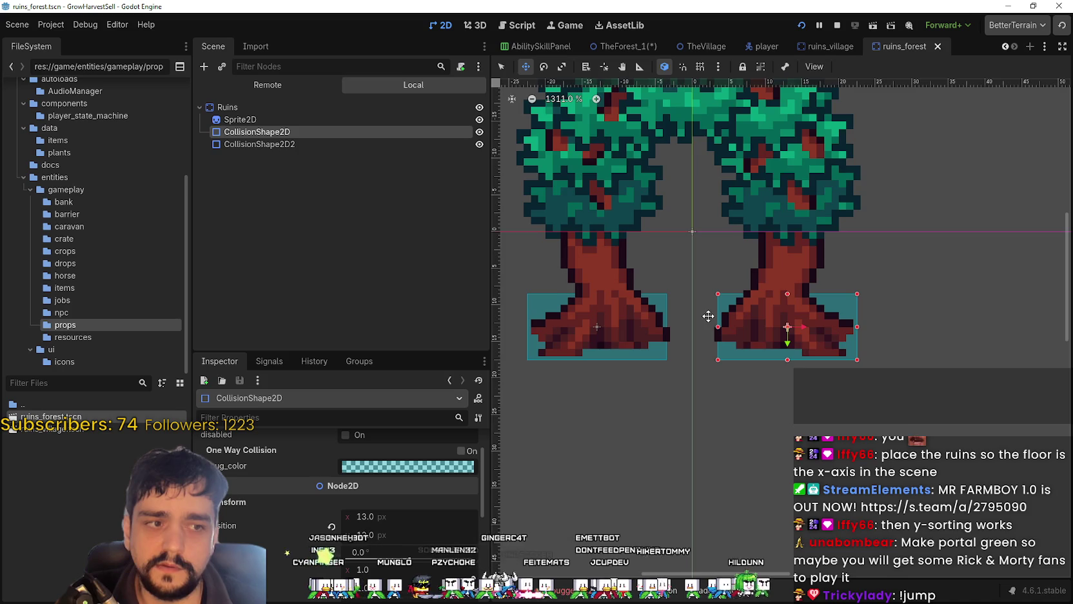
pyautogui.scroll(3, 708, 315)
pyautogui.scroll(-2, 729, 345)
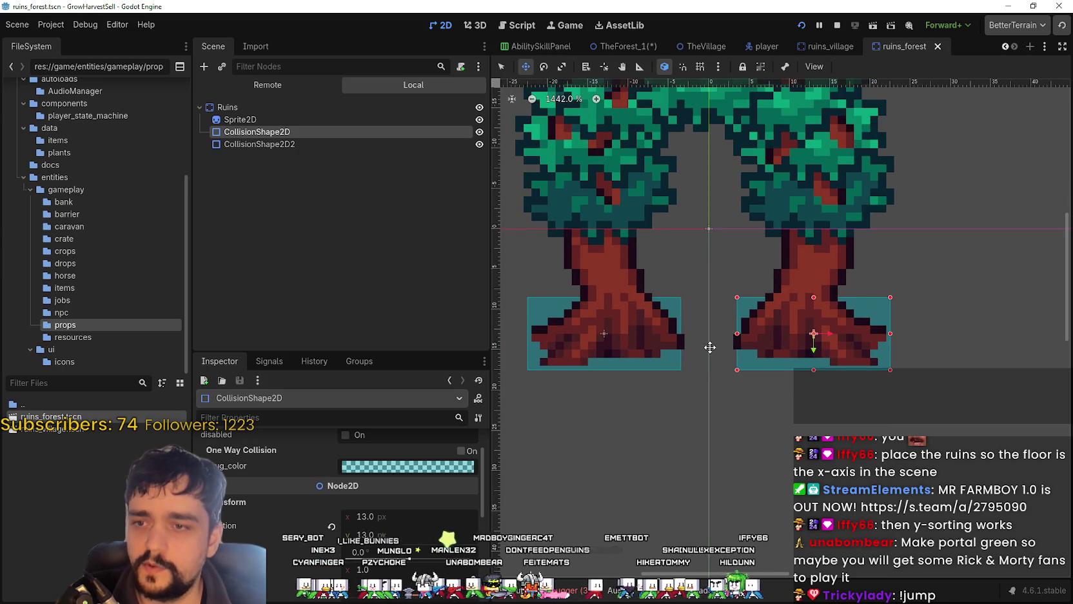
pyautogui.scroll(2, 741, 343)
pyautogui.scroll(2, 826, 335)
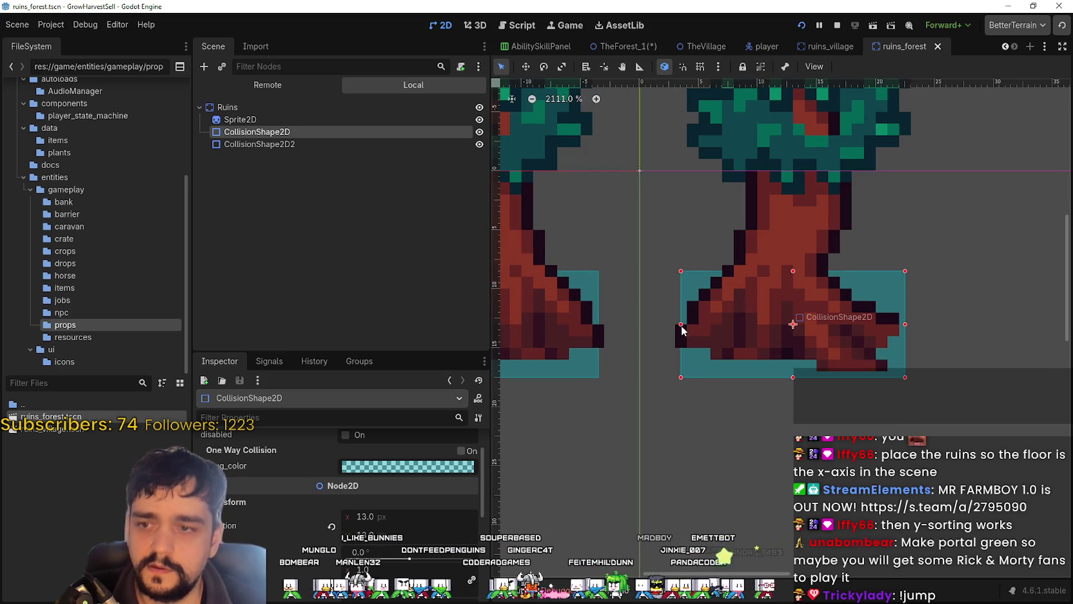
pyautogui.scroll(-2, 704, 325)
pyautogui.scroll(1, 792, 328)
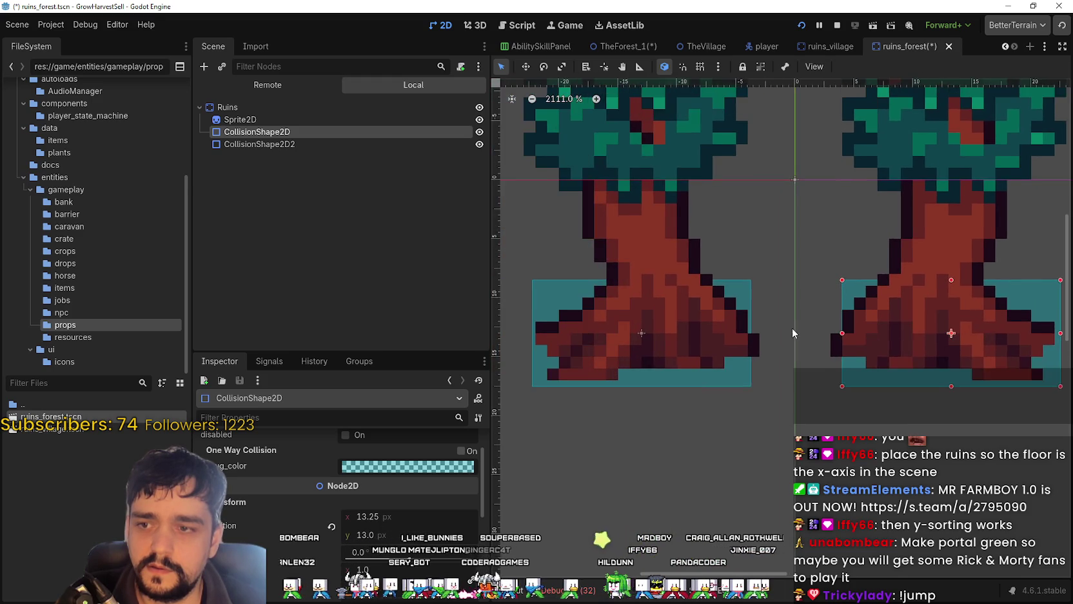
pyautogui.scroll(-1, 838, 331)
pyautogui.scroll(1, 771, 336)
pyautogui.scroll(1, 897, 323)
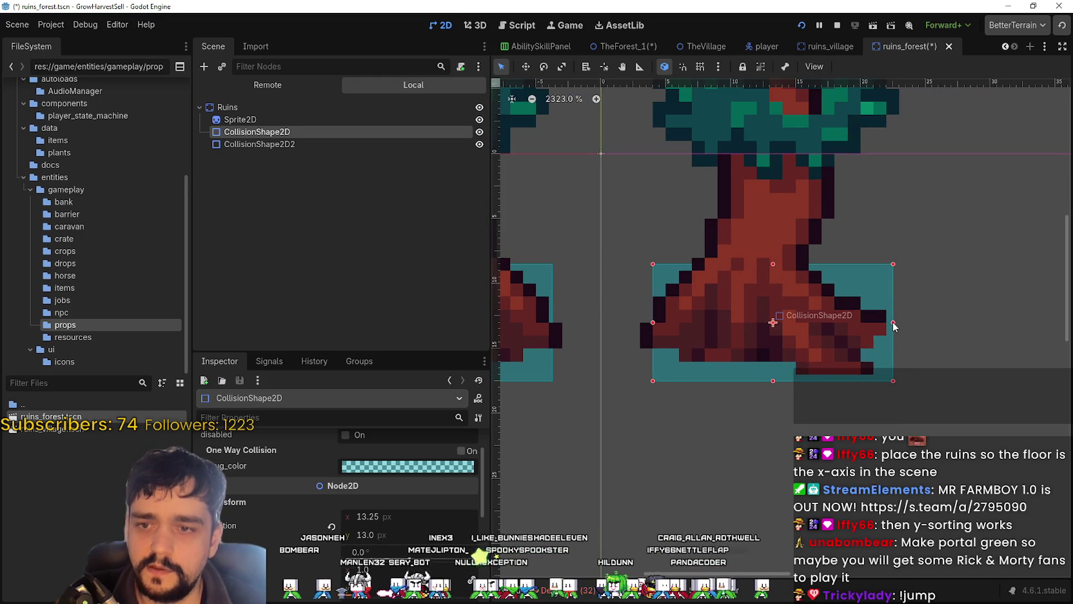
pyautogui.hscroll(-5, 612, 298)
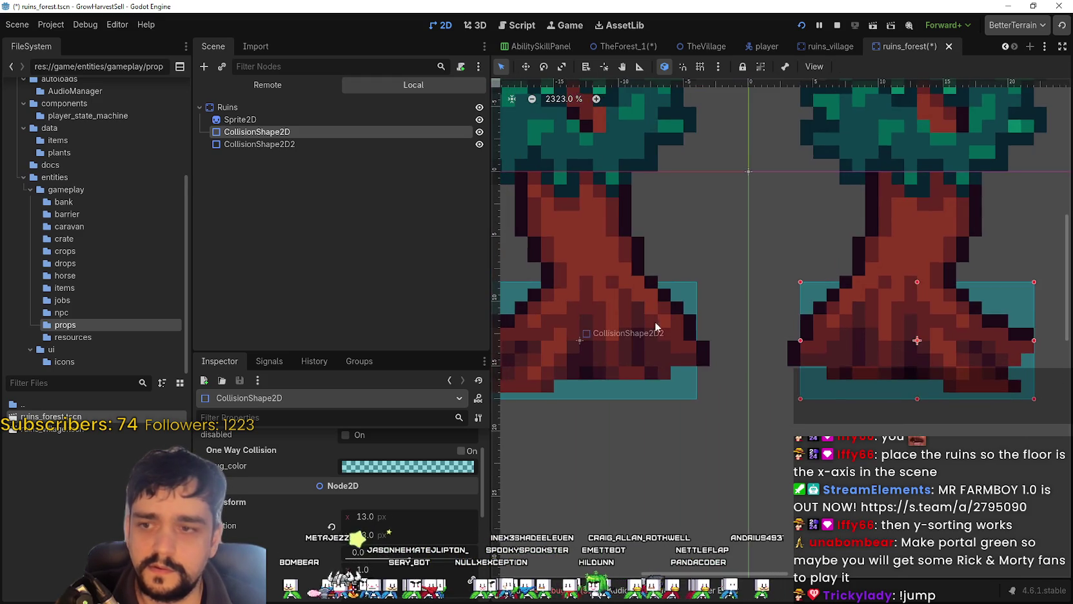
pyautogui.click(607, 291)
pyautogui.hscroll(2, 618, 286)
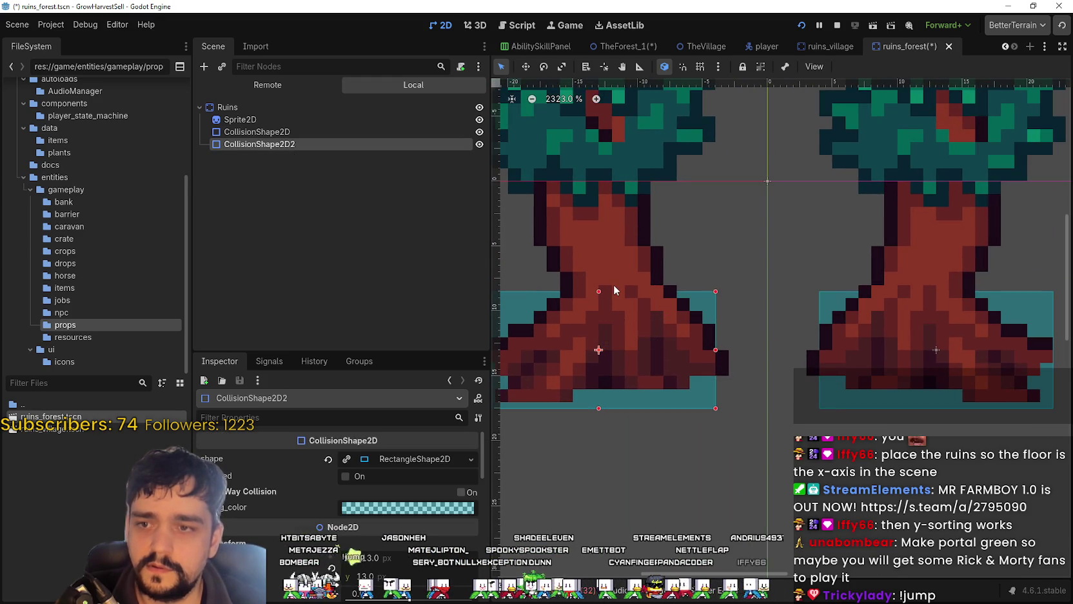
# Step: Extend the left and right trunk collision boxes higher up the trunks
pyautogui.moveTo(598, 292); pyautogui.dragTo(596, 259)
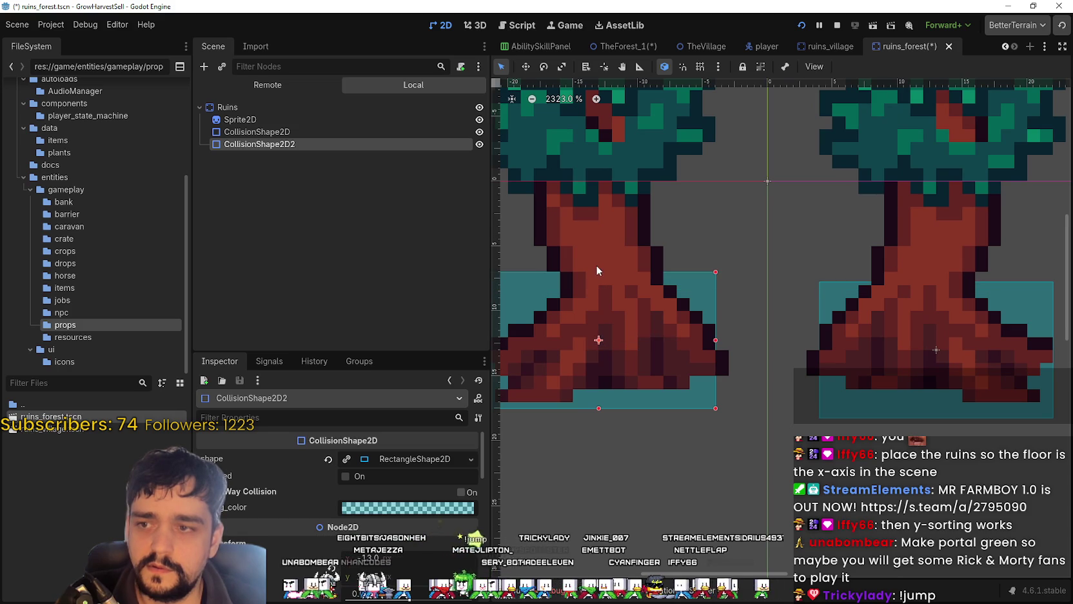
pyautogui.scroll(-2, 709, 304)
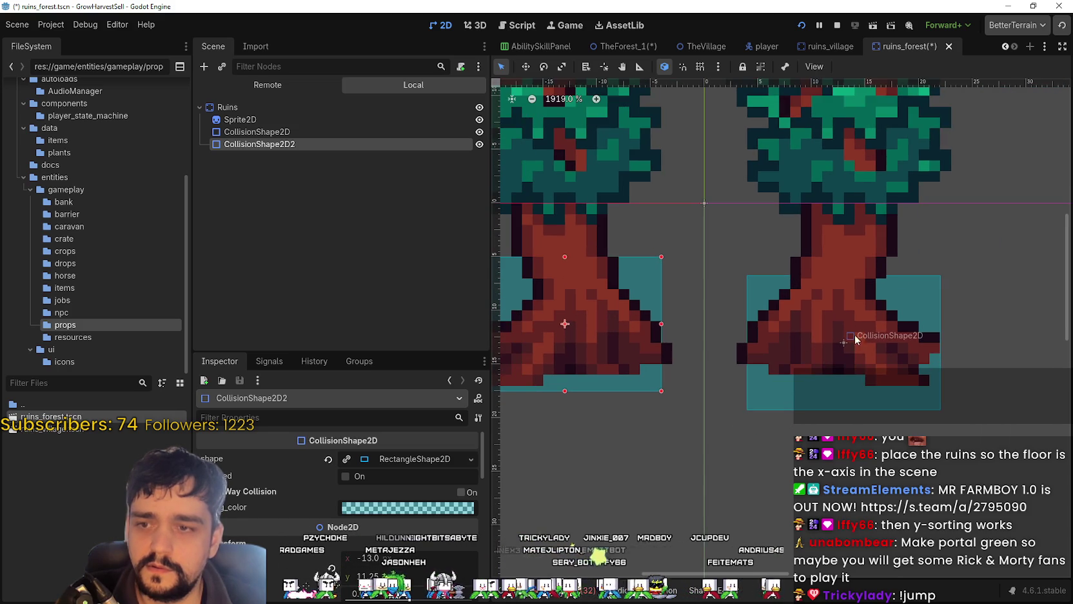
pyautogui.moveTo(919, 301); pyautogui.dragTo(915, 281)
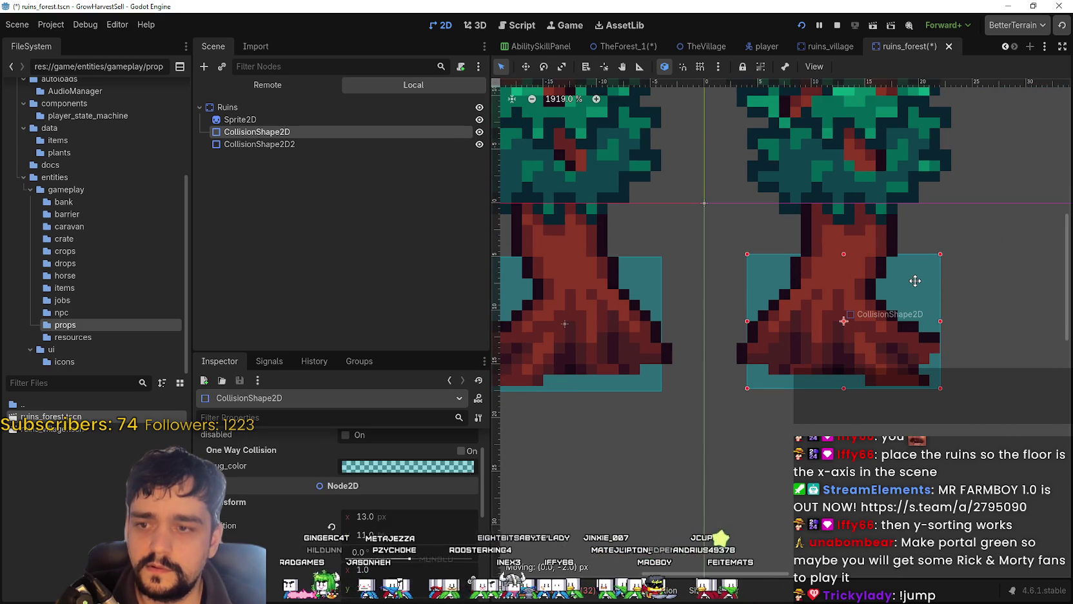
pyautogui.scroll(2, 837, 311)
pyautogui.scroll(1, 843, 327)
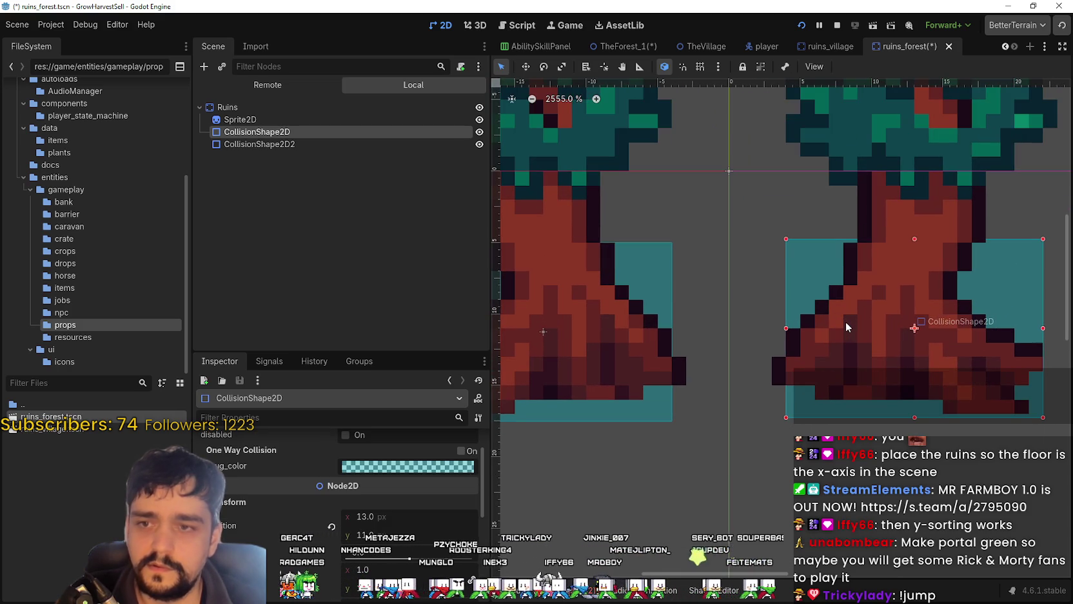
# Step: Shift the left tree's collision box one pixel right to 13.0, 11.0 px
pyautogui.click(659, 251)
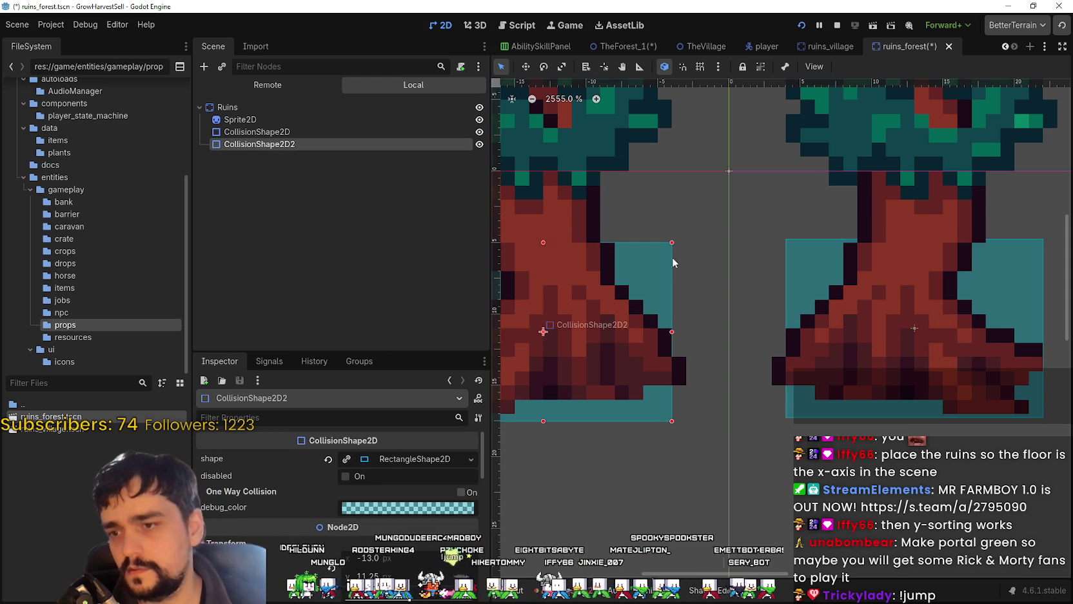
pyautogui.scroll(-1, 709, 232)
pyautogui.scroll(-1, 710, 232)
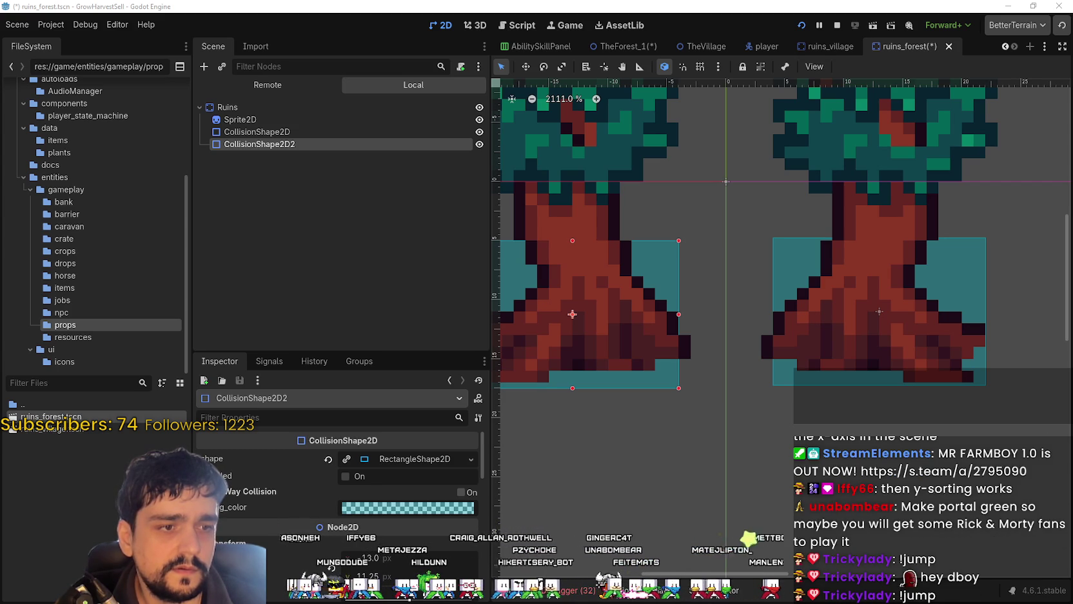
pyautogui.moveTo(715, 310); pyautogui.dragTo(788, 341)
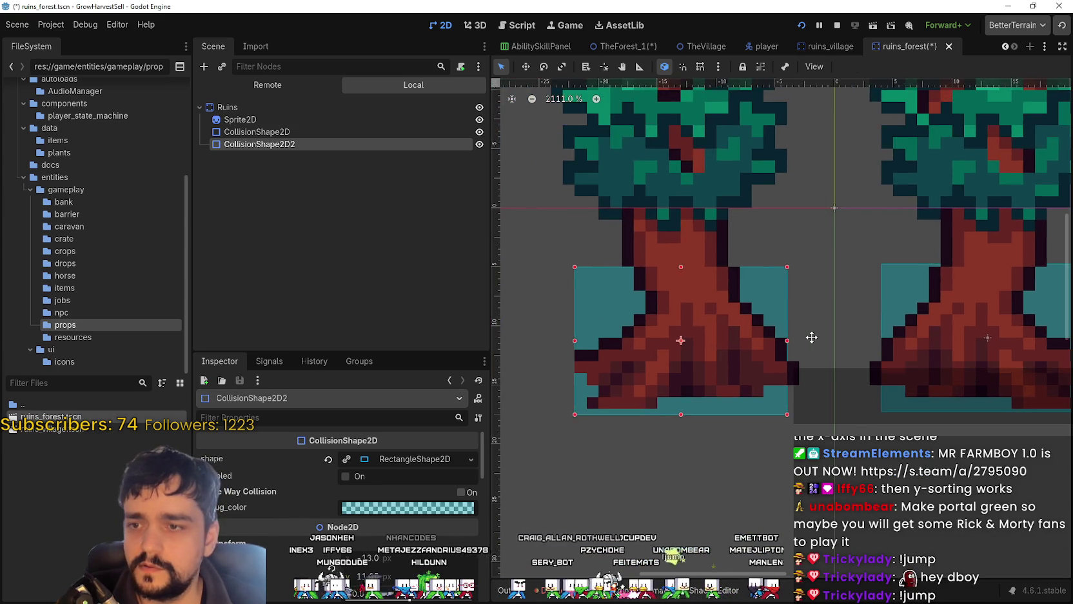
pyautogui.scroll(1, 788, 342)
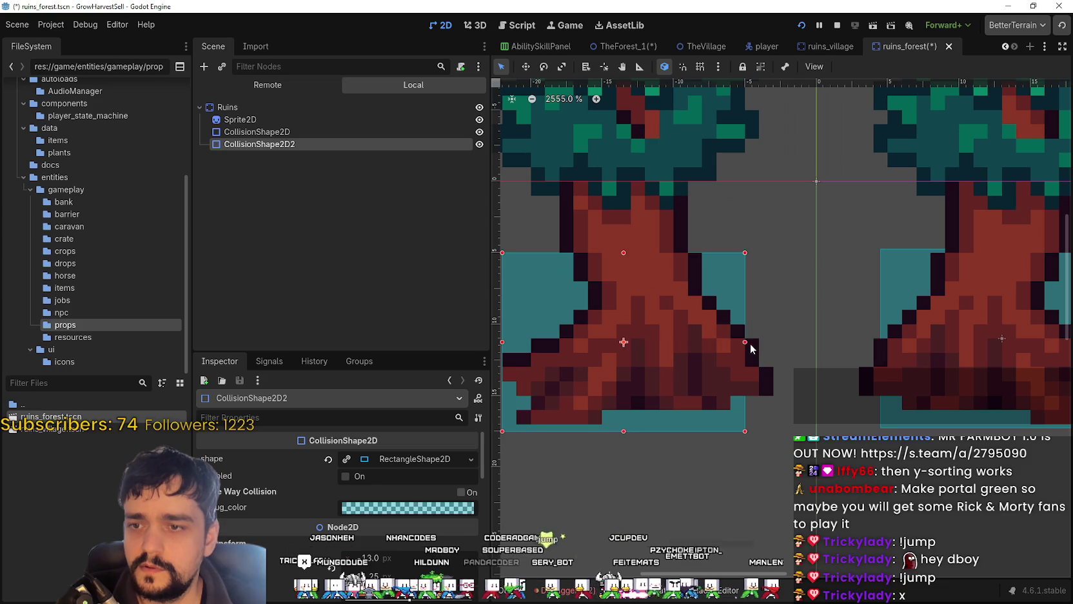
pyautogui.scroll(-1, 777, 342)
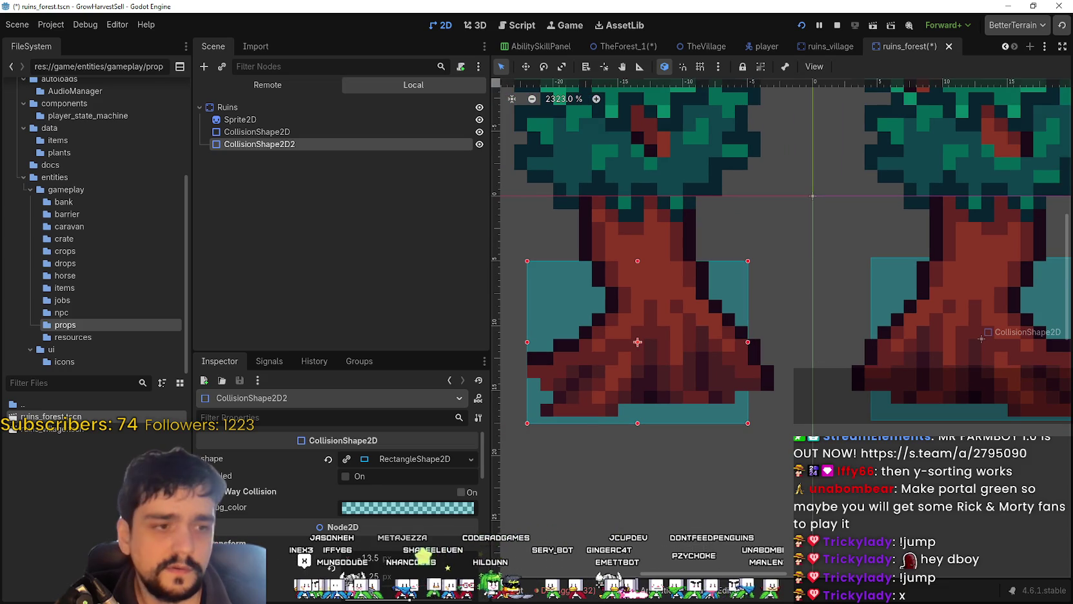
pyautogui.press('Right')
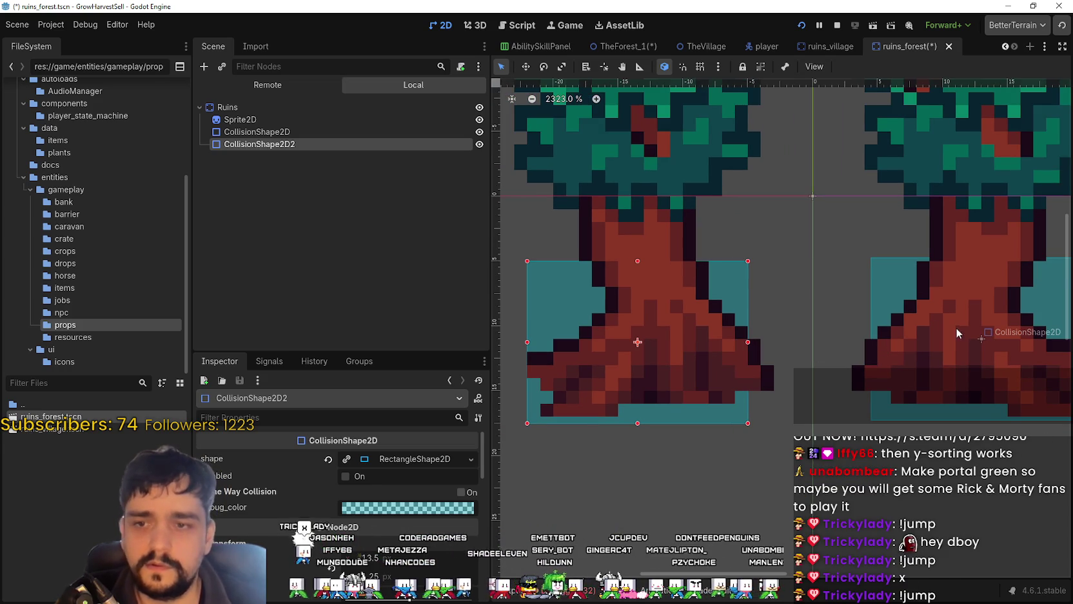
pyautogui.click(902, 275)
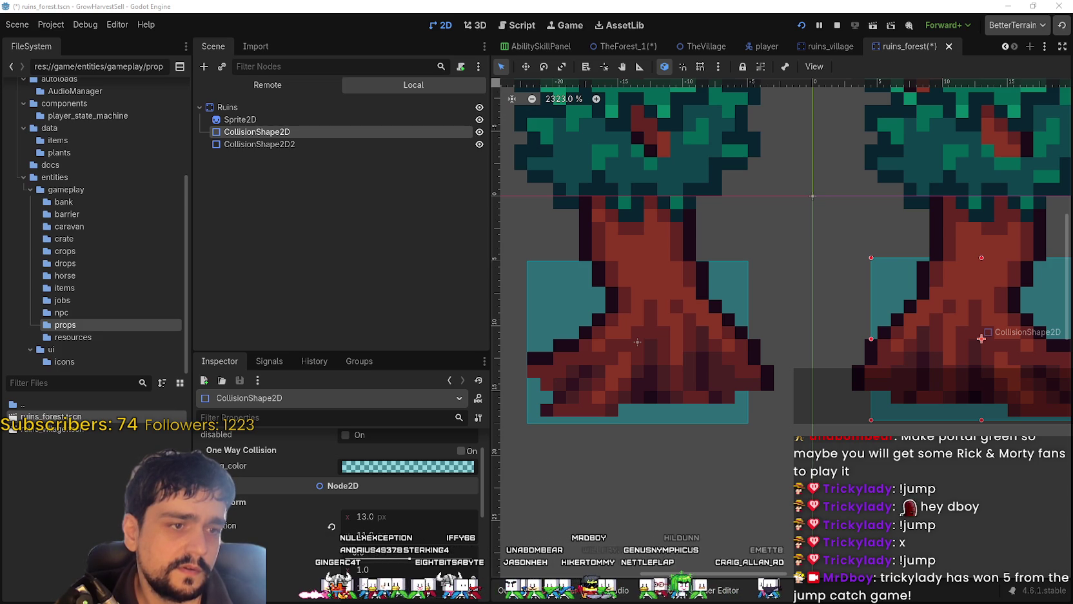
# Step: Pull the right collision box's left edge inward and widen its right edge slightly
pyautogui.scroll(-1, 803, 329)
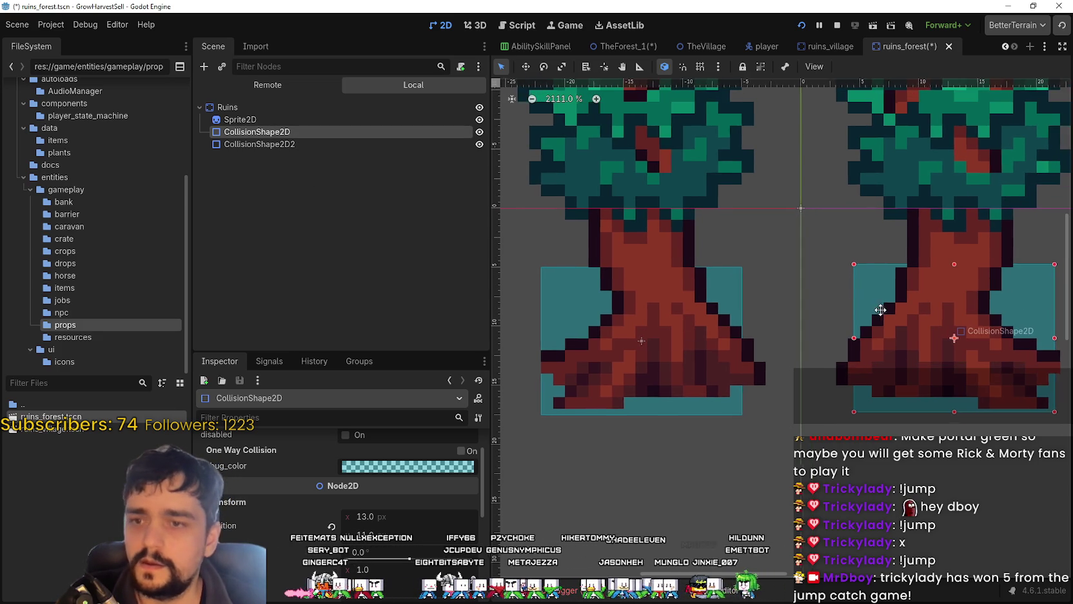
pyautogui.scroll(2, 839, 323)
pyautogui.moveTo(814, 341); pyautogui.dragTo(814, 343)
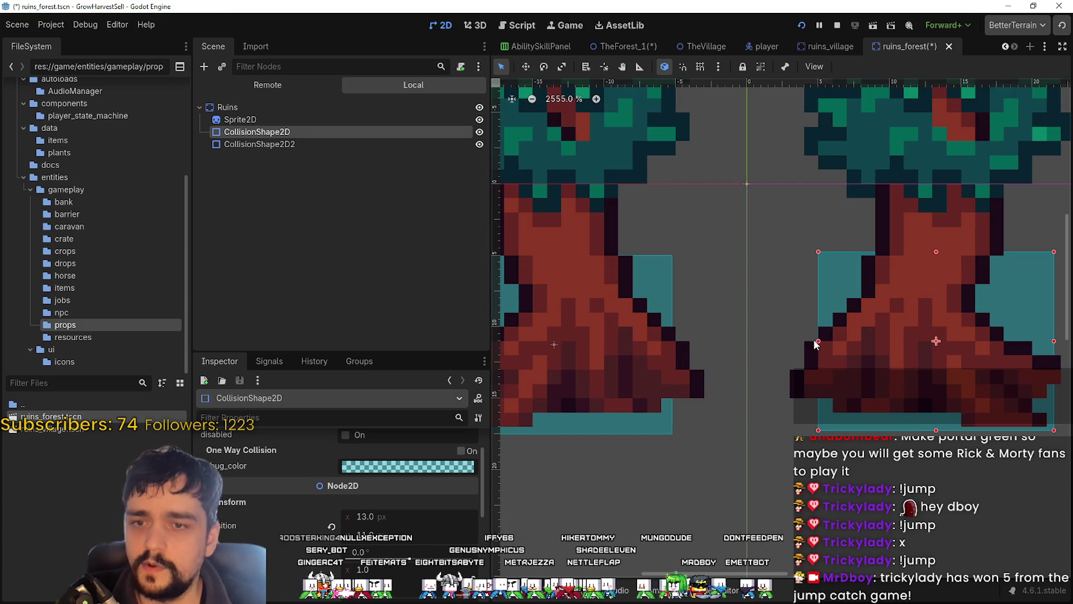
pyautogui.scroll(-1, 803, 348)
pyautogui.scroll(-1, 790, 347)
pyautogui.scroll(-1, 879, 346)
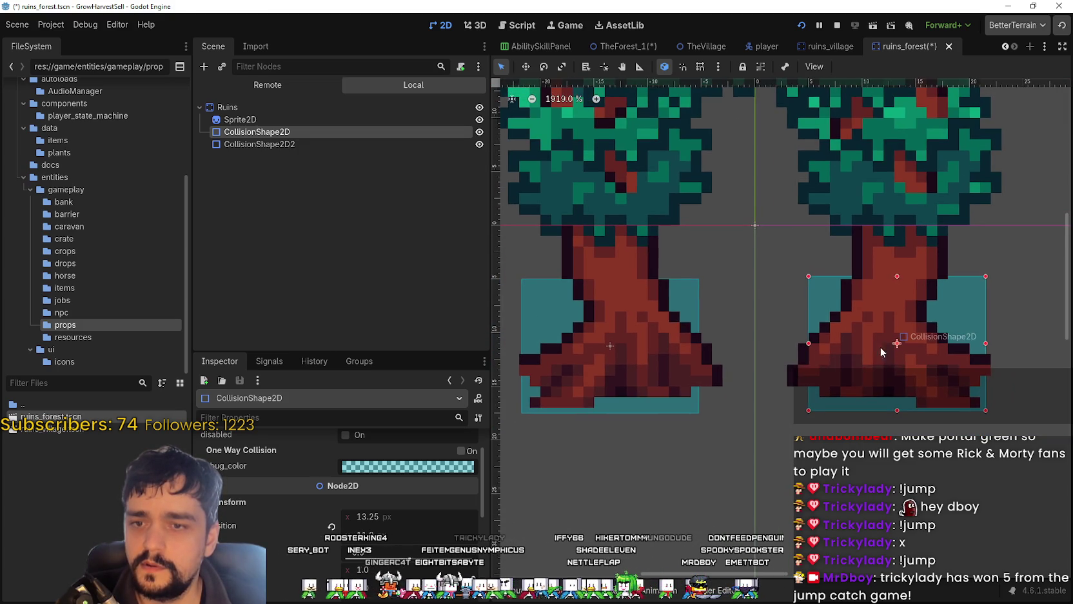
pyautogui.scroll(-1, 977, 348)
pyautogui.scroll(-1, 977, 348)
pyautogui.moveTo(983, 345); pyautogui.dragTo(986, 345)
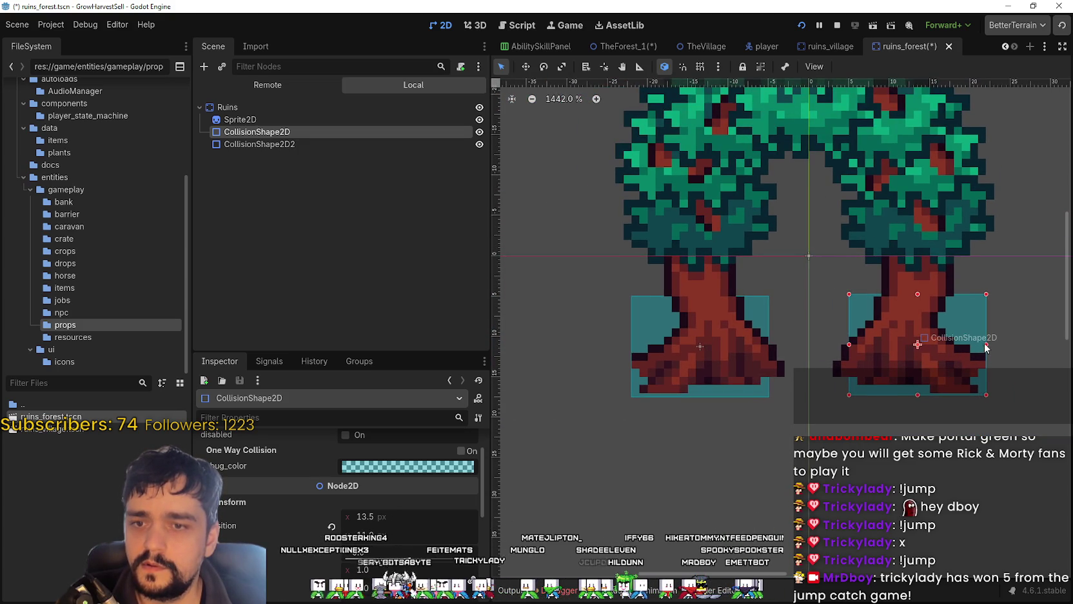
# Step: Undo an accidental move of the left box, then stretch the right box taller up the trunk
pyautogui.scroll(1, 954, 349)
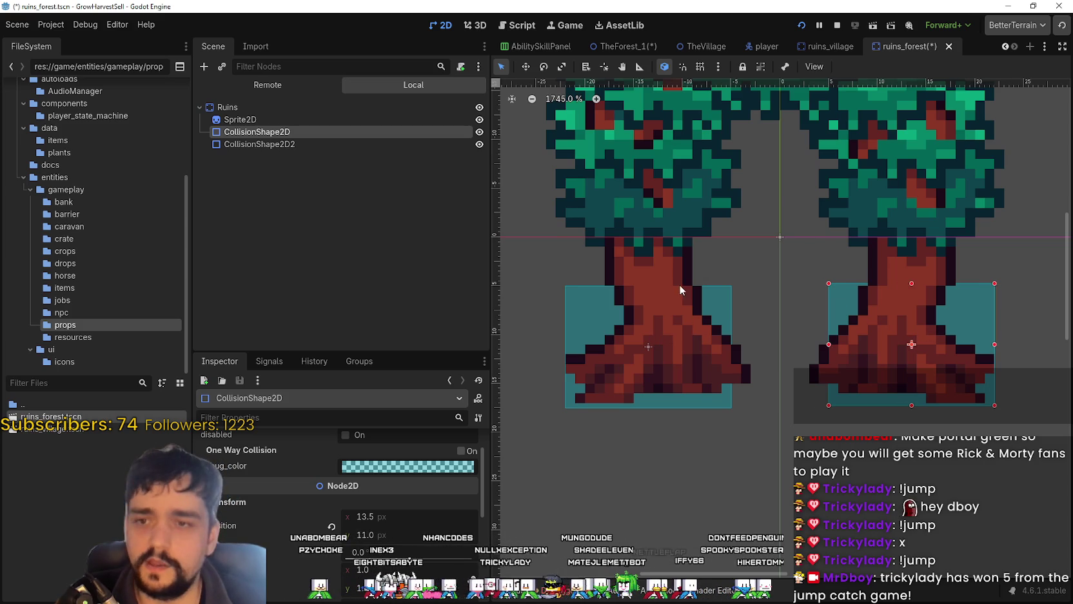
pyautogui.moveTo(718, 310); pyautogui.dragTo(725, 302)
pyautogui.hotkey('ctrl', 'z')
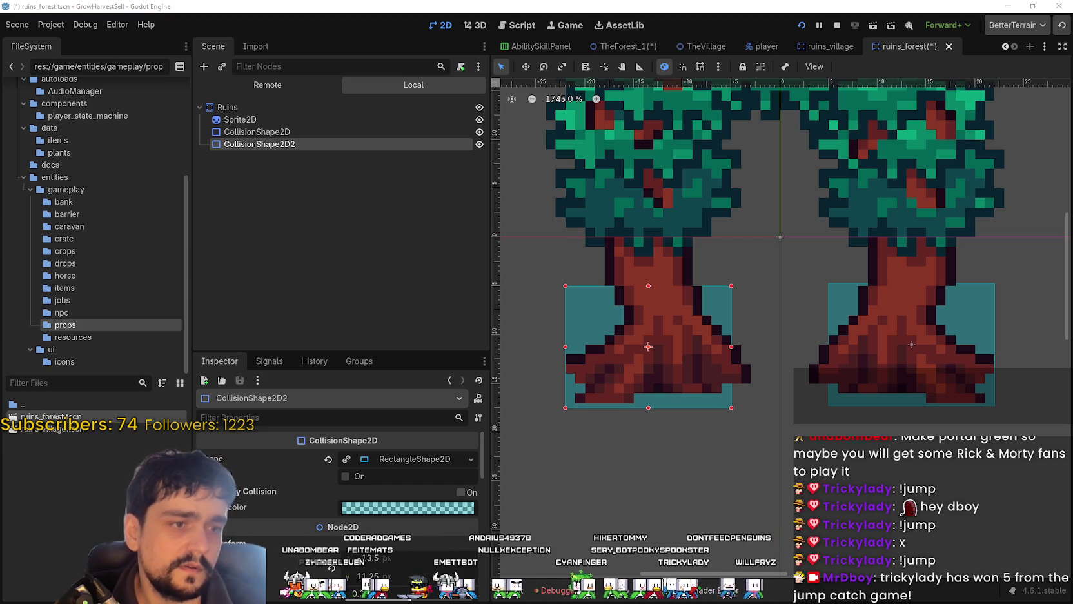
pyautogui.click(980, 292)
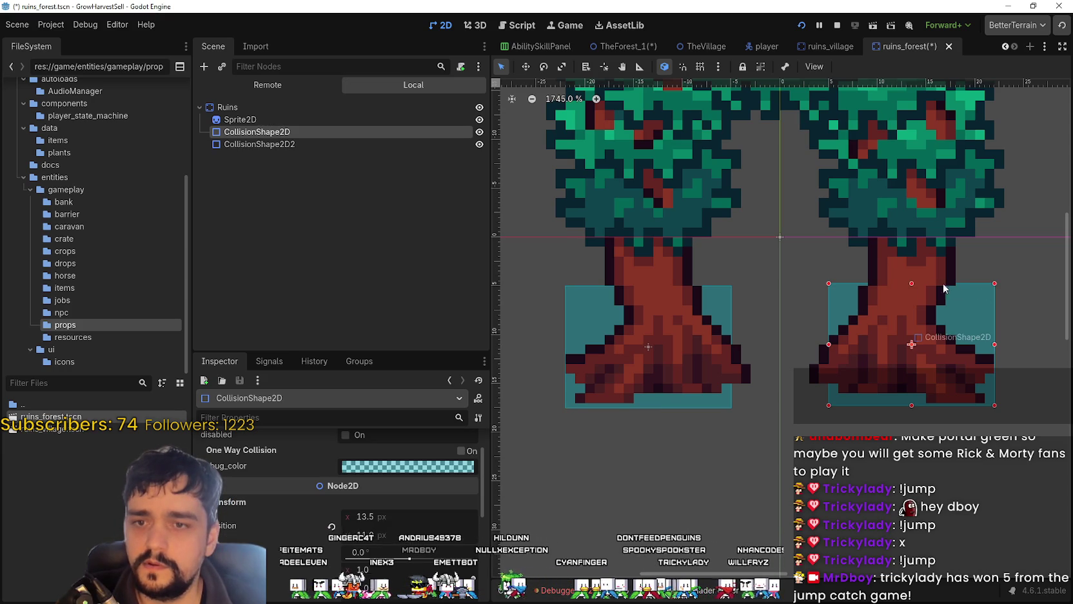
pyautogui.moveTo(911, 284); pyautogui.dragTo(911, 246)
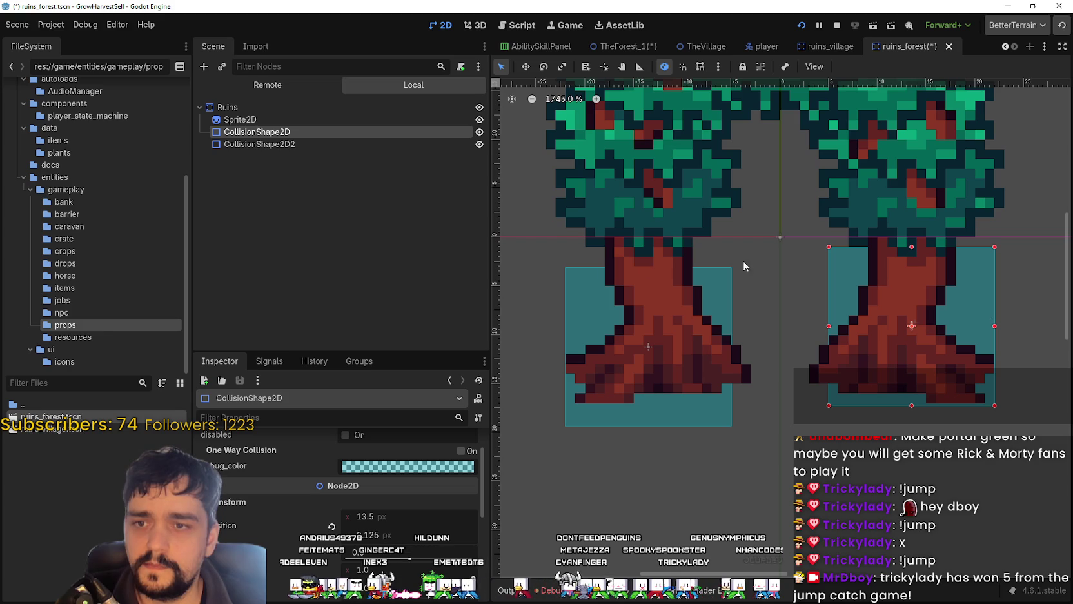
# Step: Move the left collision box up so it sits under its trunk
pyautogui.click(583, 289)
pyautogui.moveTo(580, 283); pyautogui.dragTo(584, 280)
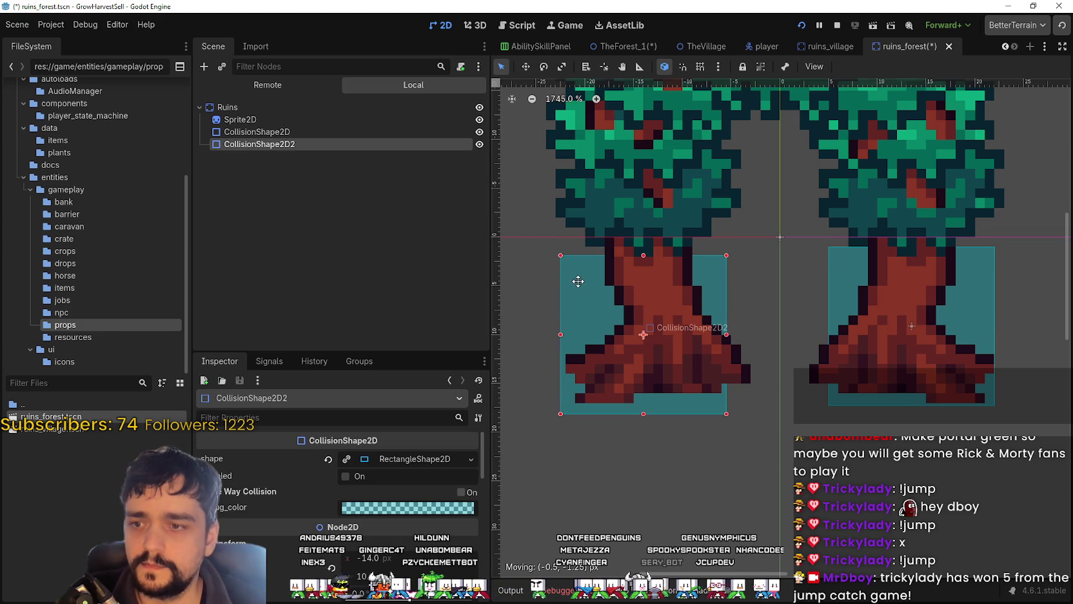
pyautogui.hotkey('ctrl', 'z')
pyautogui.hotkey('ctrl', 'shift', 'z')
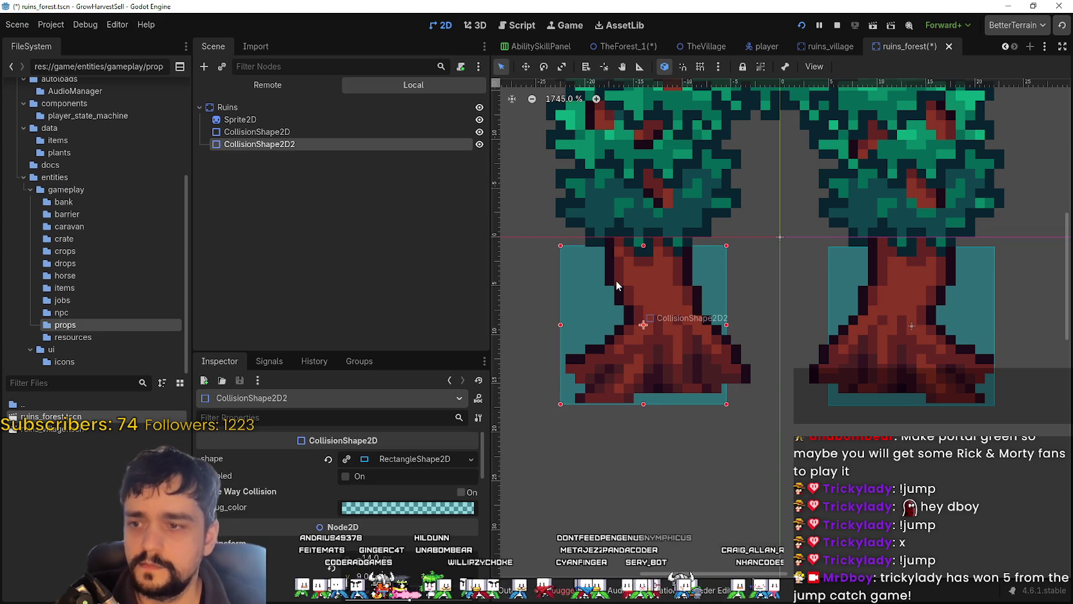
pyautogui.press('Right')
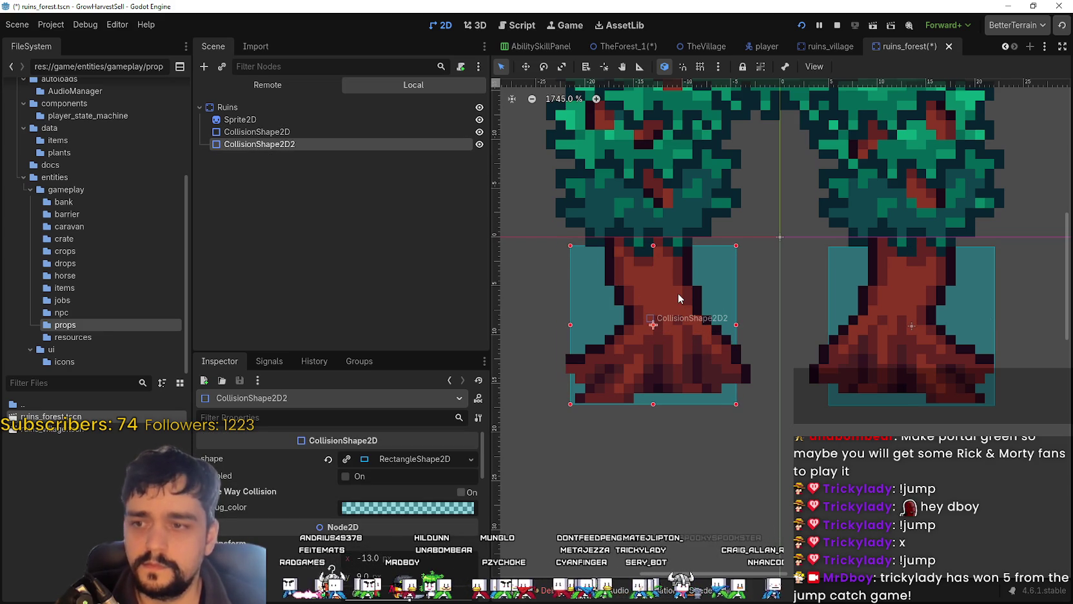
pyautogui.press('Left')
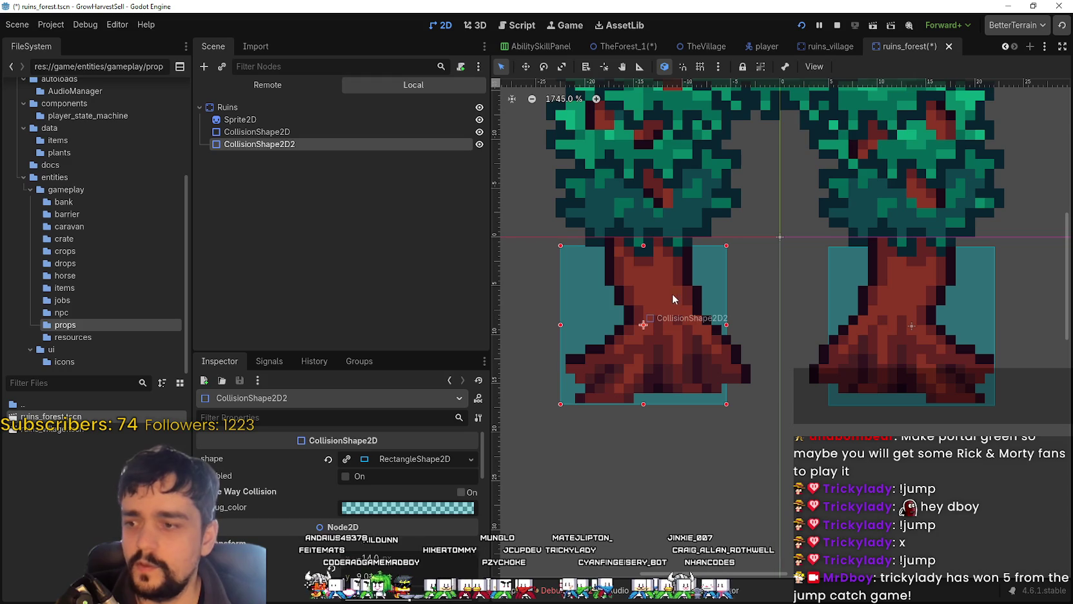
# Step: Set the collision rectangle's height to 16 px
pyautogui.click(382, 458)
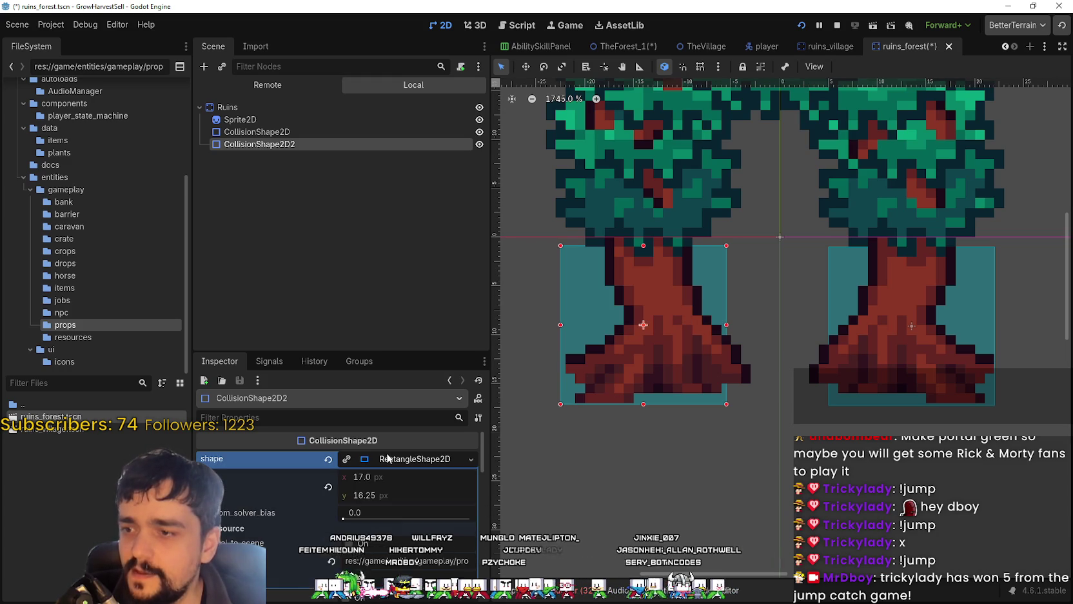
pyautogui.click(394, 495)
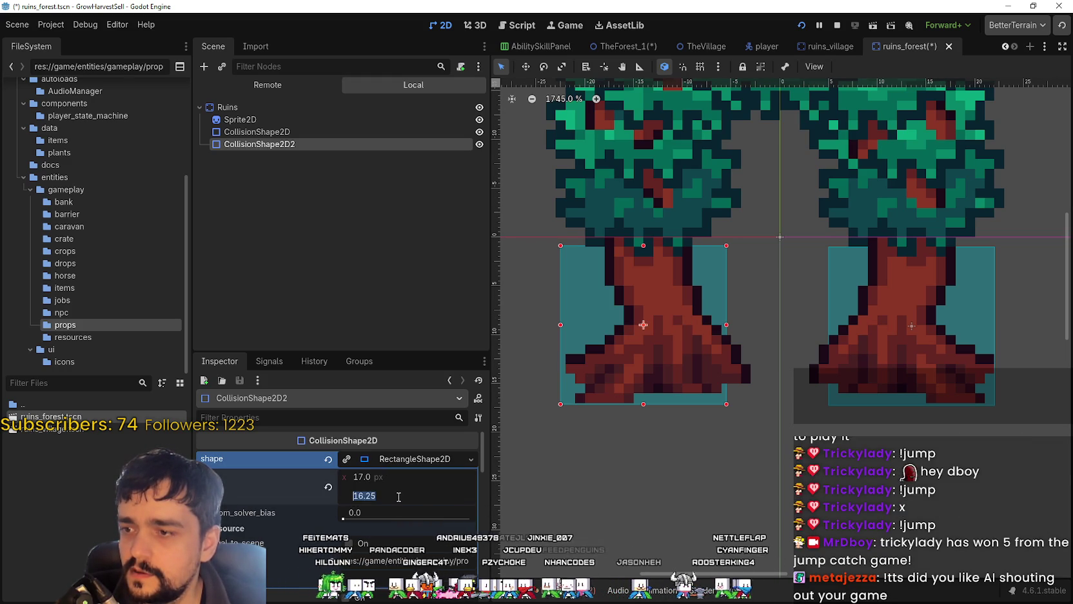
pyautogui.write('16')
pyautogui.press('Return')
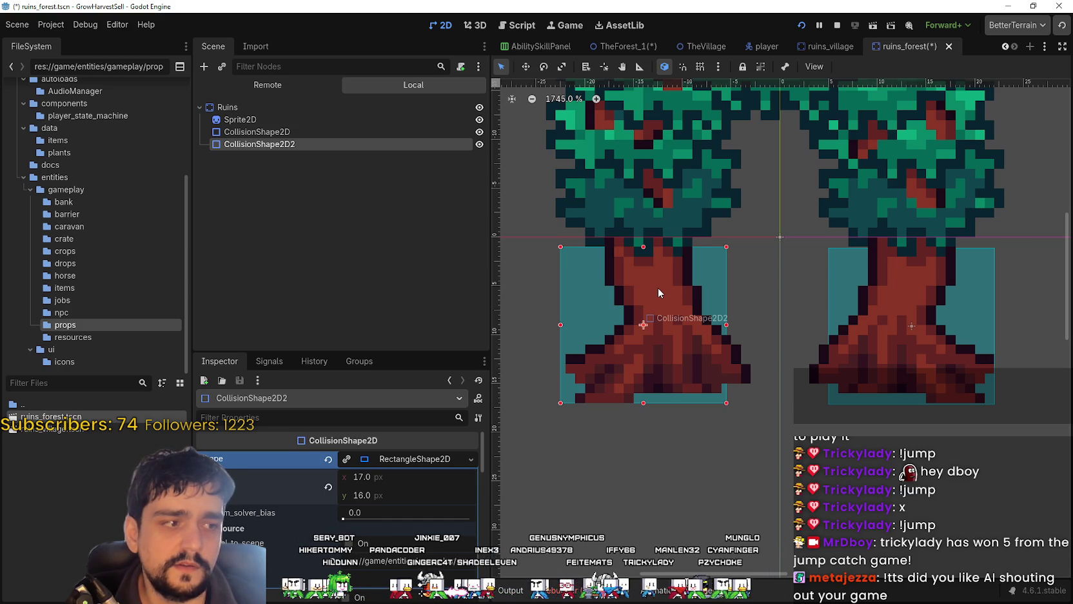
# Step: Fine-tune the left collision box's horizontal position pixel by pixel
pyautogui.scroll(2, 658, 292)
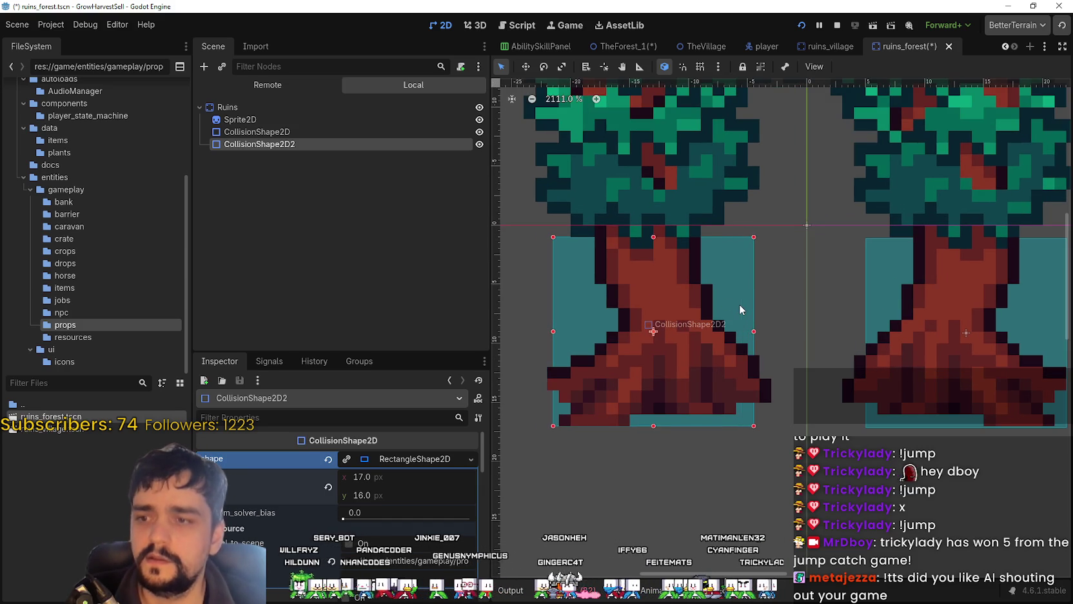
pyautogui.scroll(-4, 738, 305)
pyautogui.scroll(1, 753, 321)
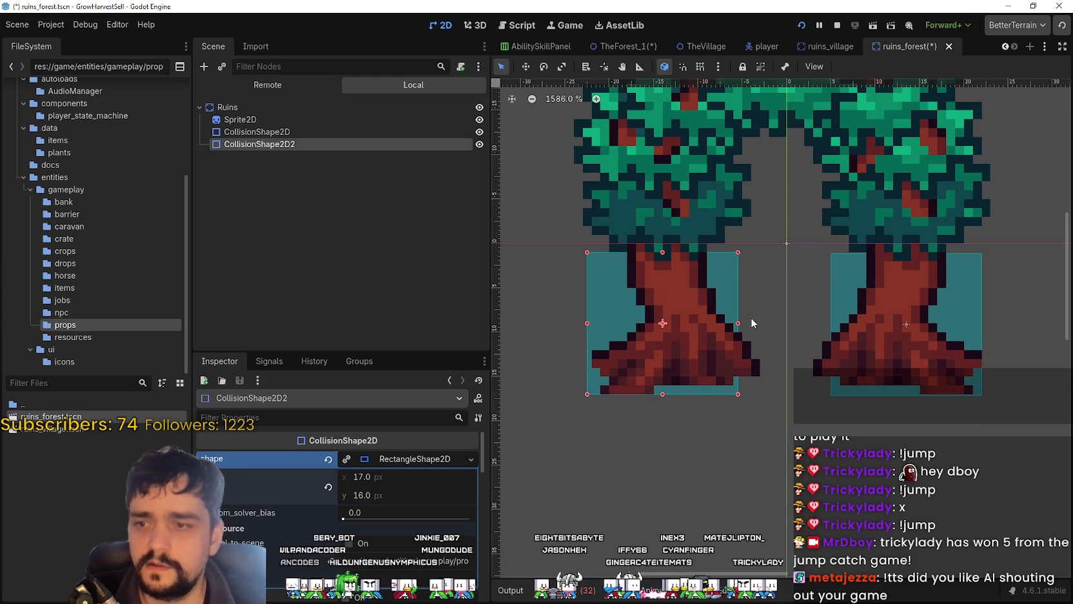
pyautogui.press('Right')
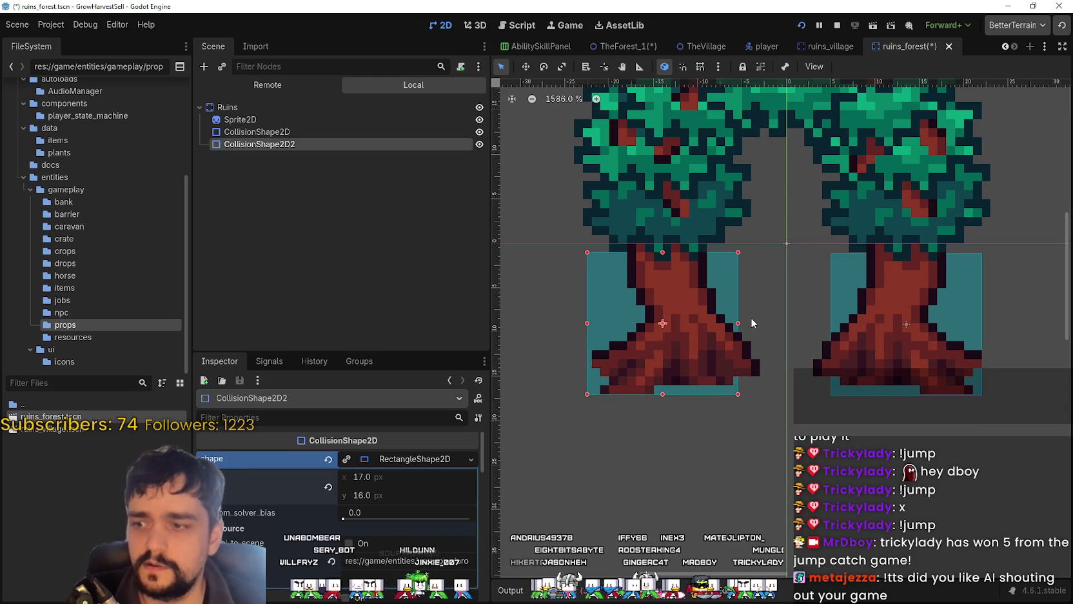
pyautogui.press('Left')
pyautogui.press('Right')
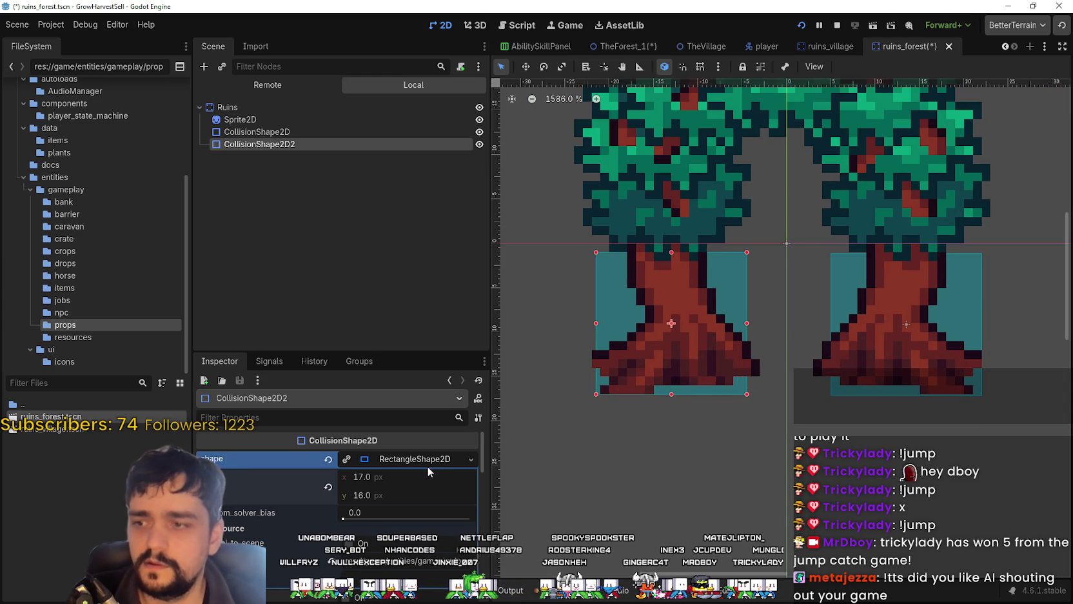
pyautogui.scroll(-2, 412, 503)
pyautogui.scroll(-2, 412, 503)
pyautogui.scroll(-2, 412, 503)
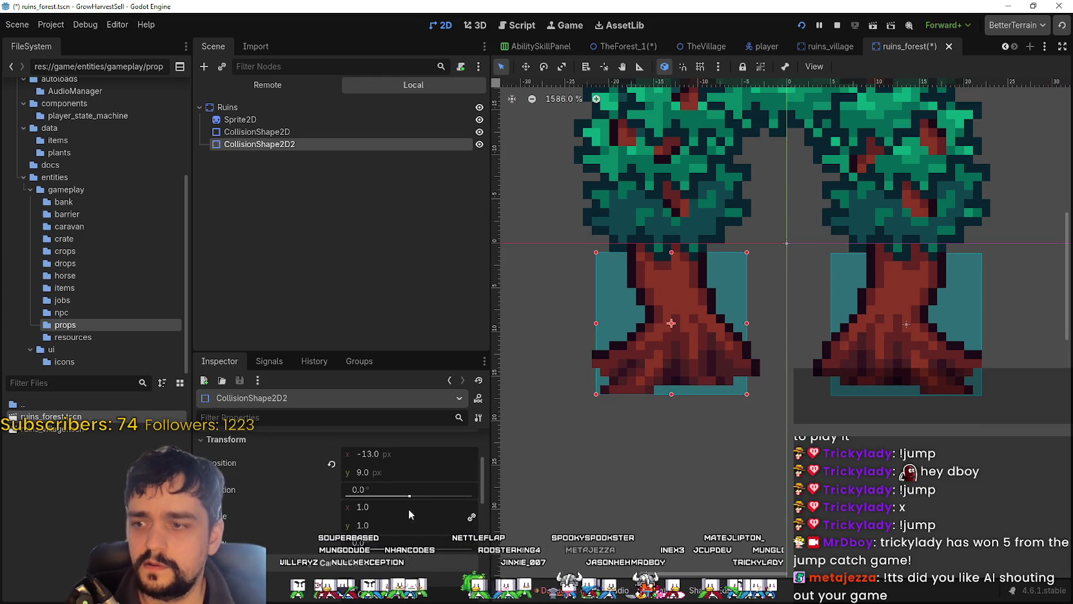
pyautogui.scroll(-1, 729, 367)
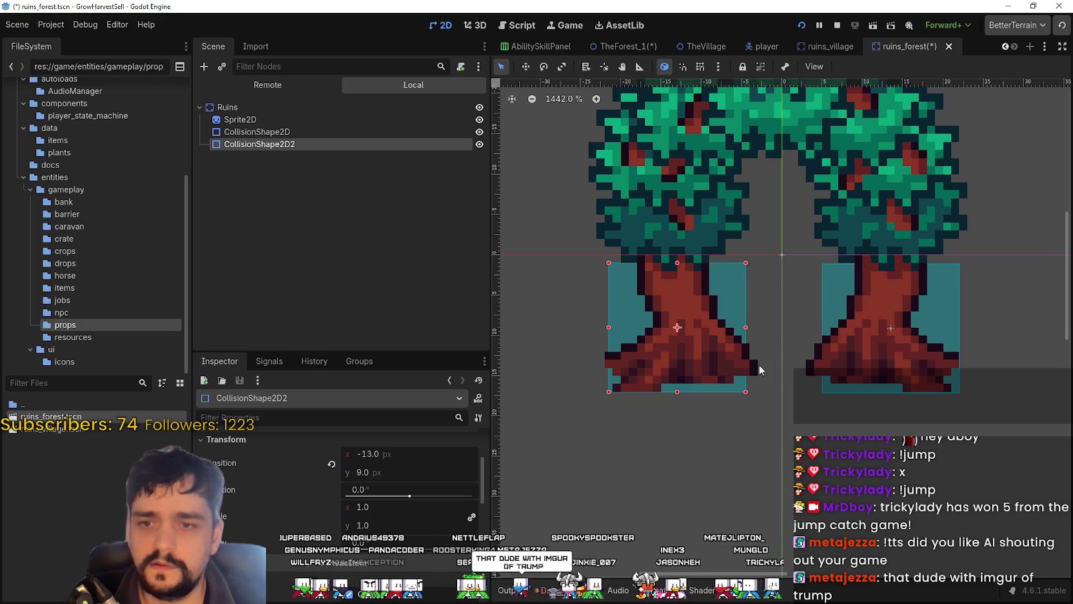
pyautogui.scroll(-1, 762, 342)
pyautogui.scroll(3, 762, 342)
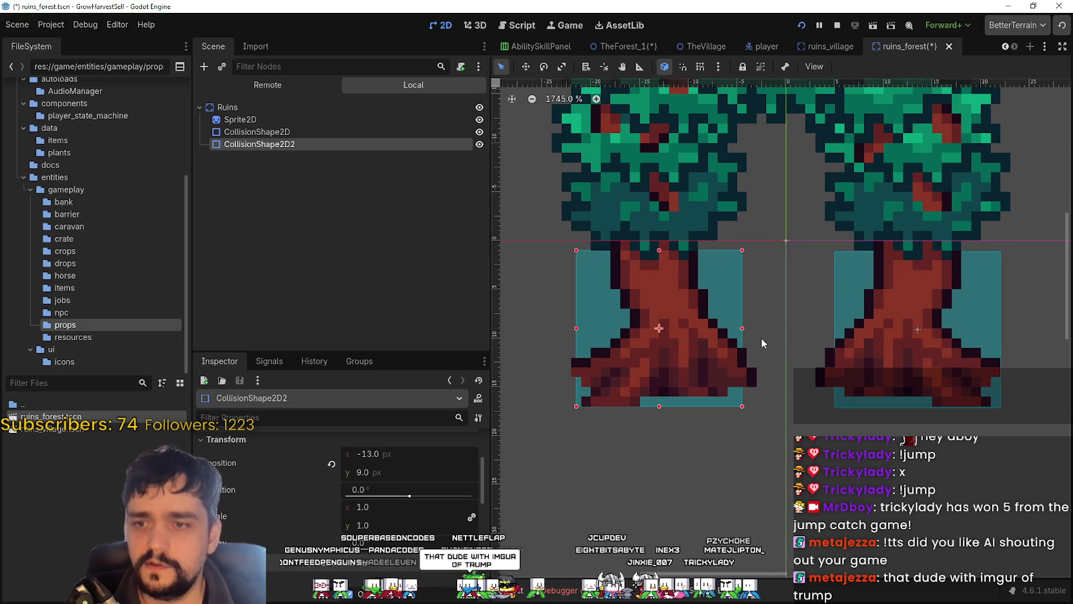
pyautogui.press('Left')
# Step: Save the ruins_forest scene, checking the right trunk's collision shape
pyautogui.hotkey('ctrl', 's')
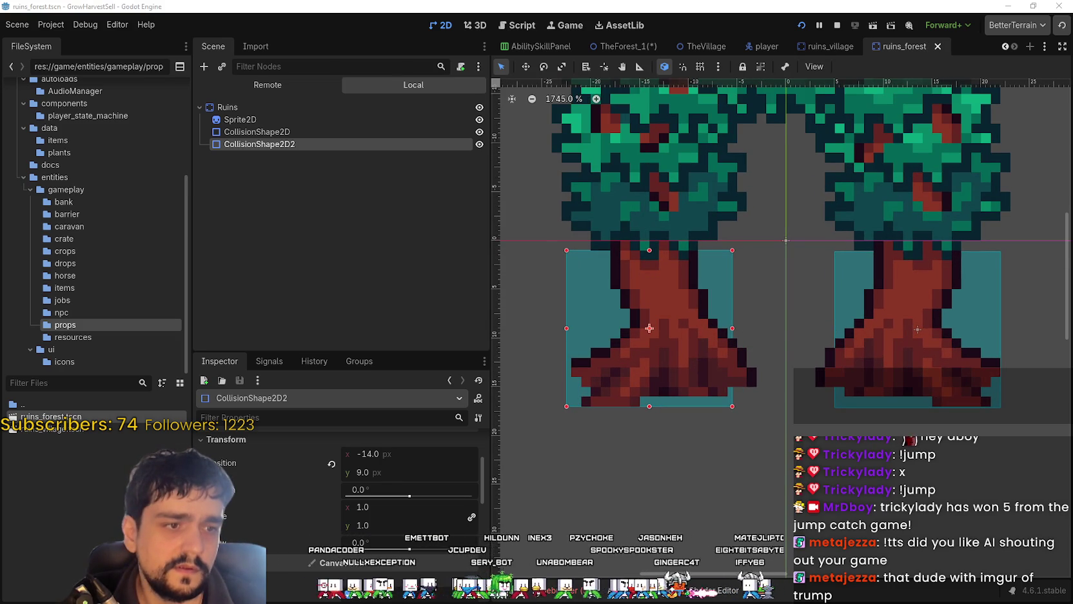
pyautogui.click(716, 281)
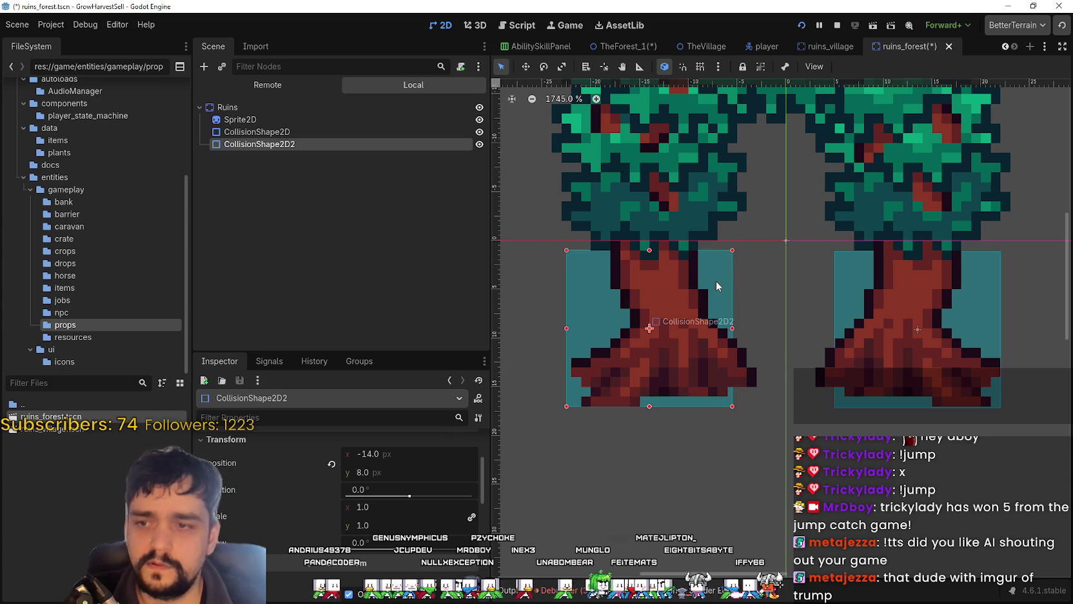
pyautogui.click(862, 294)
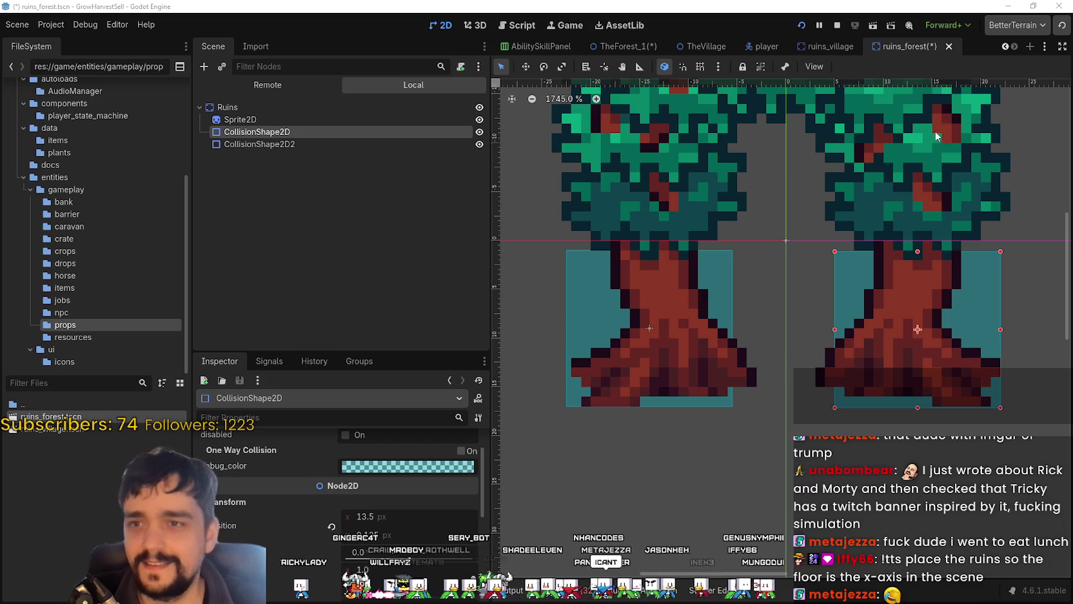
pyautogui.hotkey('ctrl', 's')
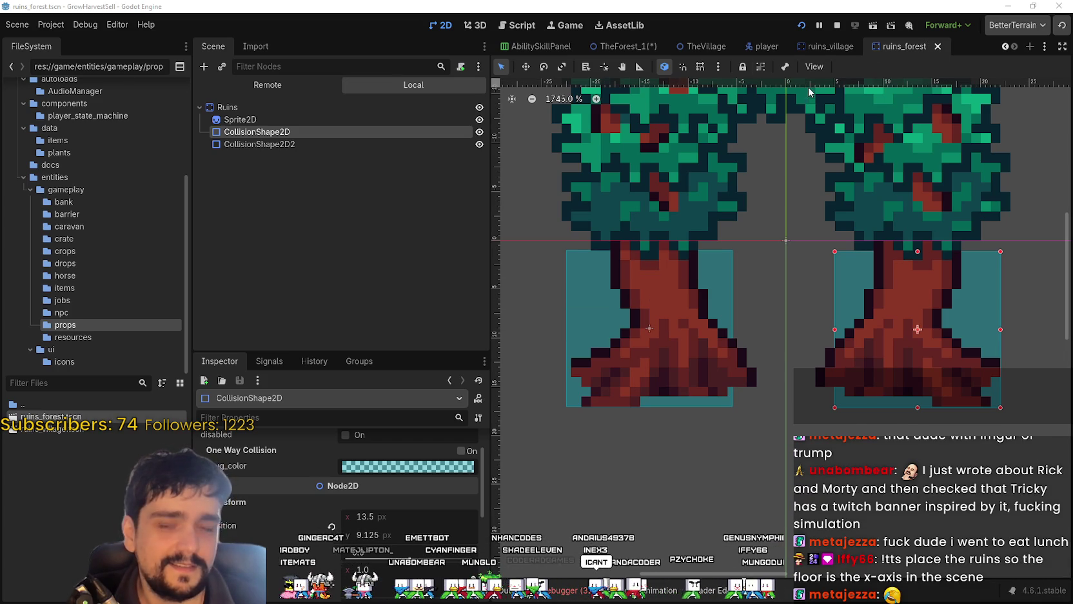
# Step: Switch to the TheForest_1 level, inspect the Ruins area, and launch the game
pyautogui.click(622, 46)
pyautogui.scroll(-1, 623, 349)
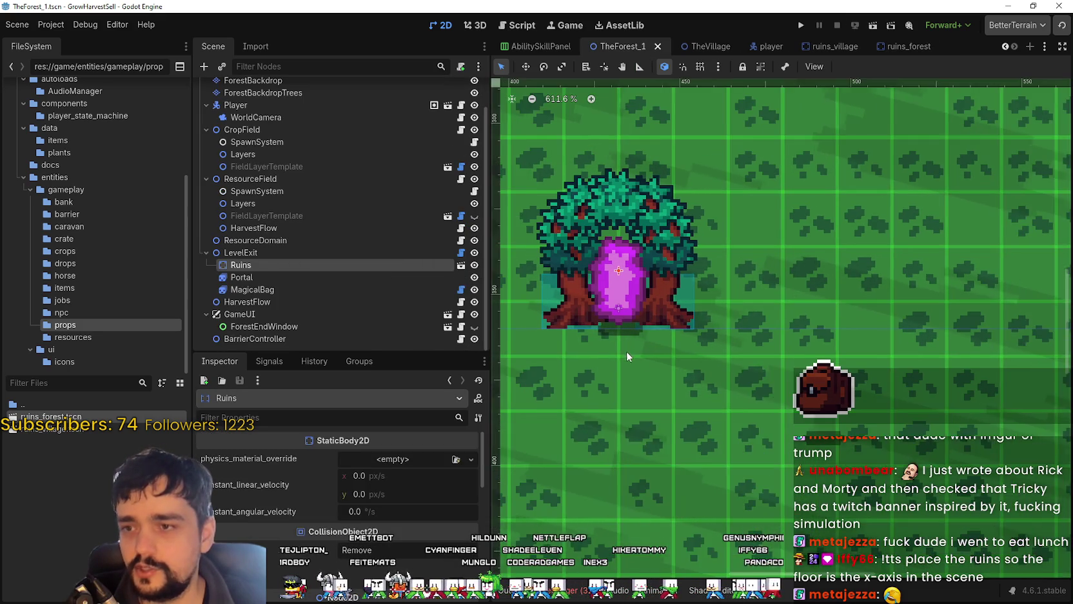
pyautogui.scroll(-1, 623, 349)
pyautogui.scroll(3, 644, 254)
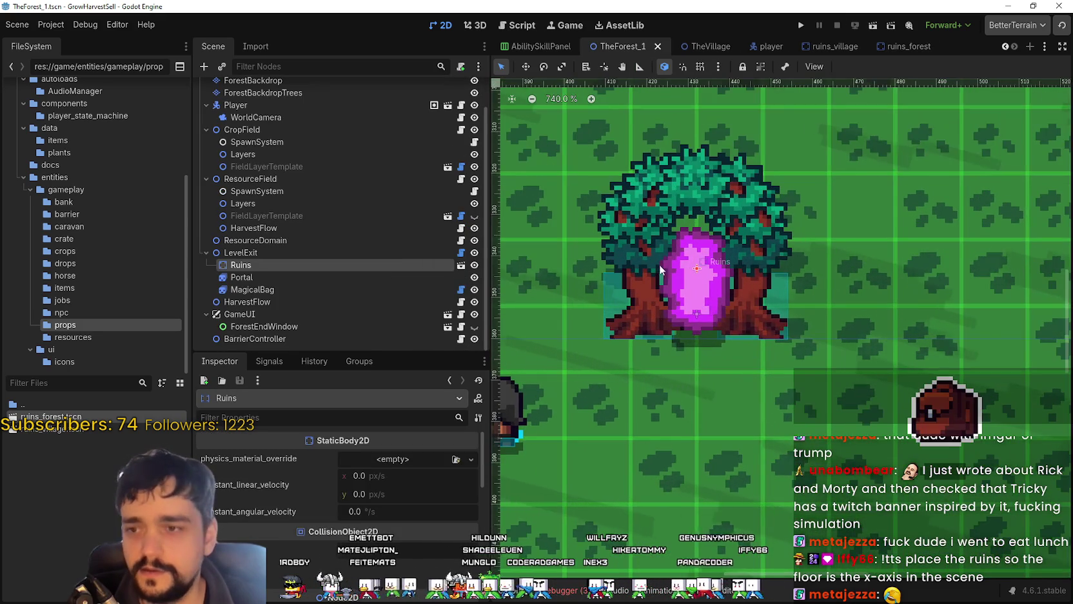
pyautogui.scroll(-3, 757, 367)
pyautogui.scroll(-3, 759, 367)
pyautogui.scroll(-3, 758, 367)
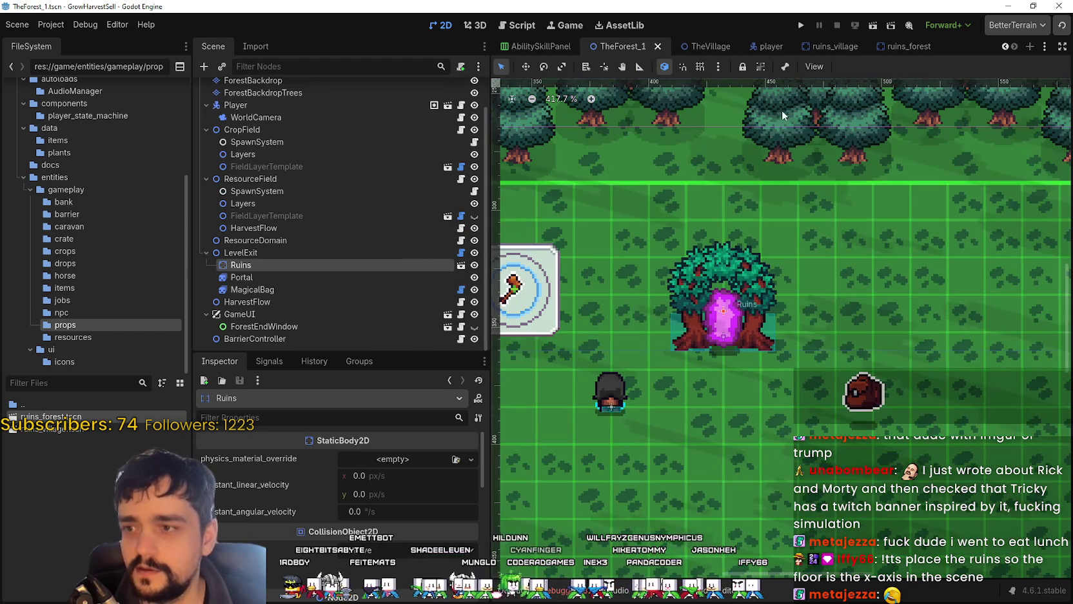
pyautogui.click(802, 25)
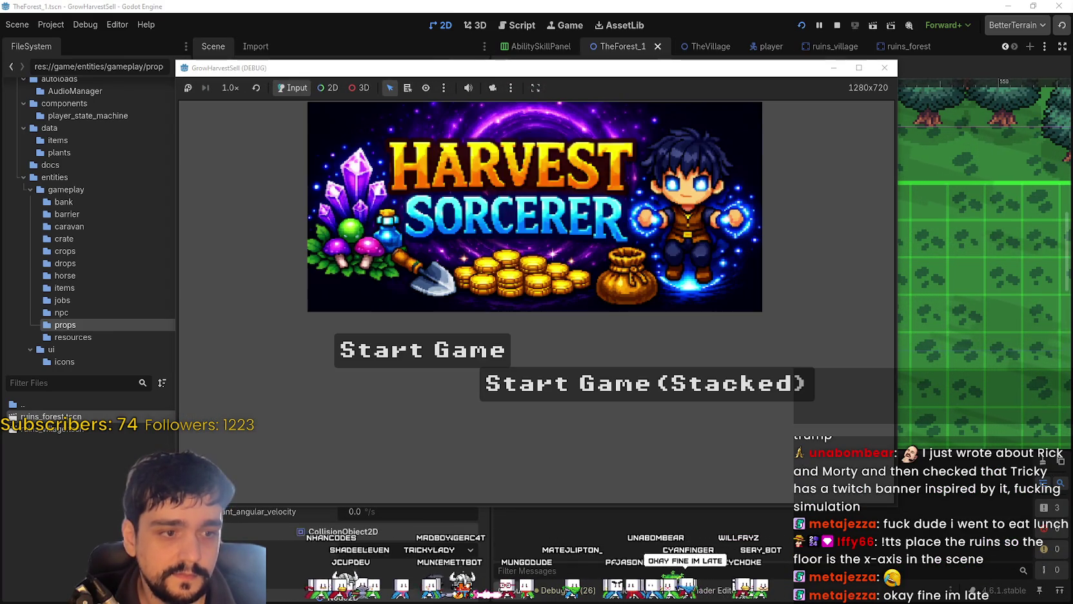
# Step: Maximize the game window and start the game from the title screen
pyautogui.click(859, 67)
pyautogui.click(684, 429)
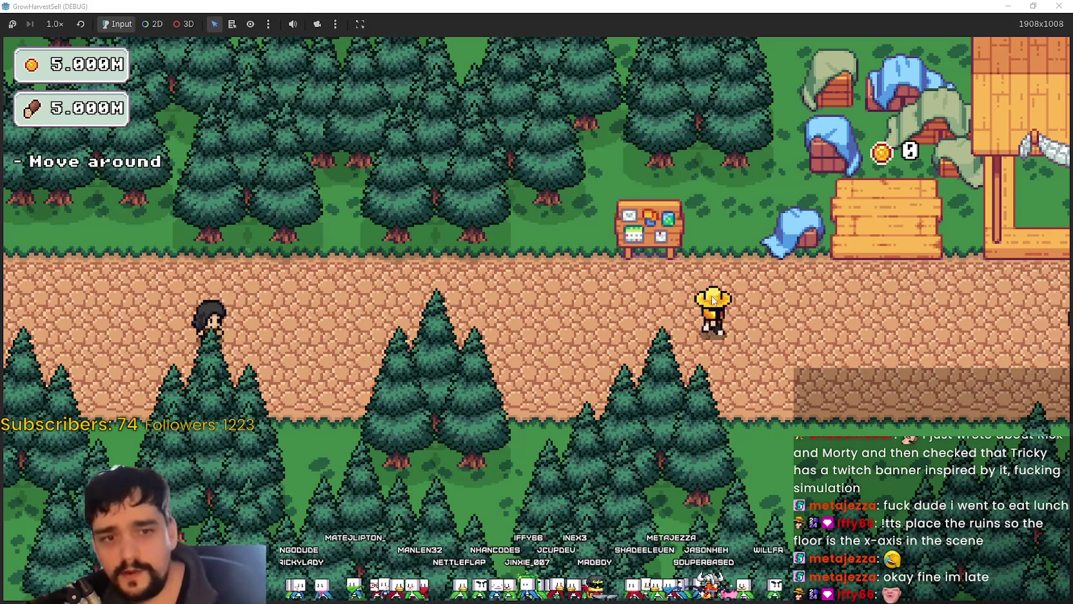
# Step: Walk the player to the Skill Board and open the prestige skill tree
pyautogui.press('d')
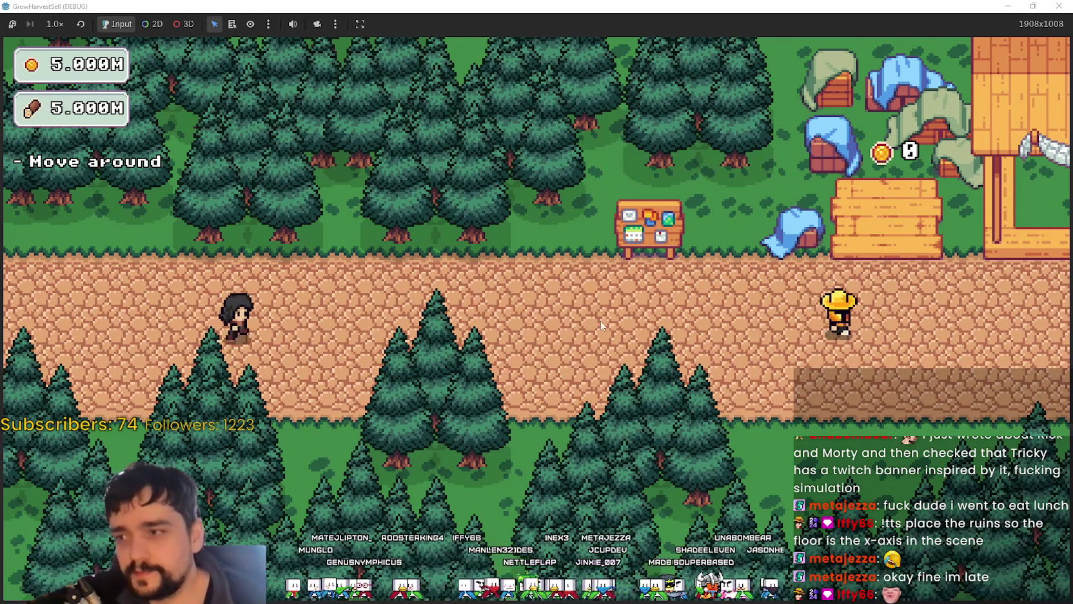
pyautogui.press('d')
pyautogui.press('w')
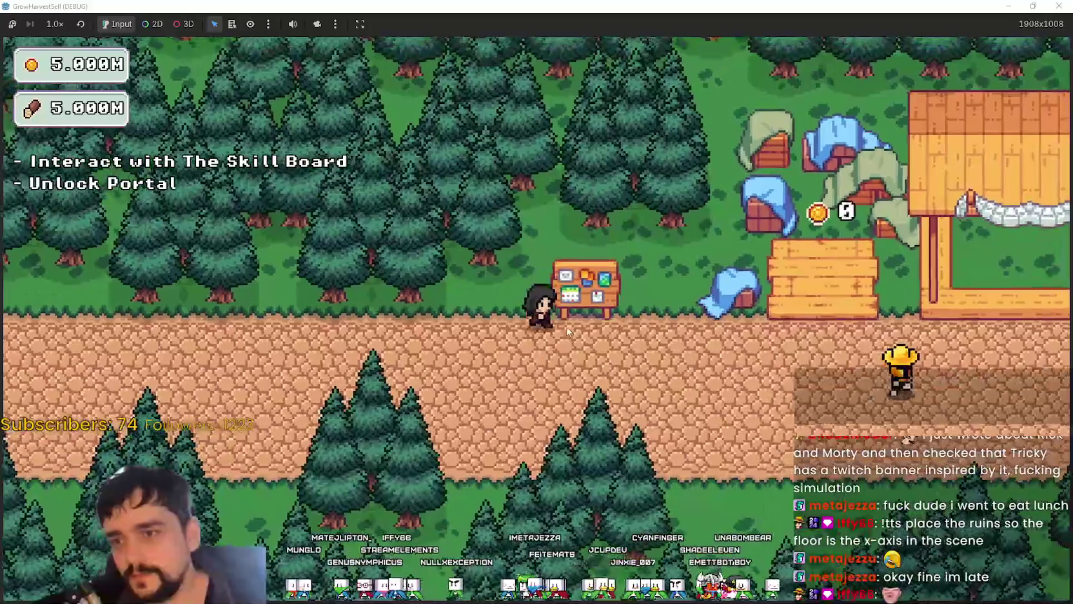
pyautogui.press('e')
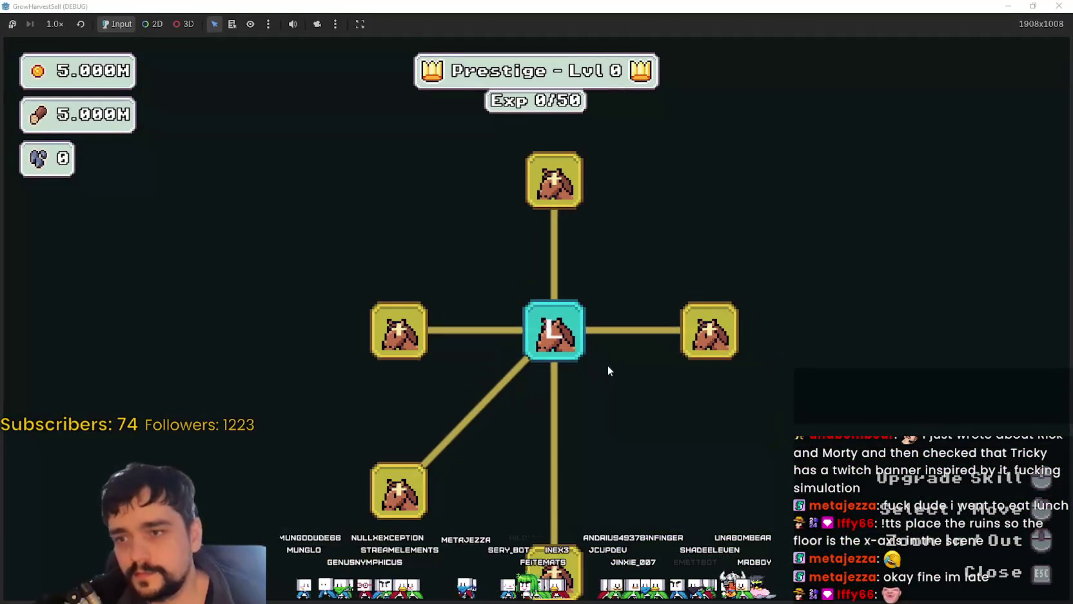
pyautogui.scroll(-1, 659, 425)
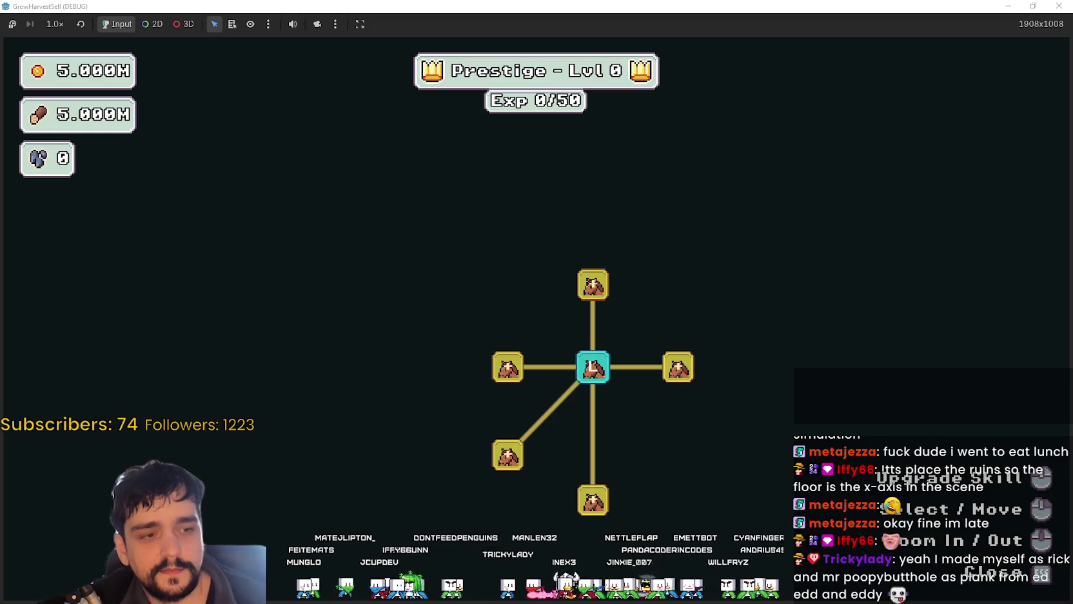
# Step: Unlock the centre and left-branch skill nodes, raising one to level 2
pyautogui.click(678, 368)
pyautogui.click(591, 287)
pyautogui.click(508, 367)
pyautogui.click(498, 287)
pyautogui.click(525, 215)
pyautogui.click(441, 210)
pyautogui.click(444, 308)
pyautogui.click(443, 367)
pyautogui.click(446, 410)
pyautogui.click(447, 410)
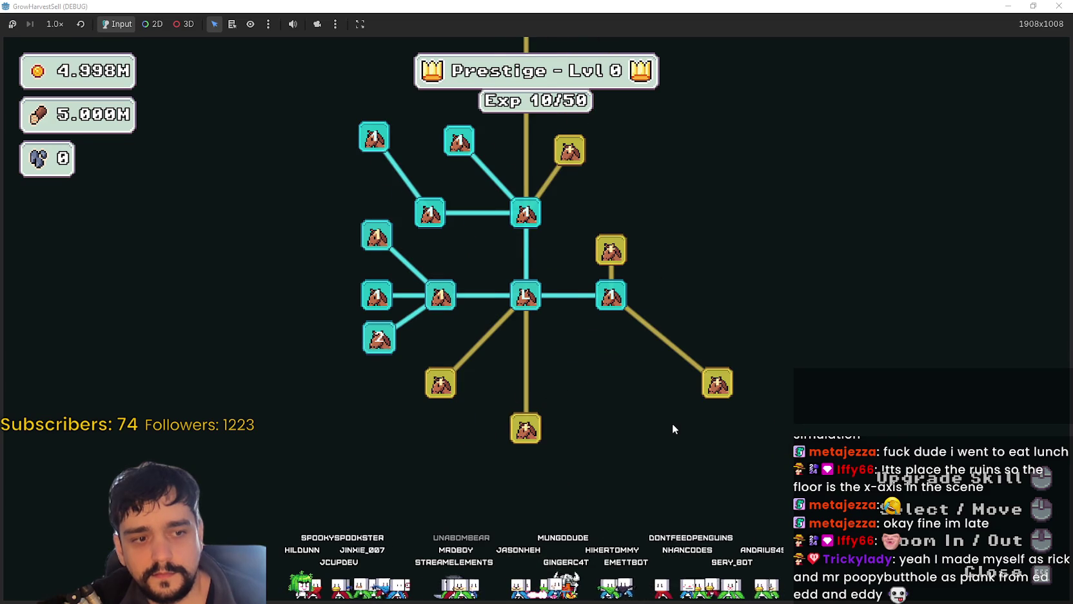
pyautogui.scroll(2, 673, 421)
# Step: Buy the bottom nodes, the right-column nodes, and the Deep Barrier skill
pyautogui.moveTo(660, 420); pyautogui.dragTo(763, 432)
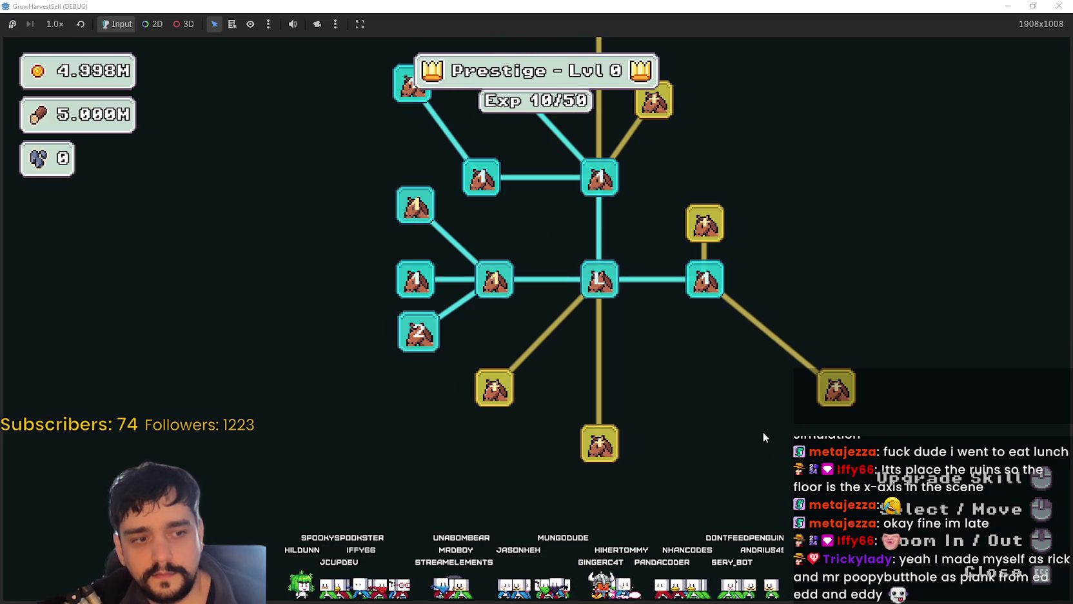
pyautogui.click(582, 563)
pyautogui.click(583, 563)
pyautogui.moveTo(684, 443)
pyautogui.mouseDown()
pyautogui.moveTo(857, 483)
pyautogui.moveTo(842, 473)
pyautogui.mouseUp()
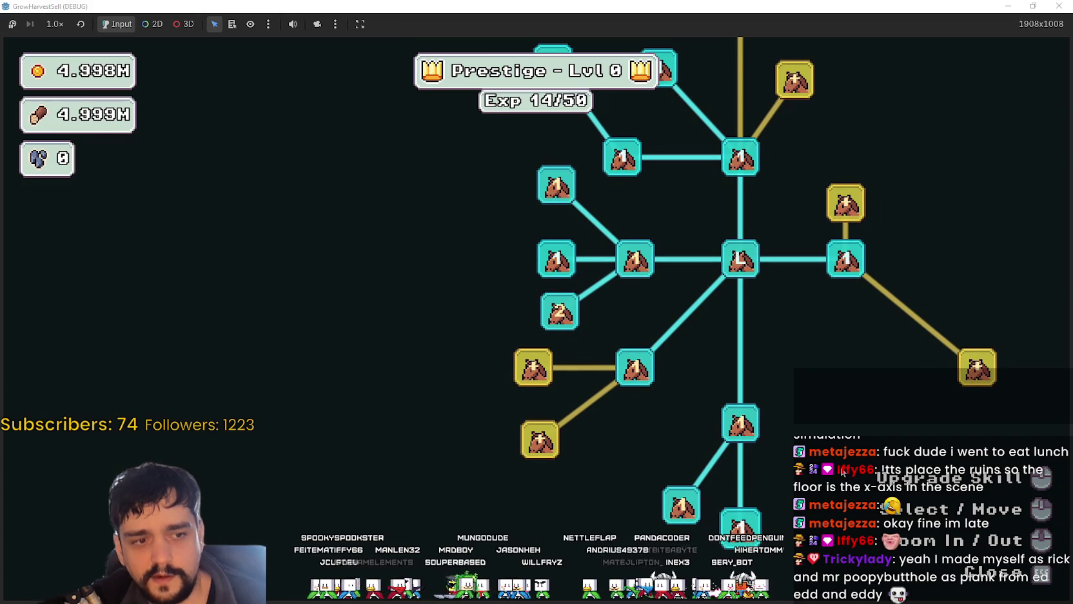
pyautogui.moveTo(842, 473)
pyautogui.mouseDown()
pyautogui.moveTo(769, 460)
pyautogui.moveTo(786, 461)
pyautogui.mouseUp()
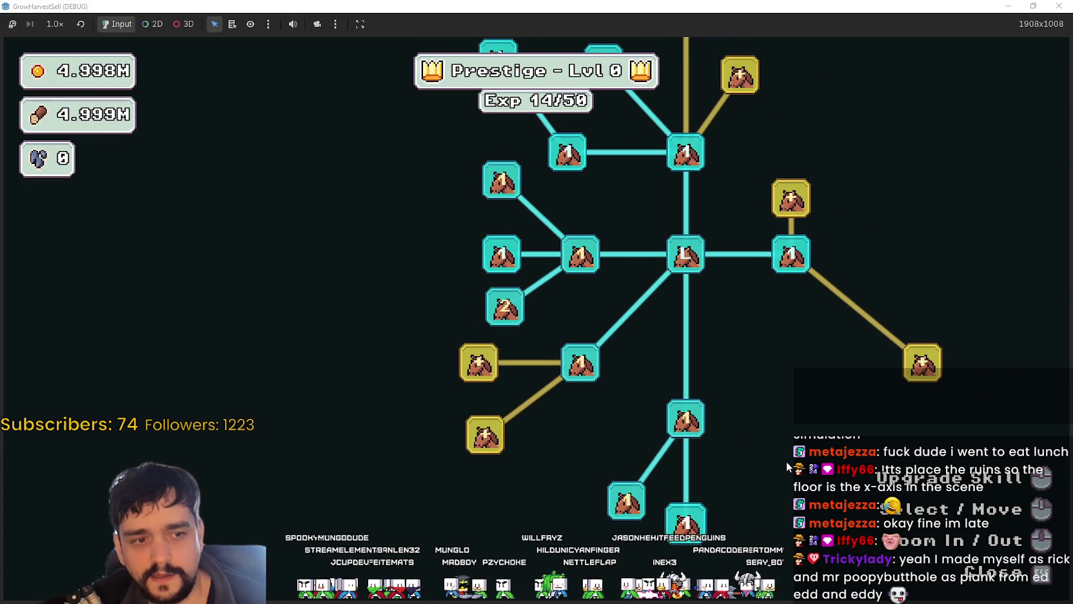
pyautogui.click(479, 362)
pyautogui.click(485, 434)
pyautogui.moveTo(809, 267); pyautogui.dragTo(773, 316)
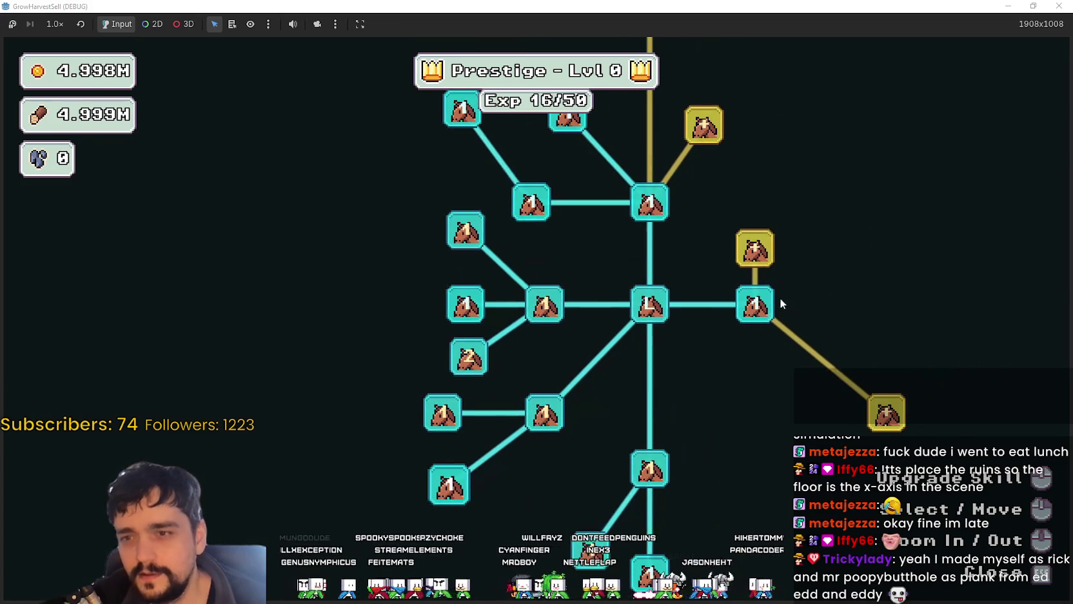
pyautogui.click(754, 248)
pyautogui.click(884, 412)
pyautogui.click(861, 328)
pyautogui.click(860, 279)
pyautogui.click(860, 229)
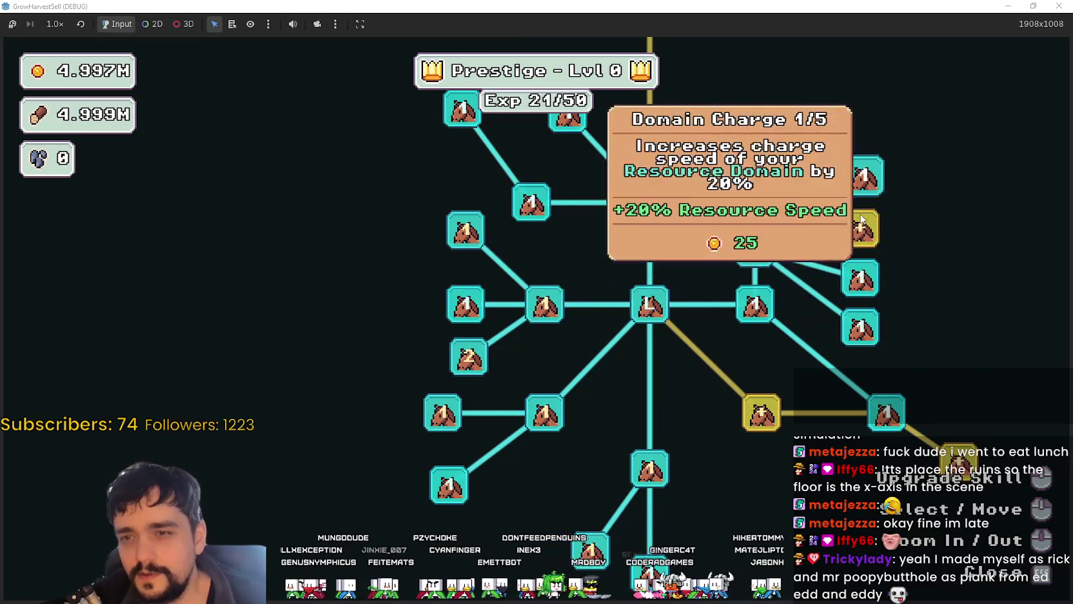
pyautogui.click(864, 176)
pyautogui.doubleClick(762, 419)
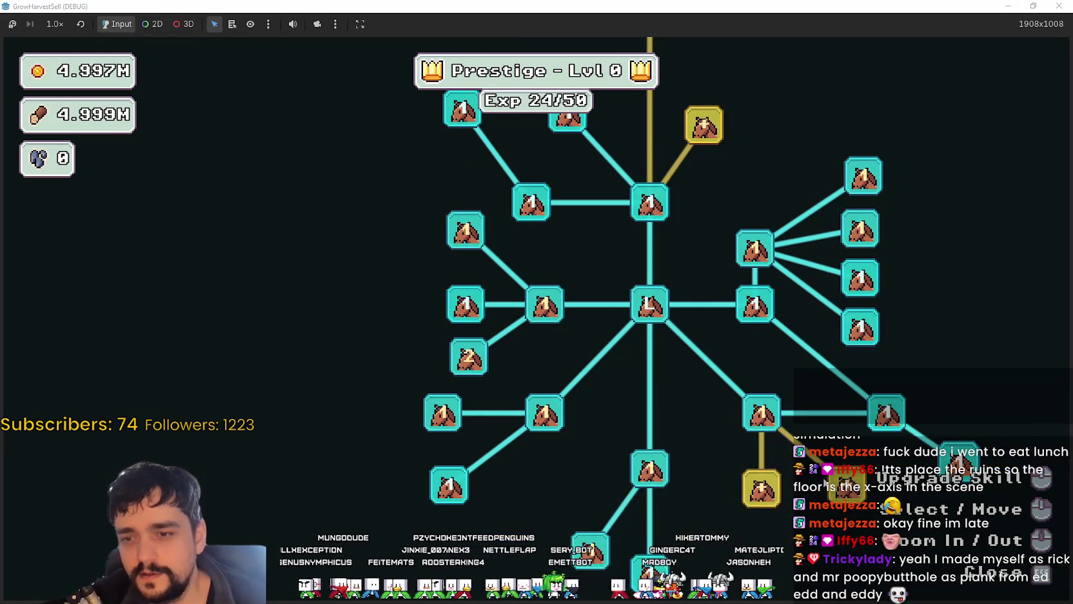
pyautogui.click(761, 488)
# Step: Buy Barrier Energy, Chest Speed and the remaining yellow nodes, then return to the village
pyautogui.moveTo(713, 314)
pyautogui.mouseDown()
pyautogui.moveTo(650, 208)
pyautogui.moveTo(734, 297)
pyautogui.mouseUp()
pyautogui.click(787, 379)
pyautogui.click(699, 381)
pyautogui.click(721, 255)
pyautogui.click(721, 155)
pyautogui.click(812, 170)
pyautogui.click(808, 257)
pyautogui.moveTo(864, 230); pyautogui.dragTo(828, 321)
pyautogui.click(851, 258)
pyautogui.click(778, 207)
pyautogui.moveTo(778, 207); pyautogui.dragTo(831, 245)
pyautogui.click(684, 190)
pyautogui.moveTo(670, 292); pyautogui.dragTo(679, 241)
pyautogui.press('Escape')
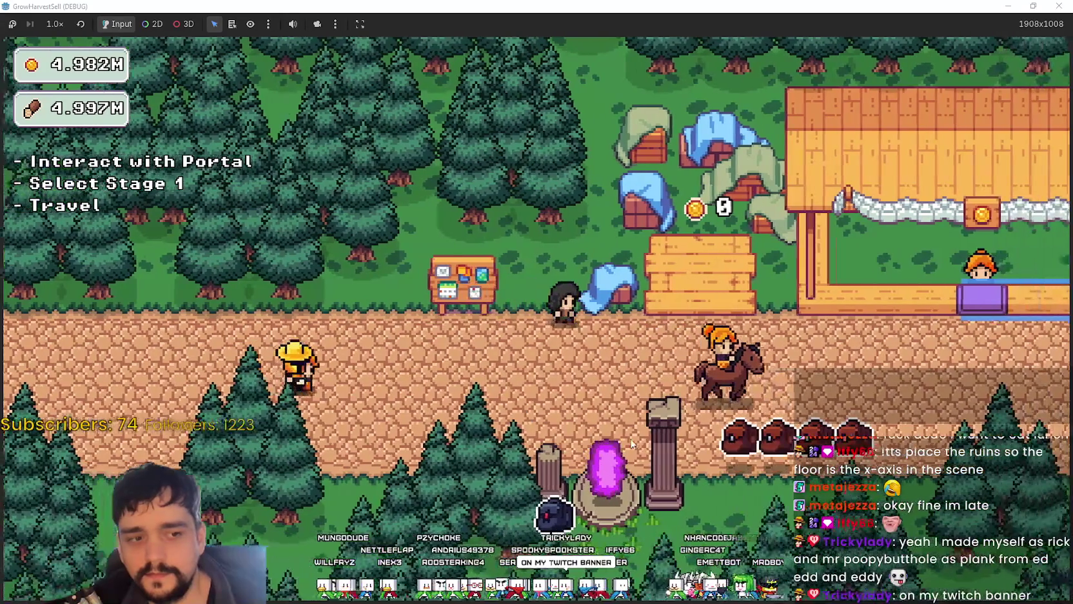
# Step: Turn the player to face upward in the village
pyautogui.press('w')
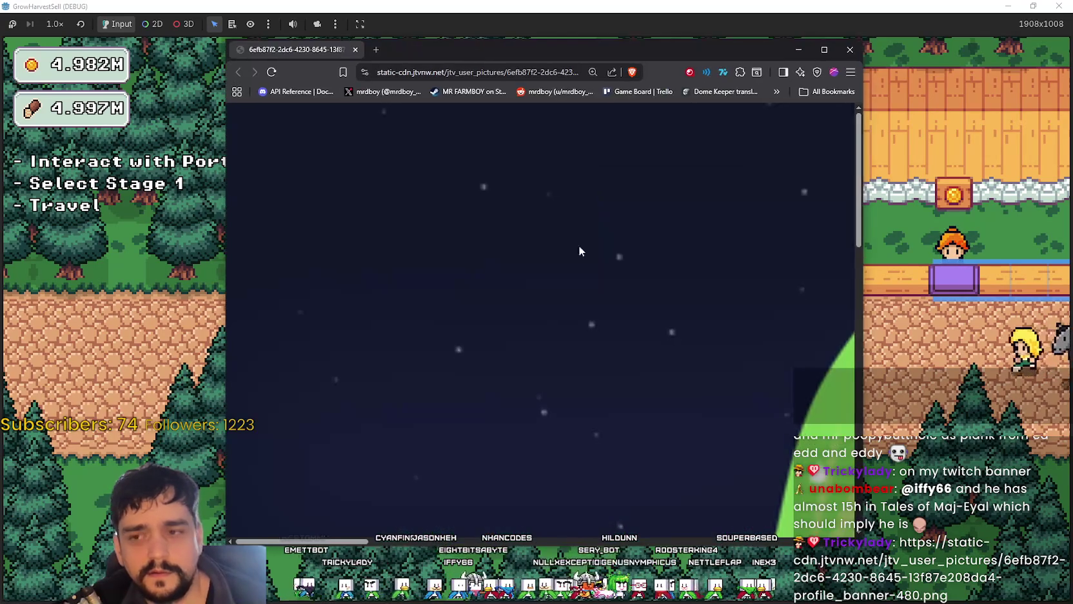
# Step: Zoom the banner image out in Brave until the whole green portal artwork fits
pyautogui.scroll(-1, 621, 320)
pyautogui.scroll(-1, 621, 308)
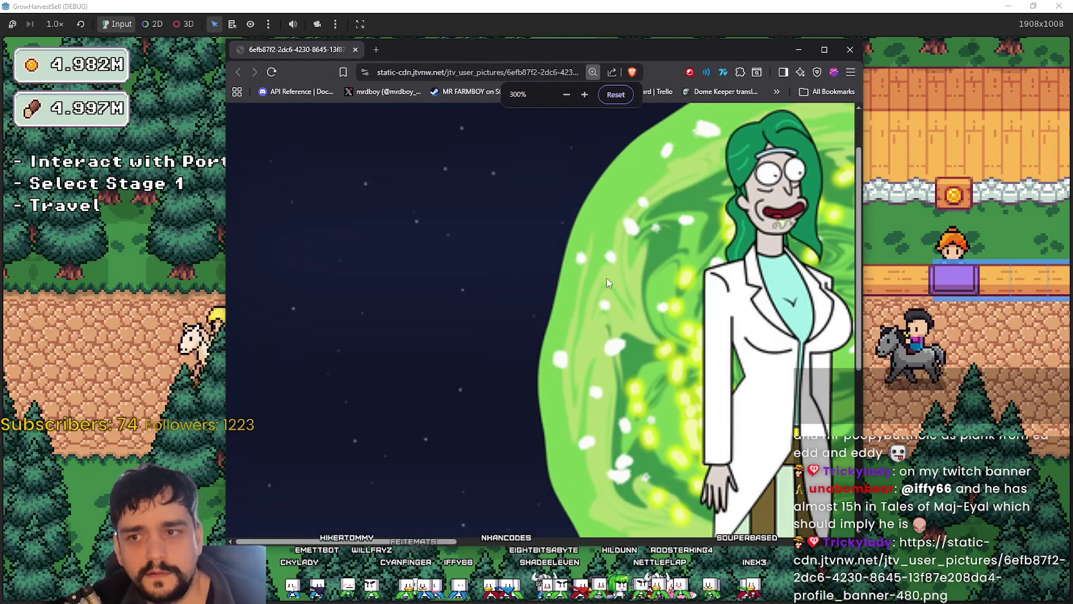
pyautogui.scroll(-1, 606, 278)
pyautogui.scroll(-1, 606, 278)
pyautogui.scroll(-2, 606, 277)
pyautogui.scroll(-1, 606, 275)
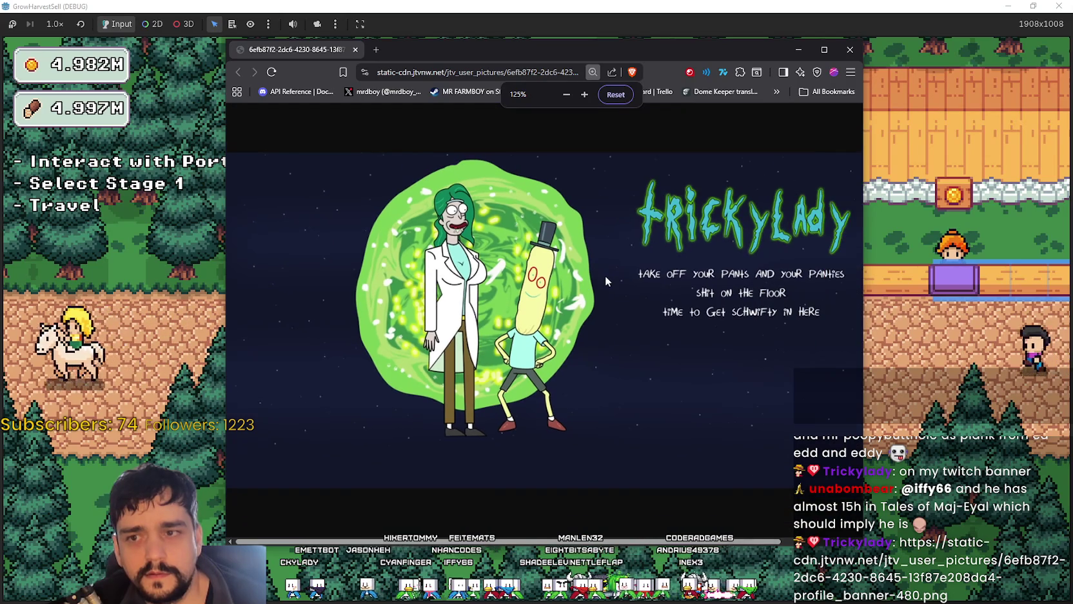
pyautogui.scroll(-1, 606, 279)
pyautogui.scroll(-1, 605, 281)
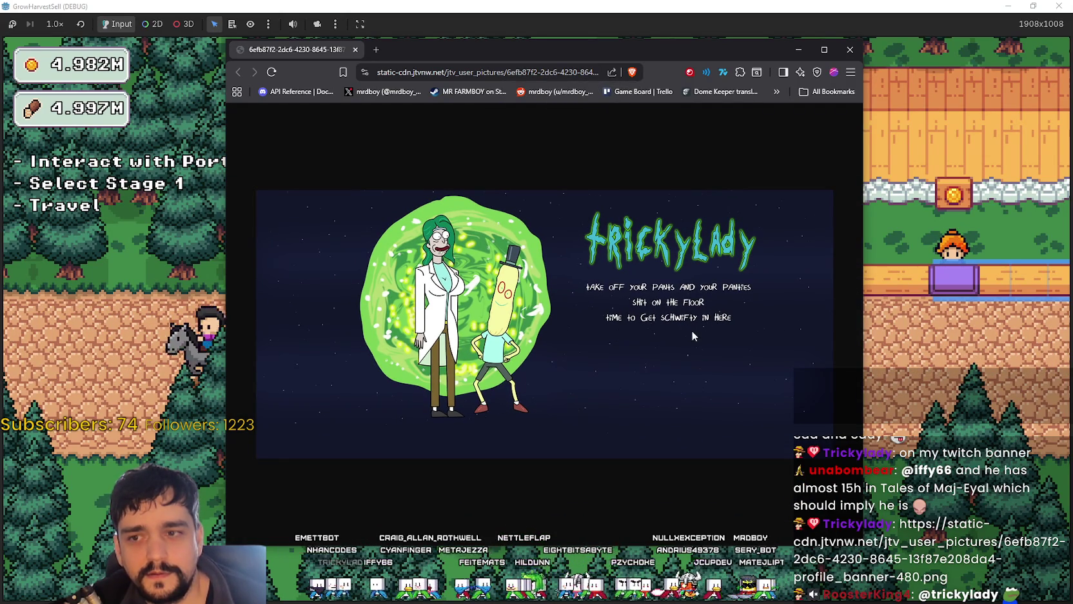
# Step: Maximize the Brave window, zoom the banner back in, then restore the window to its smaller size
pyautogui.click(824, 50)
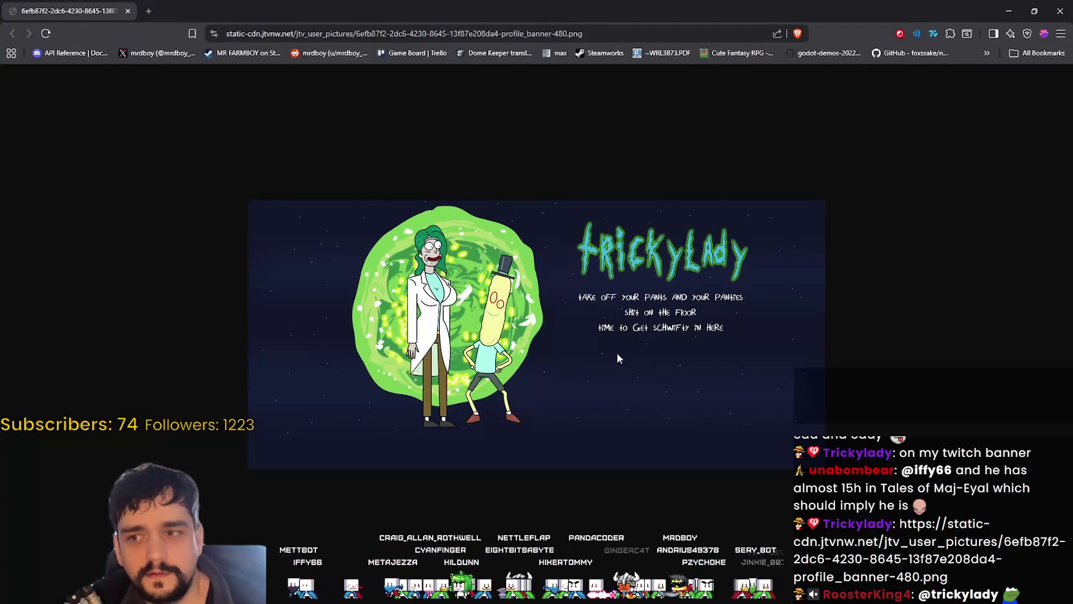
pyautogui.scroll(1, 618, 355)
pyautogui.scroll(1, 618, 355)
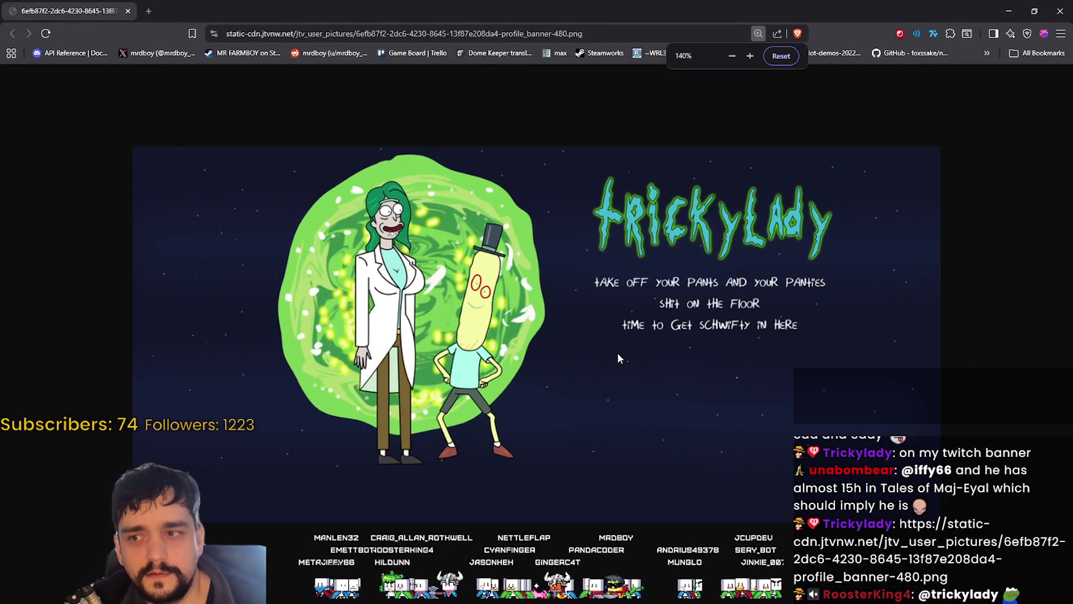
pyautogui.scroll(1, 618, 355)
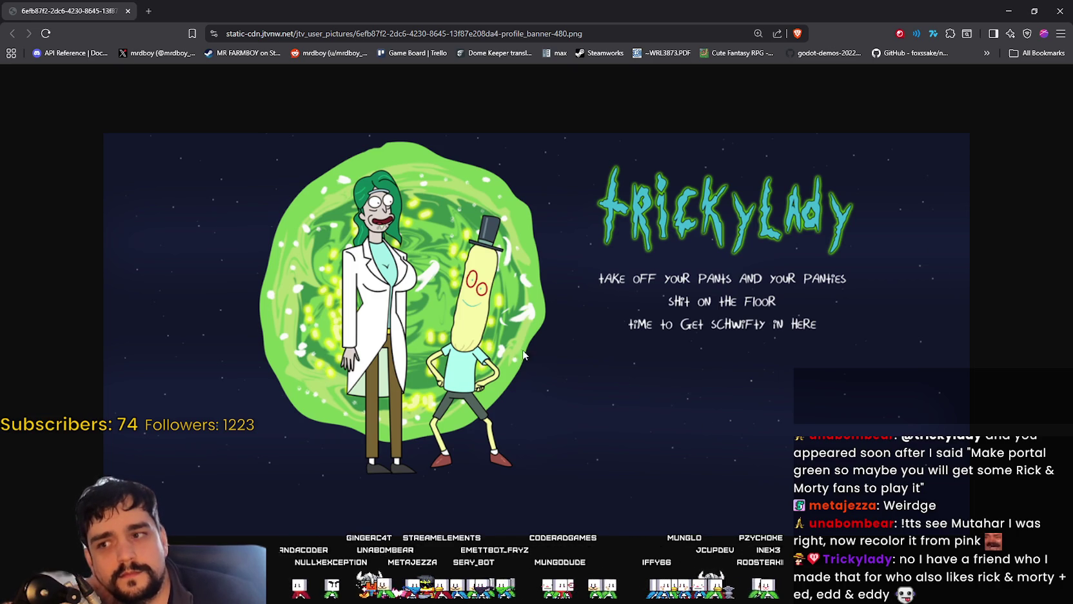
pyautogui.doubleClick(426, 5)
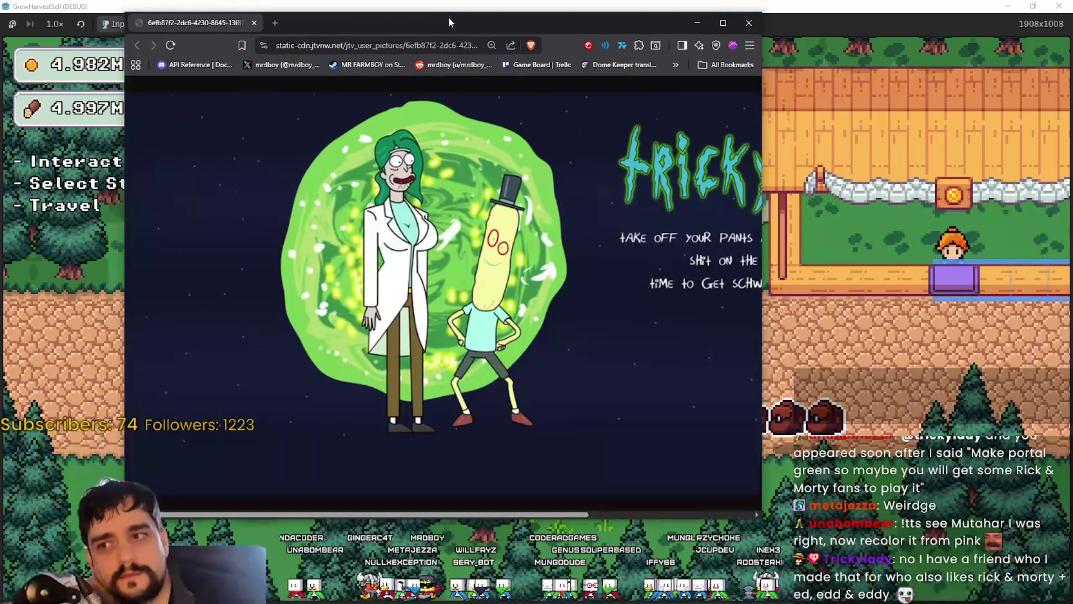
# Step: Close the browser, walk to the portal and cancel the Select a Stage prompt
pyautogui.click(749, 25)
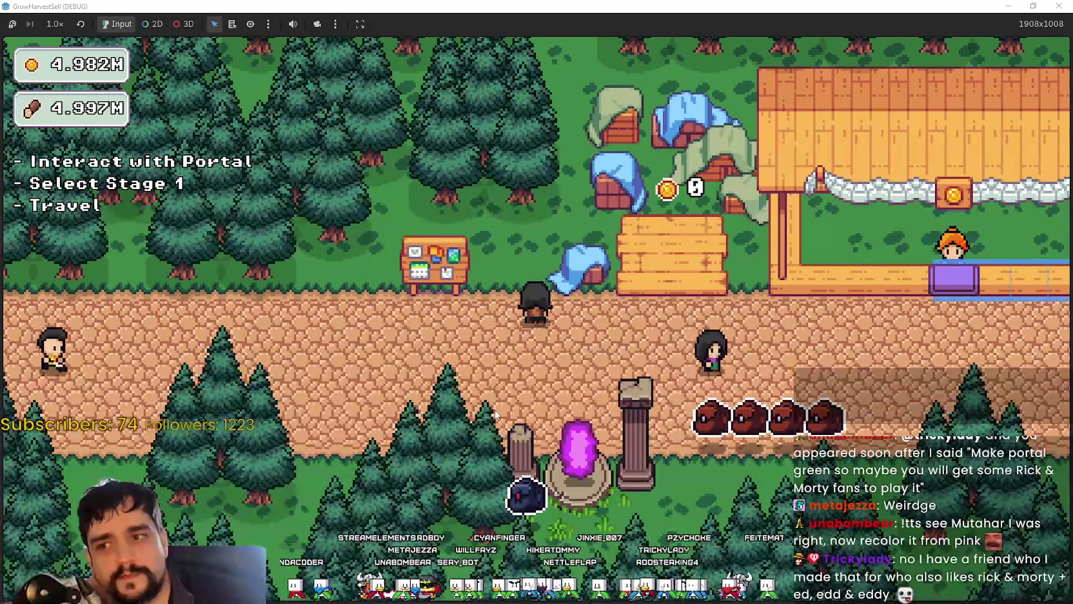
pyautogui.press('s')
pyautogui.press('d')
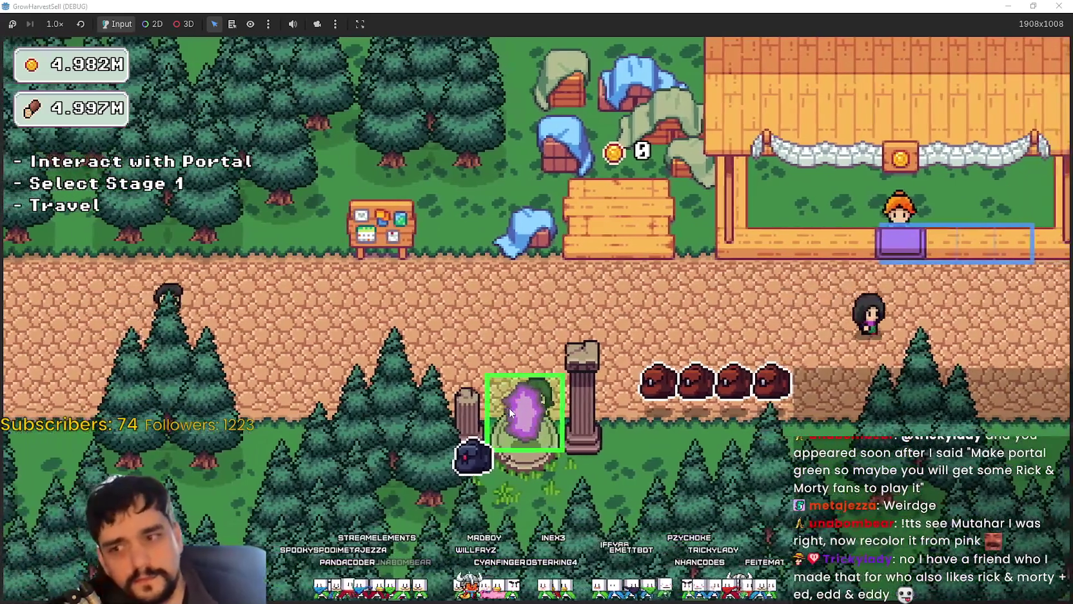
pyautogui.click(509, 406)
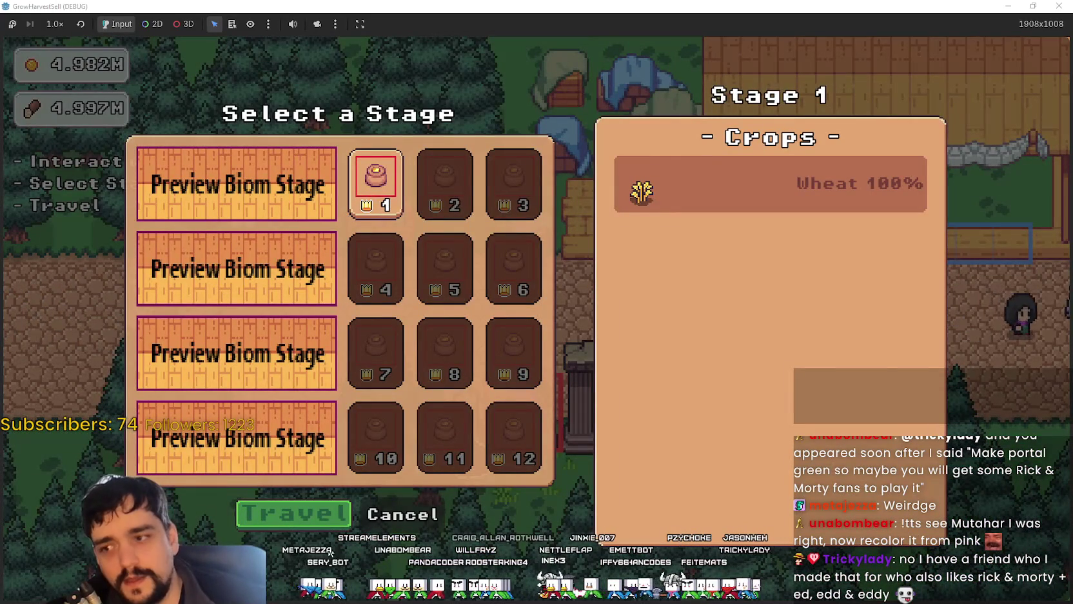
pyautogui.click(403, 514)
# Step: Step back onto the portal and choose Stage 1, The Forest
pyautogui.press('d')
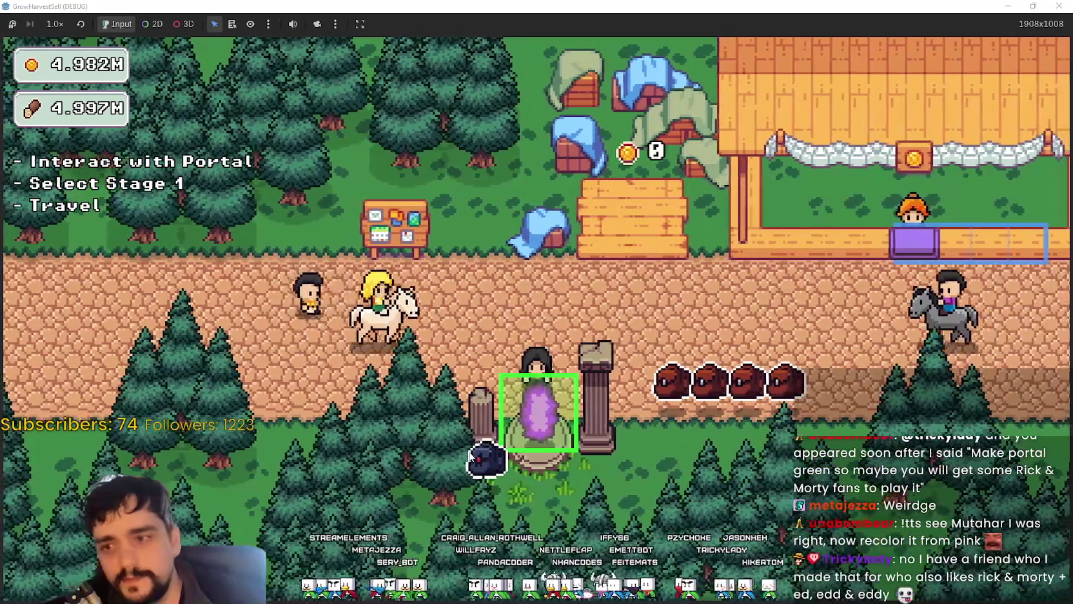
pyautogui.press('e')
pyautogui.click(284, 513)
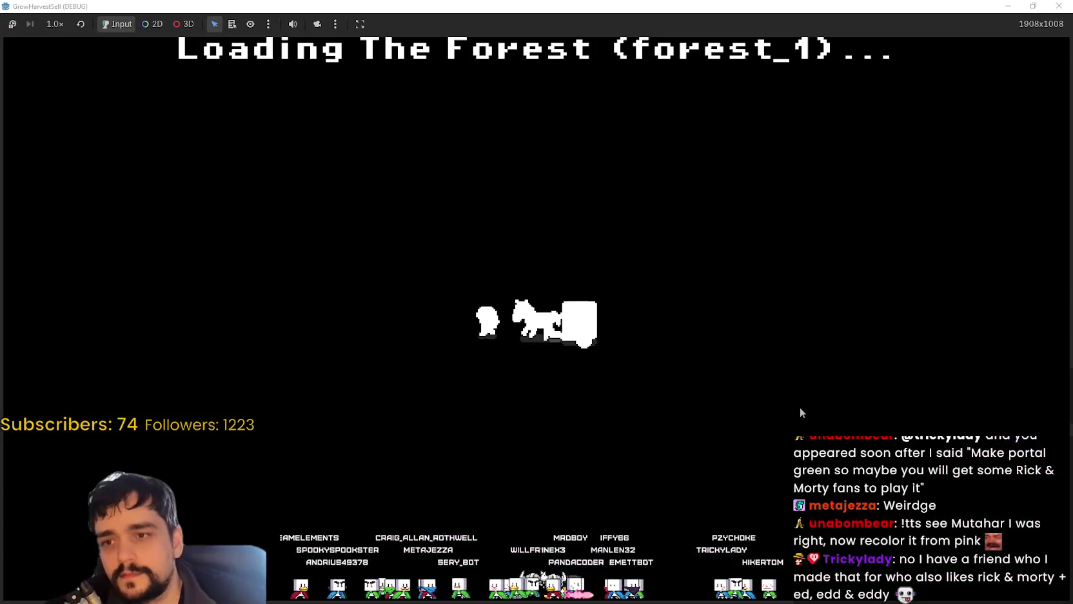
# Step: Walk the character in front of and behind the portal tree to test its collision
pyautogui.press('s')
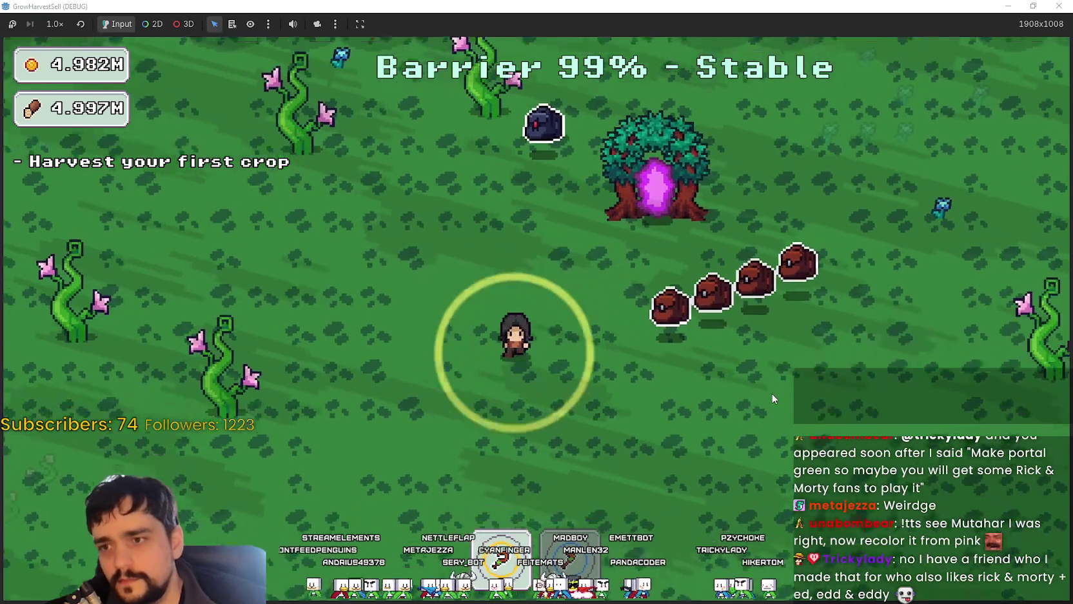
pyautogui.press('w')
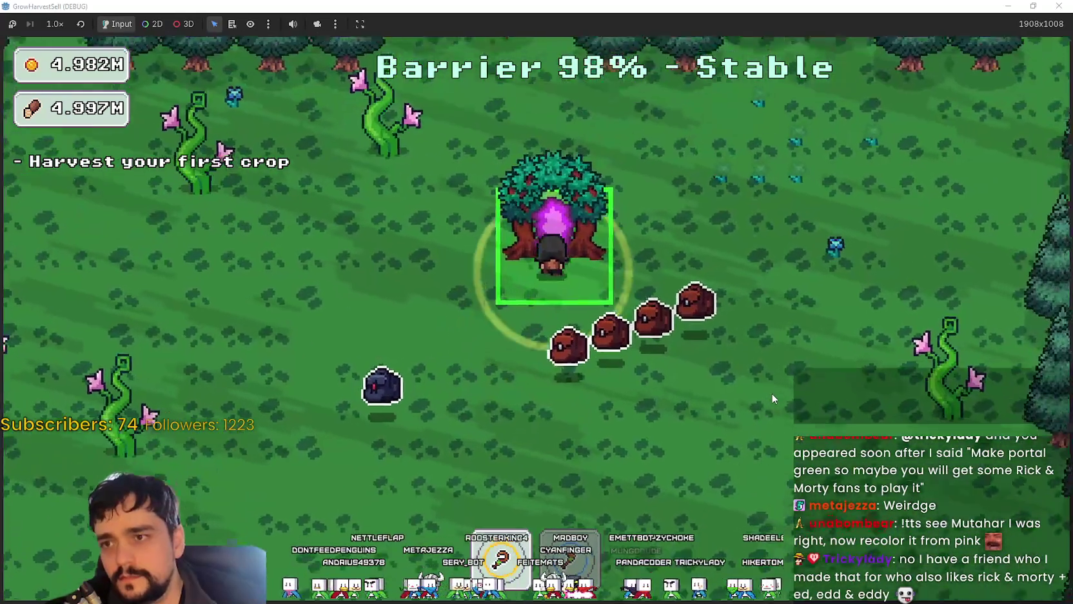
pyautogui.press('s')
pyautogui.press('a')
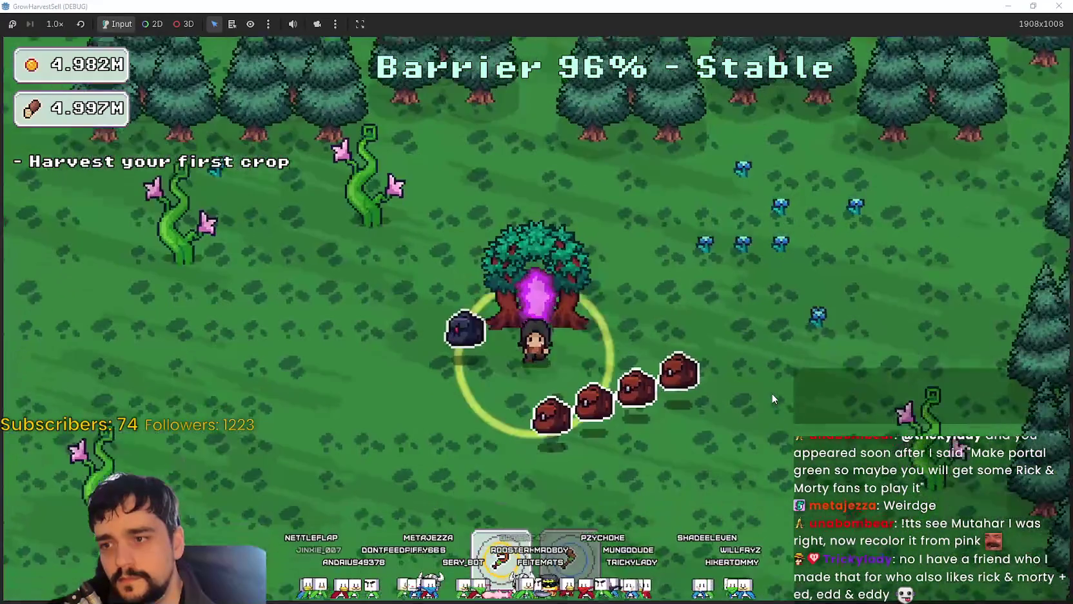
pyautogui.press('w')
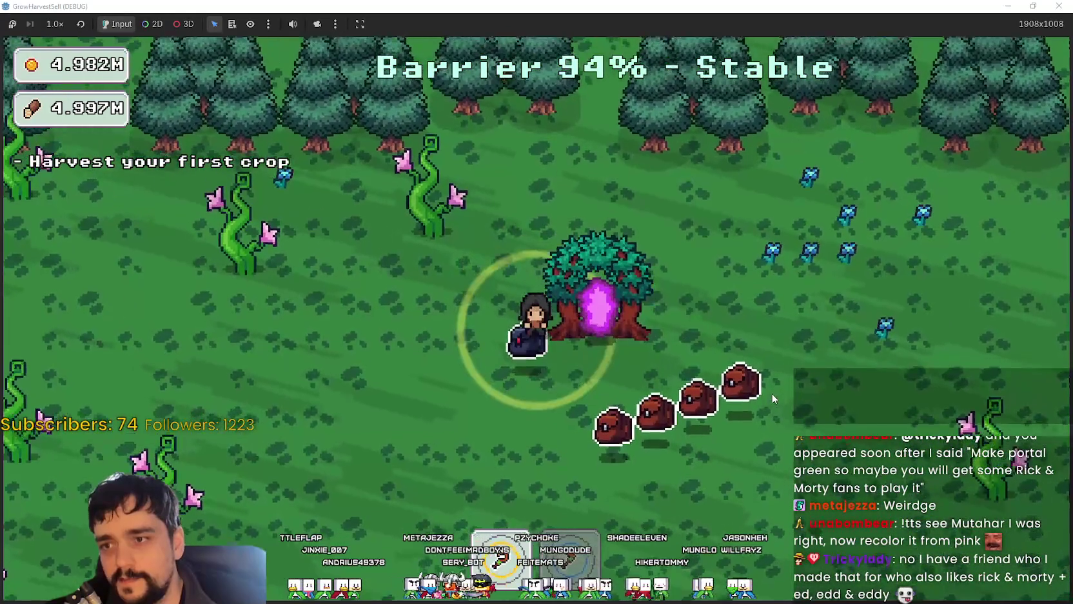
pyautogui.press('d')
pyautogui.press('d')
pyautogui.press('s')
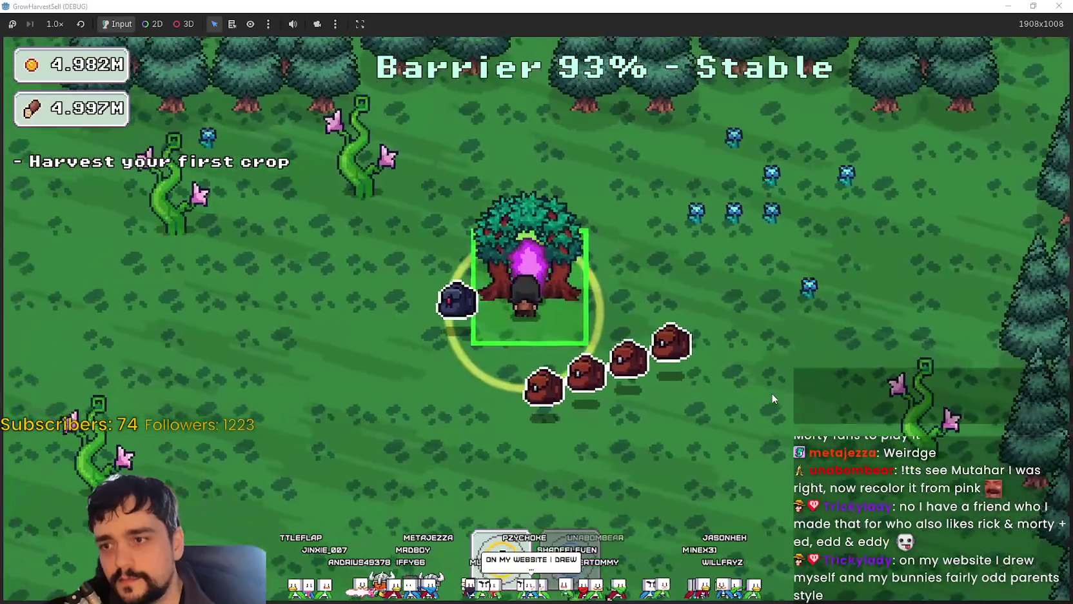
pyautogui.press('a')
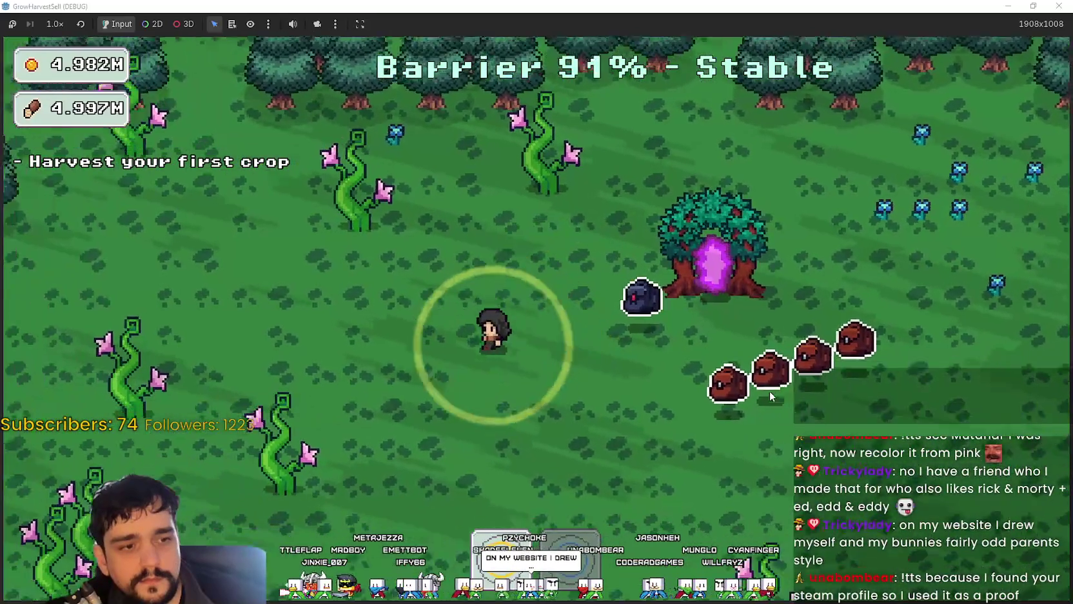
pyautogui.press('s')
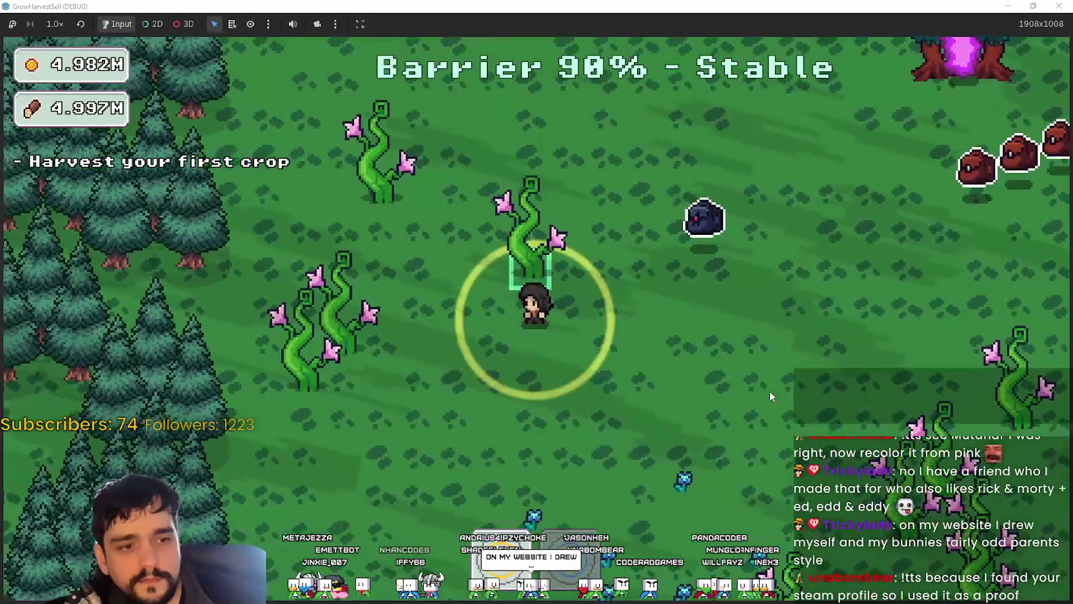
pyautogui.press('w')
pyautogui.press('w')
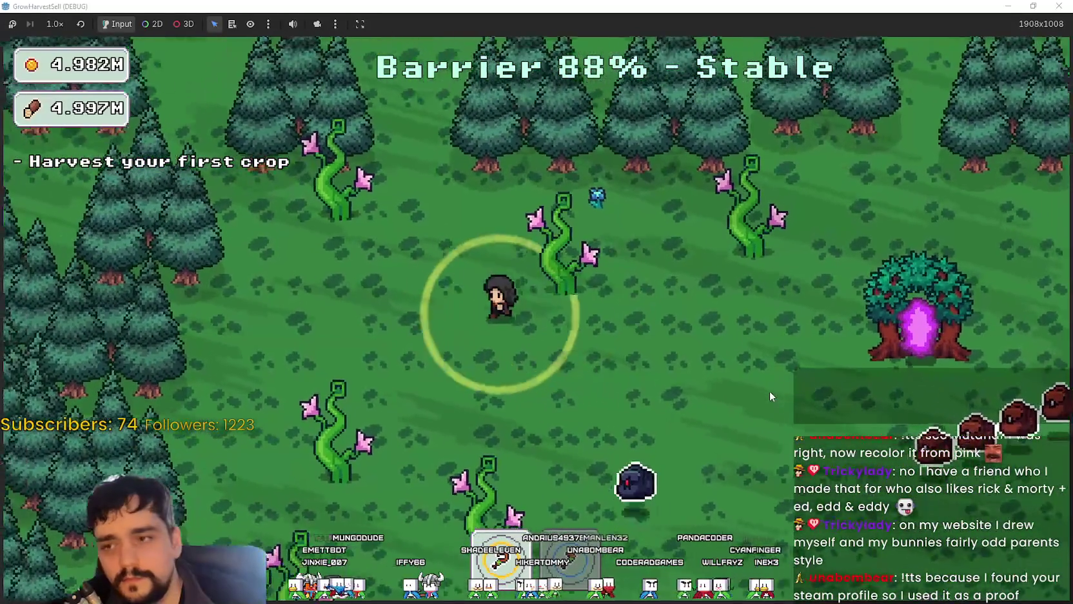
pyautogui.press('d')
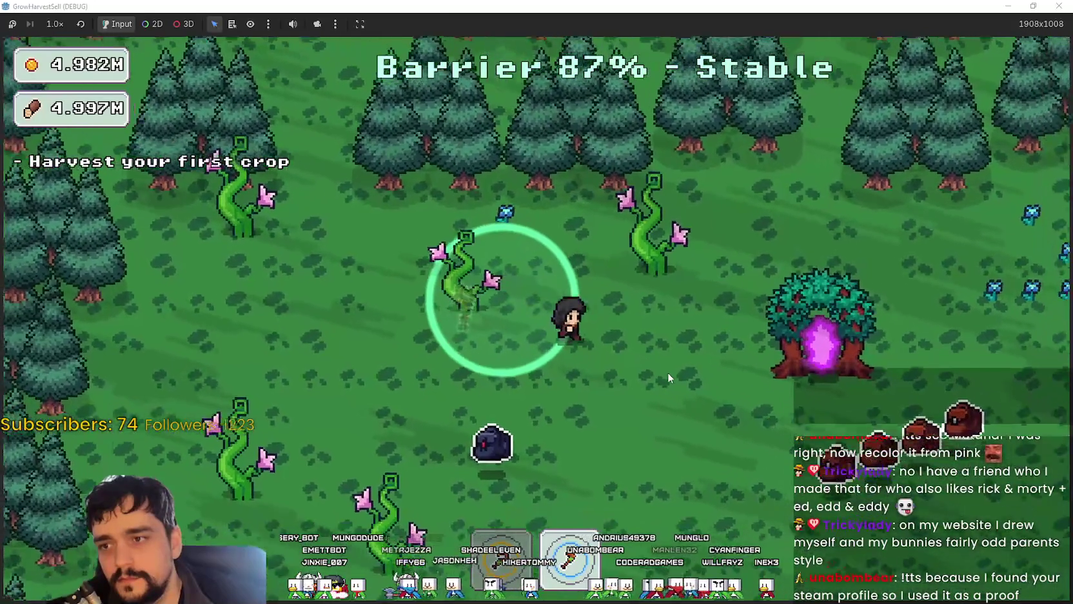
pyautogui.press('a')
pyautogui.press('d')
pyautogui.press('a')
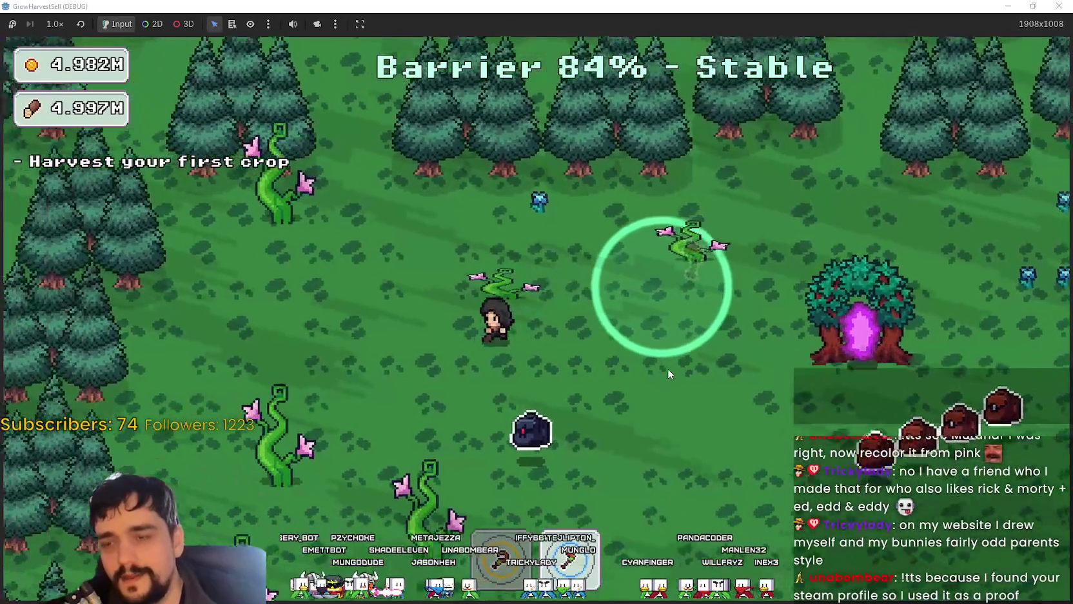
# Step: Roam south-west and south-east among the sprouting vines
pyautogui.press('a')
pyautogui.press('s')
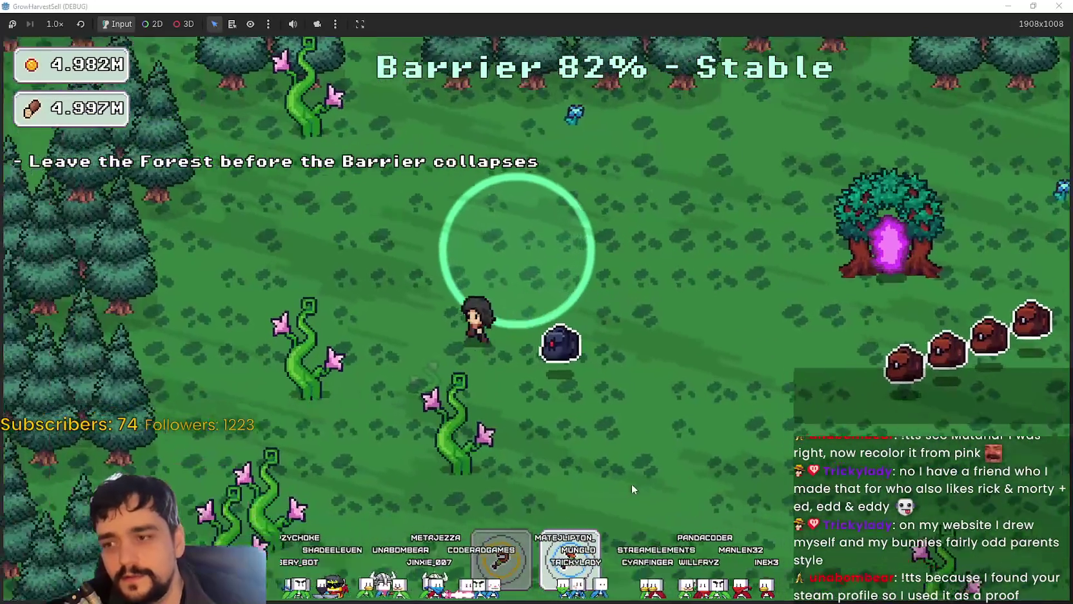
pyautogui.press('s')
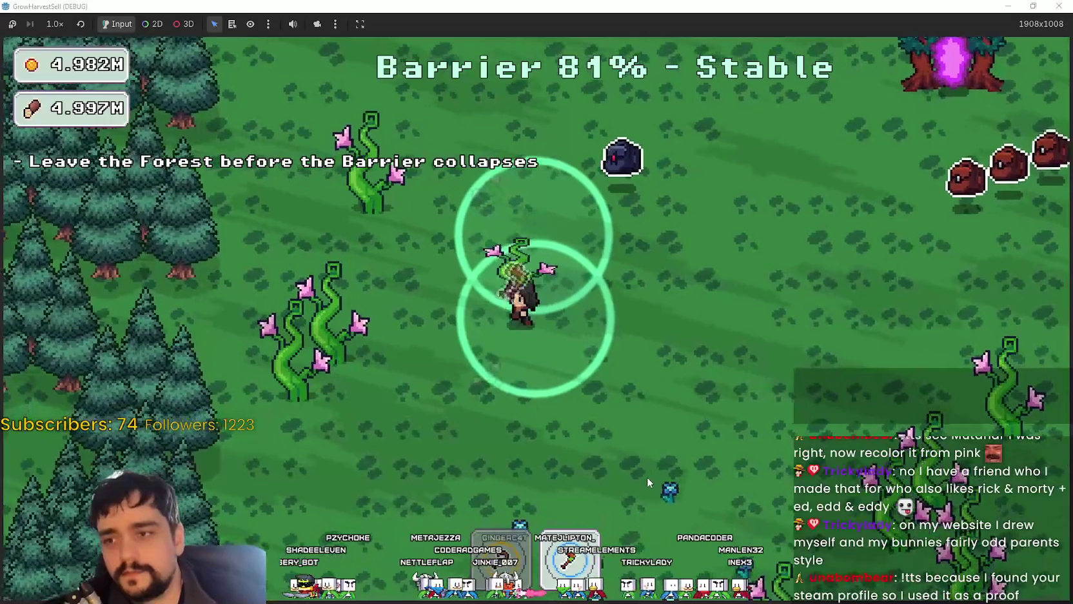
pyautogui.press('a')
pyautogui.press('s')
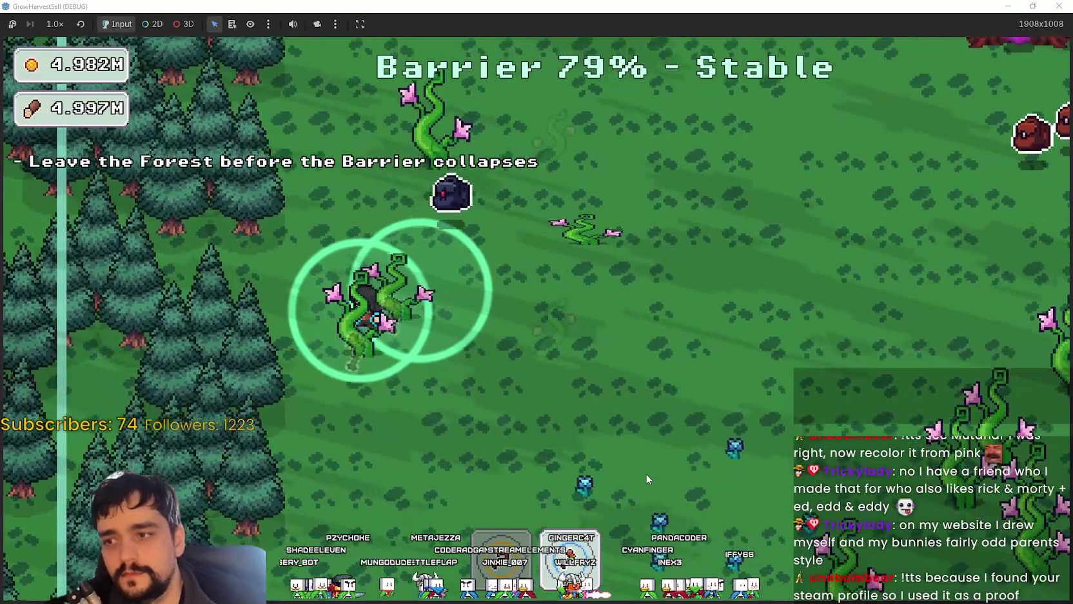
pyautogui.press('s')
pyautogui.press('d')
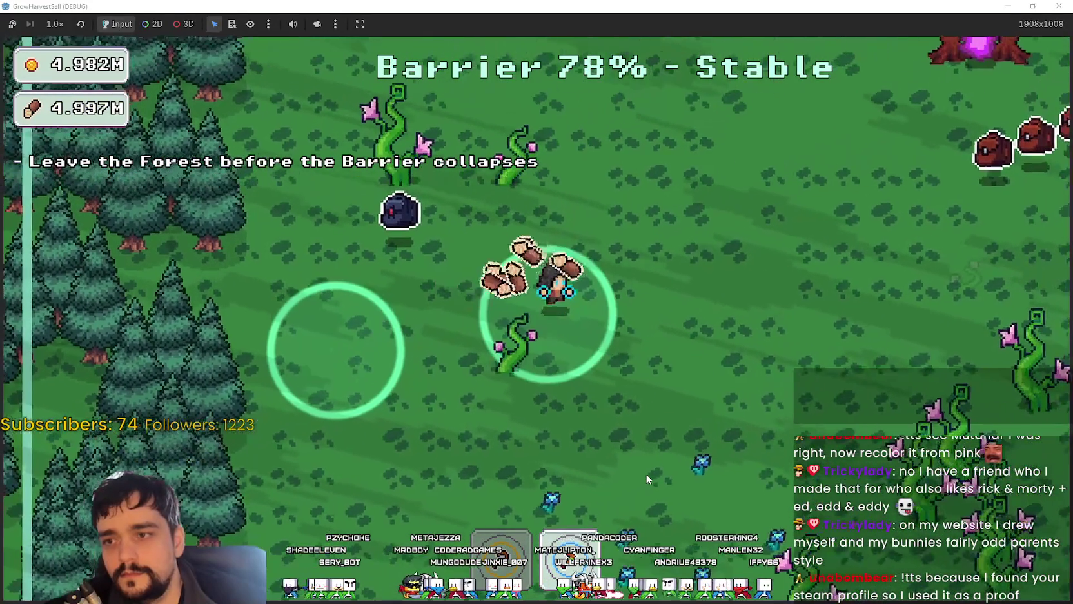
pyautogui.press('w')
pyautogui.press('d')
pyautogui.press('s')
pyautogui.press('d')
pyautogui.press('s')
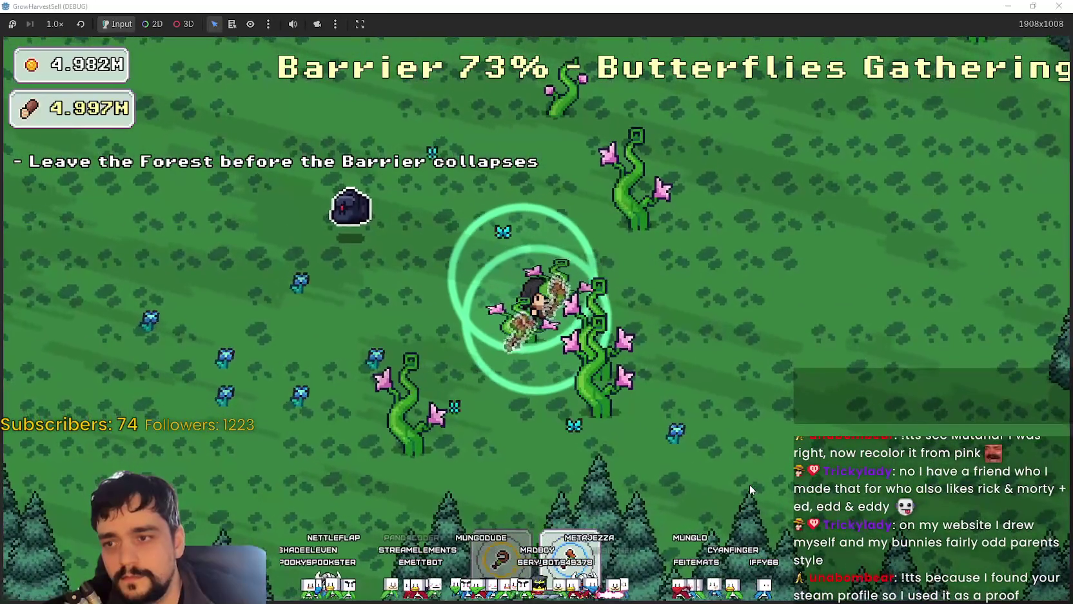
pyautogui.press('a')
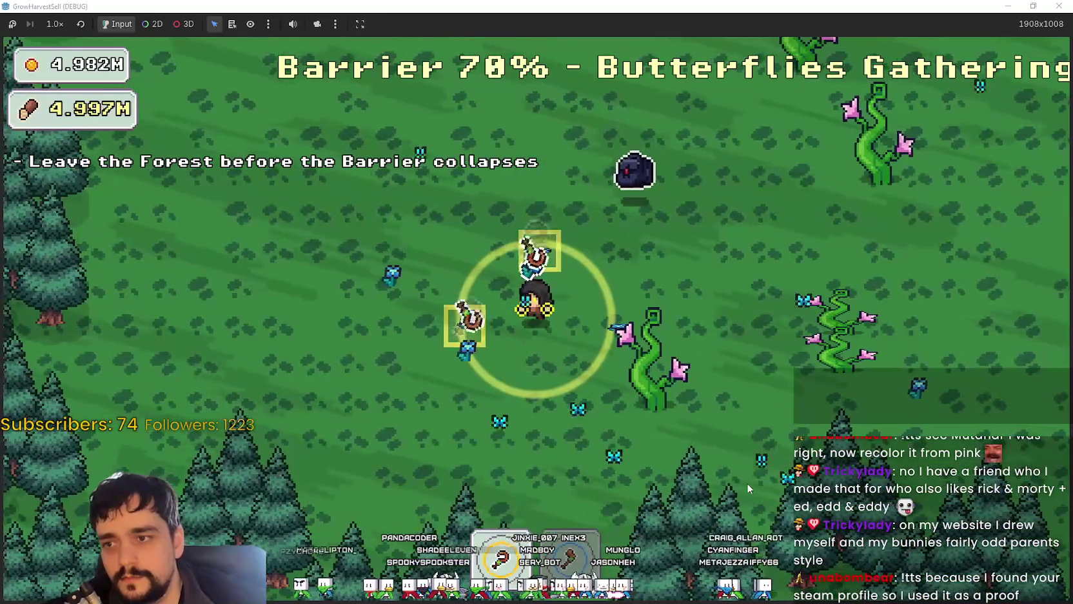
pyautogui.press('a')
pyautogui.press('s')
# Step: Swing the hoe and circle back to the portal tree while the Barrier drains to 52%
pyautogui.press('a')
pyautogui.press('w')
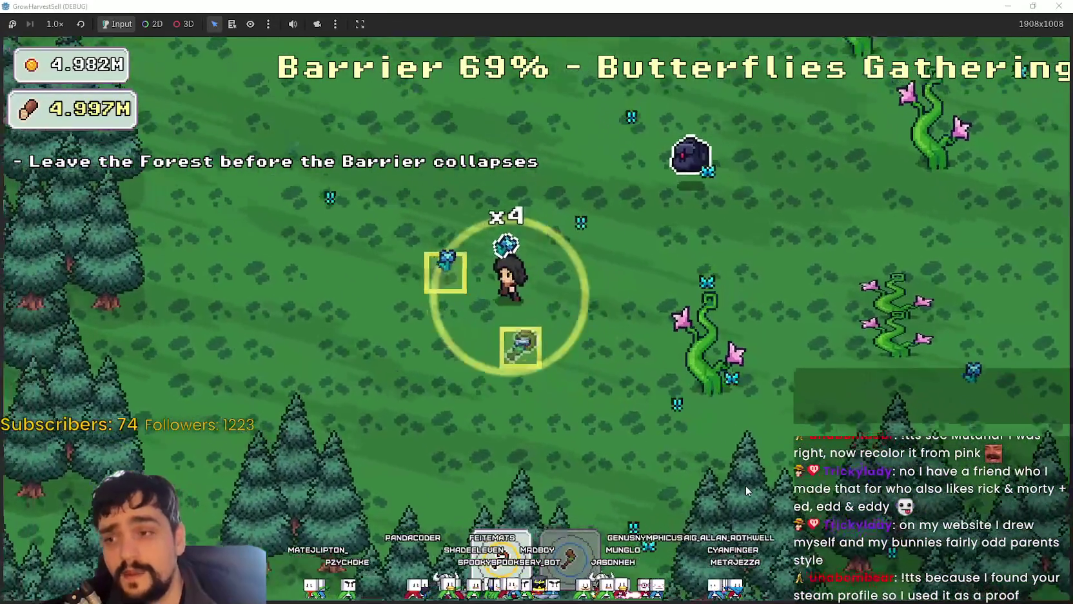
pyautogui.press('d')
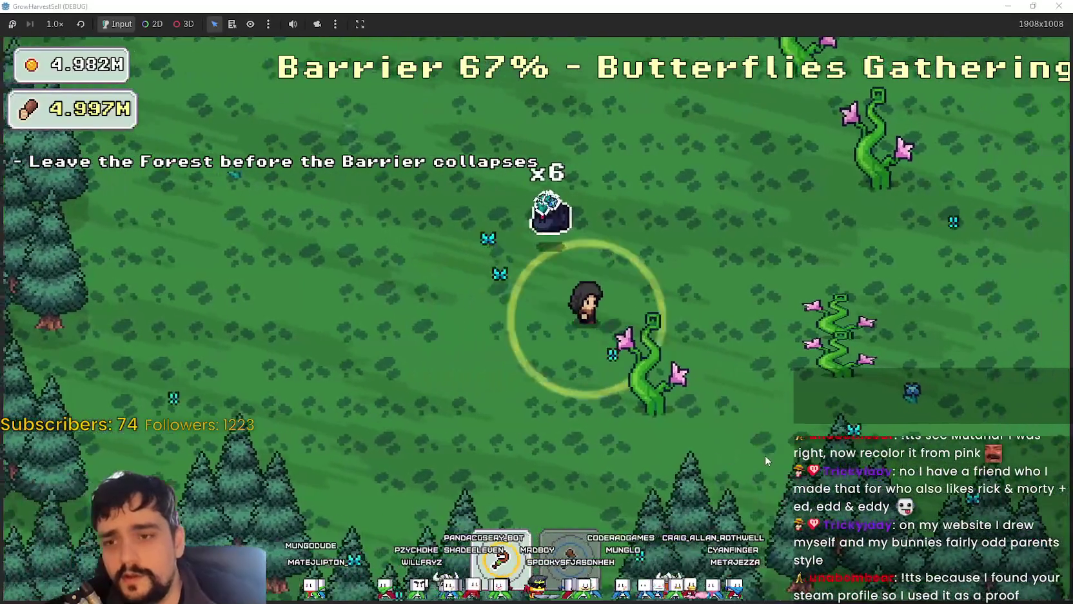
pyautogui.press('d')
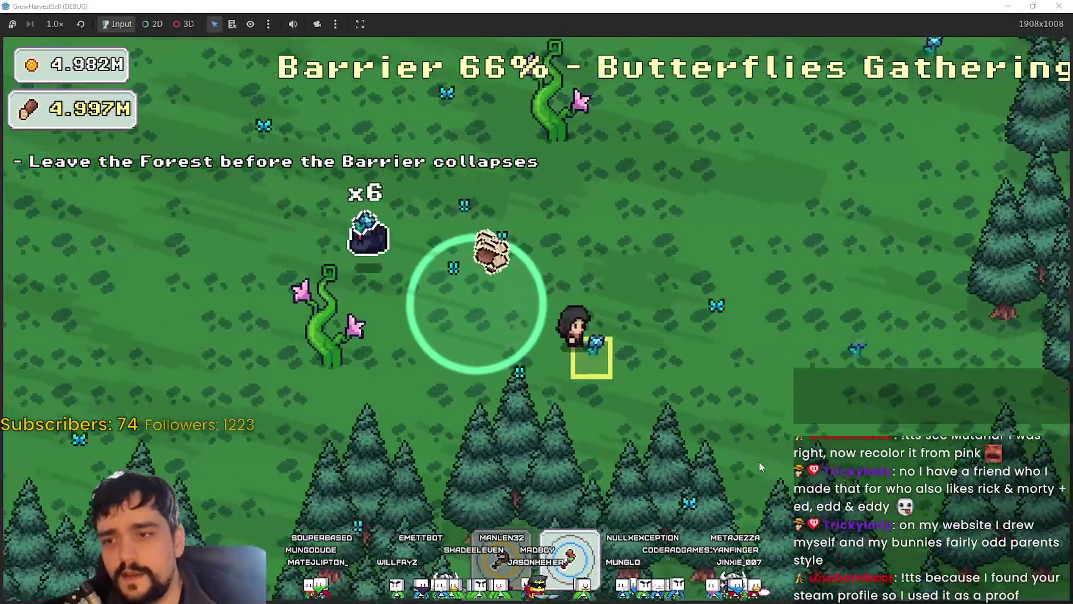
pyautogui.press('s')
pyautogui.press('d')
pyautogui.press('w')
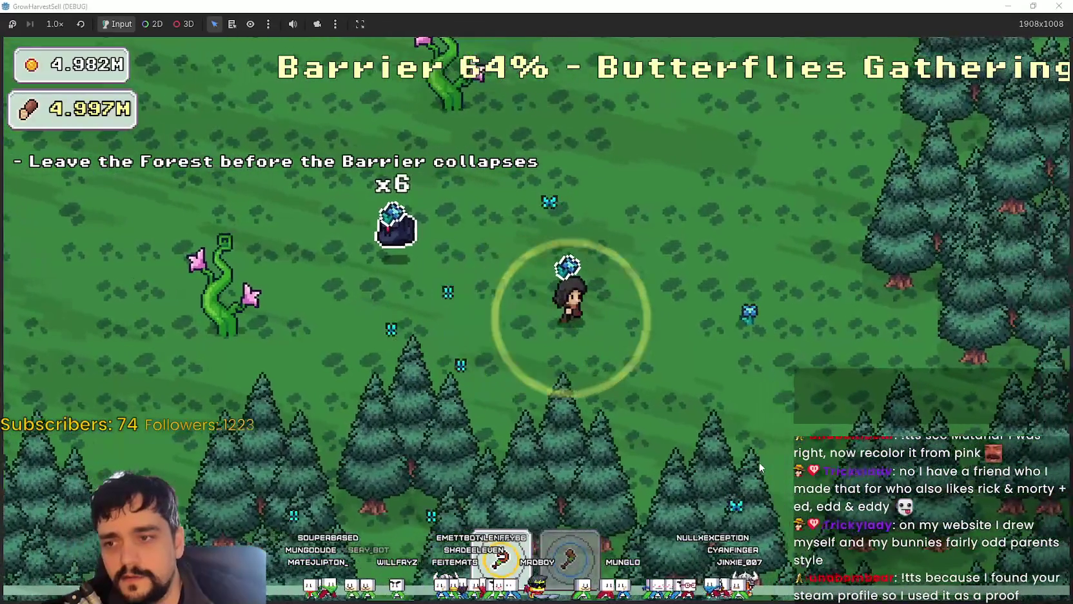
pyautogui.press('a')
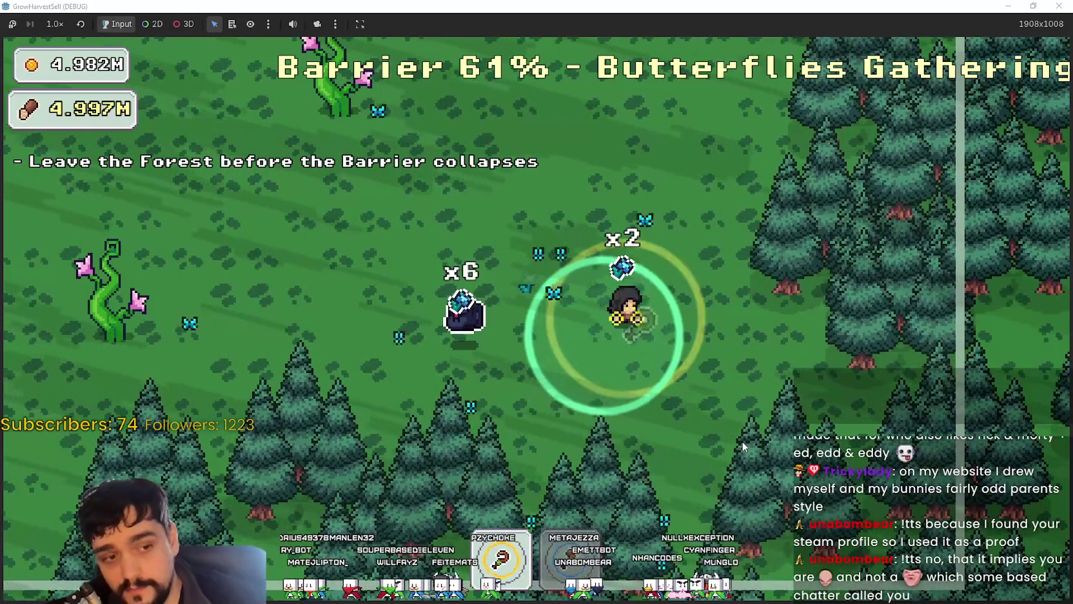
pyautogui.press('w')
pyautogui.press('a')
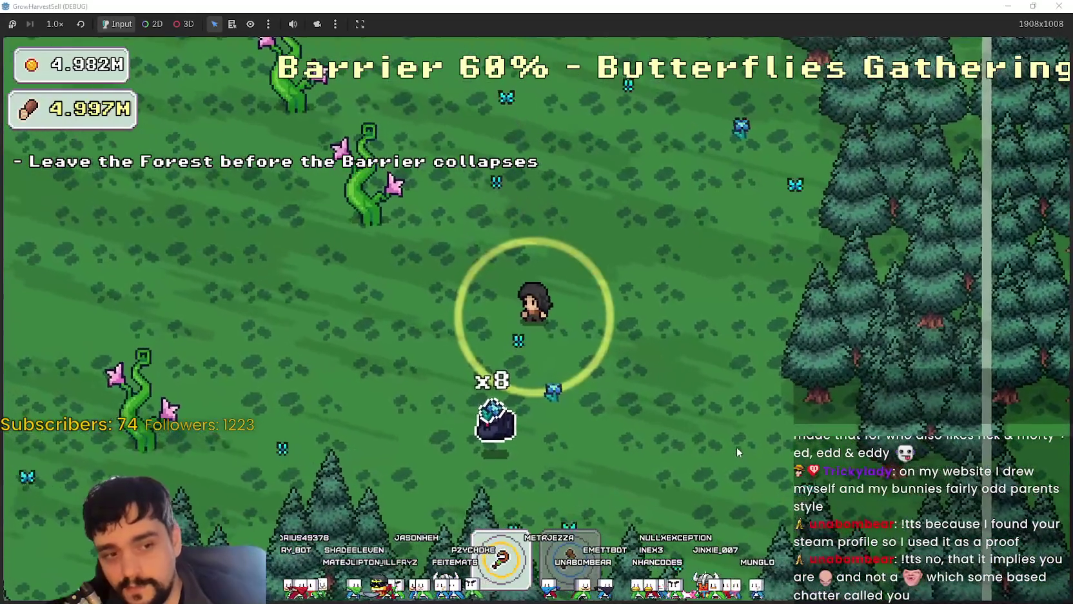
pyautogui.press('w')
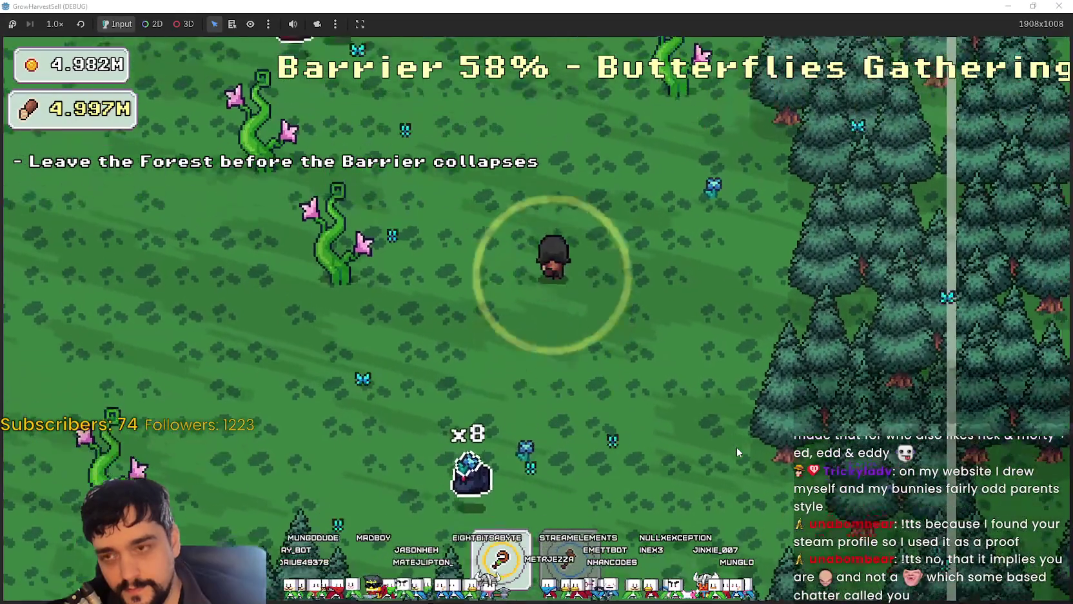
pyautogui.press('s')
pyautogui.press('a')
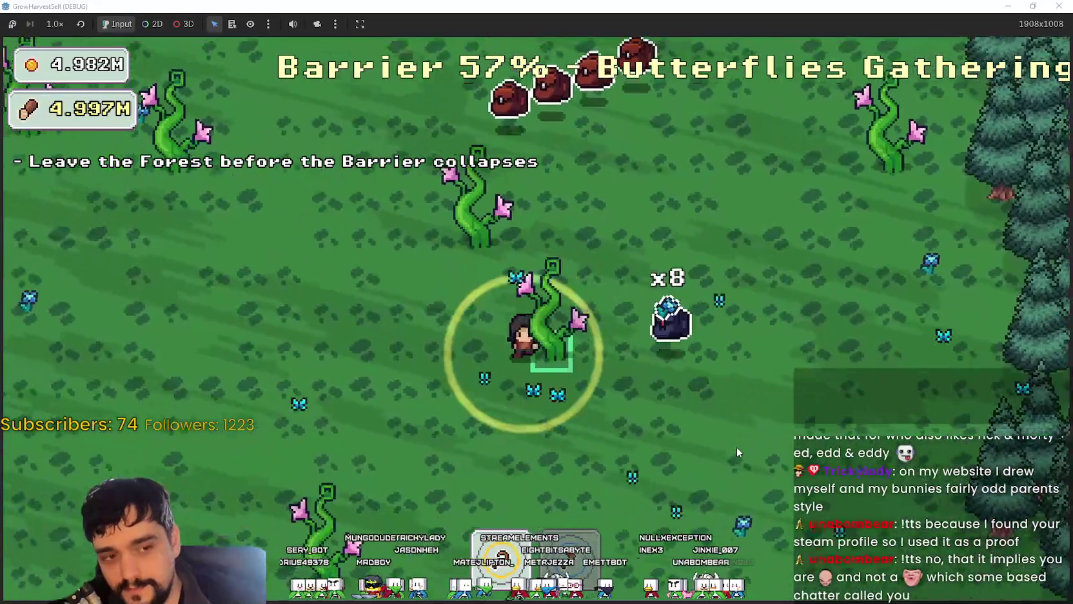
pyautogui.press('w')
pyautogui.press('a')
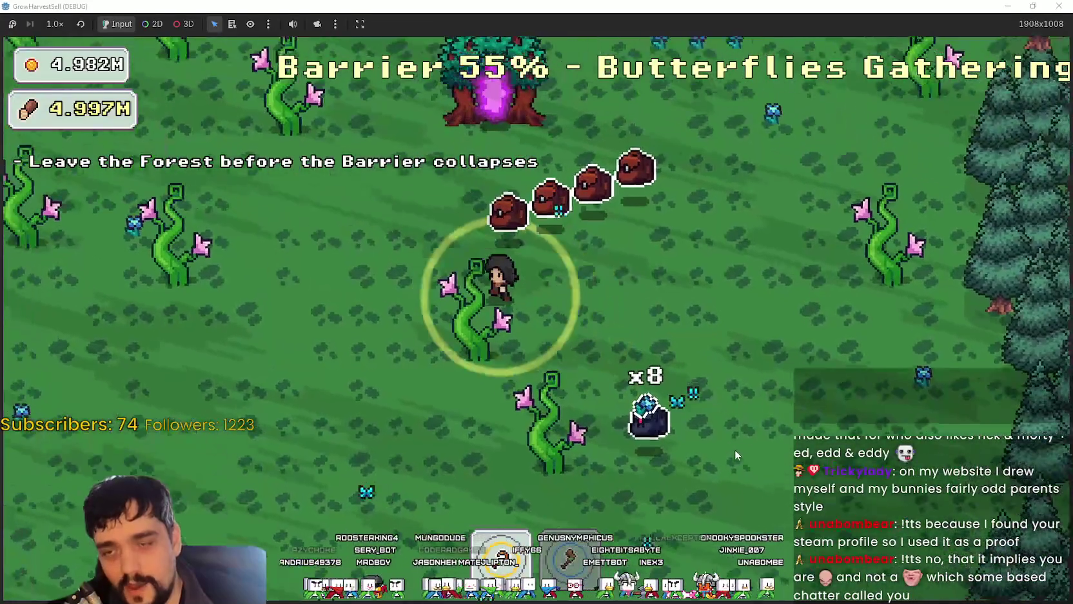
pyautogui.press('d')
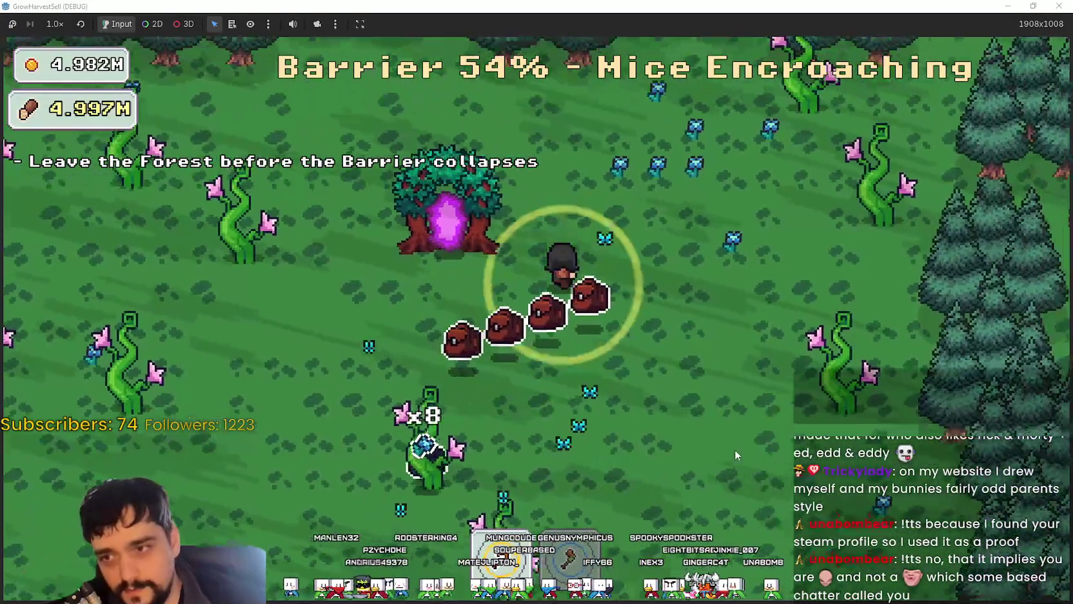
pyautogui.press('s')
pyautogui.press('a')
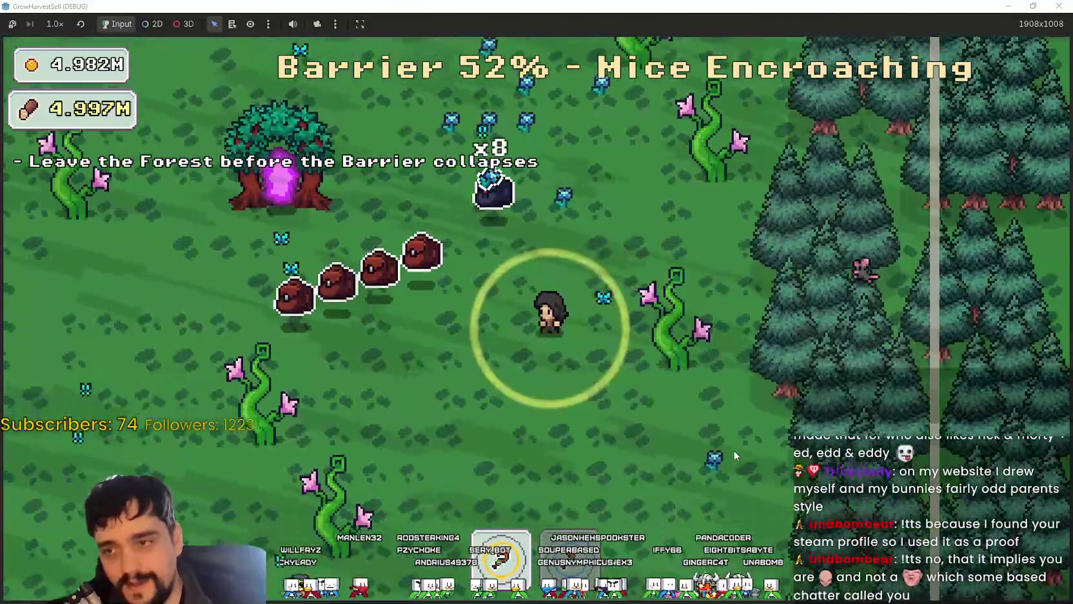
pyautogui.press('d')
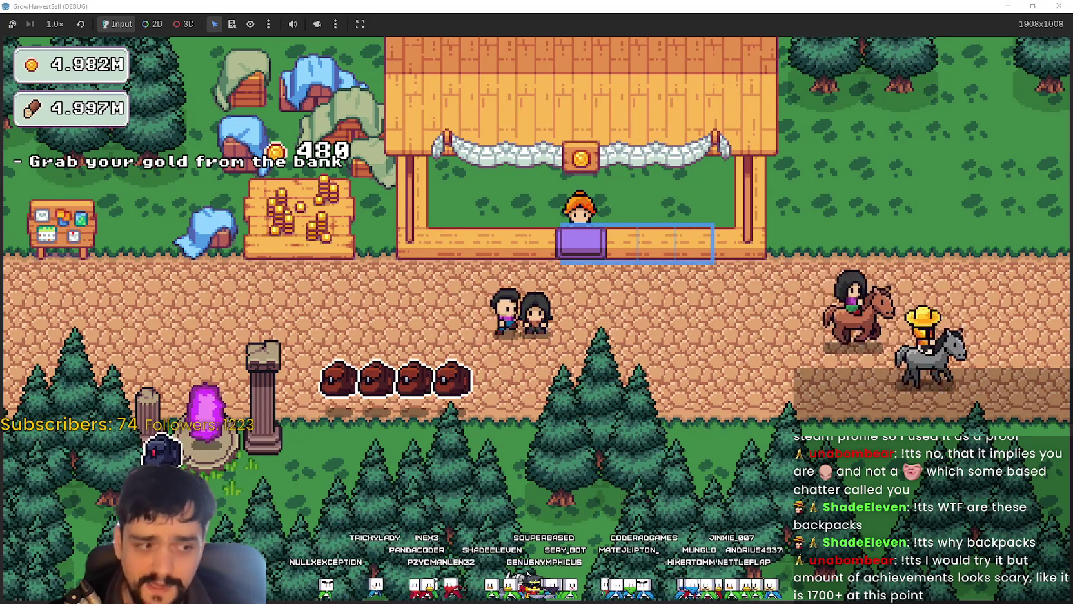
# Step: Switch with Alt+Tab to the Steam window showing the MR FARMBOY store page
pyautogui.hotkey('alt', 'Tab')
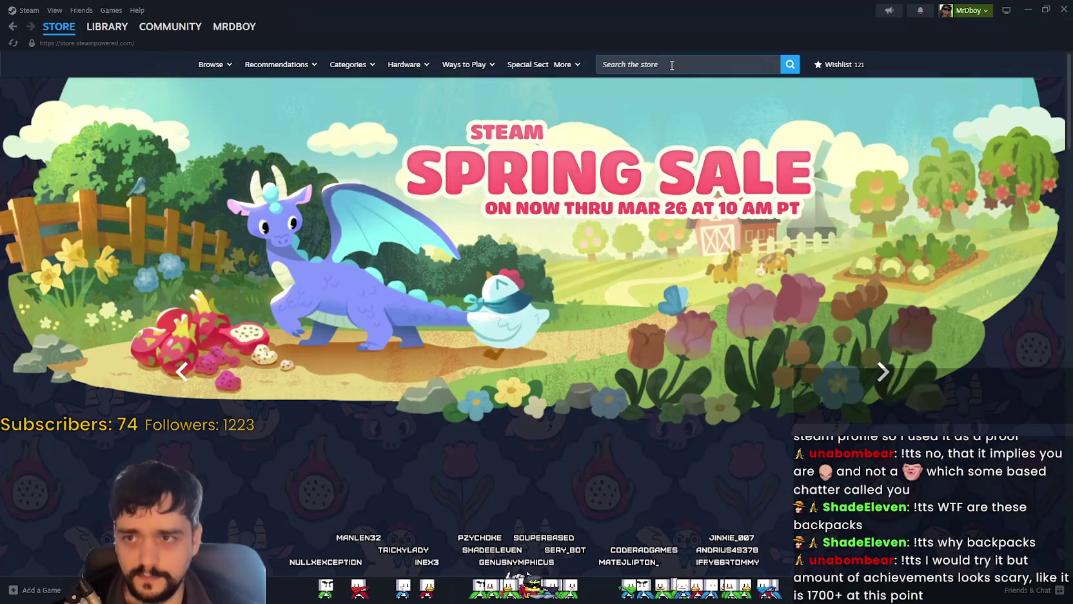
pyautogui.click(672, 65)
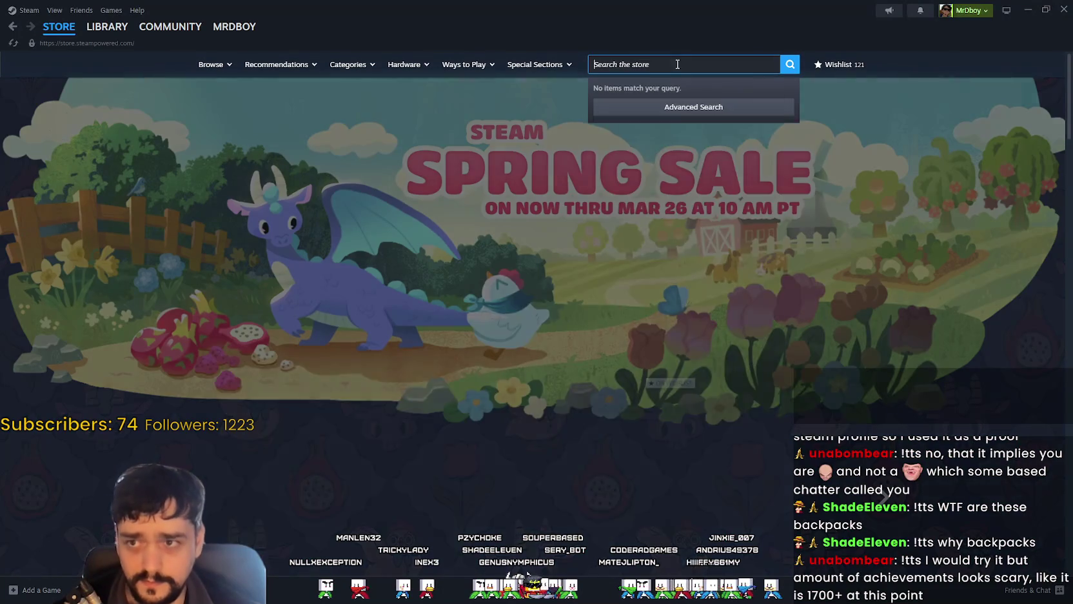
pyautogui.write('tales of ma')
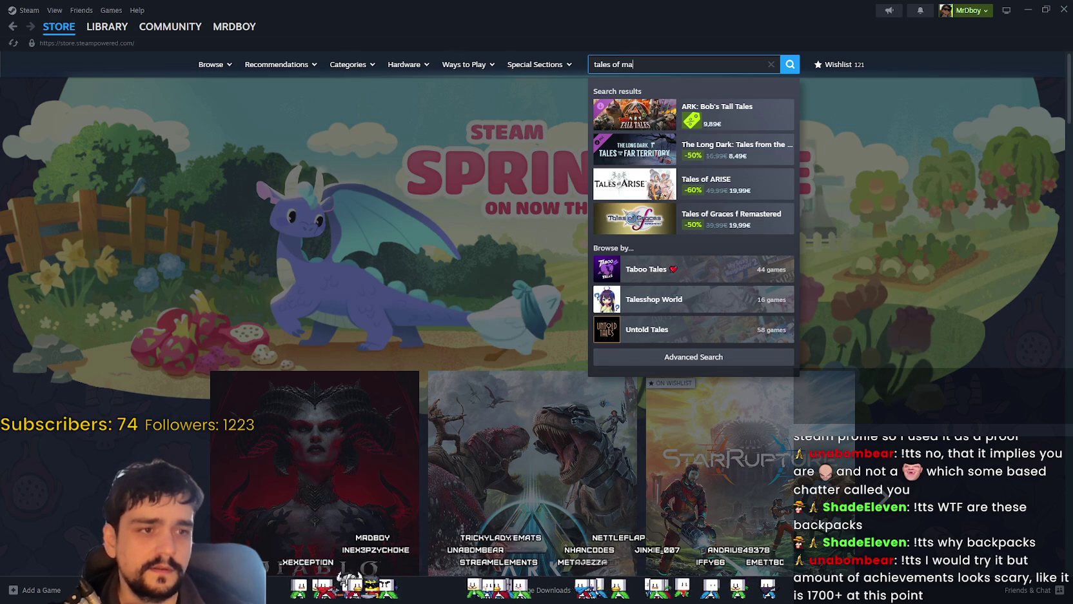
pyautogui.write('j')
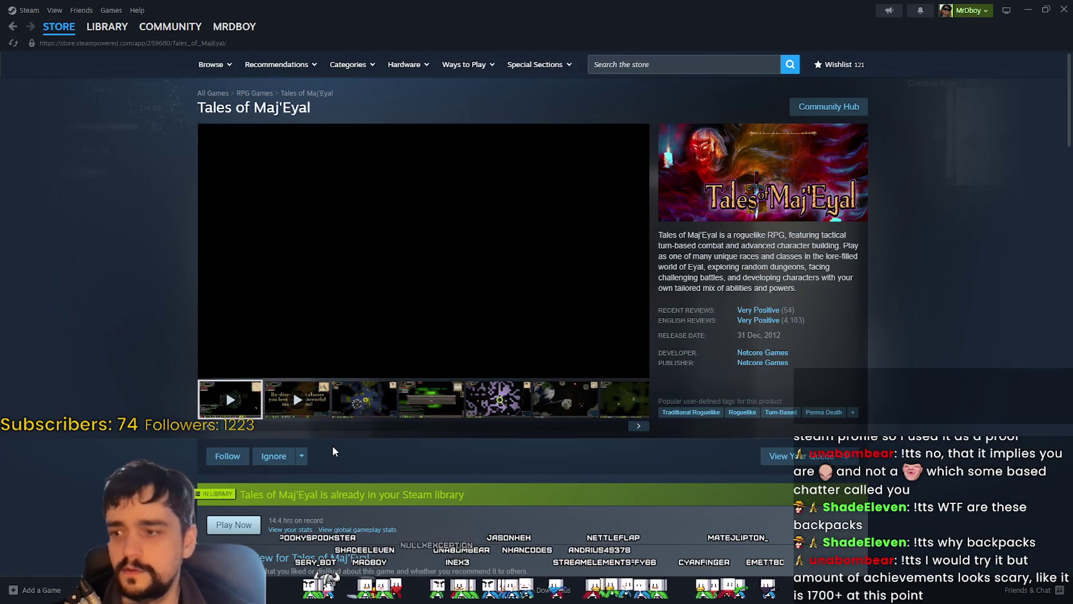
pyautogui.scroll(-5, 438, 419)
pyautogui.scroll(-5, 437, 422)
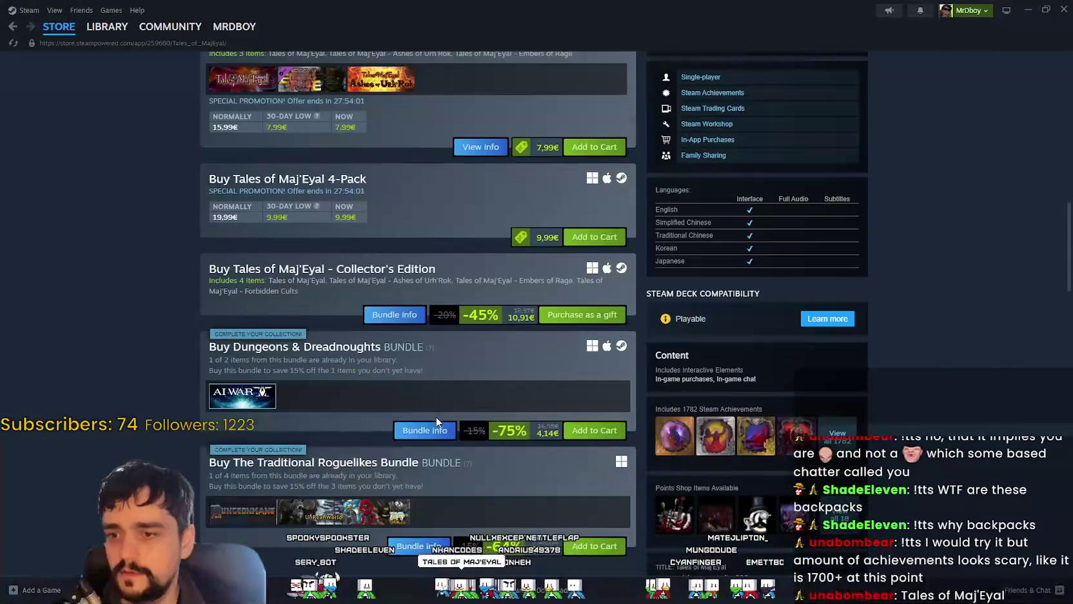
pyautogui.scroll(-2, 436, 420)
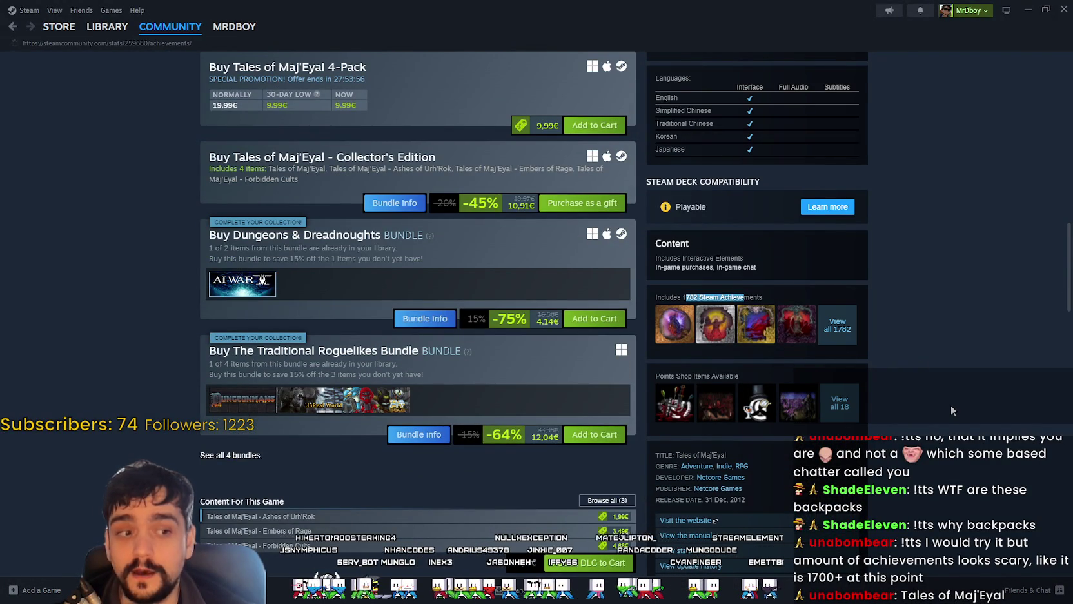
pyautogui.scroll(-1, 950, 402)
pyautogui.scroll(-1, 946, 404)
pyautogui.scroll(-5, 916, 387)
pyautogui.scroll(-3, 967, 258)
pyautogui.scroll(-4, 940, 246)
pyautogui.scroll(-2, 954, 232)
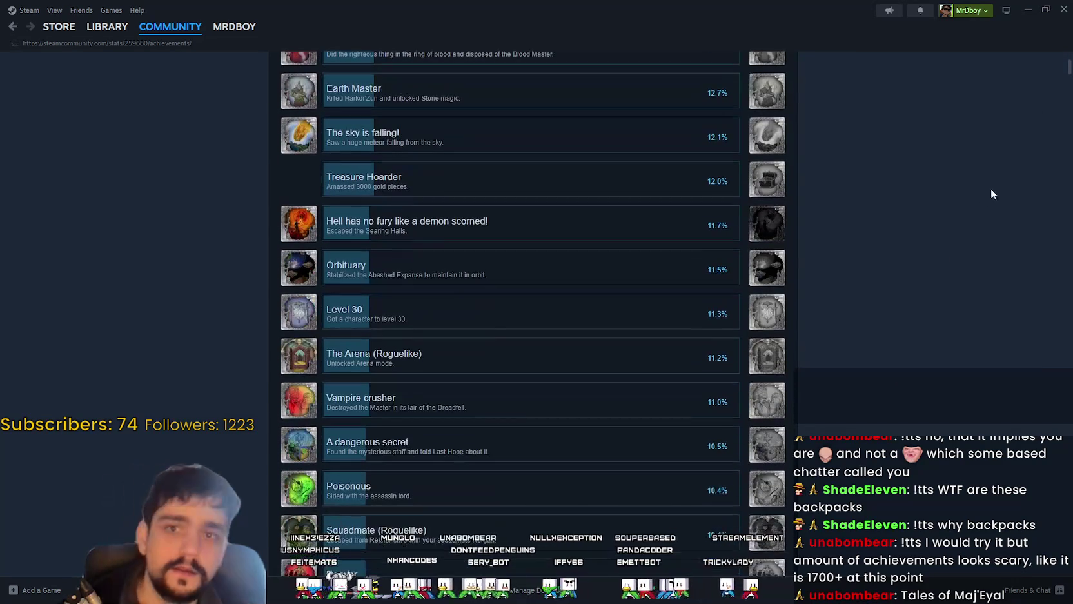
pyautogui.moveTo(1069, 67)
pyautogui.mouseDown()
pyautogui.moveTo(1030, 369)
pyautogui.moveTo(1032, 540)
pyautogui.moveTo(1028, 333)
pyautogui.moveTo(1047, 28)
pyautogui.mouseUp()
pyautogui.scroll(-3, 1030, 369)
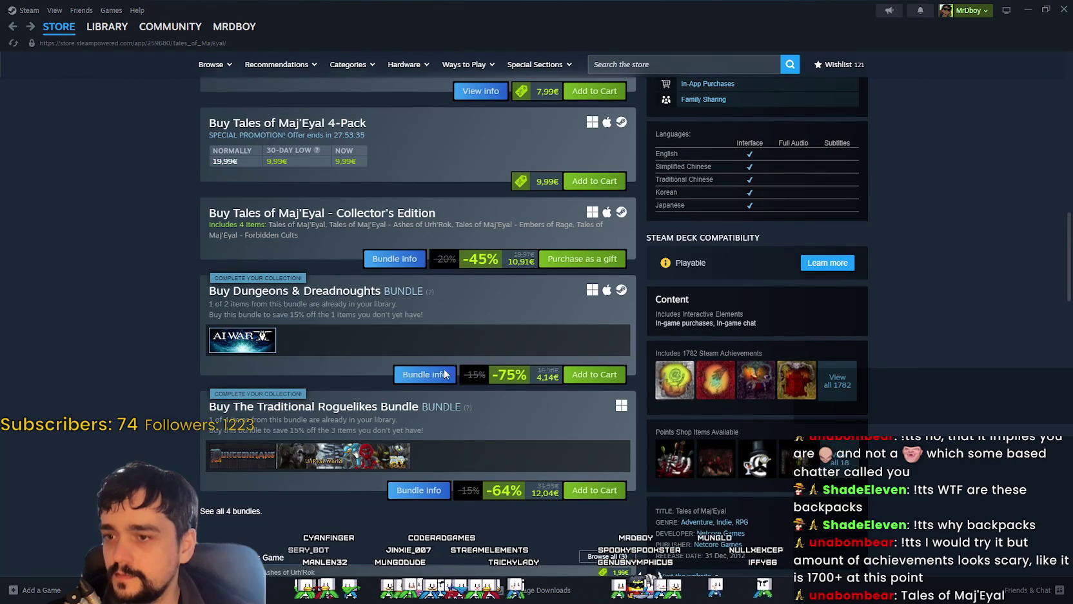
pyautogui.moveTo(243, 340)
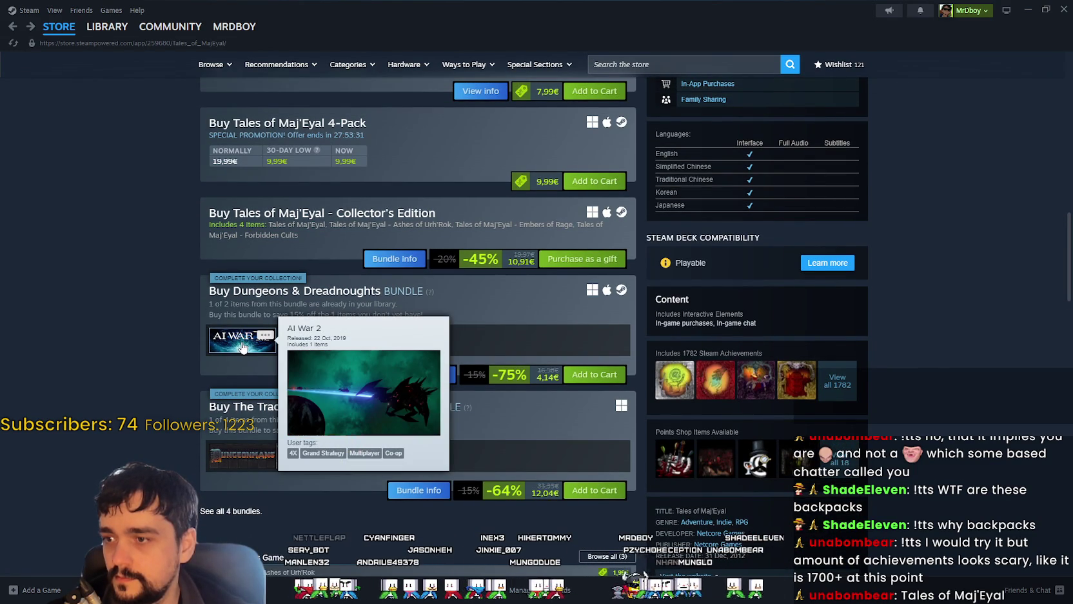
pyautogui.click(238, 349)
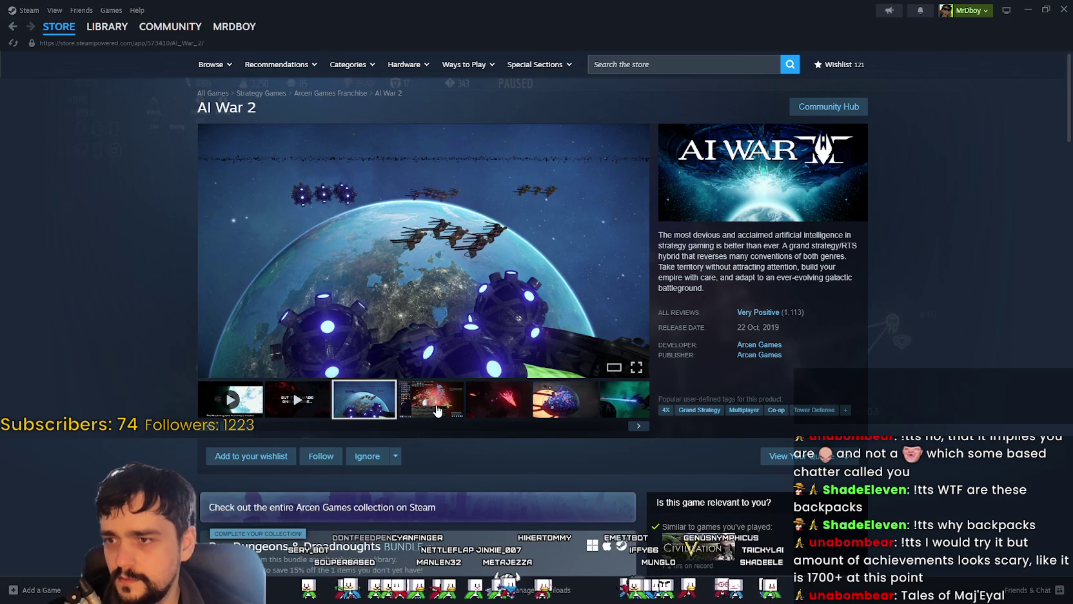
# Step: Browse five AI War 2 screenshots in the enlarged viewer, then close it
pyautogui.click(482, 295)
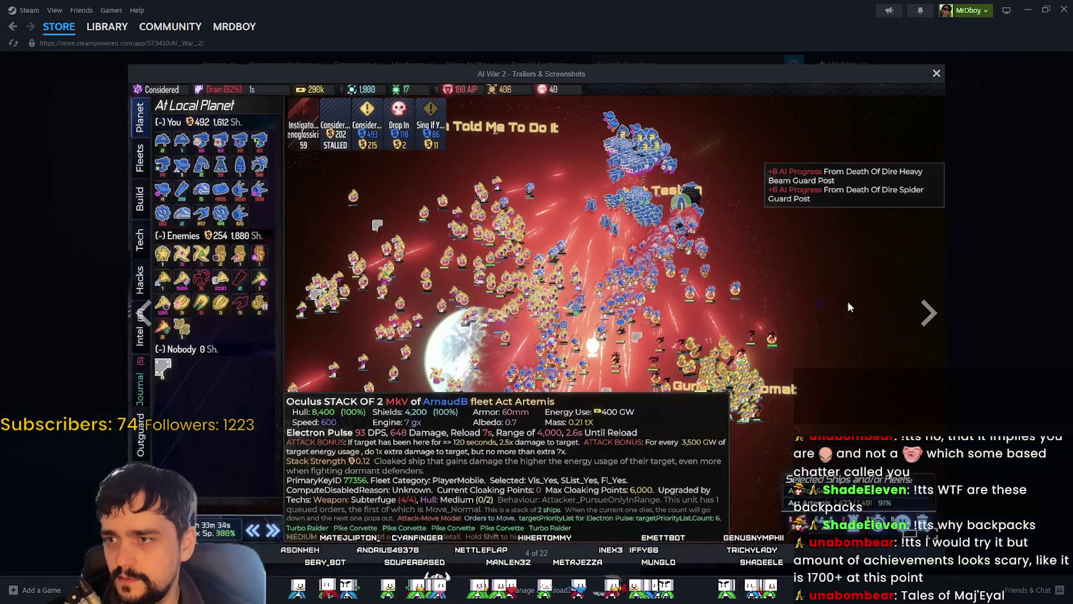
pyautogui.click(929, 314)
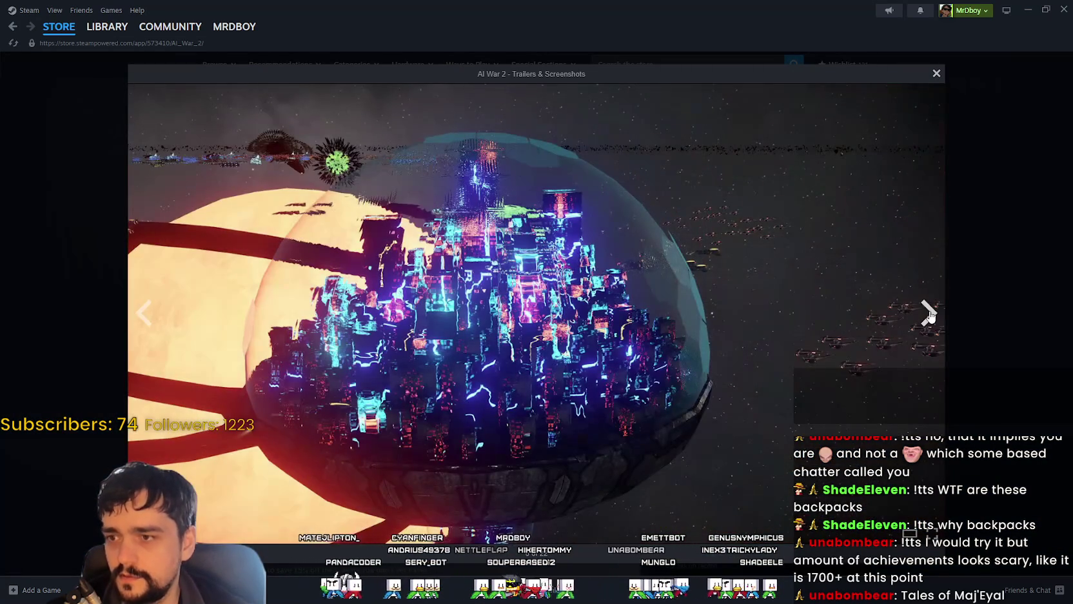
pyautogui.click(929, 314)
pyautogui.click(929, 314)
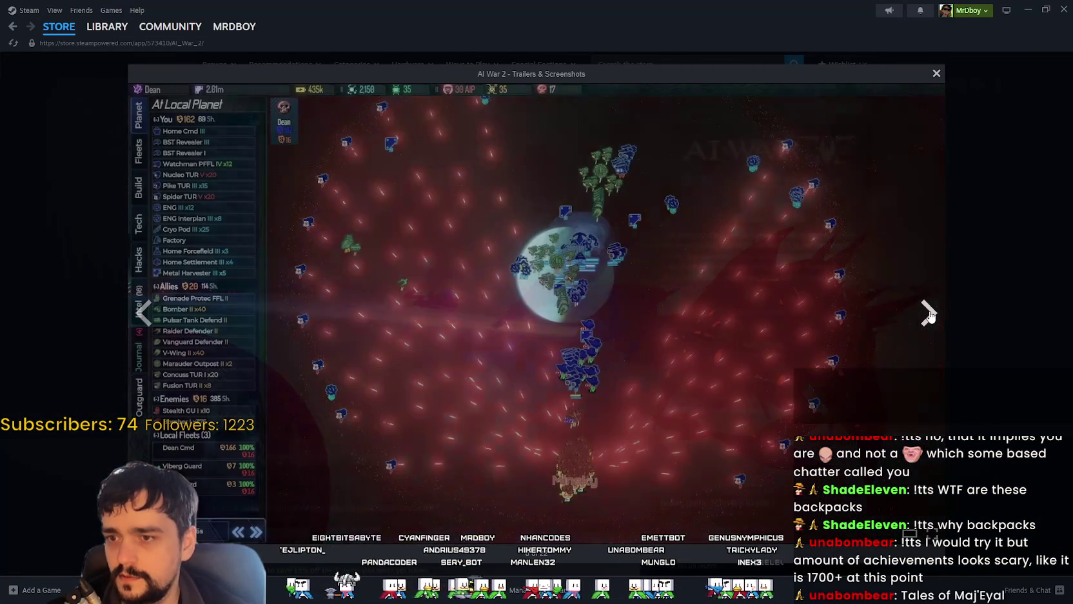
pyautogui.click(930, 315)
pyautogui.click(930, 315)
pyautogui.click(1016, 316)
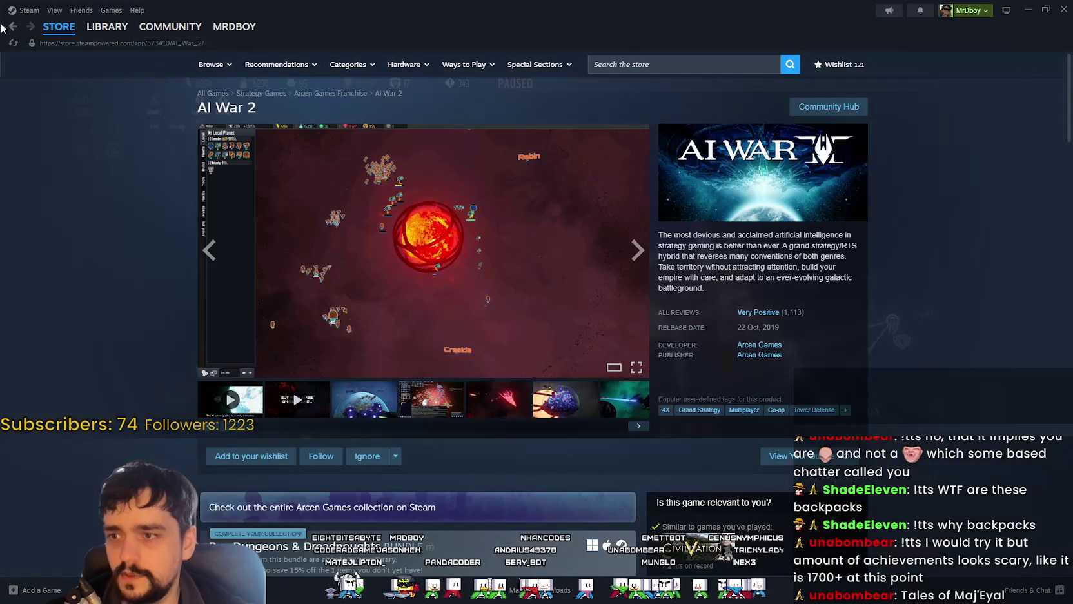
# Step: Return to the Tales of Maj'Eyal page and play its trailer full screen
pyautogui.click(9, 31)
pyautogui.scroll(3, 700, 369)
pyautogui.scroll(3, 700, 369)
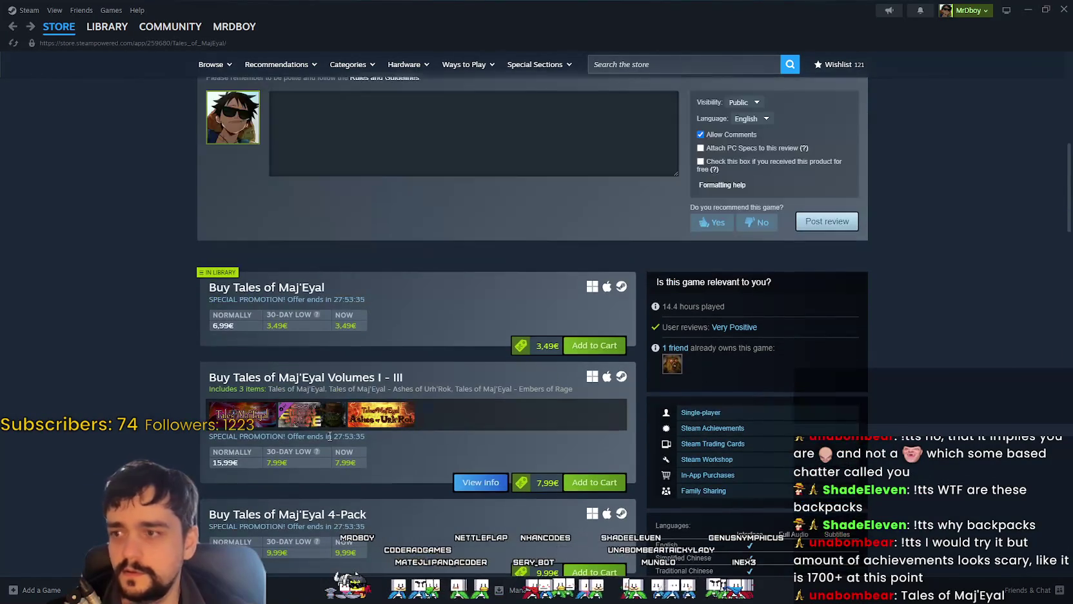
pyautogui.scroll(-5, 251, 394)
pyautogui.scroll(-5, 250, 381)
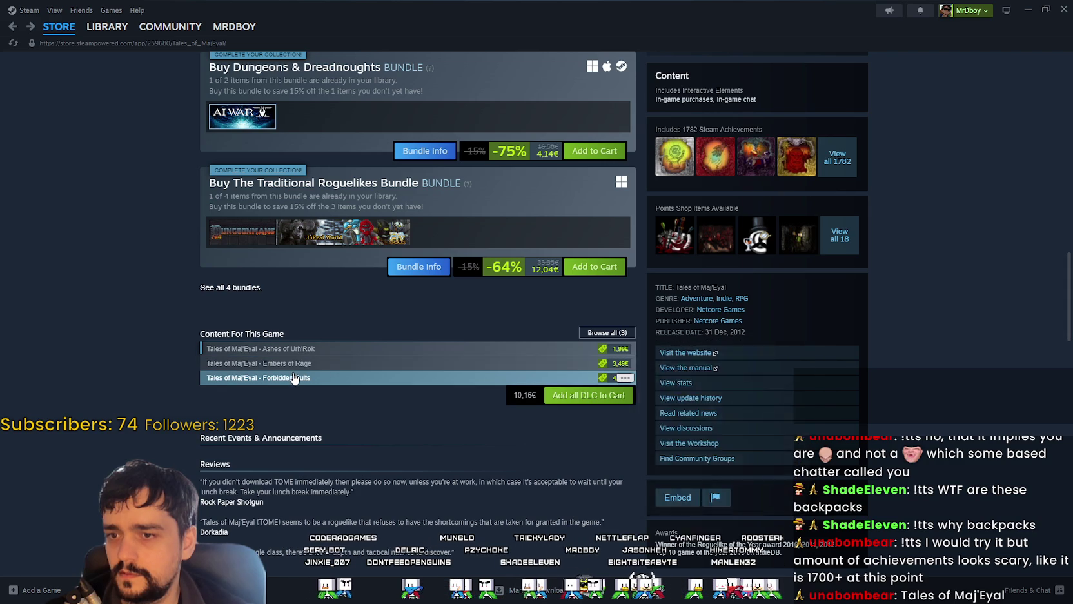
pyautogui.scroll(-3, 306, 370)
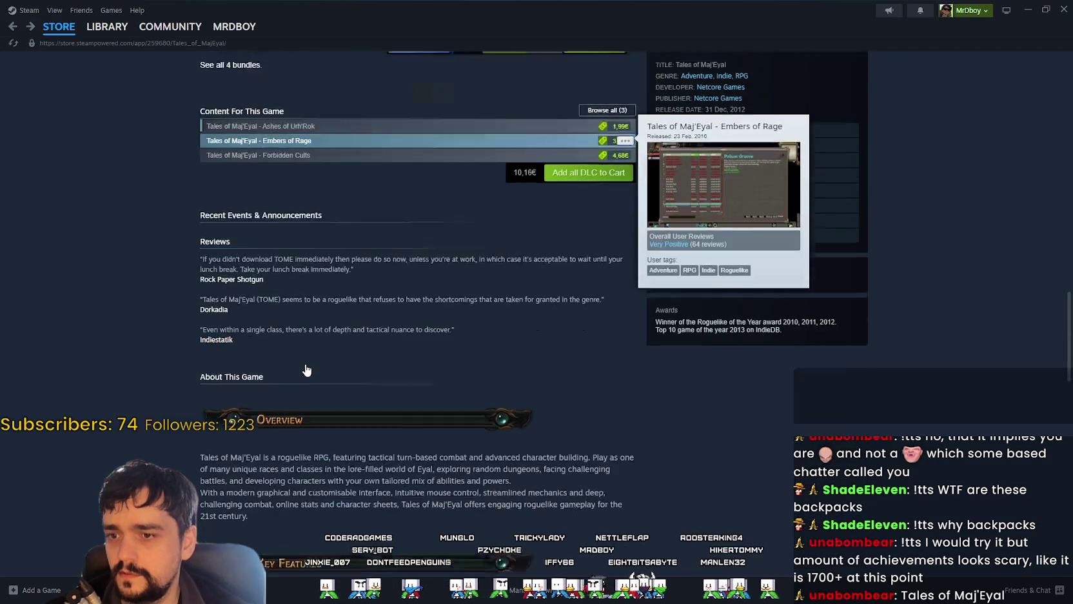
pyautogui.scroll(-5, 348, 374)
pyautogui.scroll(-4, 375, 379)
pyautogui.scroll(6, 574, 449)
pyautogui.scroll(8, 581, 498)
pyautogui.scroll(3, 602, 558)
pyautogui.scroll(8, 602, 557)
pyautogui.scroll(4, 597, 553)
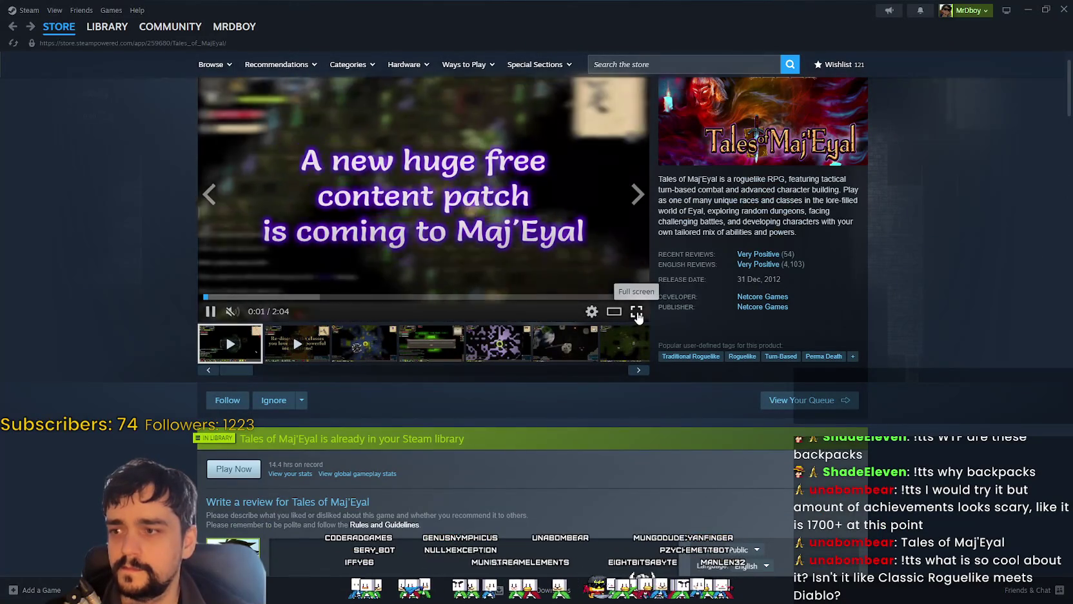
pyautogui.click(636, 312)
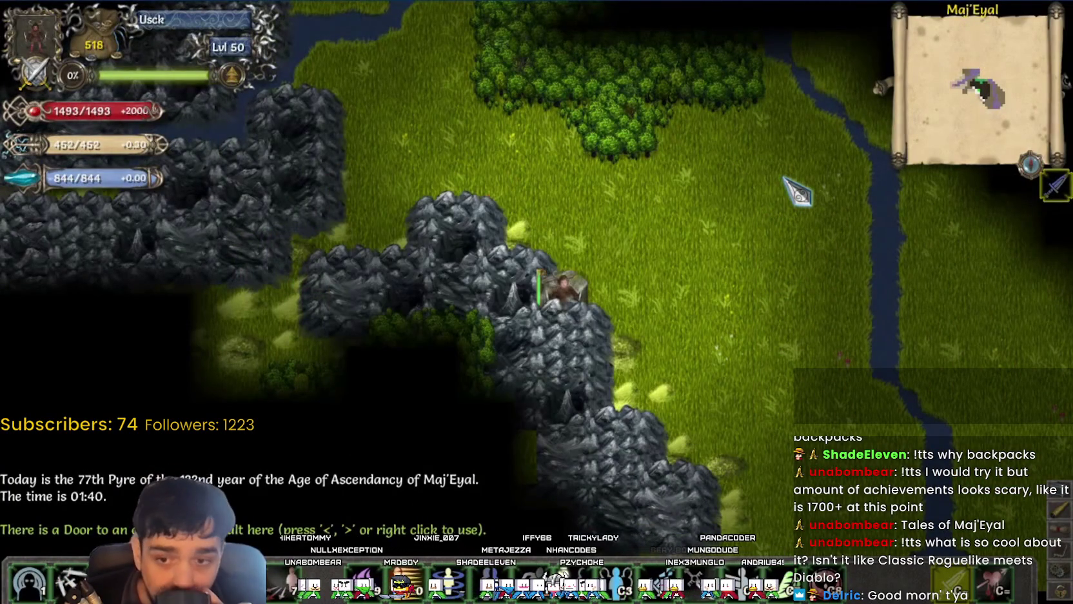
pyautogui.press('>')
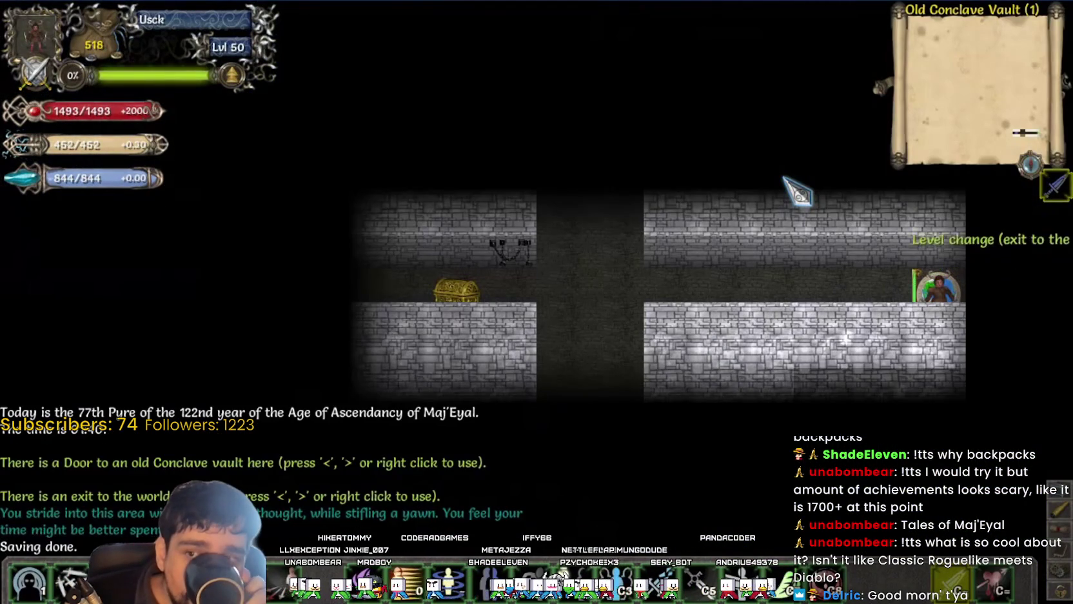
pyautogui.press('z')
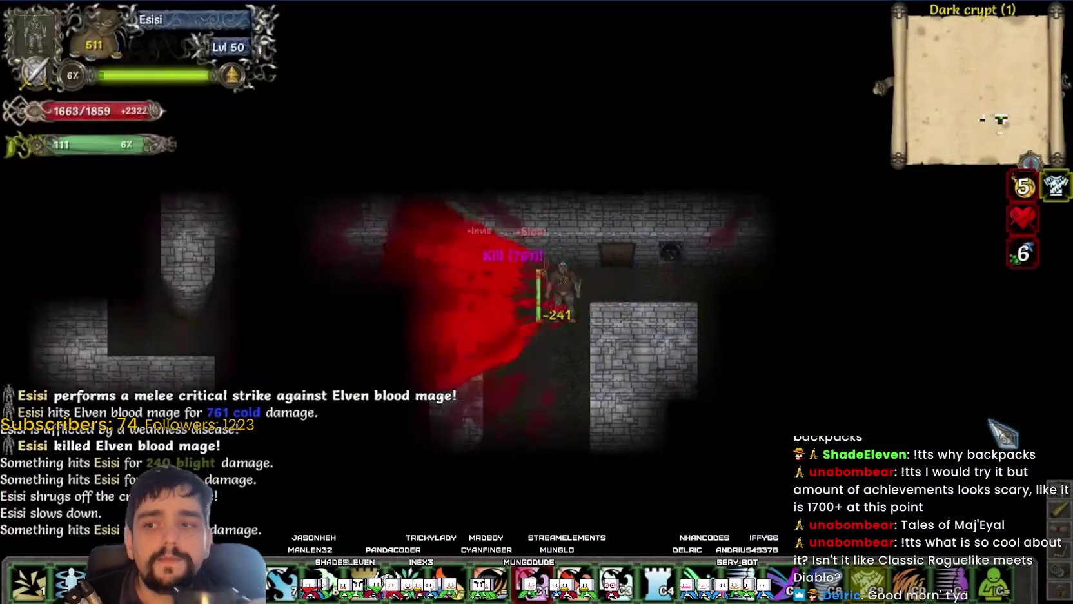
pyautogui.press('Up')
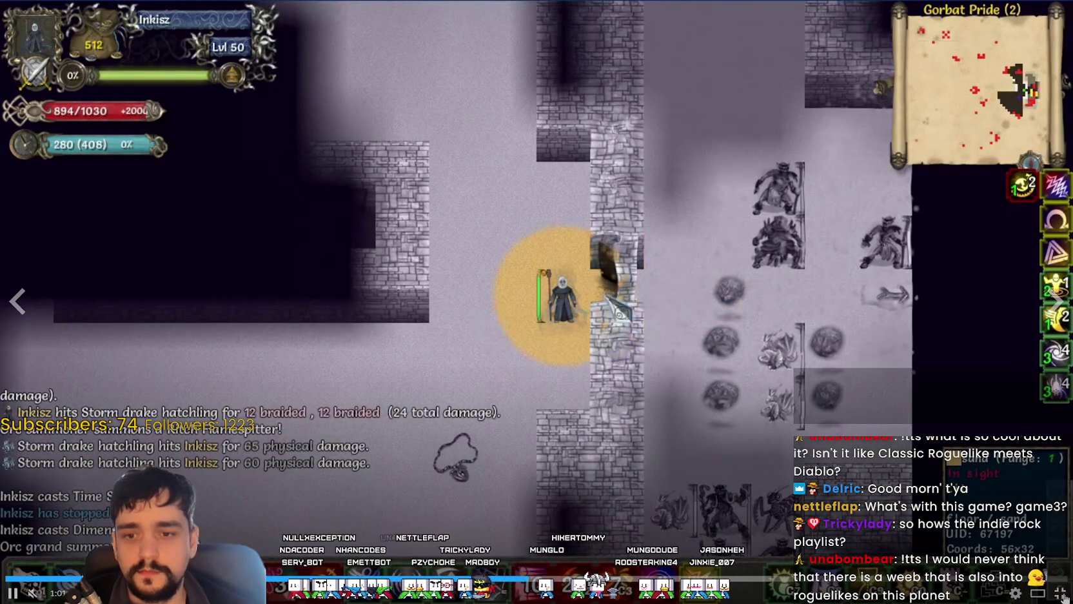
pyautogui.click(1061, 592)
# Step: Scroll the Tales of Maj'Eyal store page down through its Buy and bundle offers
pyautogui.scroll(-4, 427, 449)
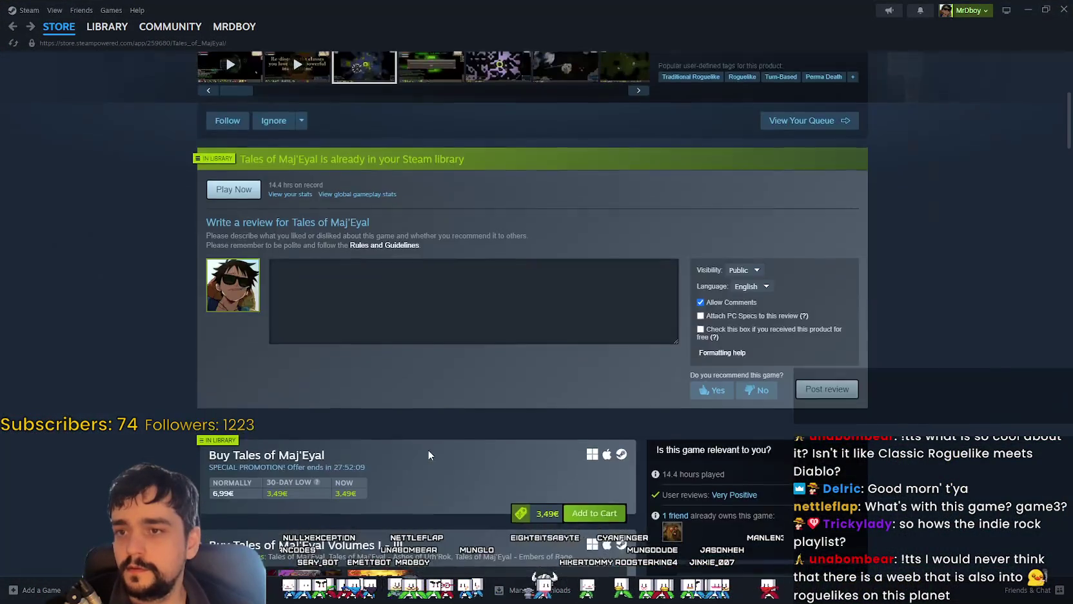
pyautogui.scroll(-5, 428, 455)
pyautogui.scroll(-5, 423, 436)
pyautogui.scroll(-4, 322, 469)
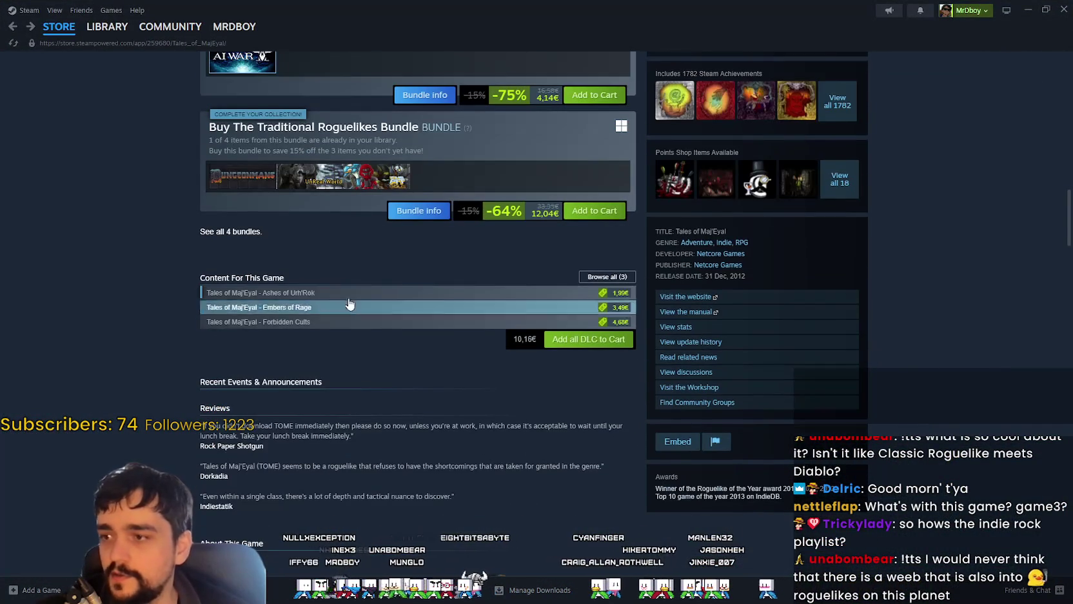
pyautogui.scroll(5, 441, 387)
pyautogui.scroll(9, 441, 427)
pyautogui.scroll(-2, 445, 437)
pyautogui.scroll(-4, 439, 426)
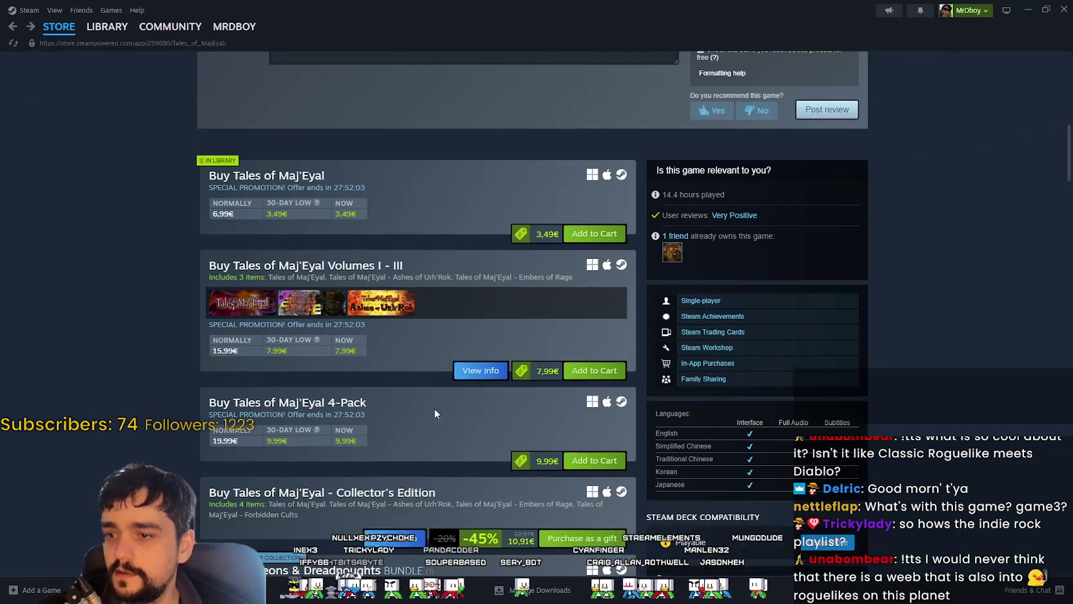
pyautogui.scroll(-2, 461, 376)
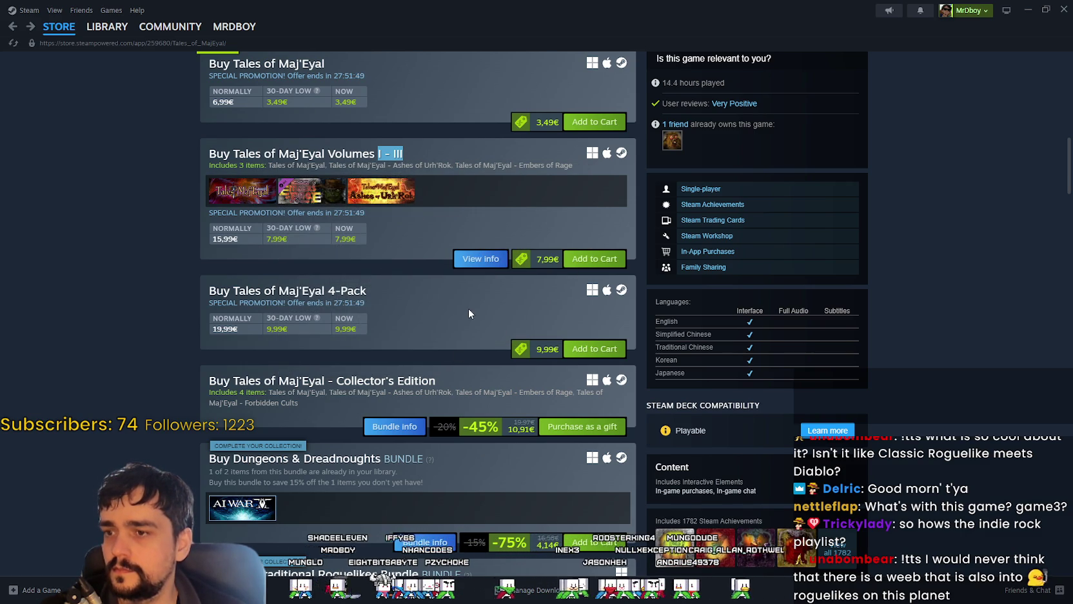
pyautogui.scroll(-4, 478, 435)
pyautogui.scroll(3, 461, 469)
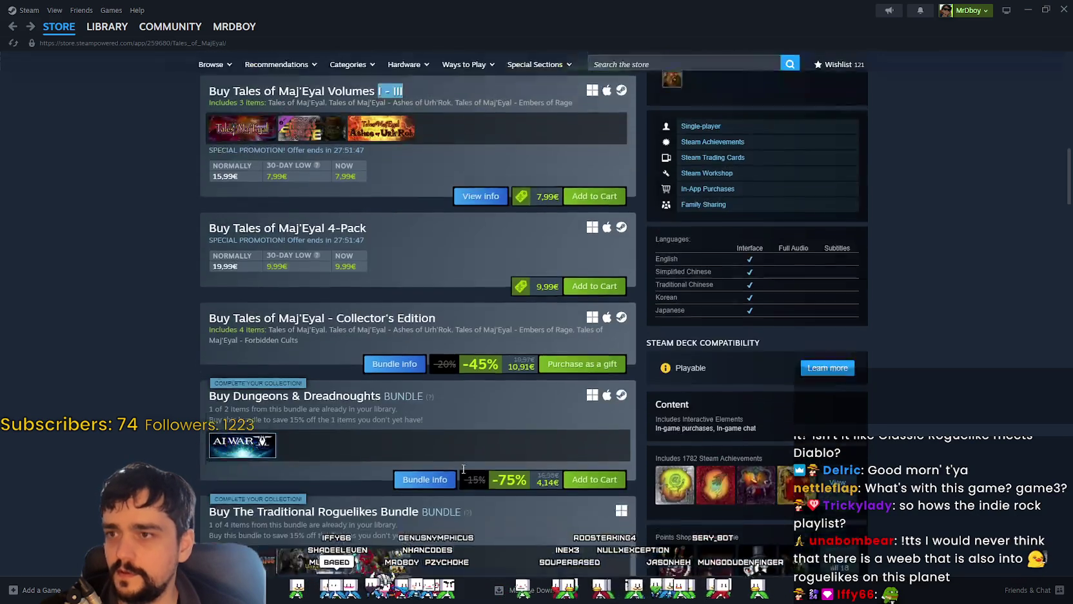
pyautogui.scroll(-3, 462, 468)
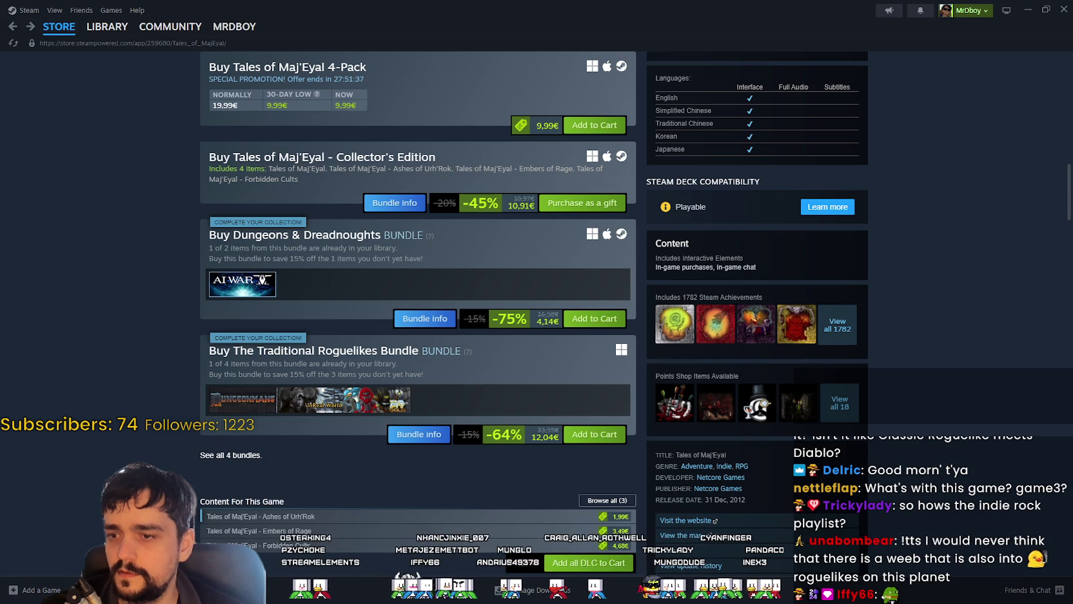
pyautogui.scroll(1, 433, 478)
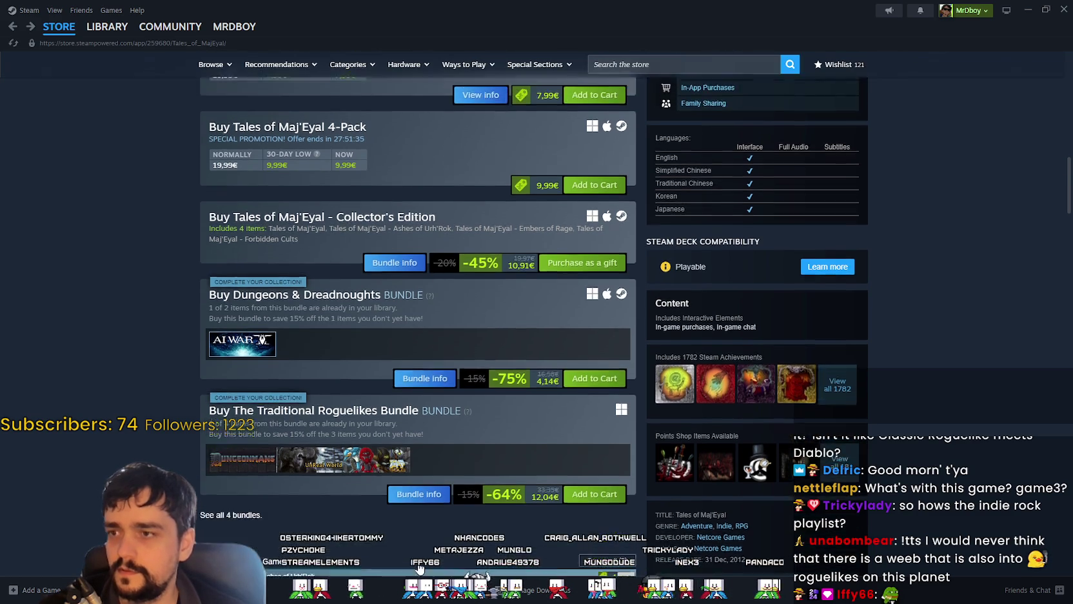
pyautogui.scroll(5, 433, 478)
pyautogui.scroll(-3, 429, 296)
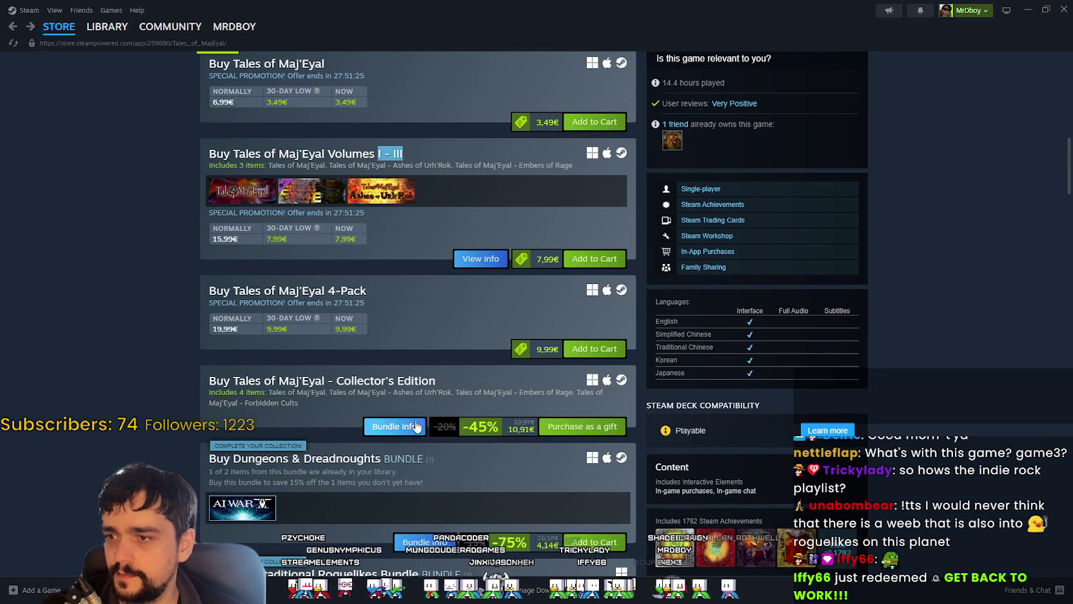
pyautogui.scroll(-1, 505, 490)
# Step: View the Collector's Edition bundle details, then return to the Tales of Maj'Eyal page
pyautogui.click(395, 371)
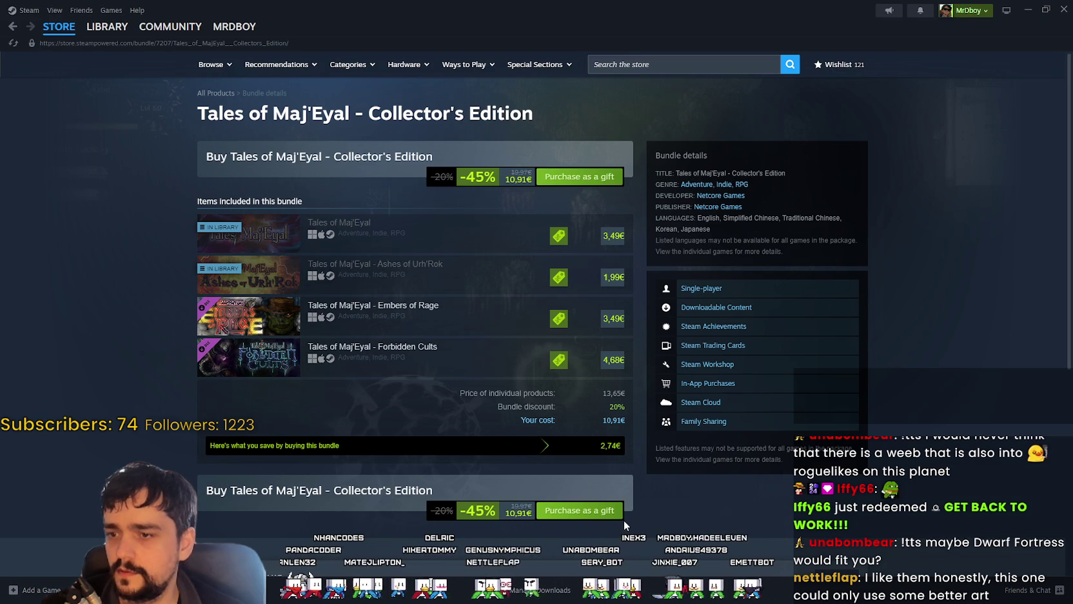
pyautogui.scroll(-1, 624, 520)
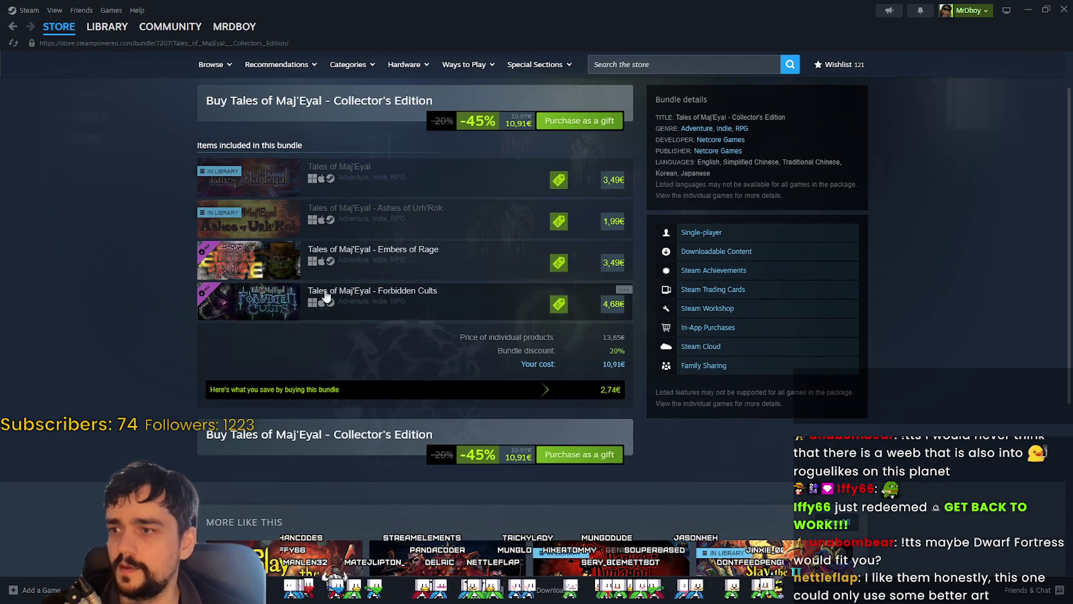
pyautogui.click(13, 26)
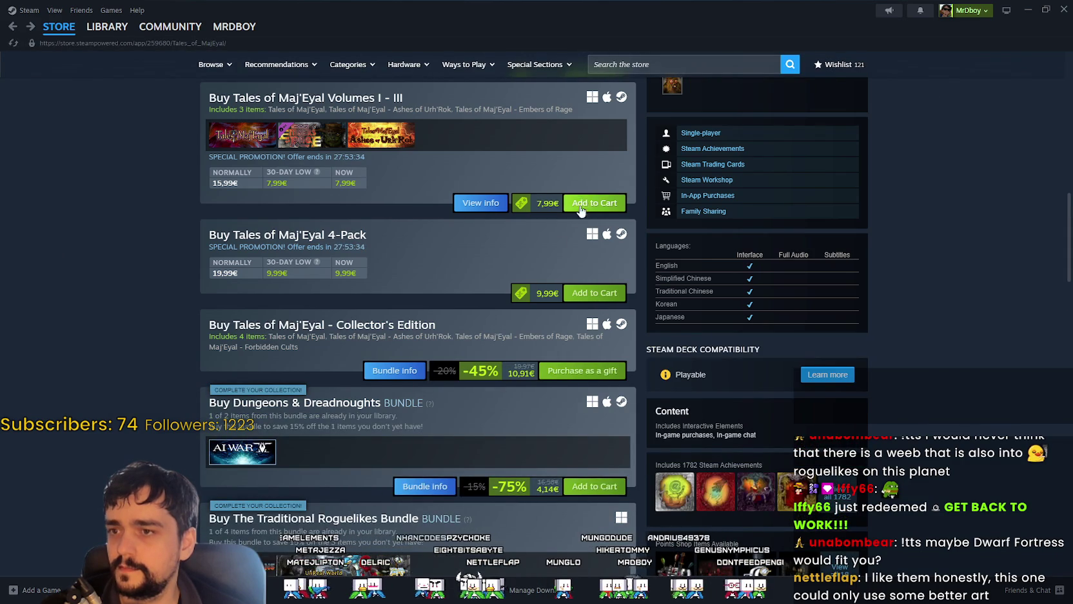
pyautogui.scroll(2, 521, 294)
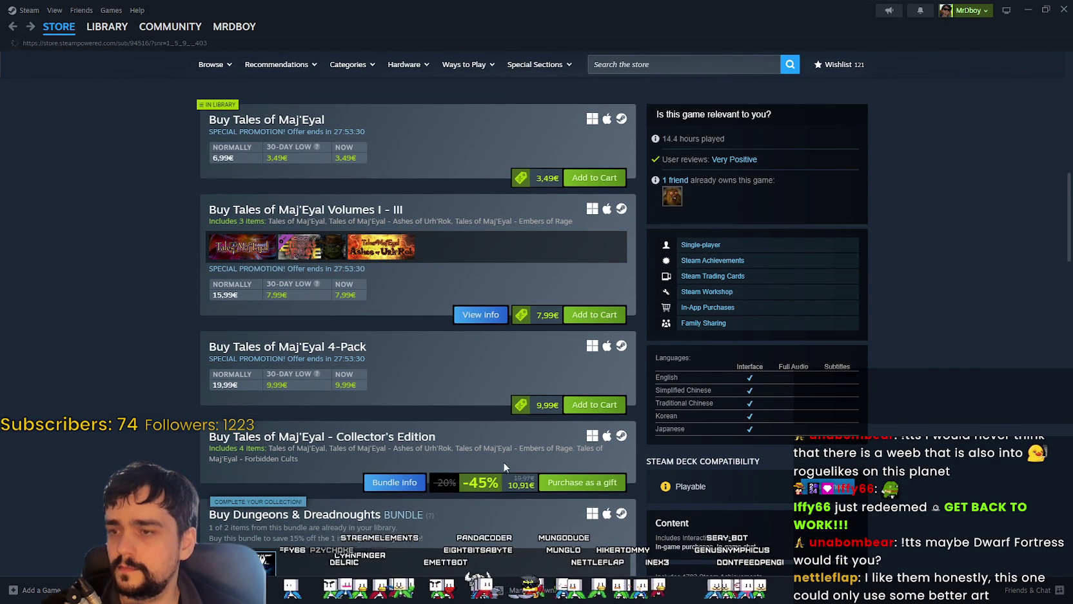
pyautogui.scroll(-3, 780, 544)
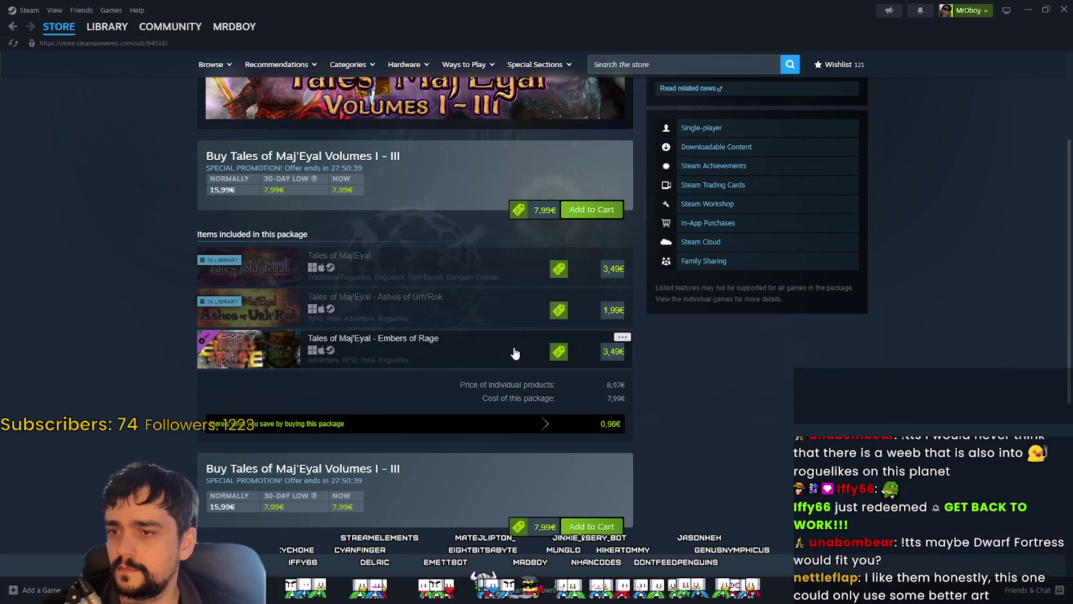
pyautogui.hotkey('alt', 'Left')
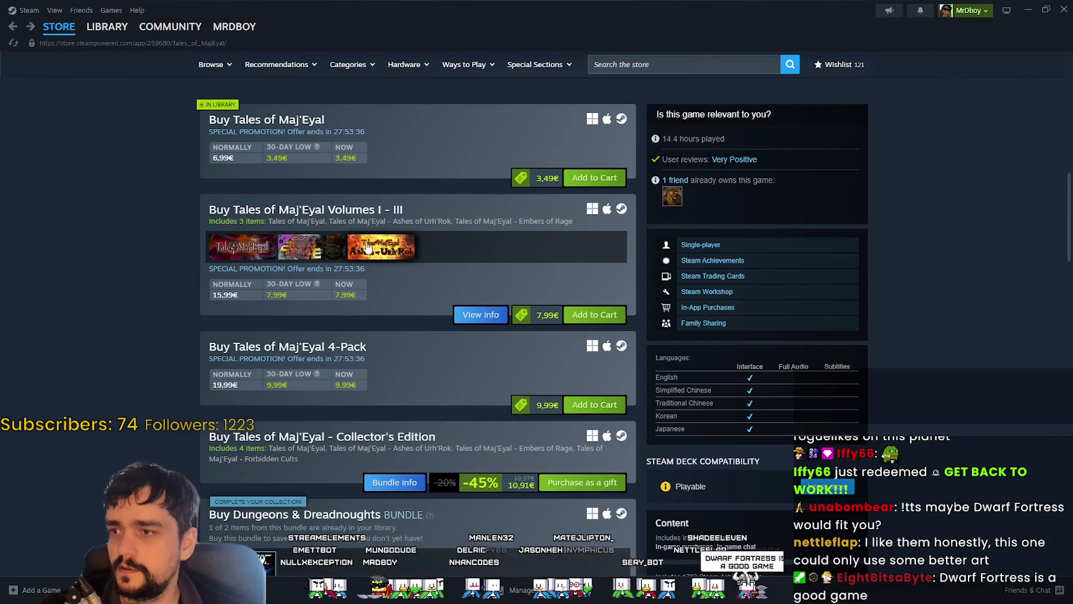
# Step: Scroll through the store page's bundles and DLC listings
pyautogui.scroll(-3, 375, 388)
pyautogui.scroll(-2, 470, 523)
pyautogui.scroll(-2, 456, 521)
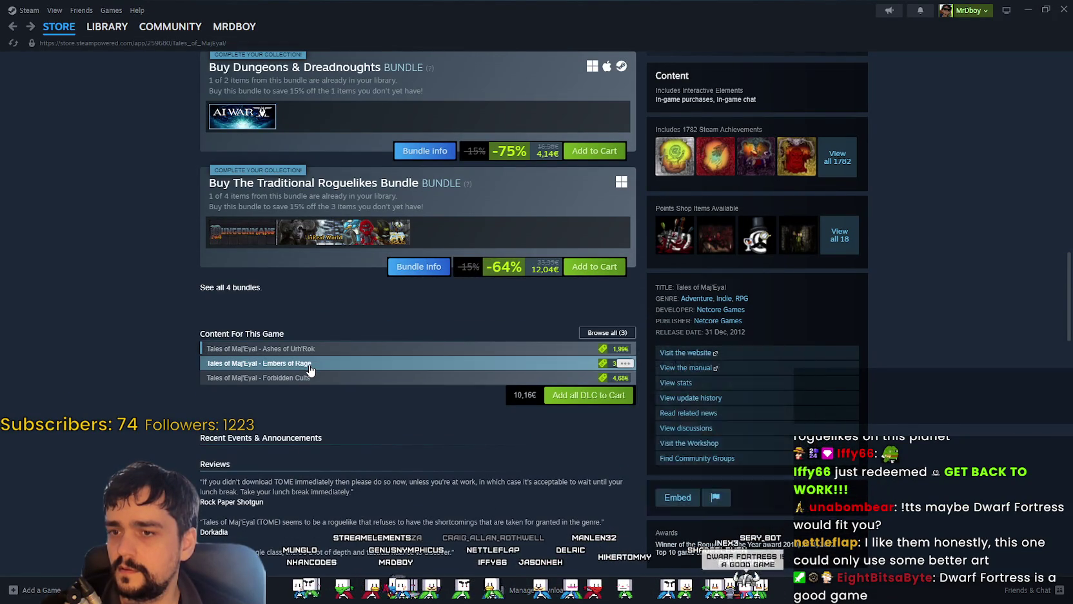
pyautogui.scroll(2, 319, 386)
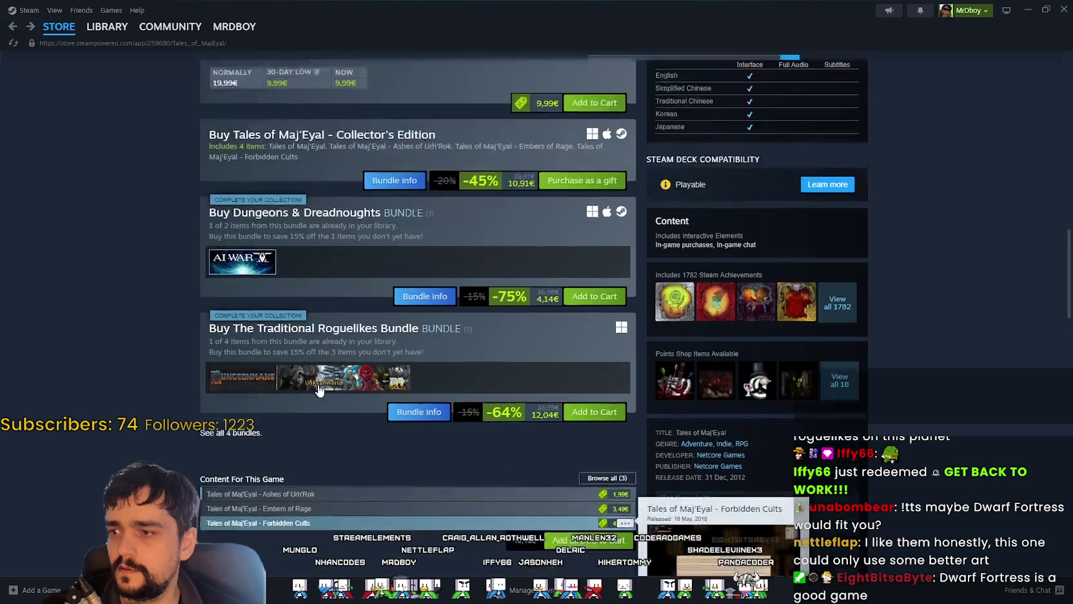
pyautogui.scroll(4, 467, 507)
pyautogui.scroll(-3, 468, 508)
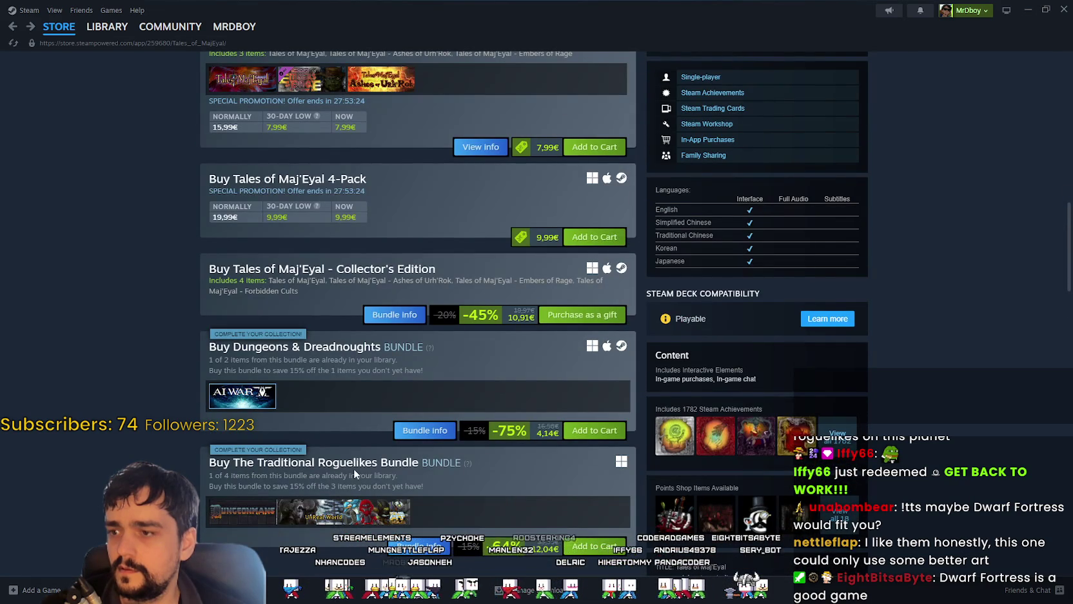
pyautogui.scroll(-3, 361, 476)
pyautogui.scroll(4, 379, 481)
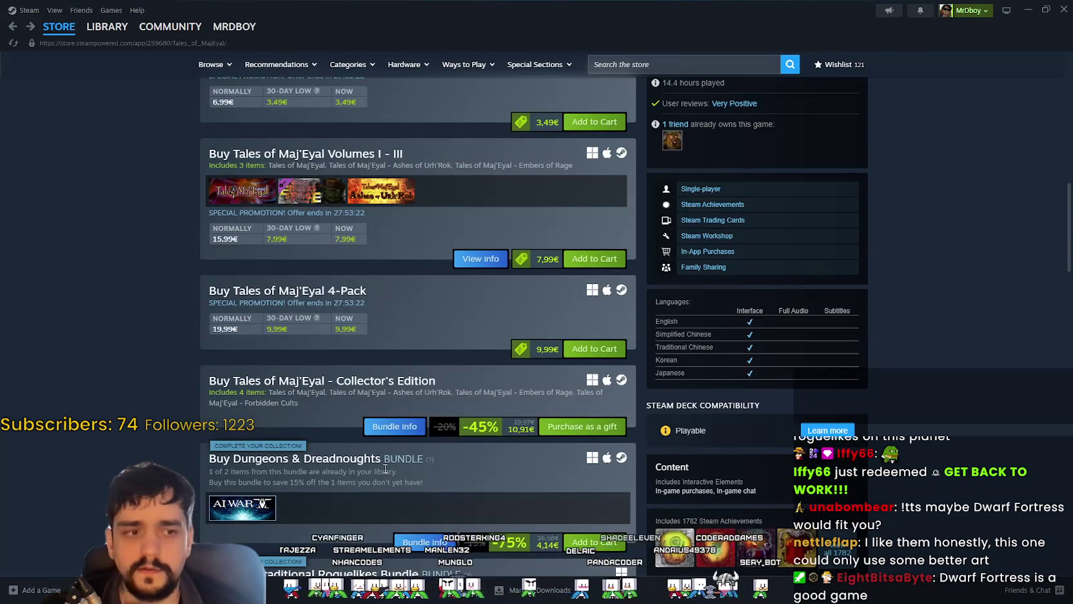
pyautogui.scroll(-2, 385, 468)
pyautogui.scroll(-2, 385, 471)
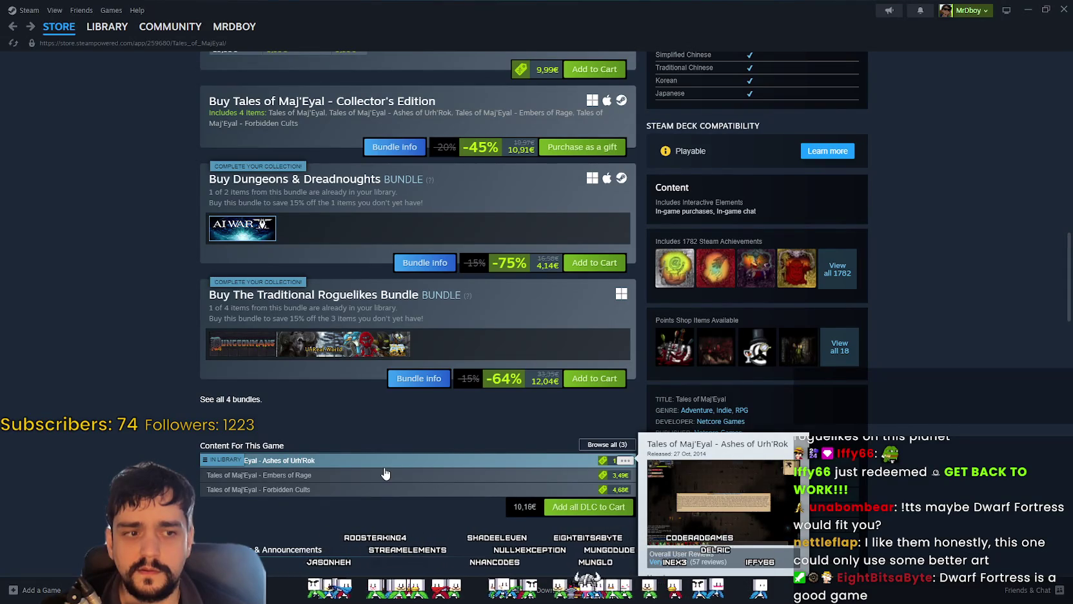
pyautogui.scroll(-2, 397, 452)
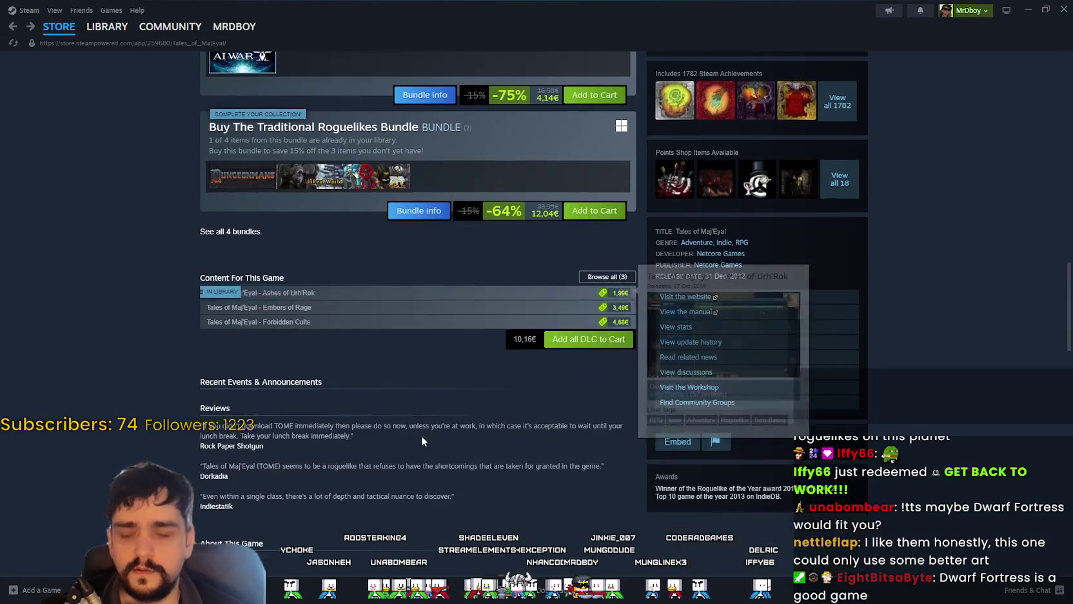
pyautogui.scroll(4, 484, 477)
pyautogui.scroll(-1, 516, 484)
pyautogui.scroll(-1, 476, 458)
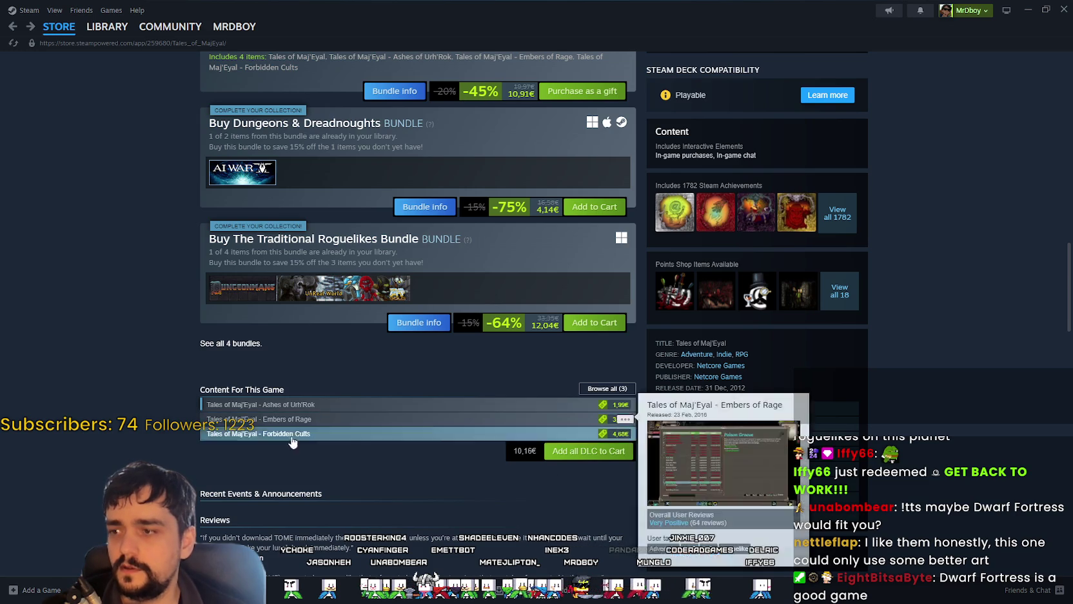
# Step: Back at the top of the page, show two gameplay screenshots in place of the trailer
pyautogui.scroll(1, 459, 449)
pyautogui.scroll(3, 439, 471)
pyautogui.scroll(5, 400, 503)
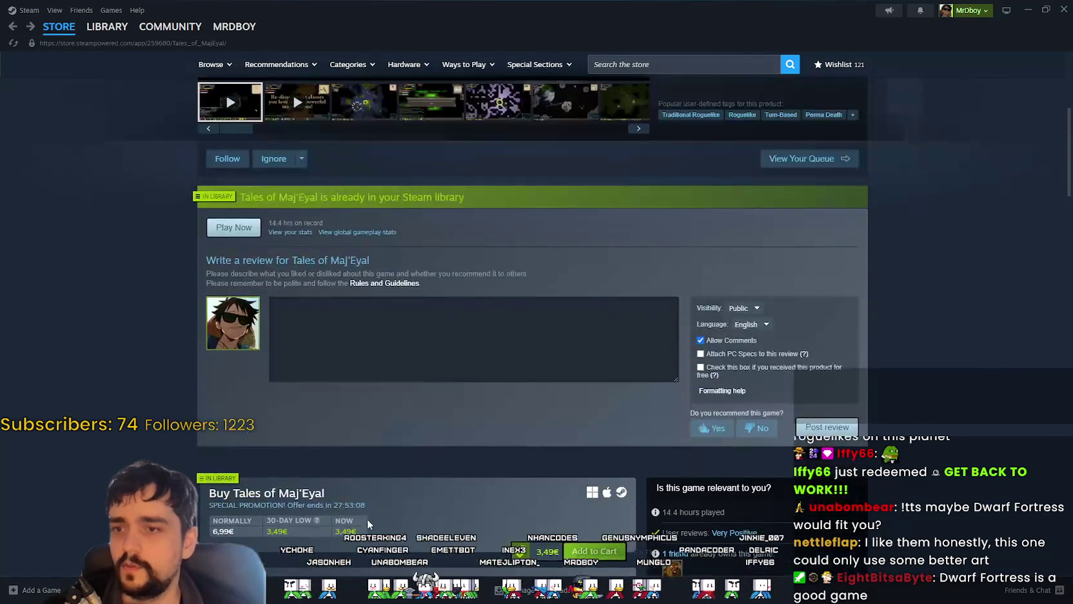
pyautogui.scroll(4, 367, 518)
pyautogui.click(364, 399)
pyautogui.click(431, 399)
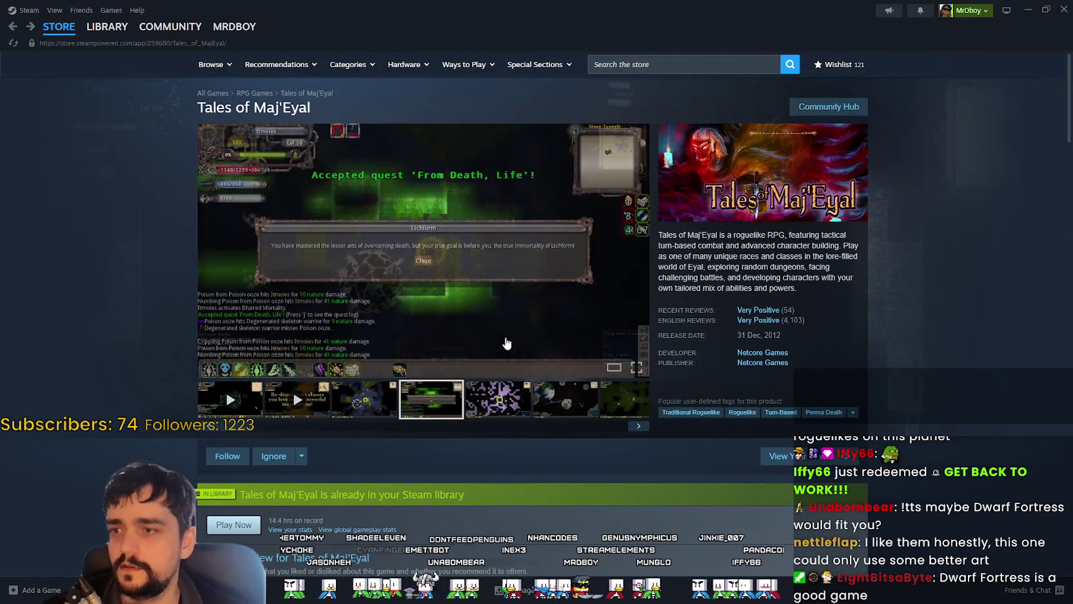
pyautogui.click(581, 309)
pyautogui.click(927, 316)
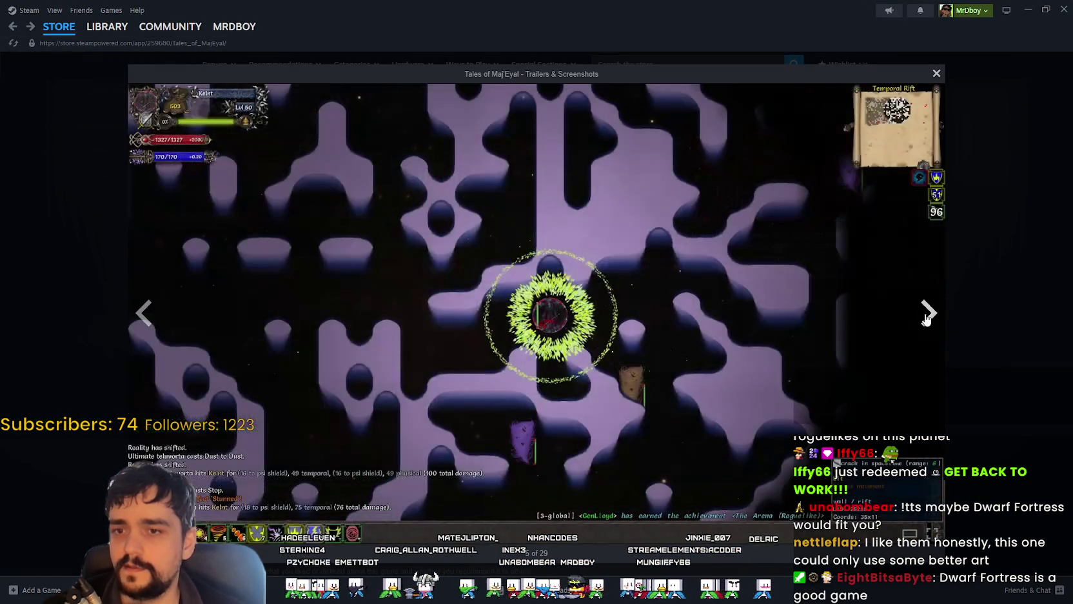
pyautogui.click(927, 316)
pyautogui.click(928, 316)
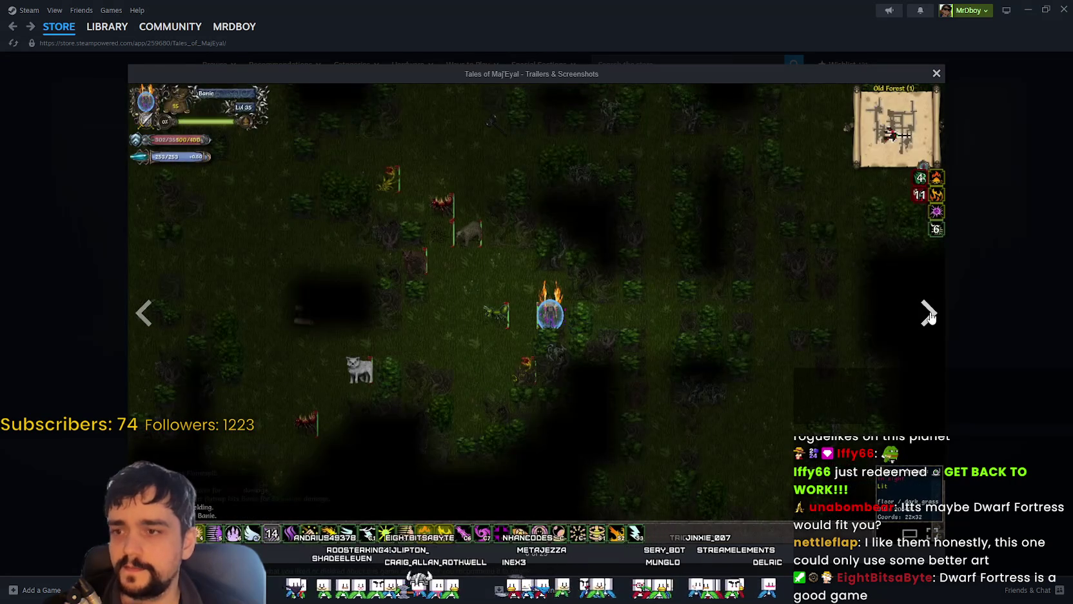
pyautogui.click(928, 315)
pyautogui.click(929, 315)
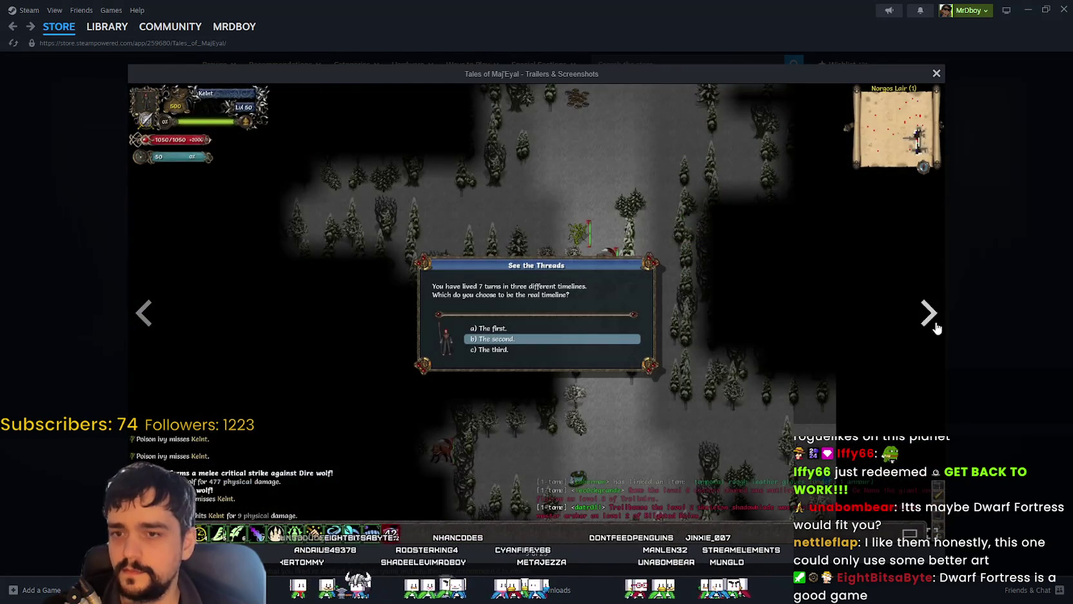
pyautogui.click(949, 332)
pyautogui.press('Escape')
pyautogui.scroll(-5, 366, 474)
pyautogui.scroll(-5, 366, 471)
pyautogui.scroll(-4, 366, 471)
pyautogui.scroll(-2, 451, 483)
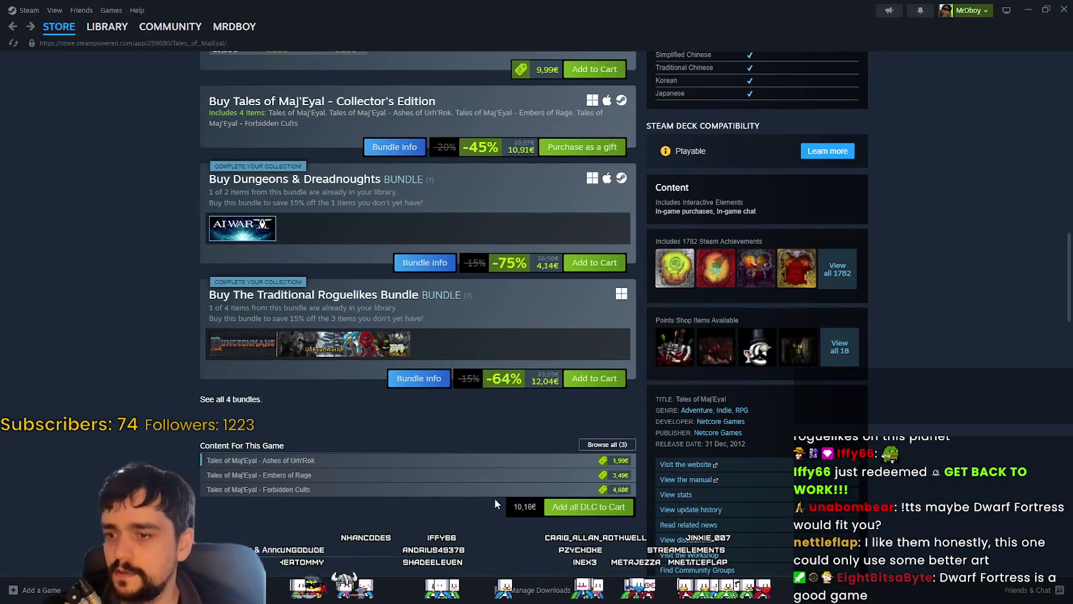
pyautogui.moveTo(419, 489)
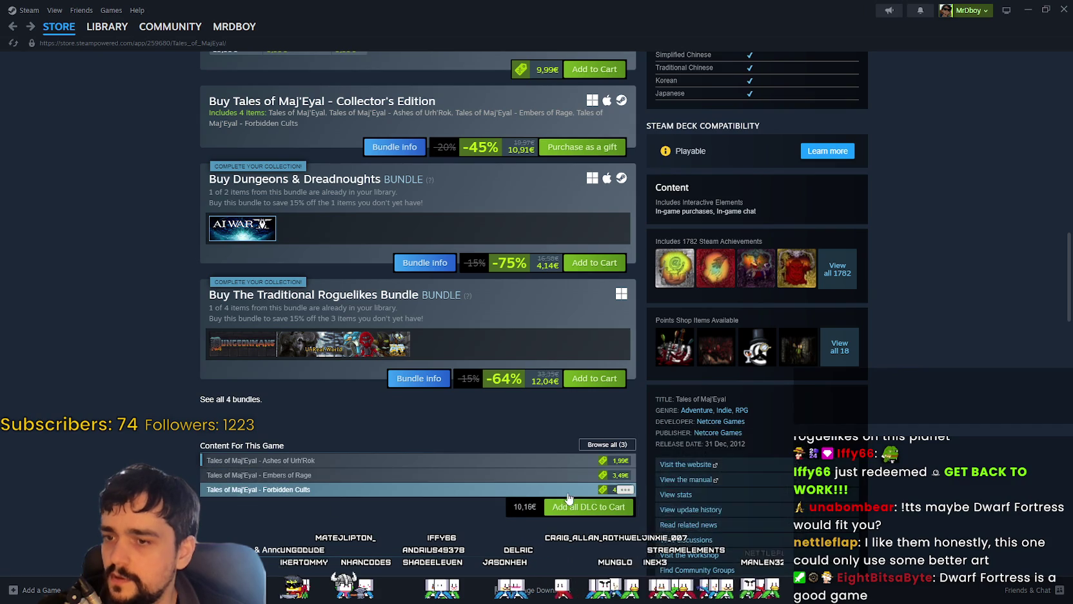
# Step: Open the Tales of Maj'Eyal DLC listing page
pyautogui.scroll(-2, 555, 520)
pyautogui.scroll(3, 535, 516)
pyautogui.scroll(3, 535, 510)
pyautogui.scroll(-5, 550, 455)
pyautogui.scroll(-3, 490, 425)
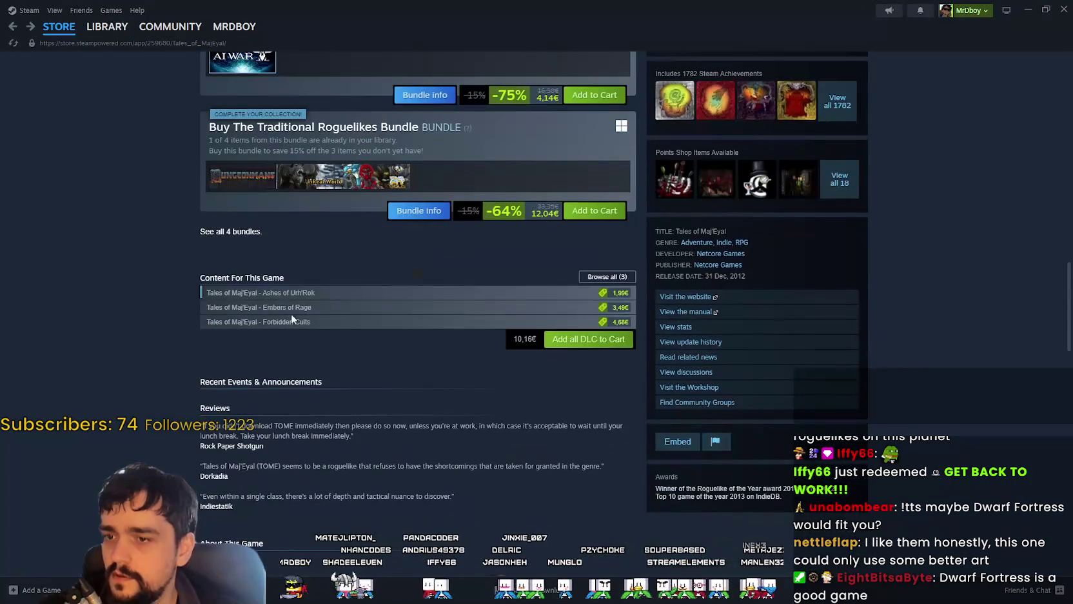
pyautogui.click(607, 276)
# Step: Trim the cart to Embers of Rage and Forbidden Cults (8,17€) and return to the store page
pyautogui.scroll(-2, 365, 438)
pyautogui.scroll(-5, 361, 323)
pyautogui.scroll(-3, 345, 258)
pyautogui.scroll(-3, 329, 281)
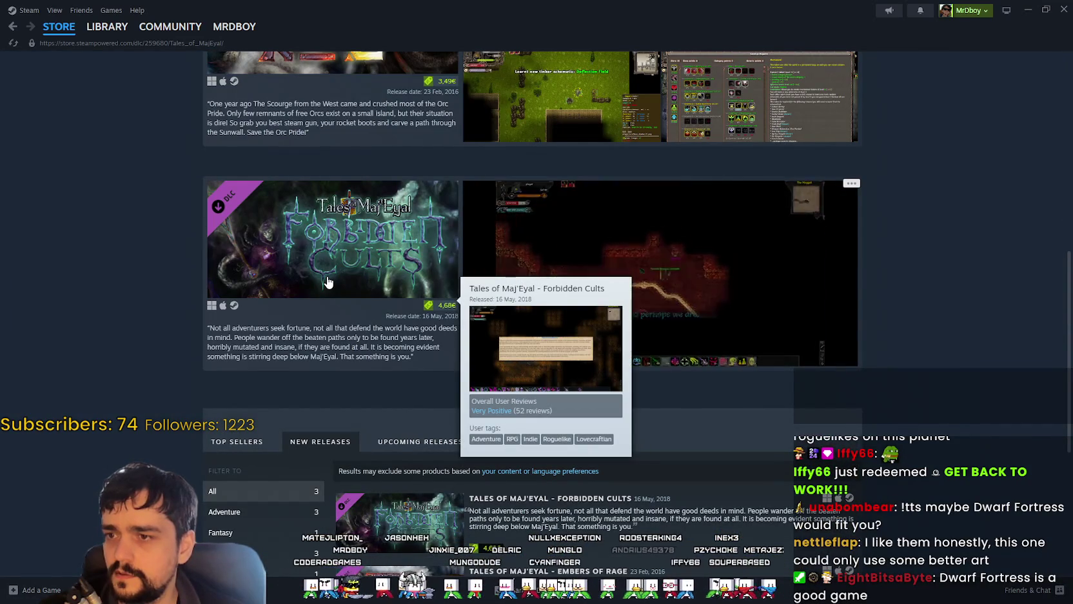
pyautogui.scroll(-3, 890, 385)
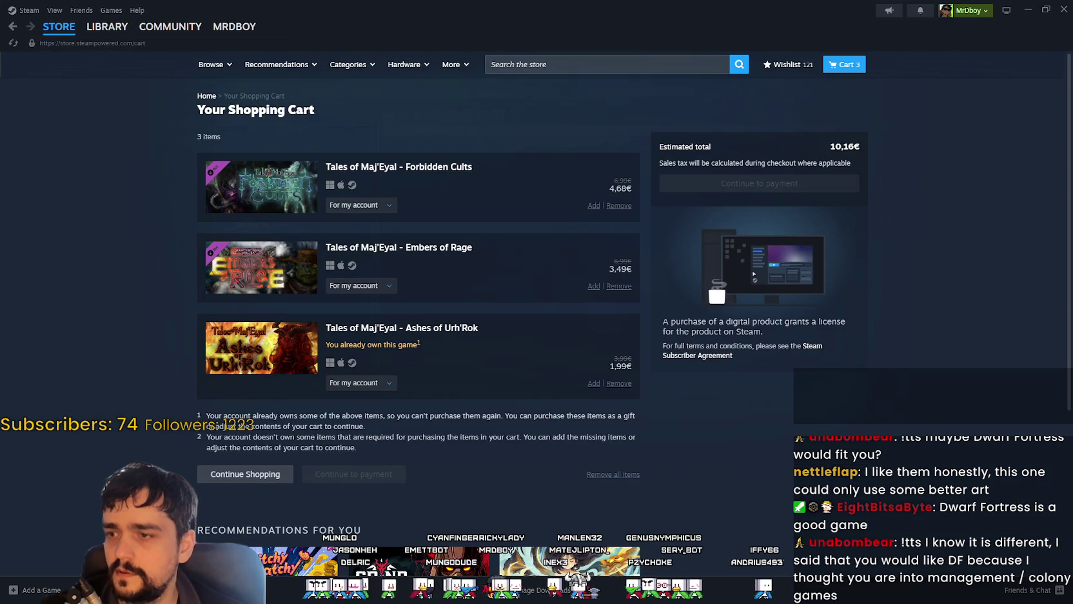
pyautogui.click(618, 383)
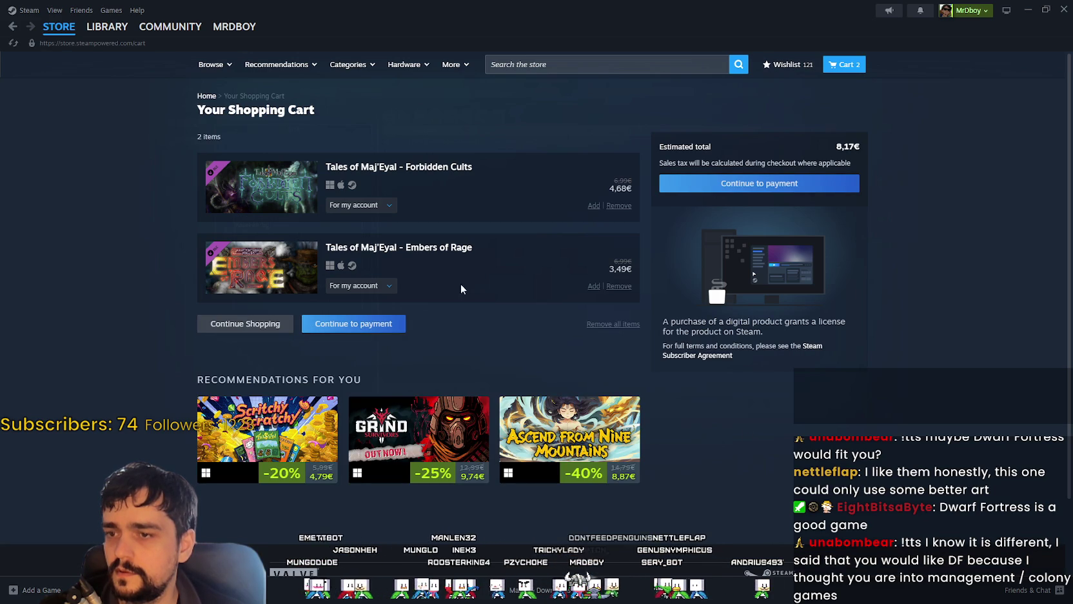
pyautogui.click(11, 27)
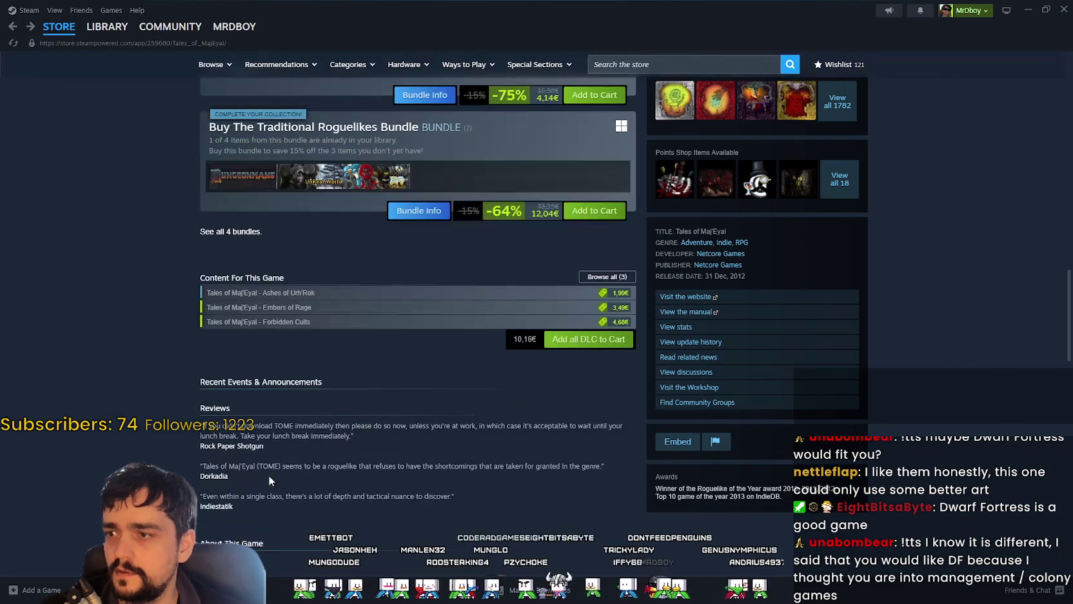
# Step: Scroll back to the top of the Tales of Maj'Eyal page and open its Community Hub
pyautogui.scroll(4, 321, 410)
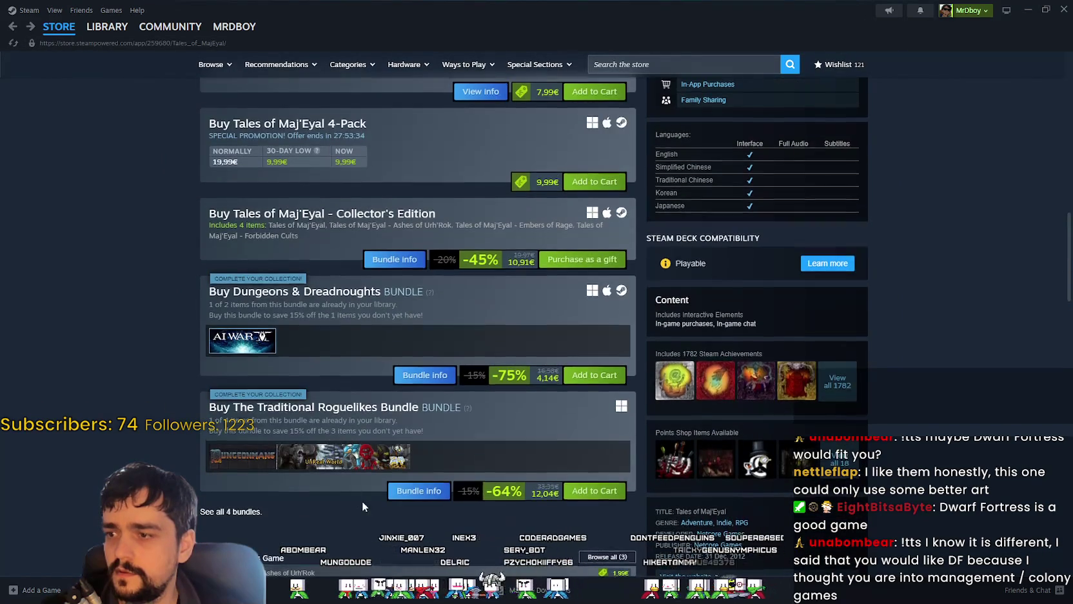
pyautogui.scroll(5, 362, 500)
pyautogui.scroll(-1, 303, 416)
pyautogui.scroll(2, 348, 416)
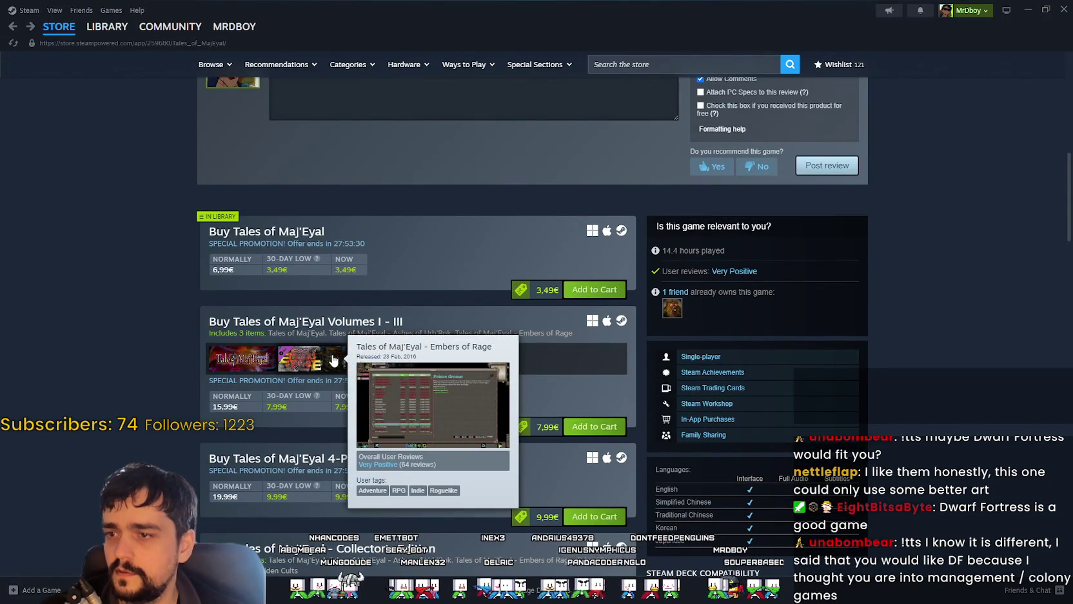
pyautogui.scroll(1, 257, 350)
pyautogui.scroll(-5, 258, 349)
pyautogui.scroll(-6, 261, 345)
pyautogui.scroll(-1, 260, 346)
pyautogui.scroll(-1, 322, 399)
pyautogui.scroll(-4, 399, 467)
pyautogui.scroll(5, 403, 480)
pyautogui.scroll(5, 403, 480)
pyautogui.scroll(5, 410, 483)
pyautogui.scroll(5, 439, 457)
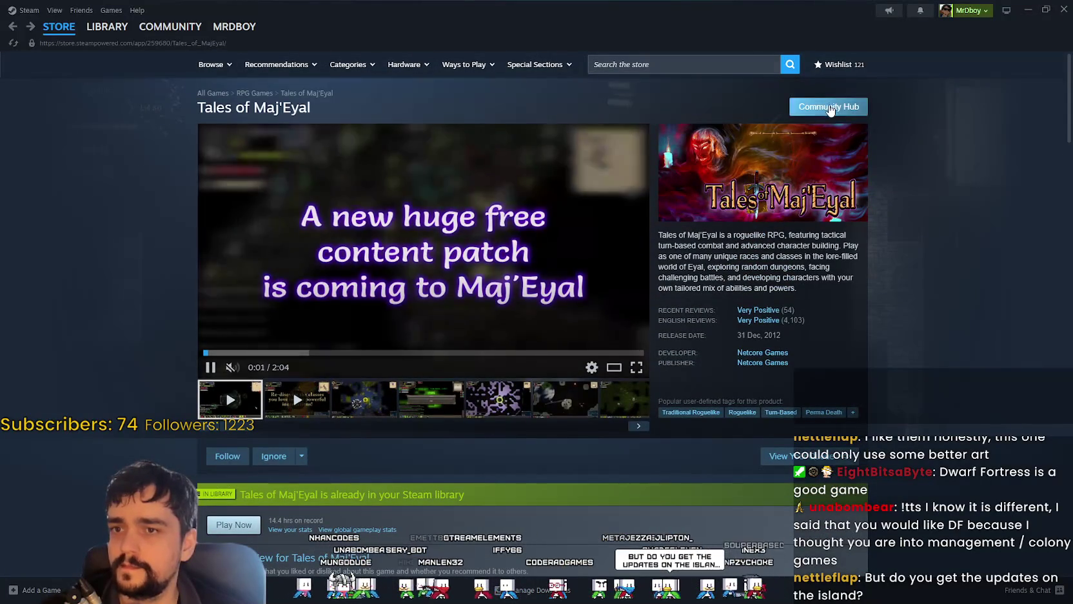
pyautogui.click(829, 107)
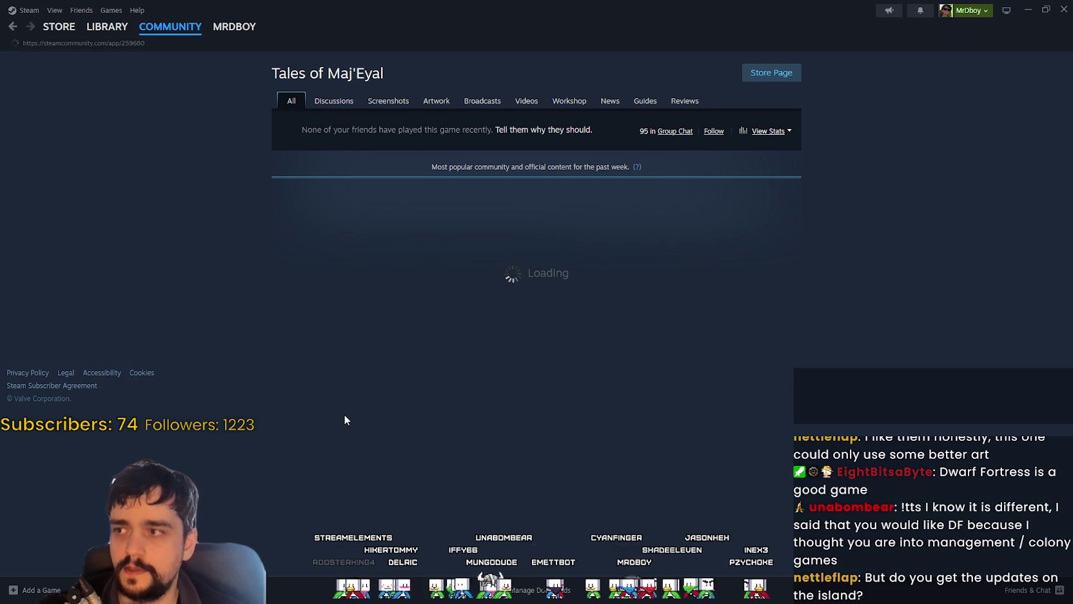
pyautogui.scroll(-3, 201, 301)
pyautogui.scroll(-8, 200, 294)
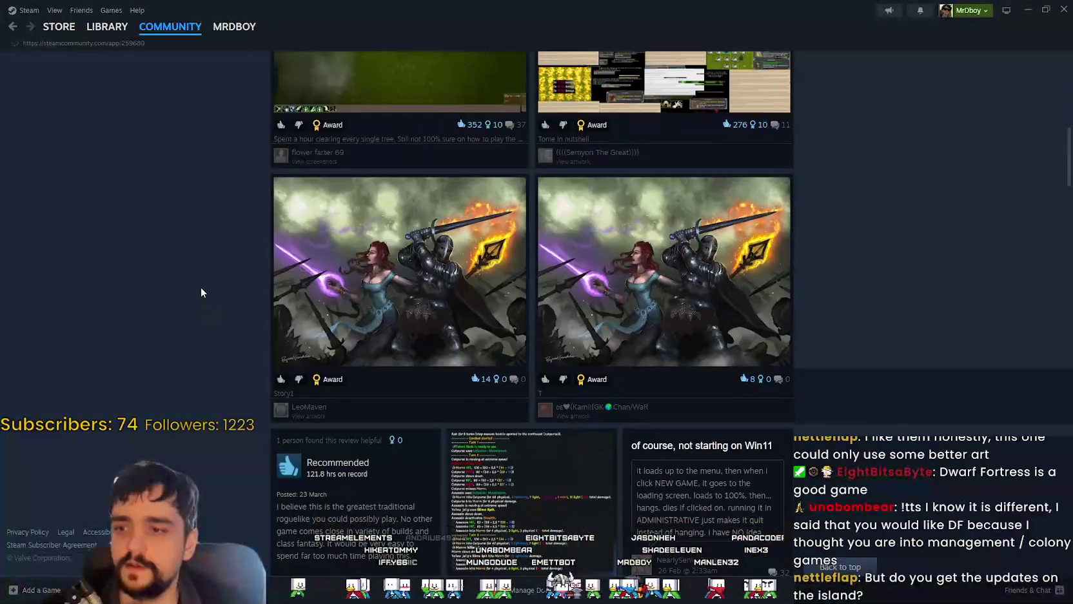
pyautogui.scroll(-5, 202, 281)
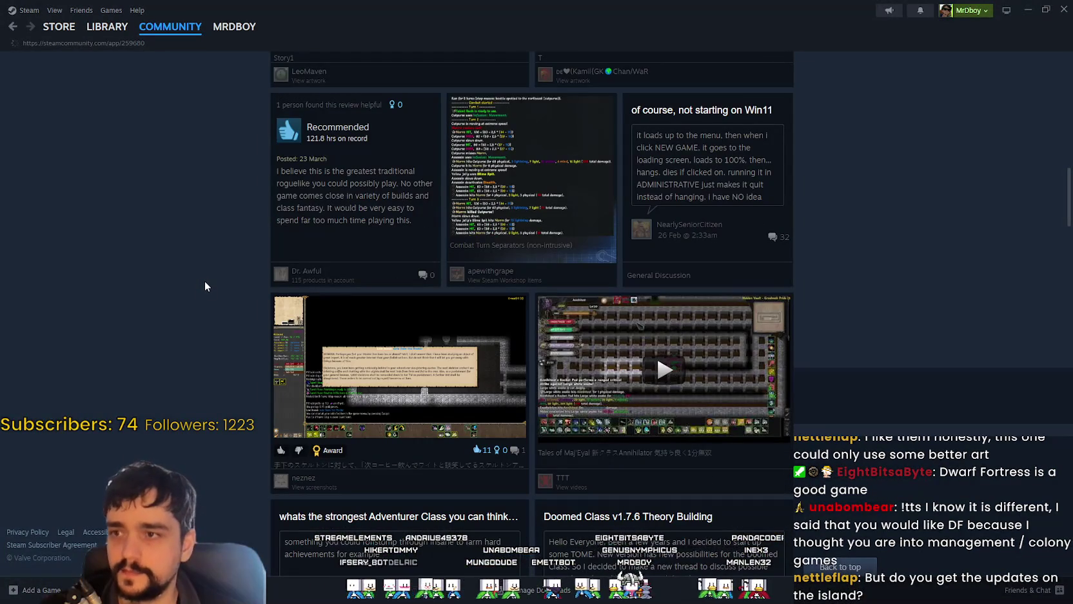
pyautogui.scroll(-4, 204, 280)
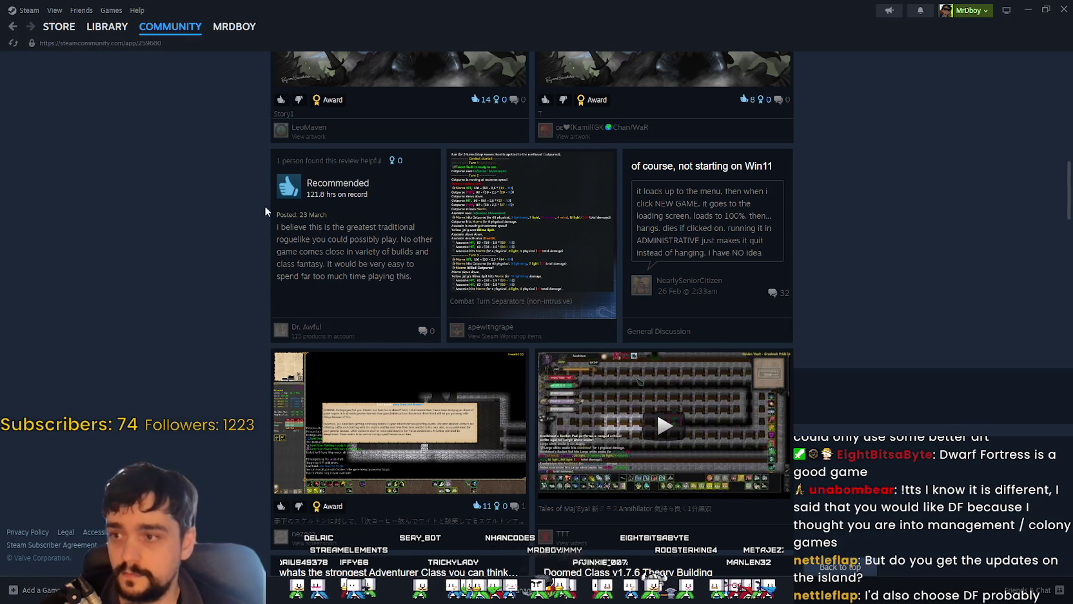
pyautogui.click(283, 235)
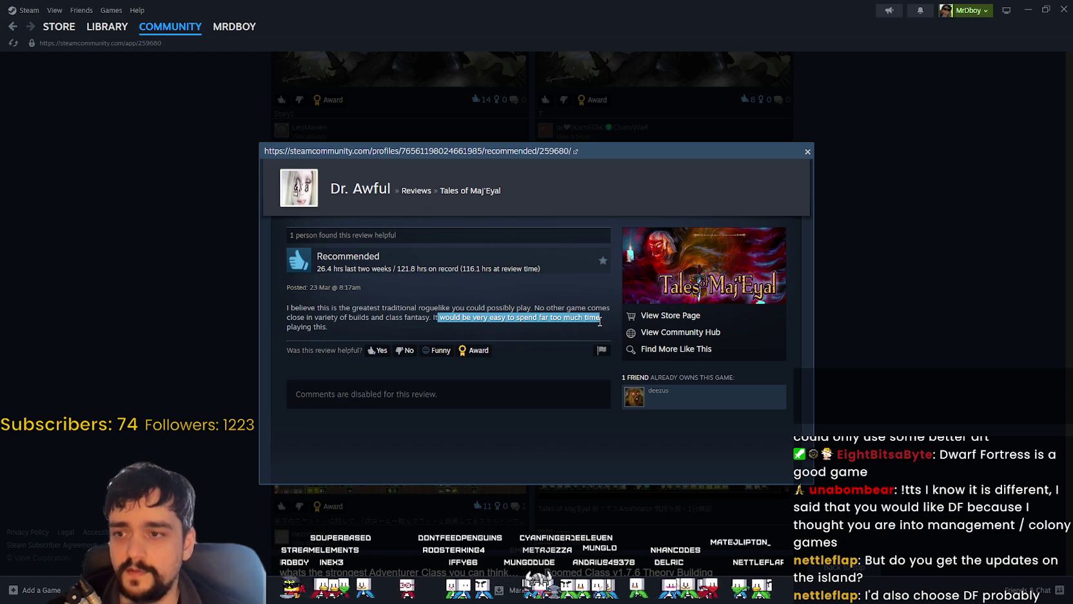
pyautogui.click(993, 350)
pyautogui.scroll(-3, 848, 416)
pyautogui.scroll(-3, 854, 407)
pyautogui.scroll(-4, 861, 390)
pyautogui.scroll(-3, 948, 373)
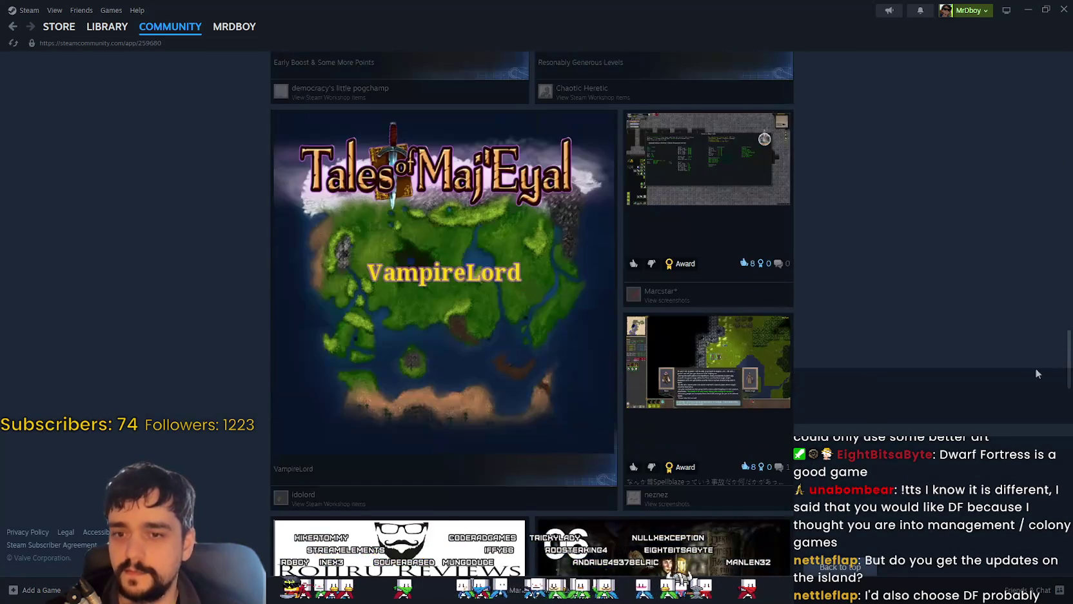
pyautogui.scroll(-4, 910, 532)
pyautogui.scroll(-4, 909, 532)
pyautogui.scroll(-5, 899, 510)
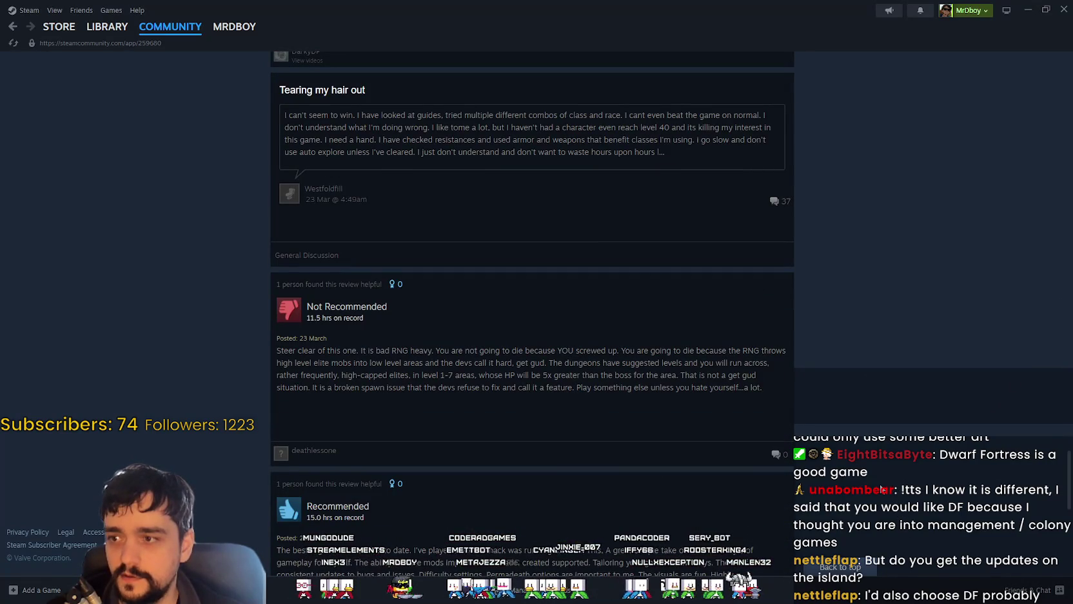
pyautogui.scroll(-3, 877, 489)
pyautogui.scroll(-1, 876, 486)
pyautogui.scroll(-1, 874, 482)
pyautogui.scroll(-2, 872, 477)
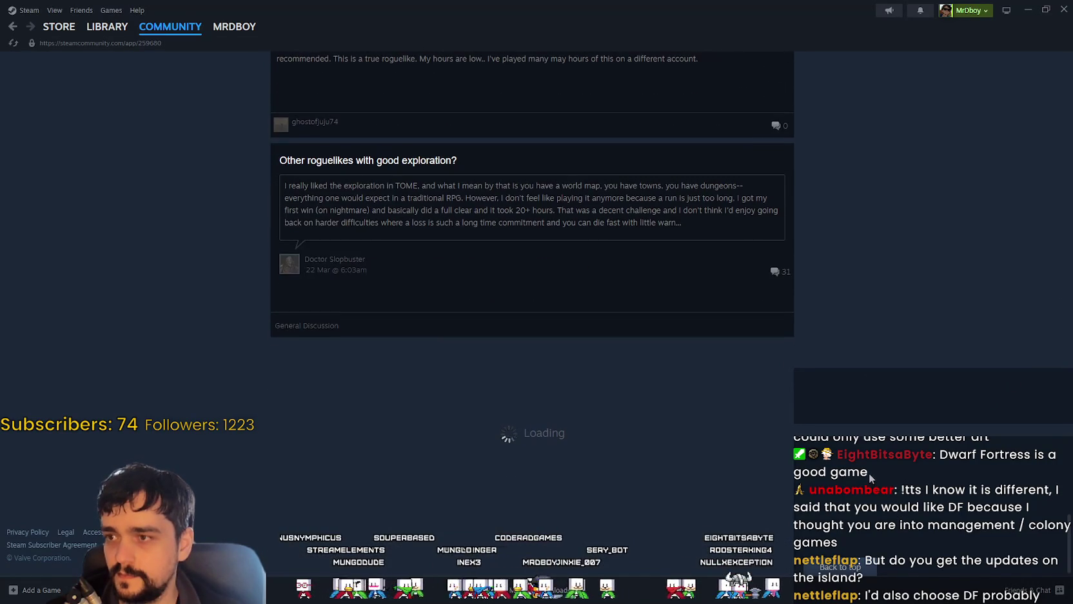
# Step: Return to the Steam store front with the Spring Sale banner, then close Steam
pyautogui.click(58, 27)
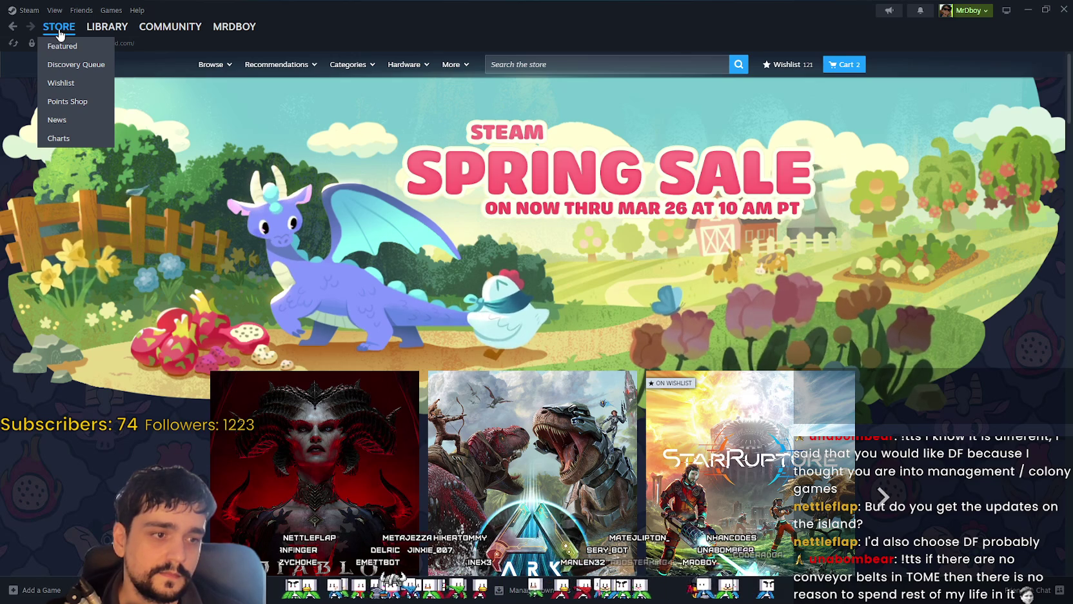
pyautogui.scroll(-3, 523, 409)
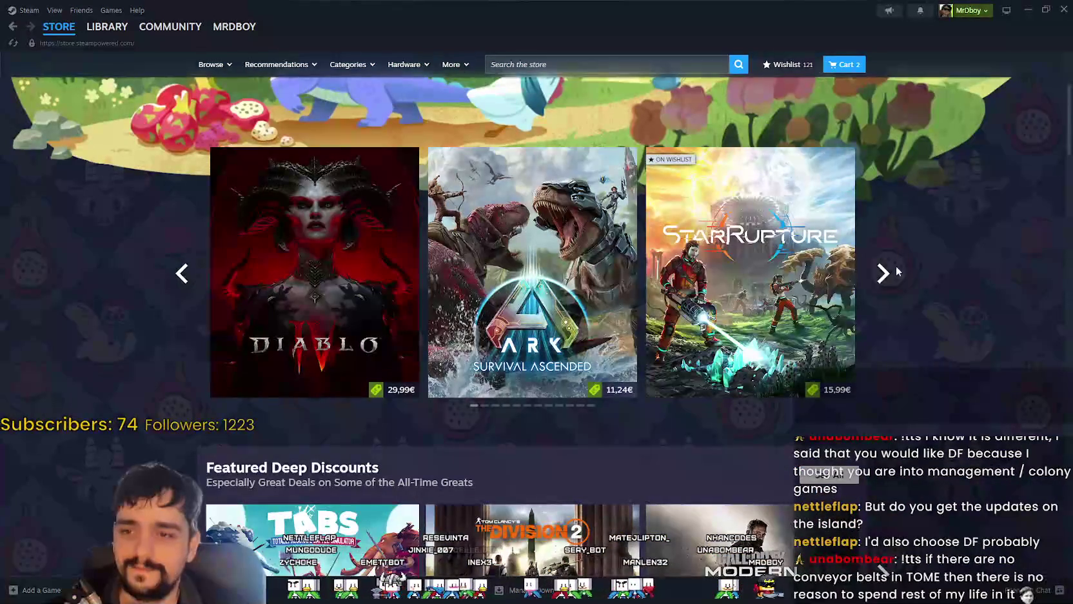
pyautogui.click(1062, 11)
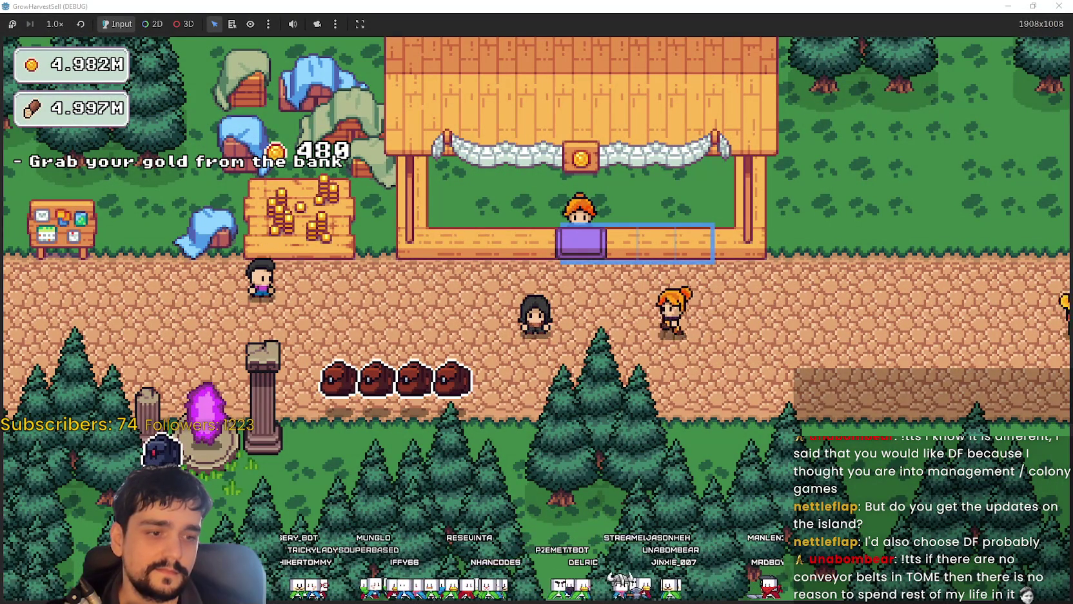
# Step: Bring the Steam store front back in front of the game with Alt+Tab
pyautogui.hotkey('alt', 'Tab')
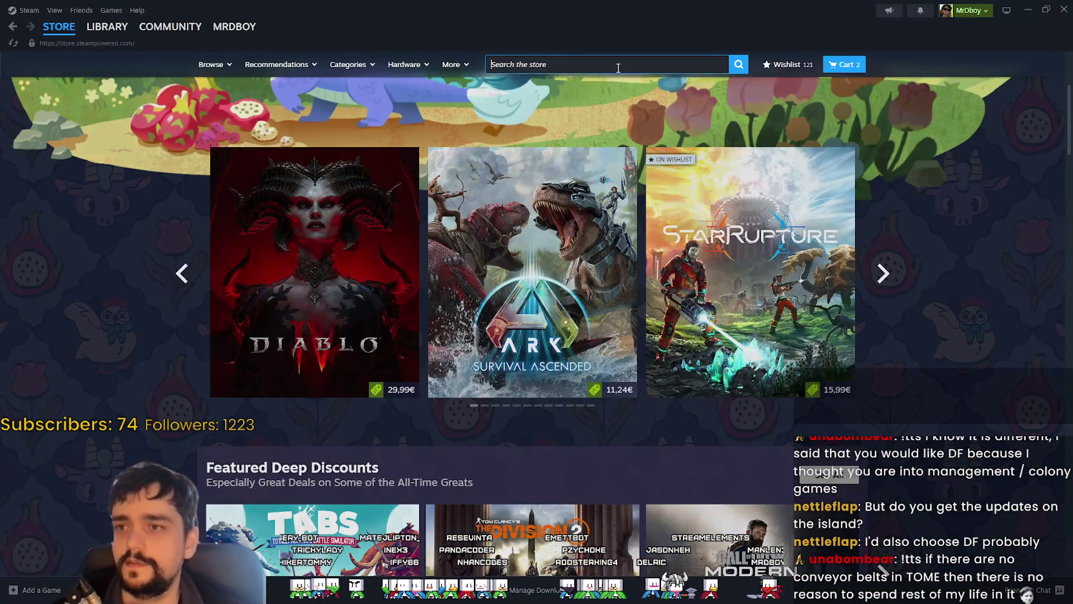
# Step: Search the store for 'dwarf' and view the Dwarf Fortress page's third to fifth screenshots
pyautogui.click(618, 66)
pyautogui.write('dwar')
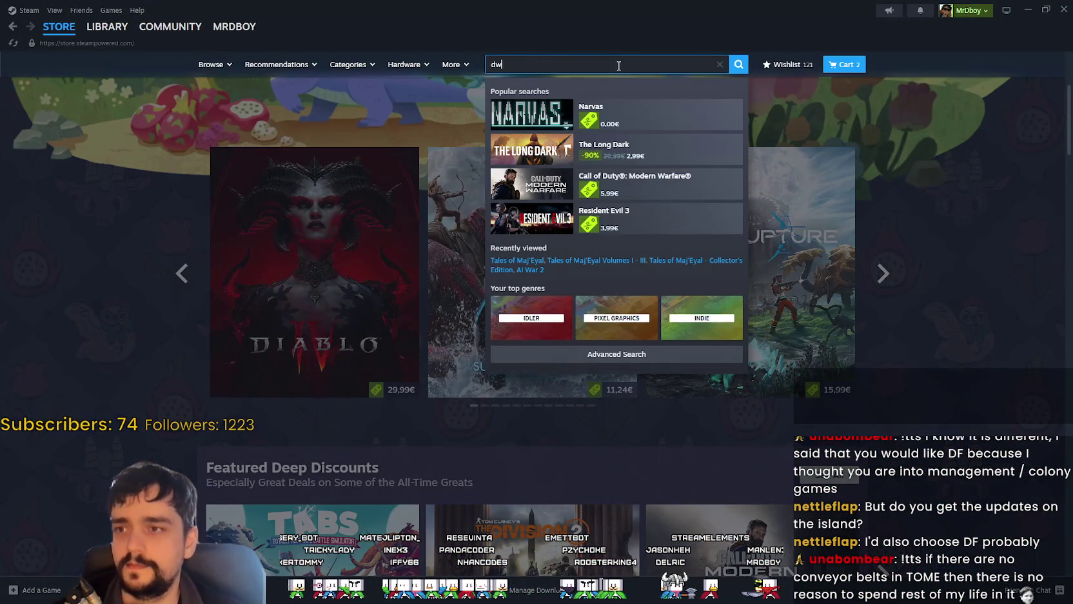
pyautogui.write('f')
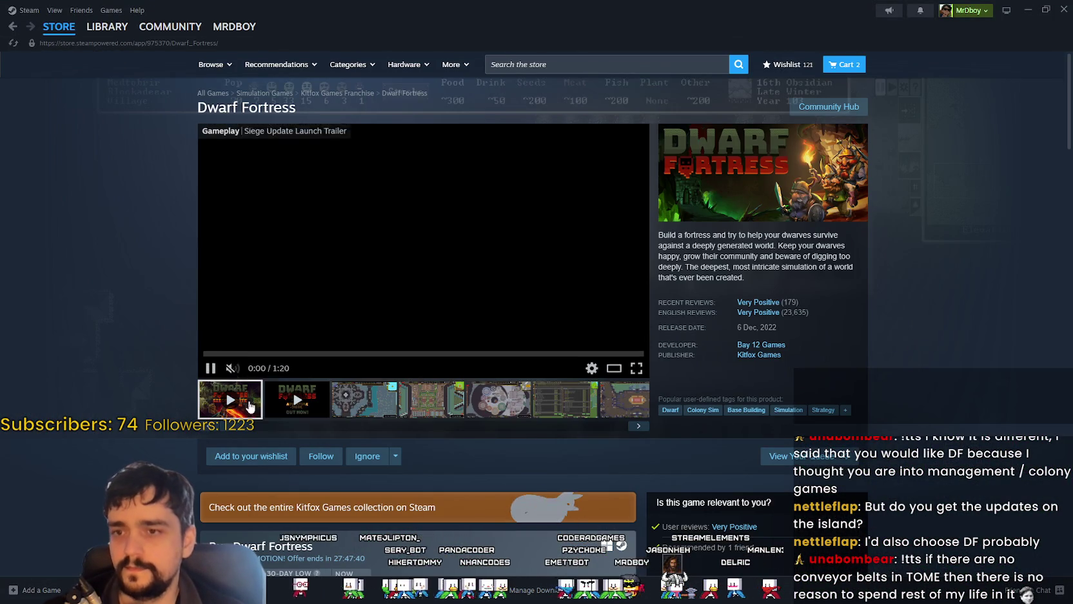
pyautogui.click(348, 405)
pyautogui.click(451, 407)
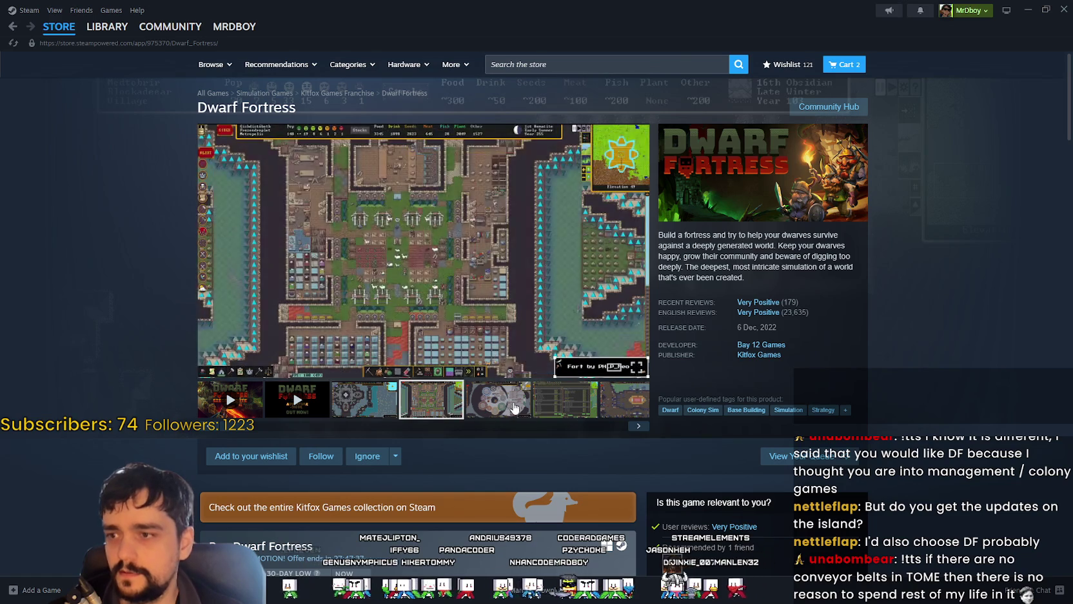
pyautogui.click(498, 403)
pyautogui.scroll(-4, 490, 416)
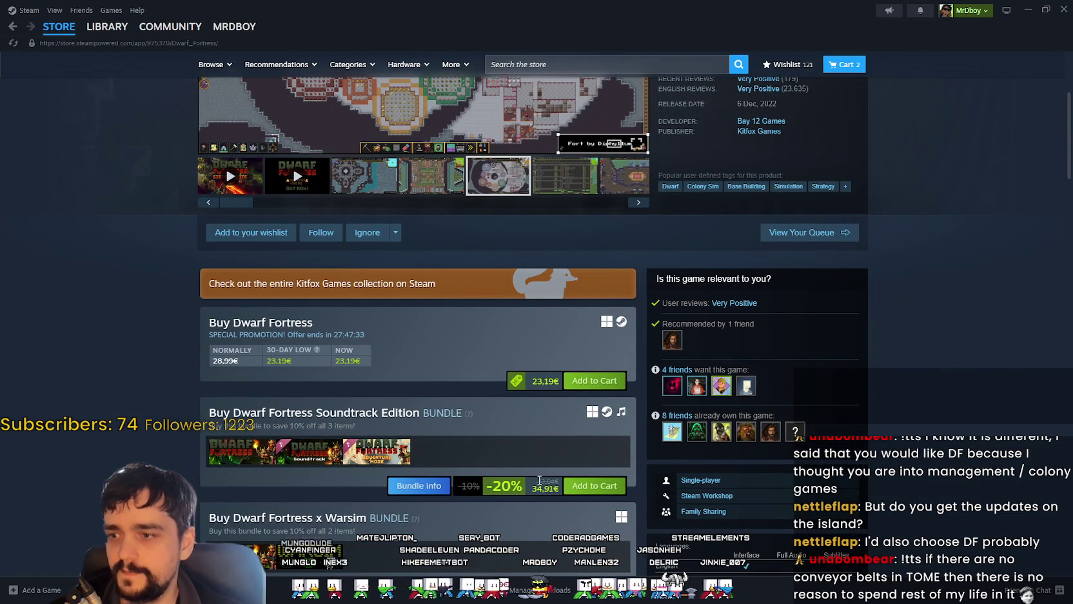
pyautogui.scroll(-3, 539, 480)
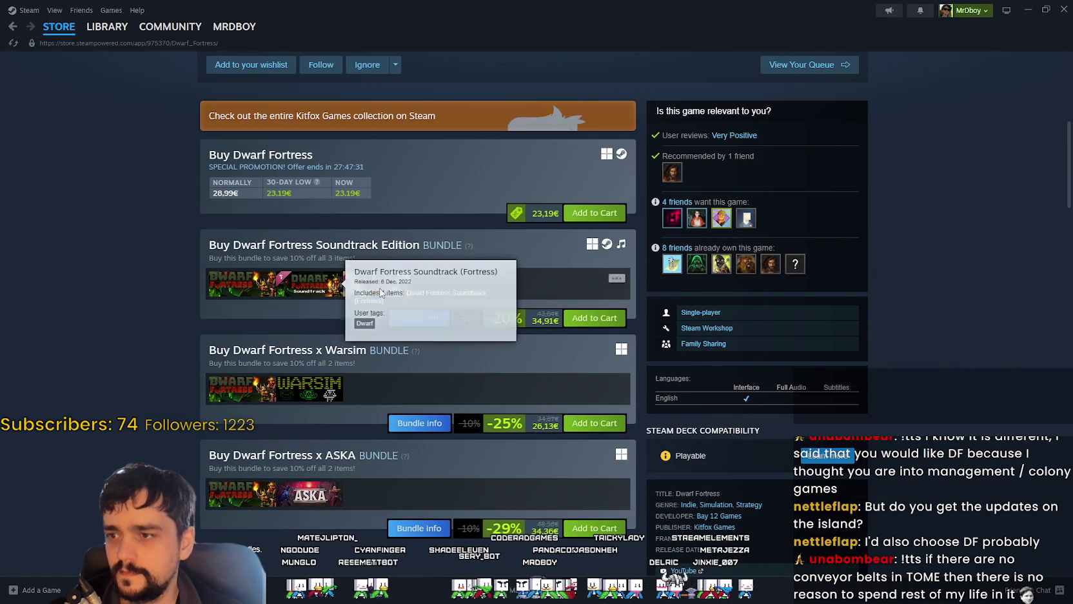
pyautogui.moveTo(232, 451)
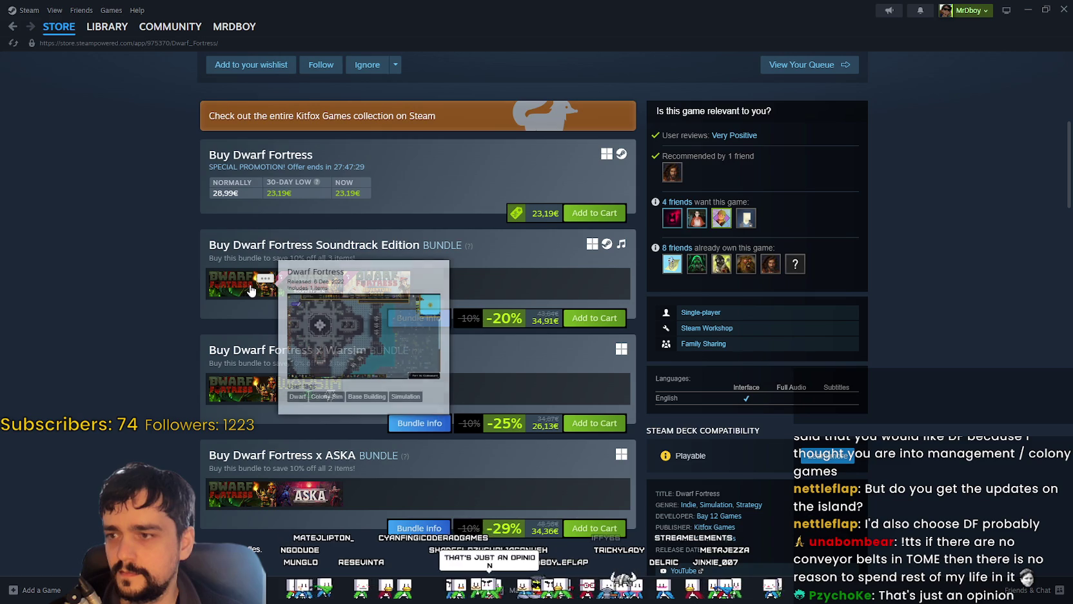
pyautogui.scroll(3, 580, 387)
pyautogui.scroll(2, 608, 323)
# Step: Step through Dwarf Fortress screenshots in the large viewer past the cavern town, then close it
pyautogui.click(608, 296)
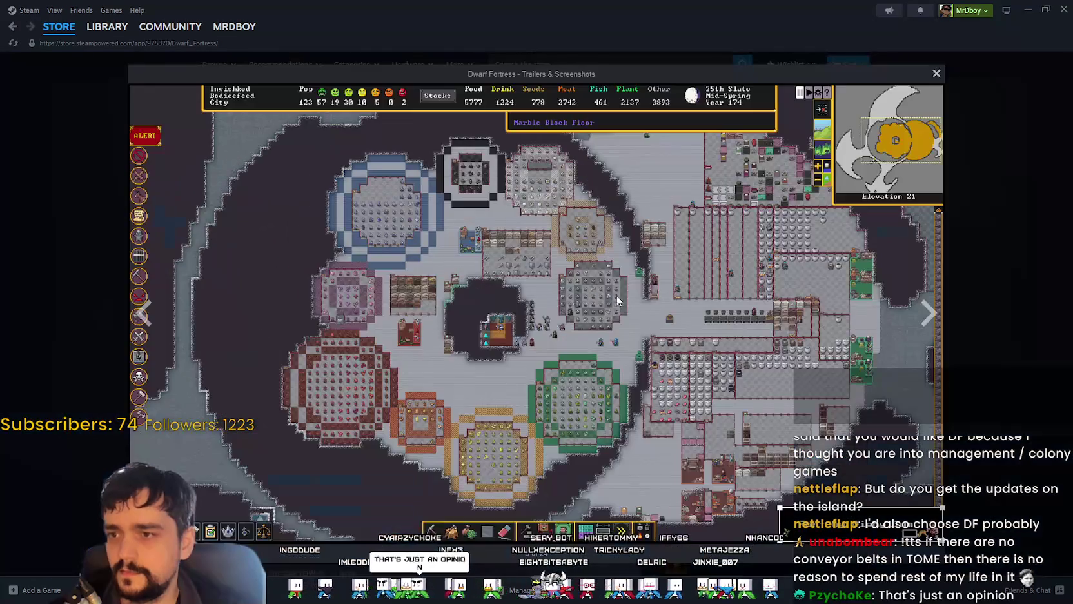
pyautogui.click(930, 319)
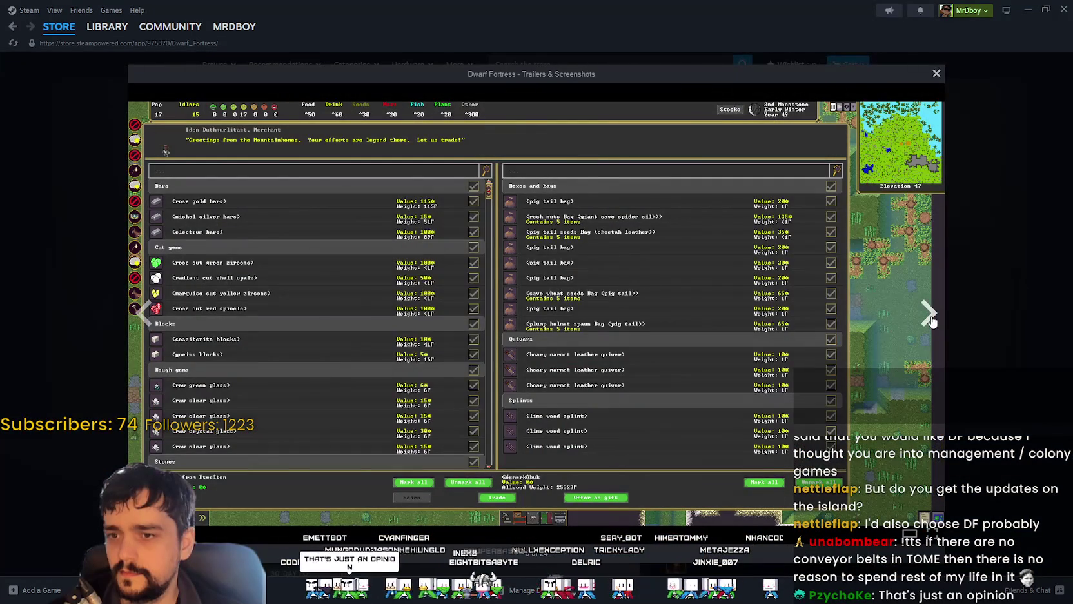
pyautogui.click(930, 319)
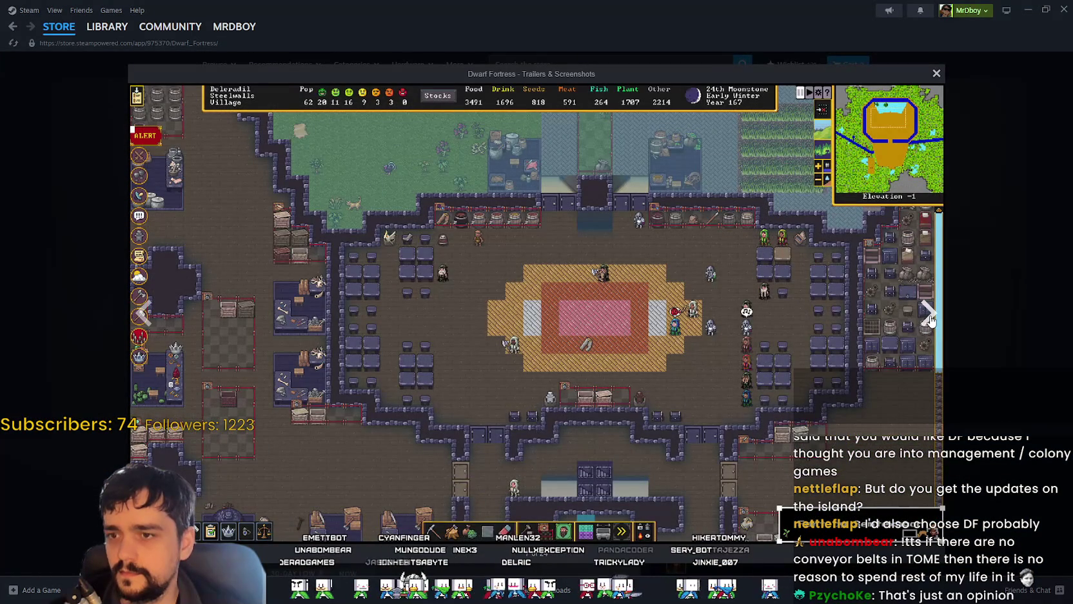
pyautogui.click(930, 319)
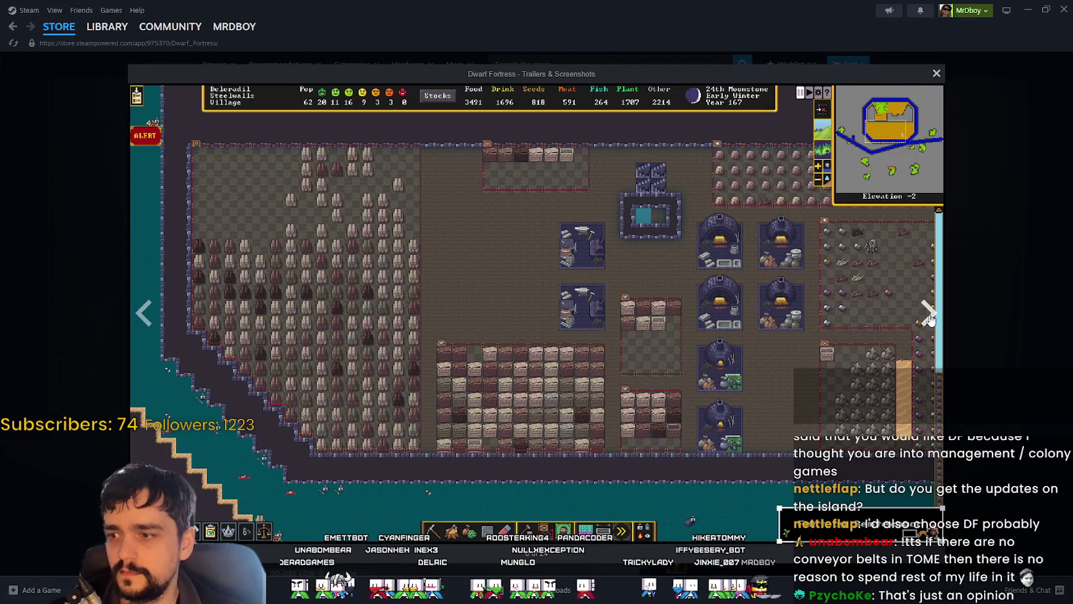
pyautogui.click(930, 319)
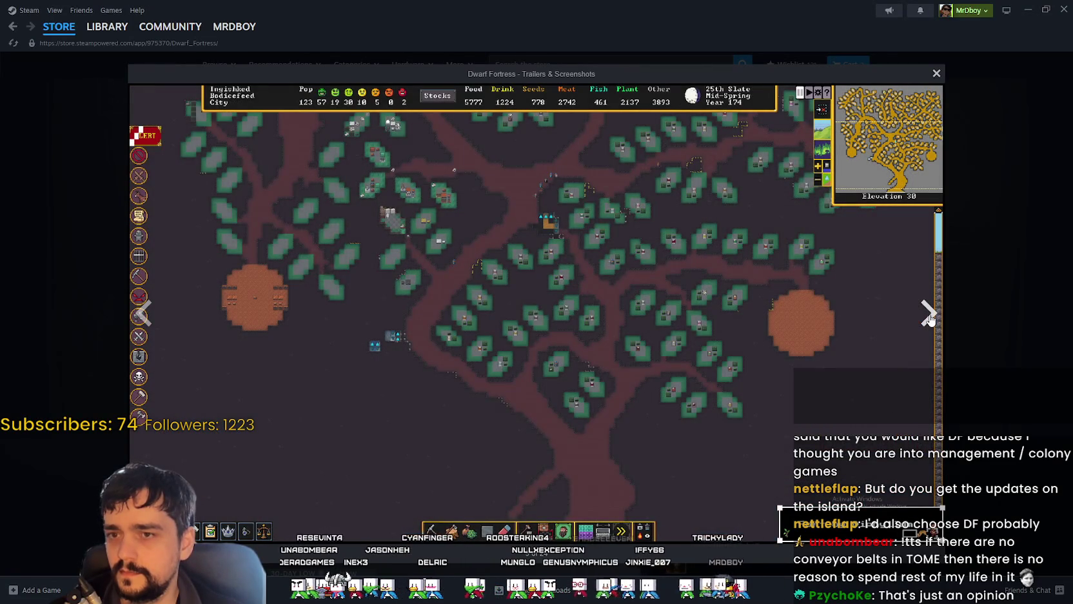
pyautogui.click(930, 319)
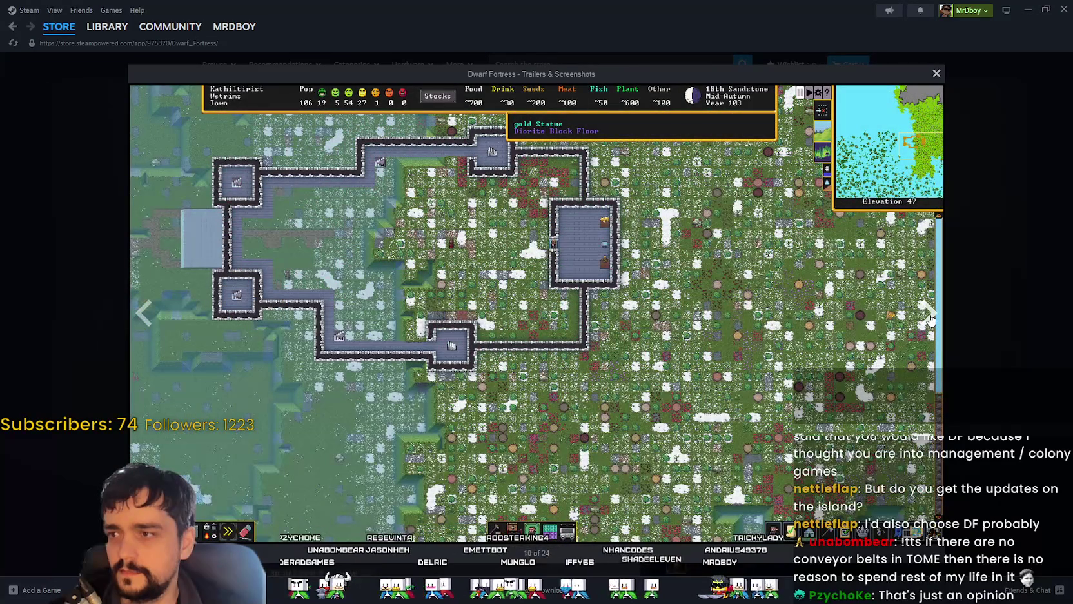
pyautogui.click(930, 320)
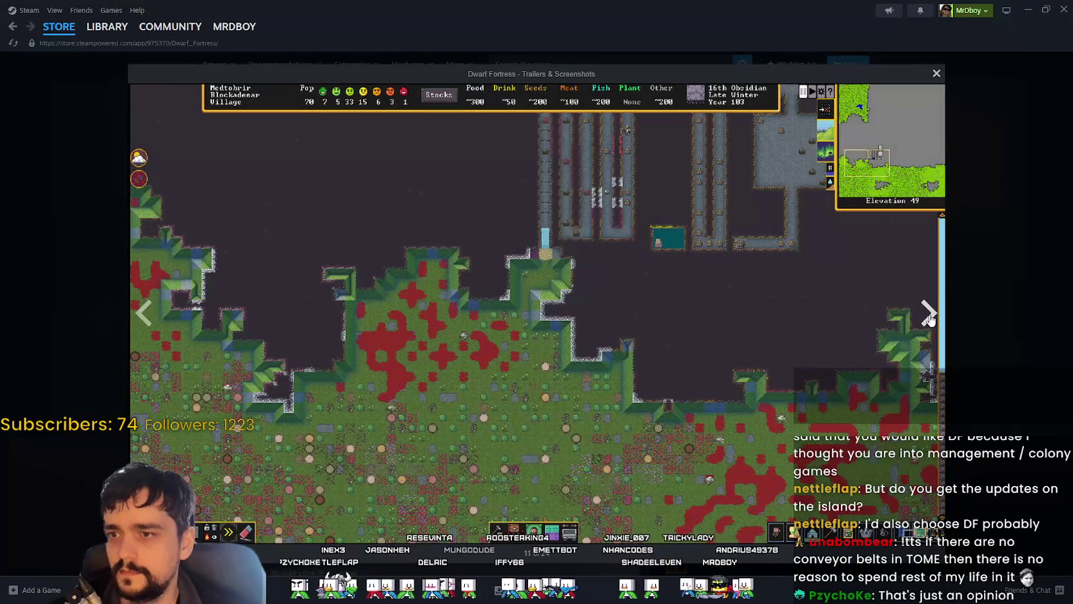
pyautogui.click(930, 319)
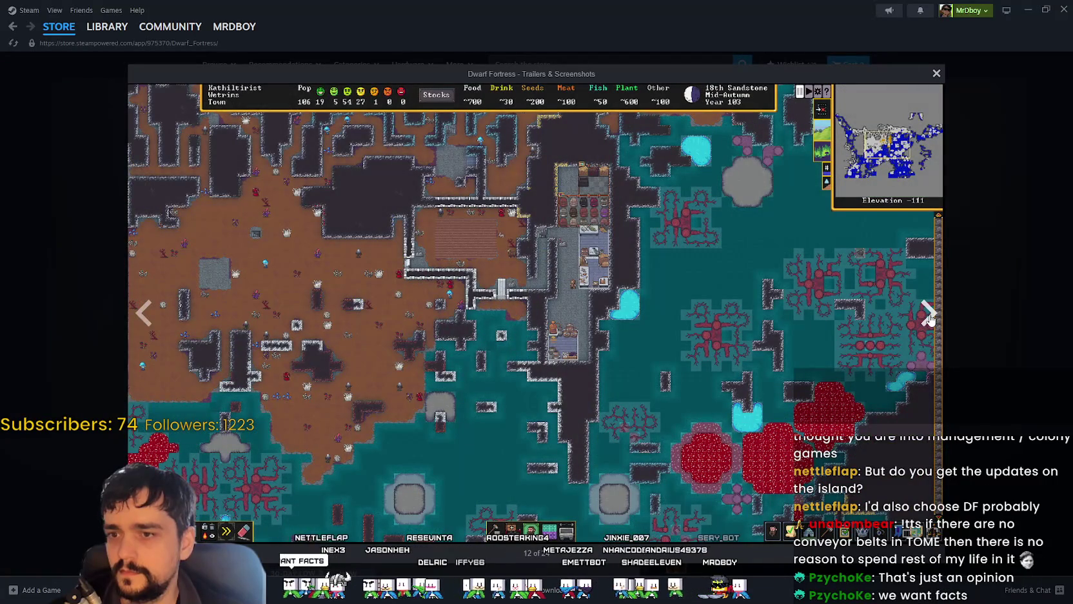
pyautogui.click(930, 317)
pyautogui.press('Escape')
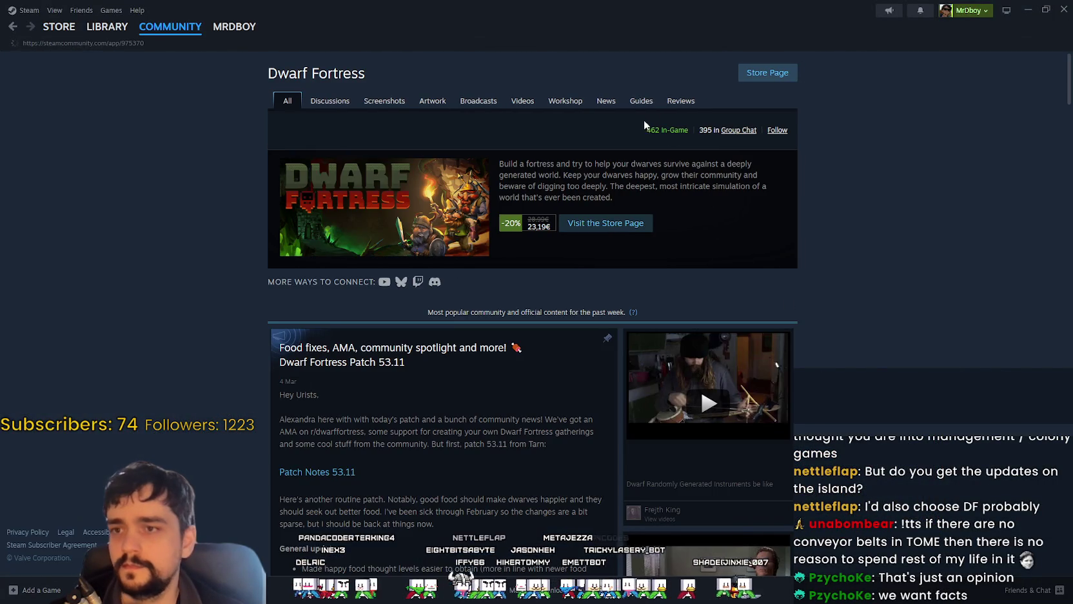
# Step: Scroll through the Dwarf Fortress community hub, then minimize Steam to show GrowHarvestSell
pyautogui.scroll(-4, 885, 331)
pyautogui.scroll(-4, 868, 356)
pyautogui.scroll(-3, 870, 352)
pyautogui.scroll(-4, 864, 356)
pyautogui.scroll(-4, 862, 347)
pyautogui.scroll(-3, 864, 332)
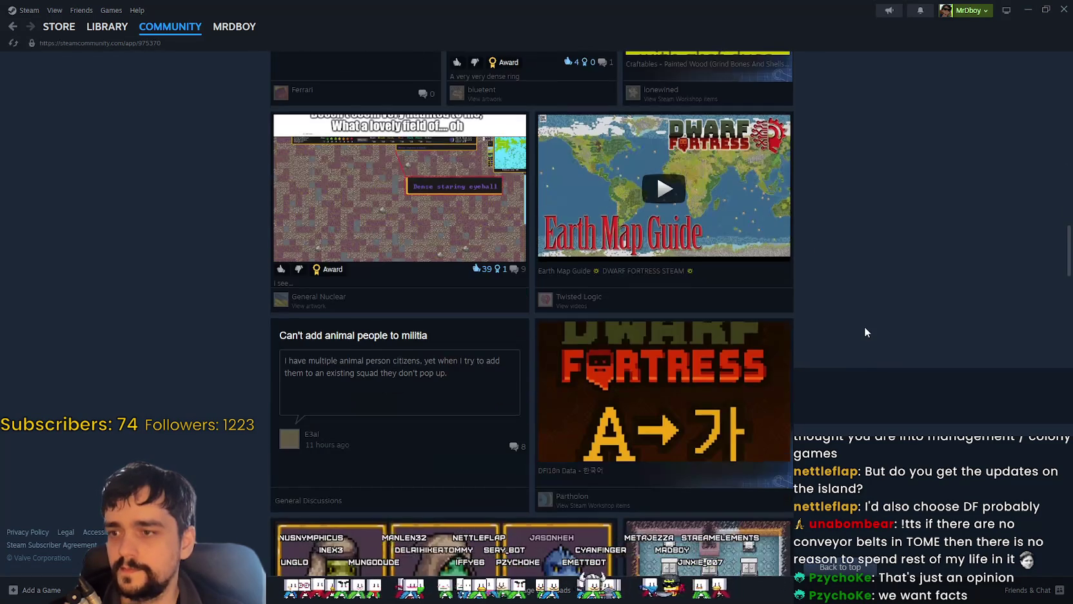
pyautogui.scroll(-4, 864, 324)
pyautogui.scroll(-3, 864, 324)
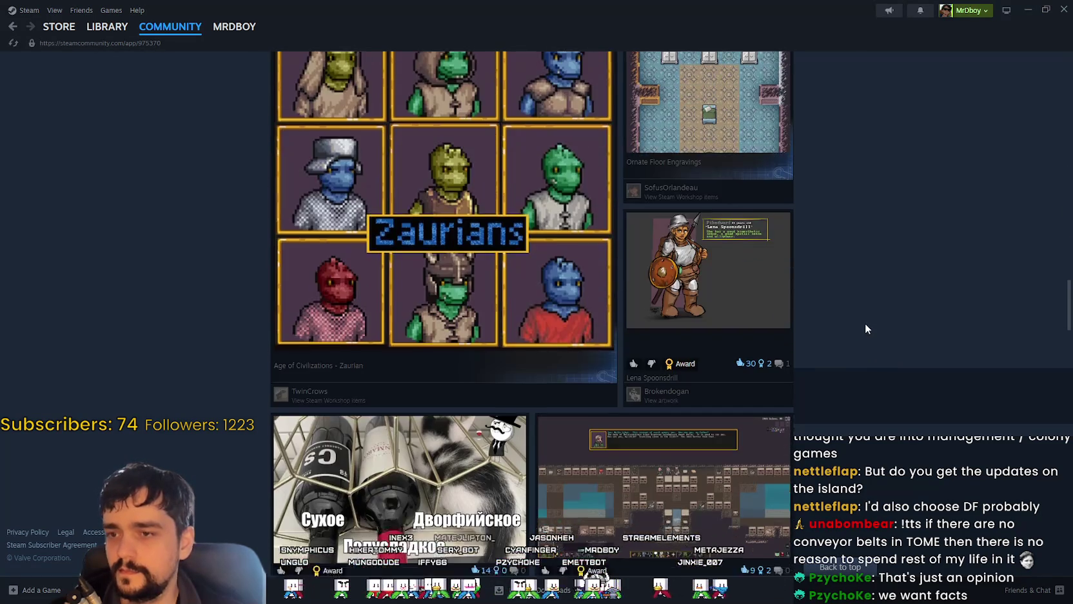
pyautogui.scroll(-4, 865, 324)
pyautogui.scroll(-3, 863, 325)
pyautogui.scroll(-3, 859, 330)
pyautogui.scroll(-3, 877, 330)
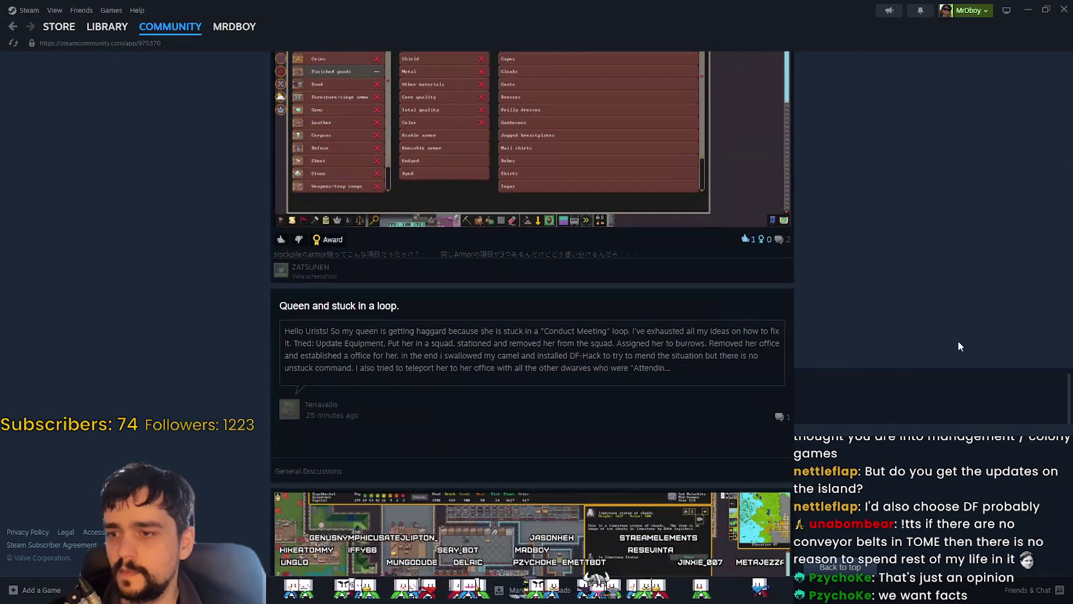
pyautogui.moveTo(1067, 416)
pyautogui.mouseDown()
pyautogui.moveTo(1049, 447)
pyautogui.moveTo(422, 58)
pyautogui.mouseUp()
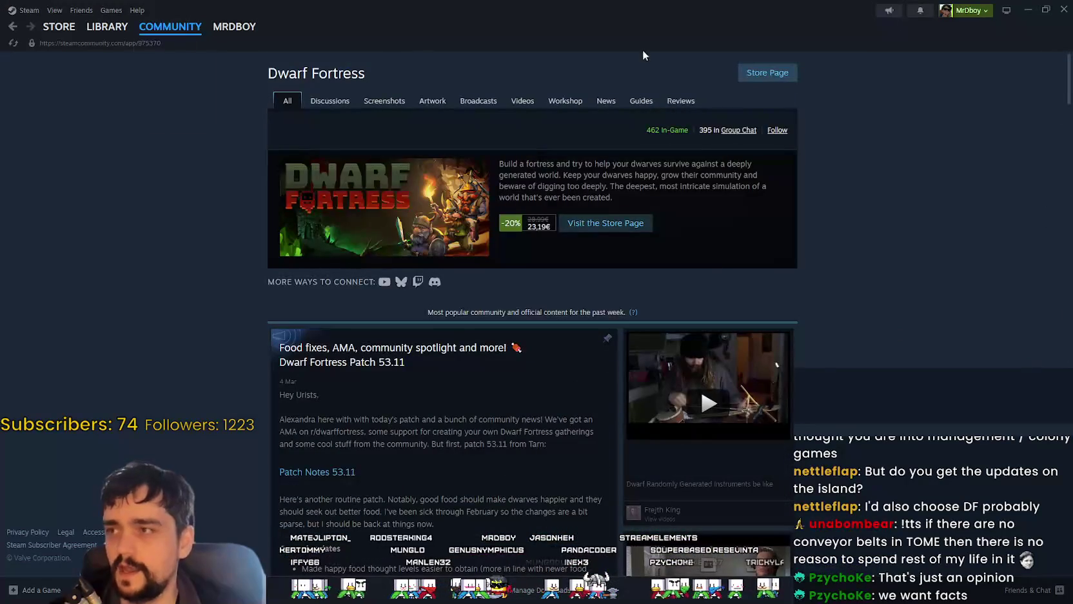
pyautogui.click(1028, 12)
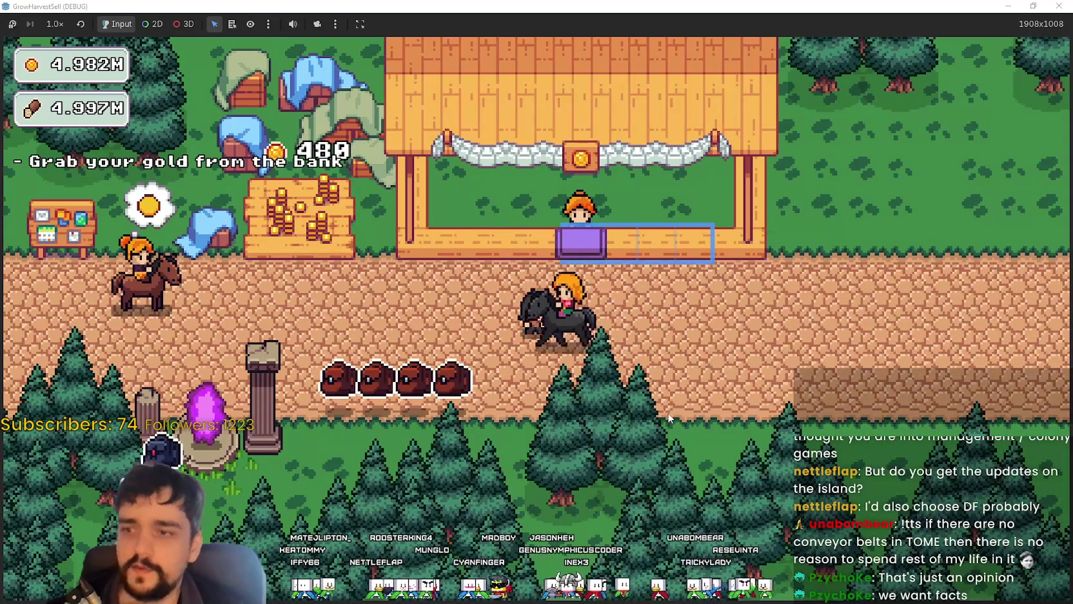
# Step: Ride the player left to the bank and collect its stored gold
pyautogui.press('Left')
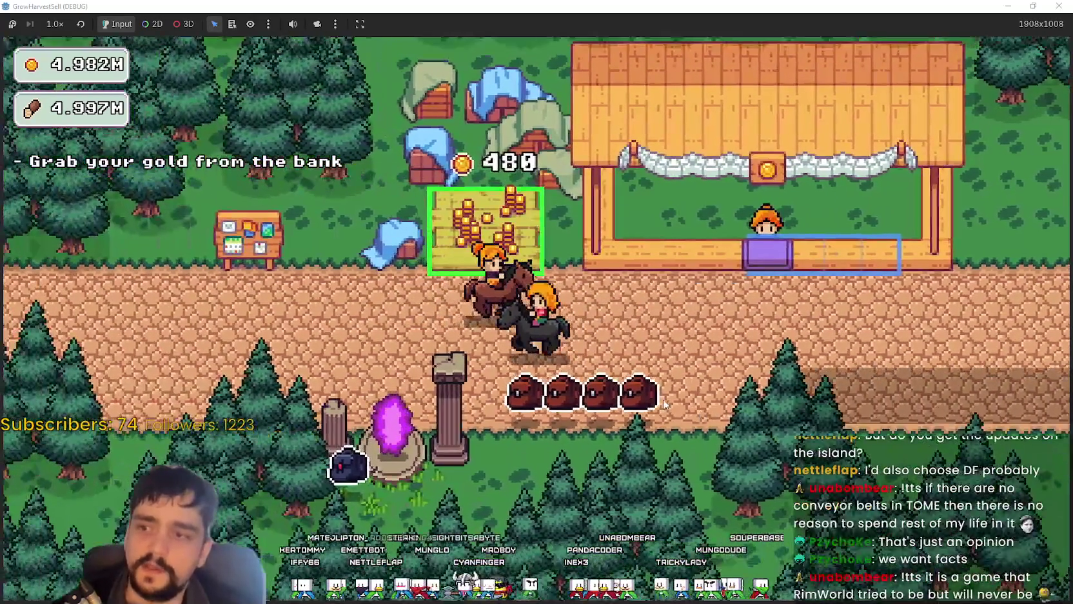
pyautogui.press('Left')
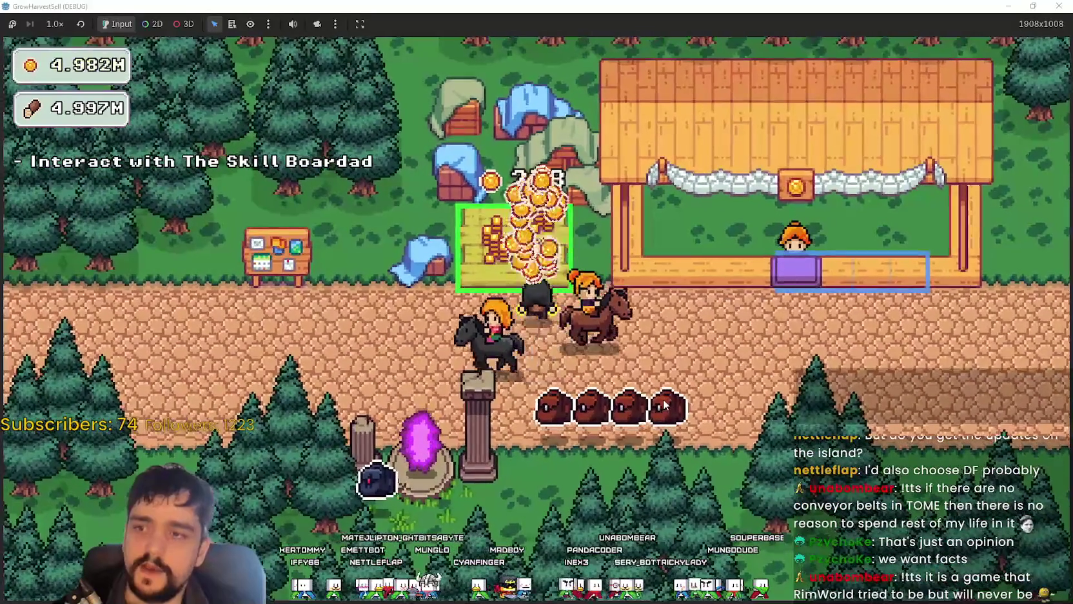
pyautogui.press('Left')
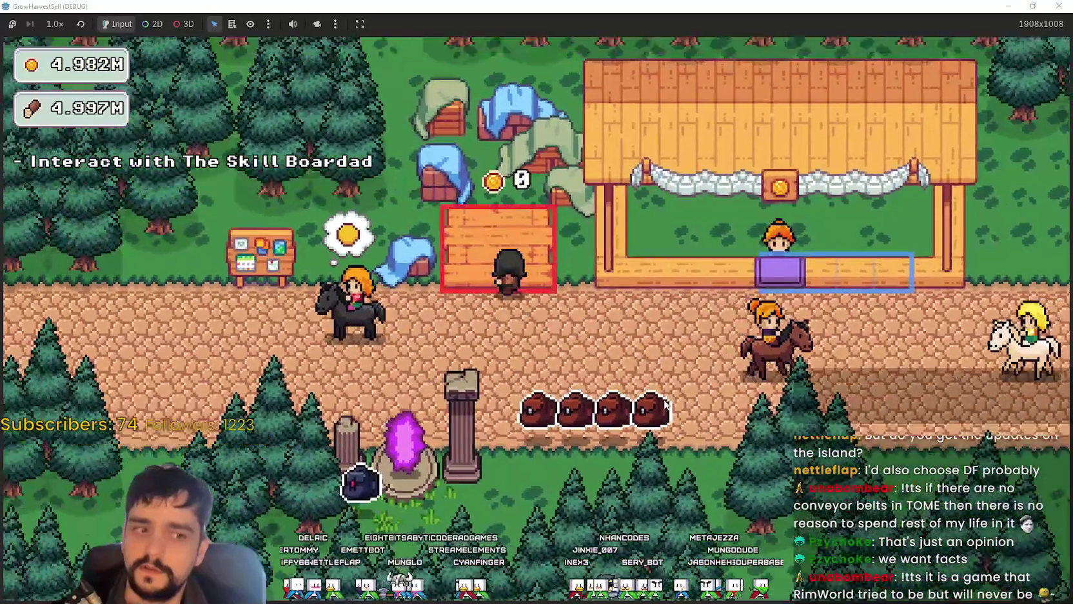
# Step: Walk the player along the sell stand and down-left, then return to Steam
pyautogui.press('Right')
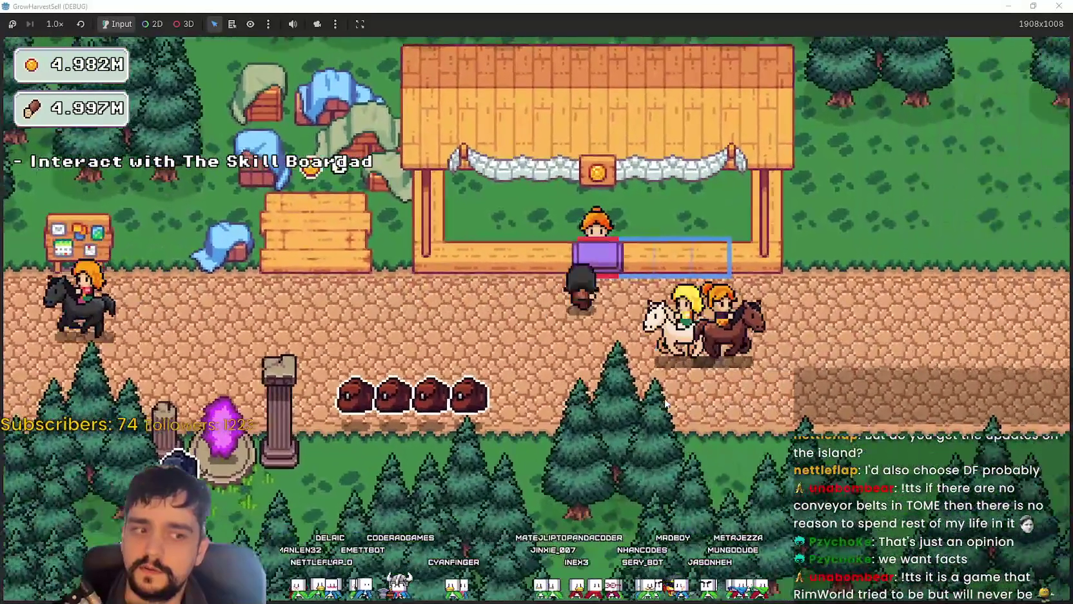
pyautogui.press('Left')
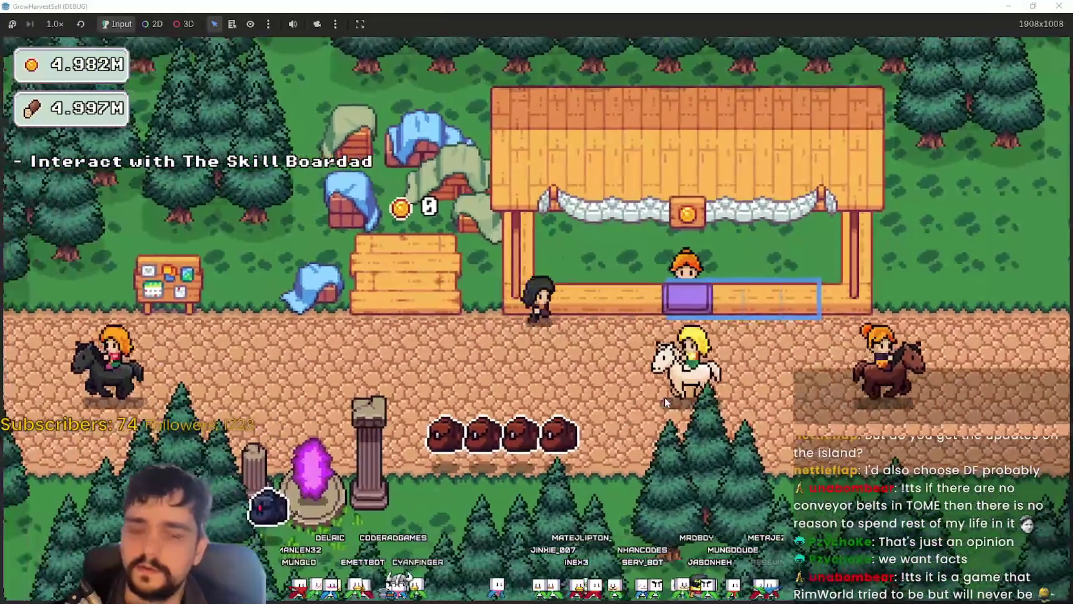
pyautogui.press('Right')
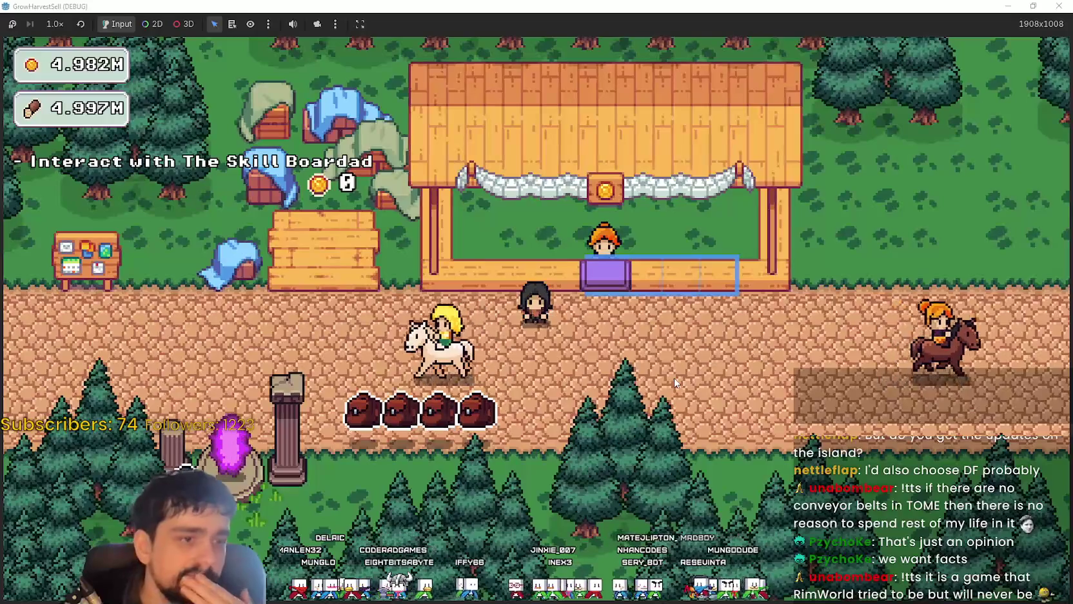
pyautogui.press('Right')
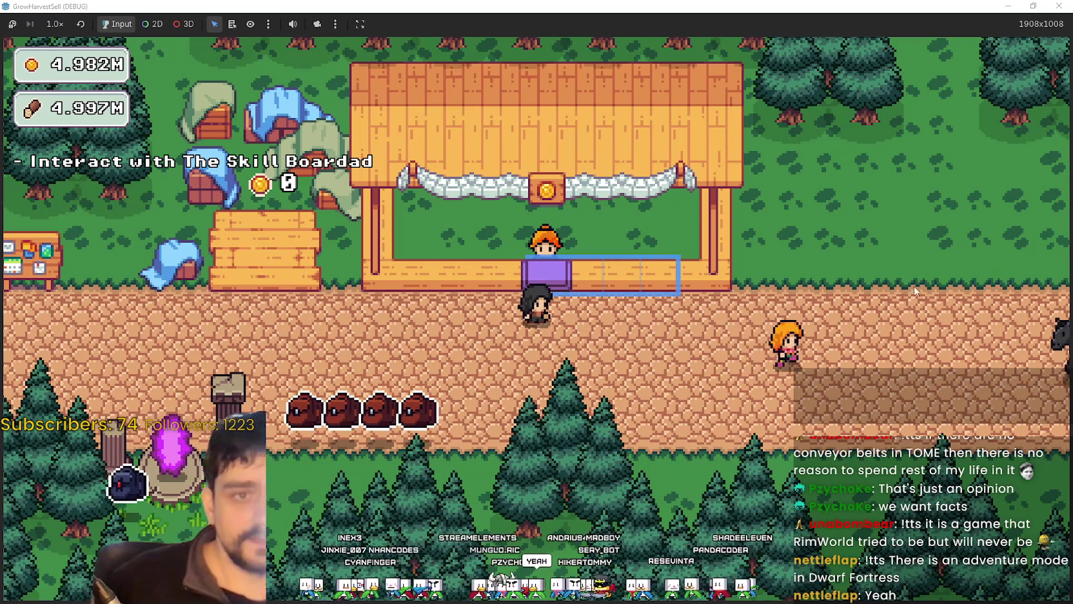
pyautogui.press('a')
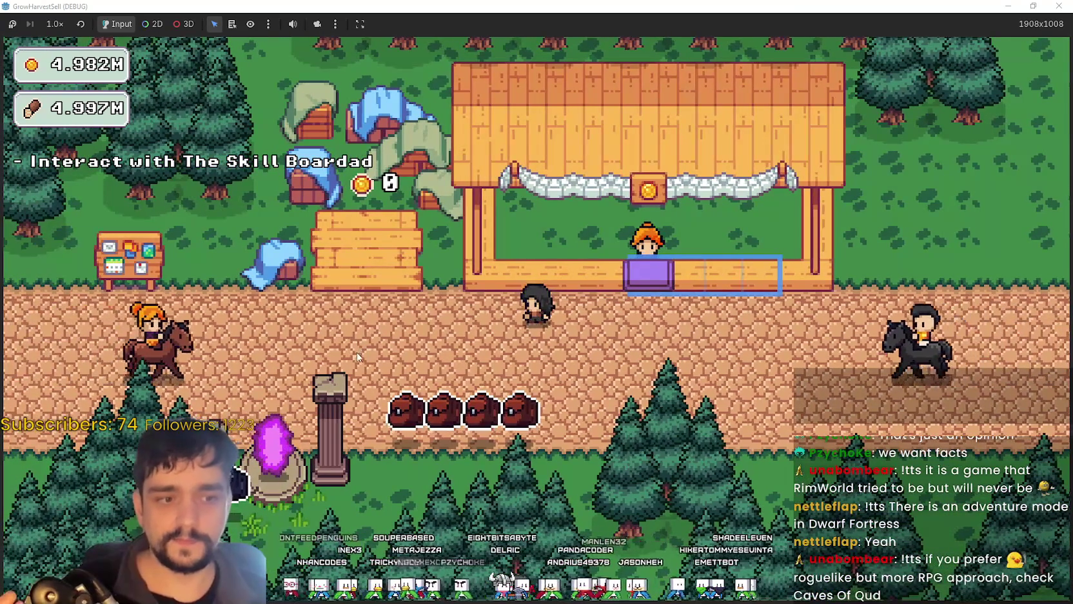
pyautogui.press('a')
pyautogui.press('s')
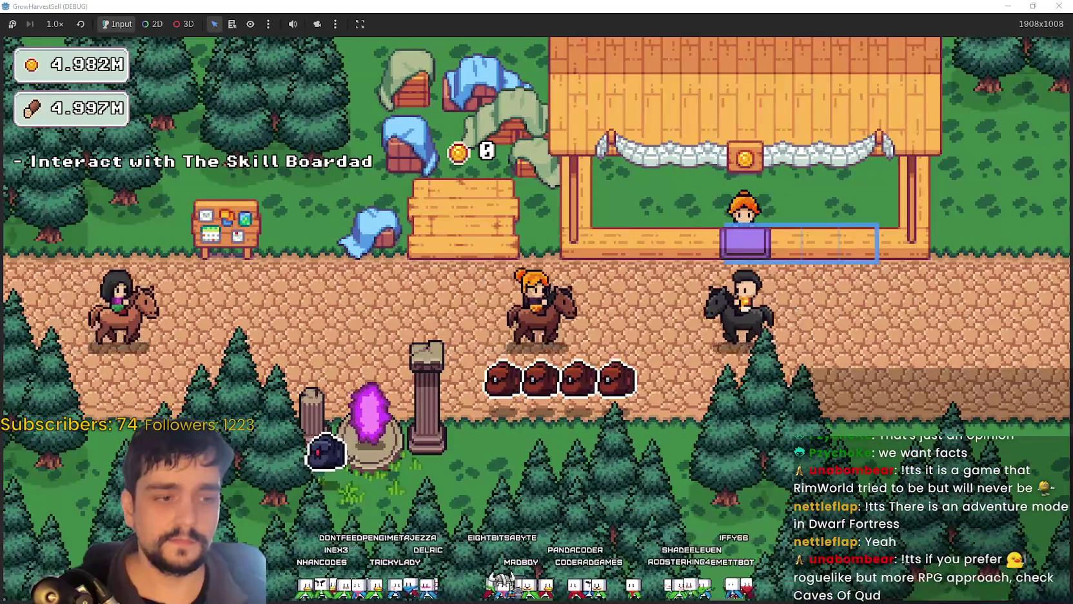
pyautogui.hotkey('alt', 'Tab')
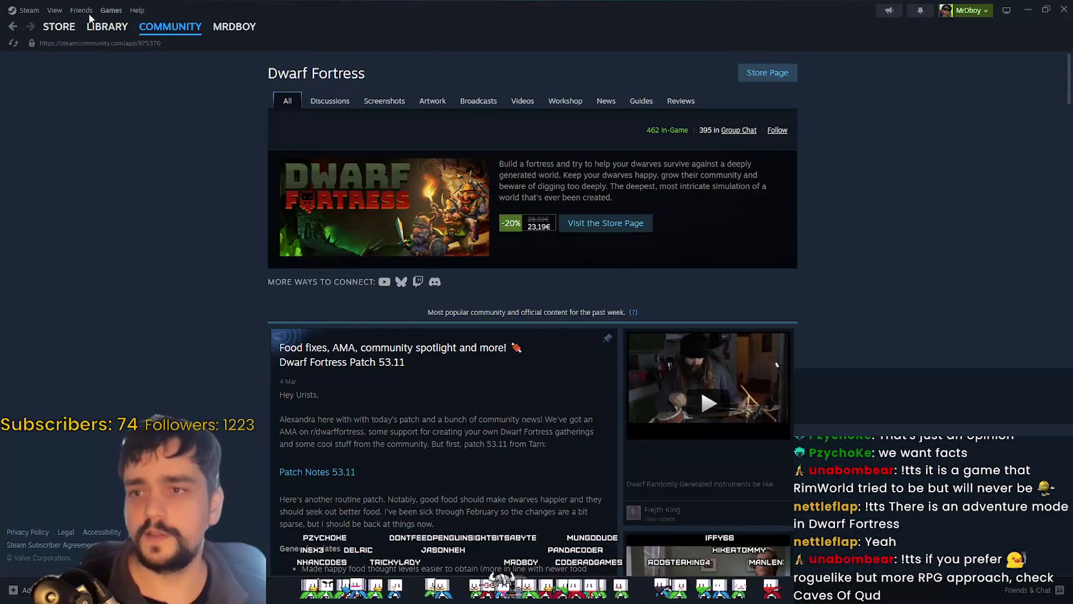
# Step: Search the store for 'cave' and open the Caves of Qud store page
pyautogui.click(605, 223)
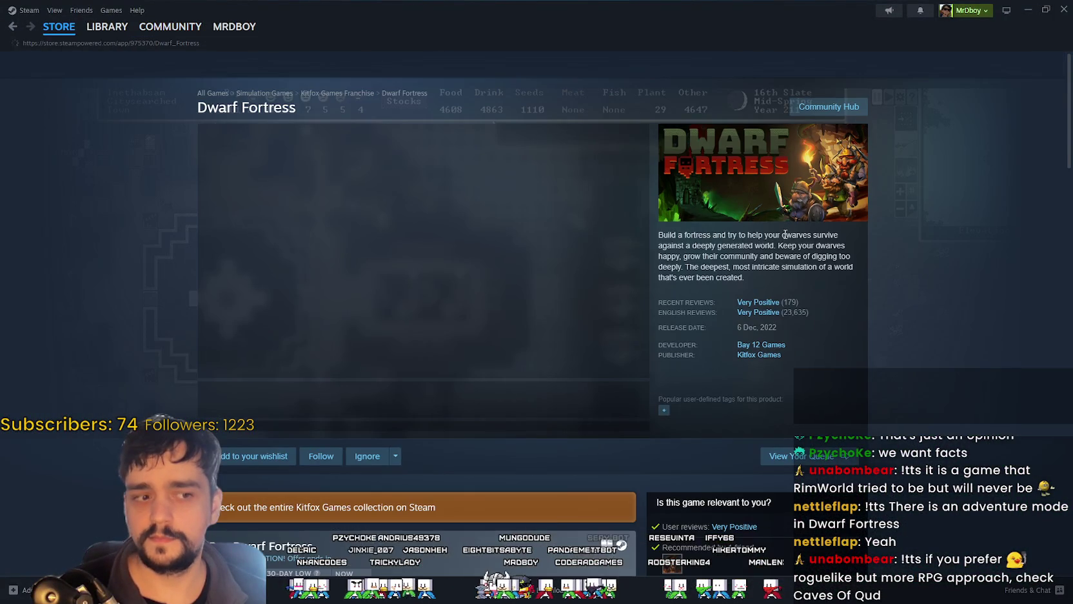
pyautogui.click(629, 64)
pyautogui.write('cabv')
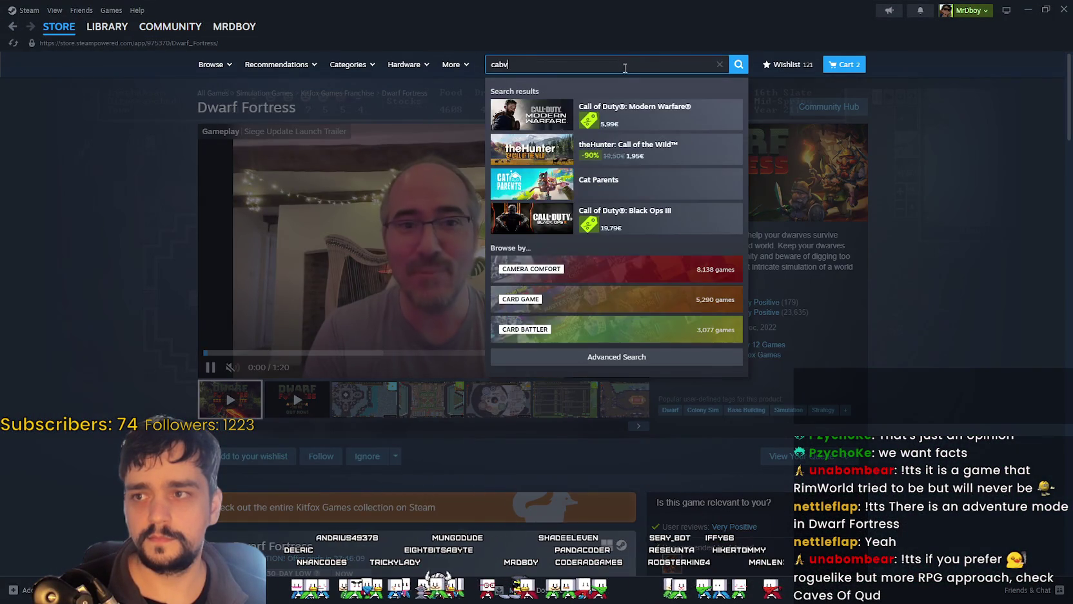
pyautogui.press('BackSpace')
pyautogui.press('BackSpace')
pyautogui.write('ve')
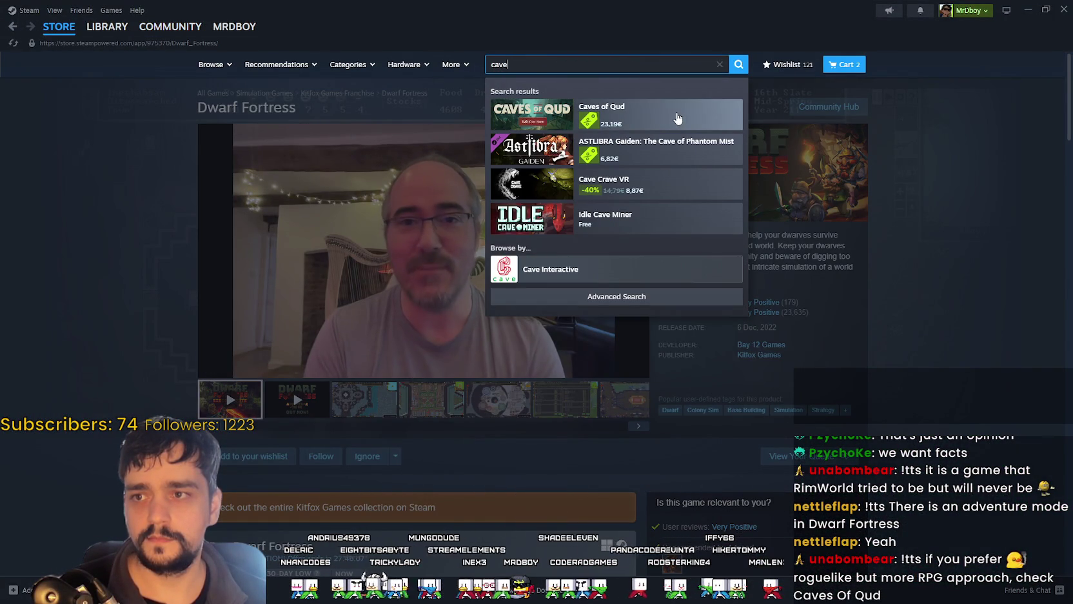
pyautogui.click(677, 117)
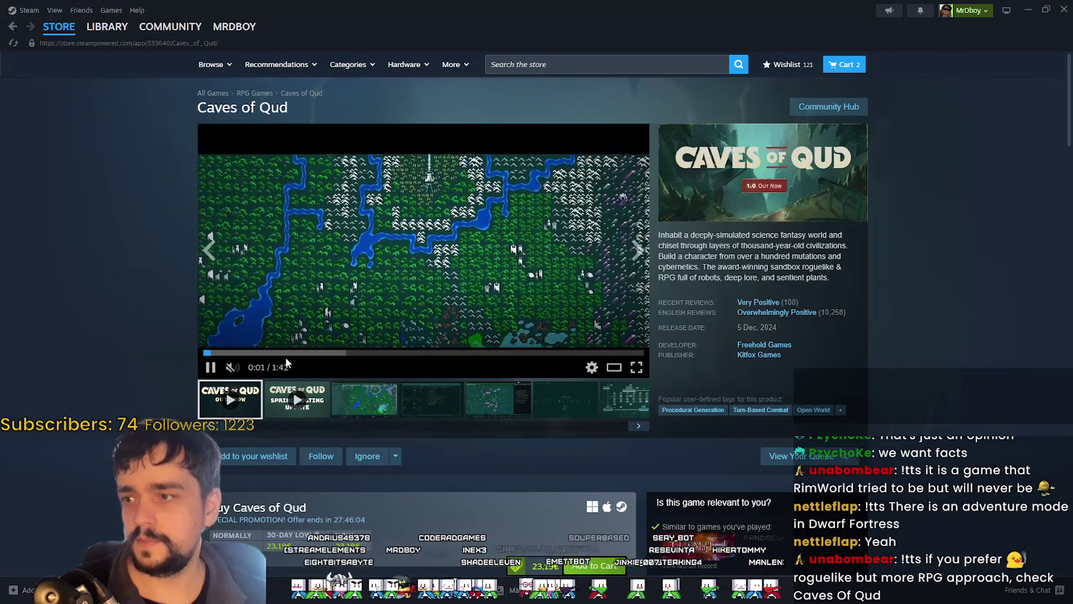
# Step: Skip the Caves of Qud trailer to 1:26, view the third and fifth screenshots, and minimize Steam
pyautogui.click(362, 354)
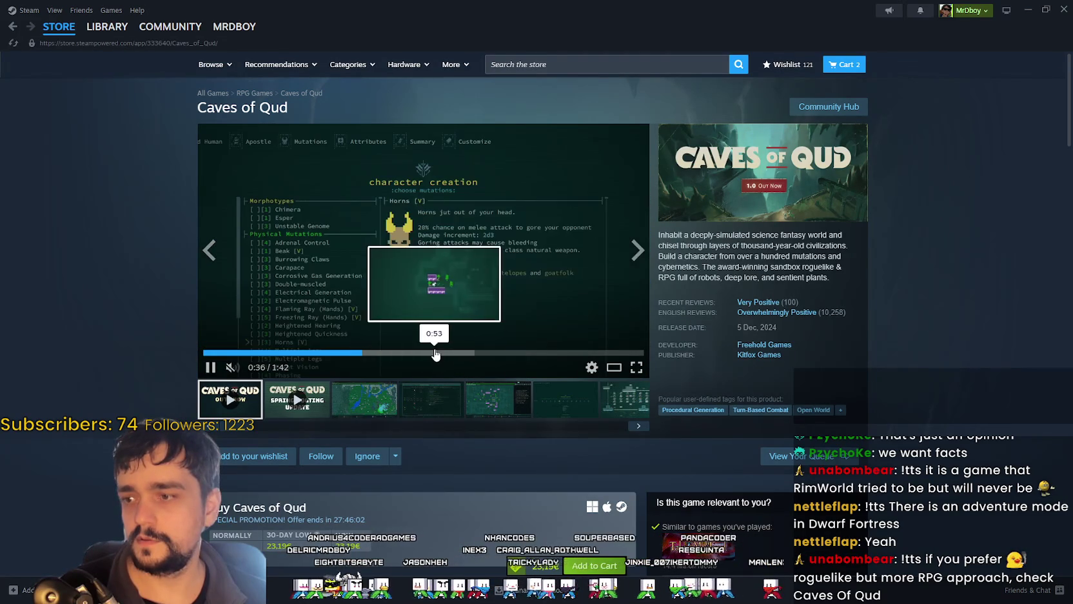
pyautogui.click(436, 354)
pyautogui.click(502, 353)
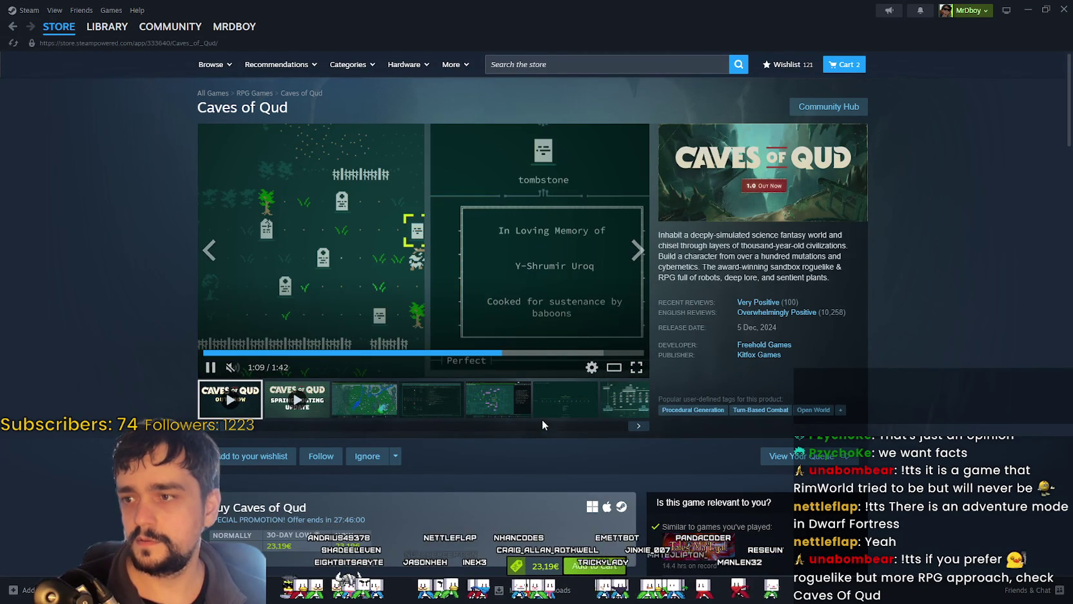
pyautogui.click(547, 353)
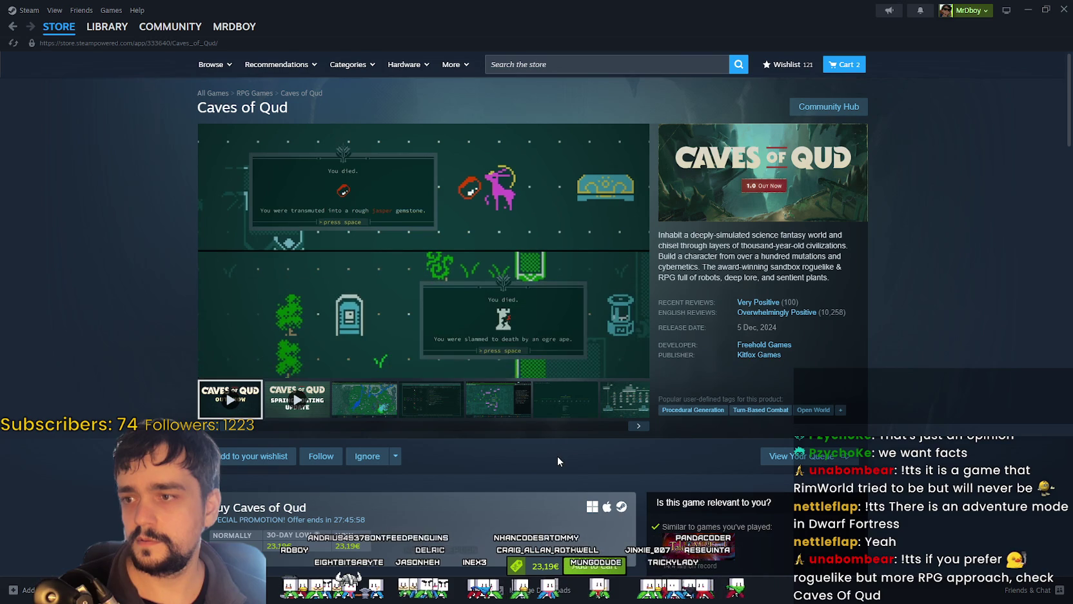
pyautogui.click(580, 353)
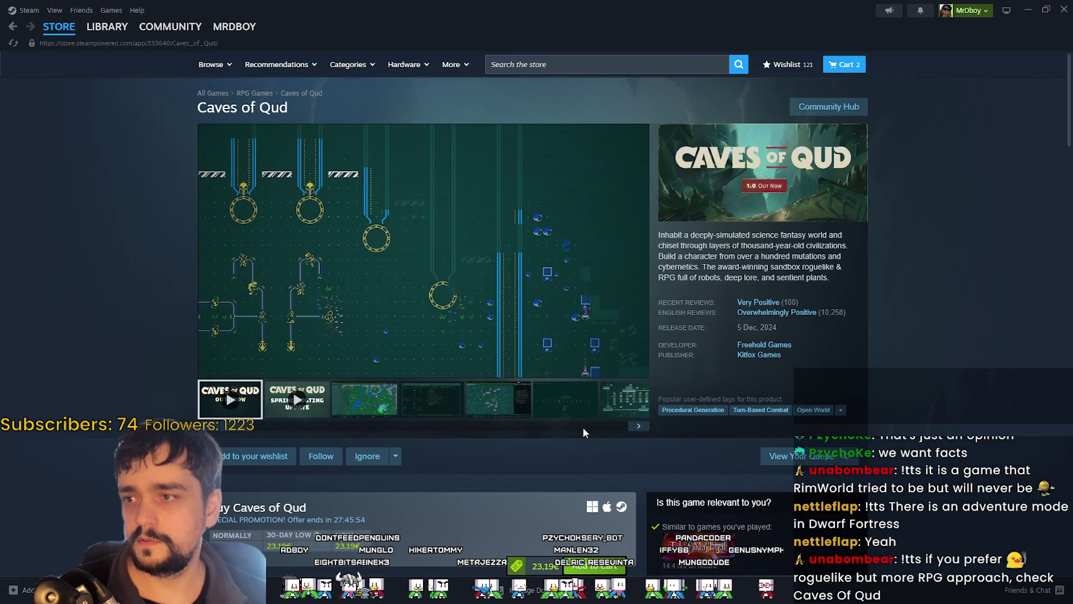
pyautogui.click(367, 405)
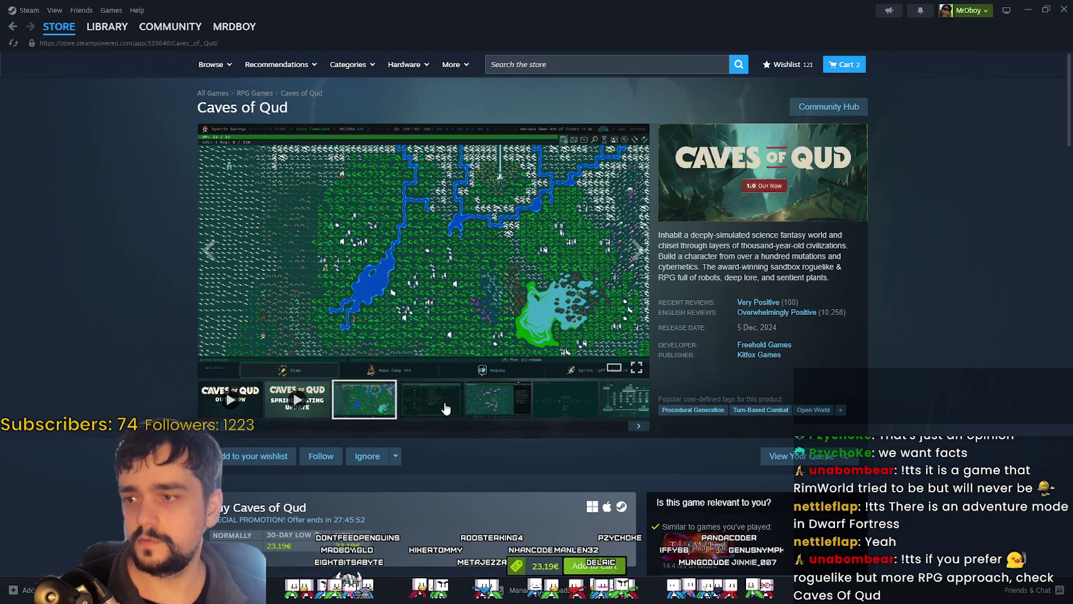
pyautogui.click(499, 400)
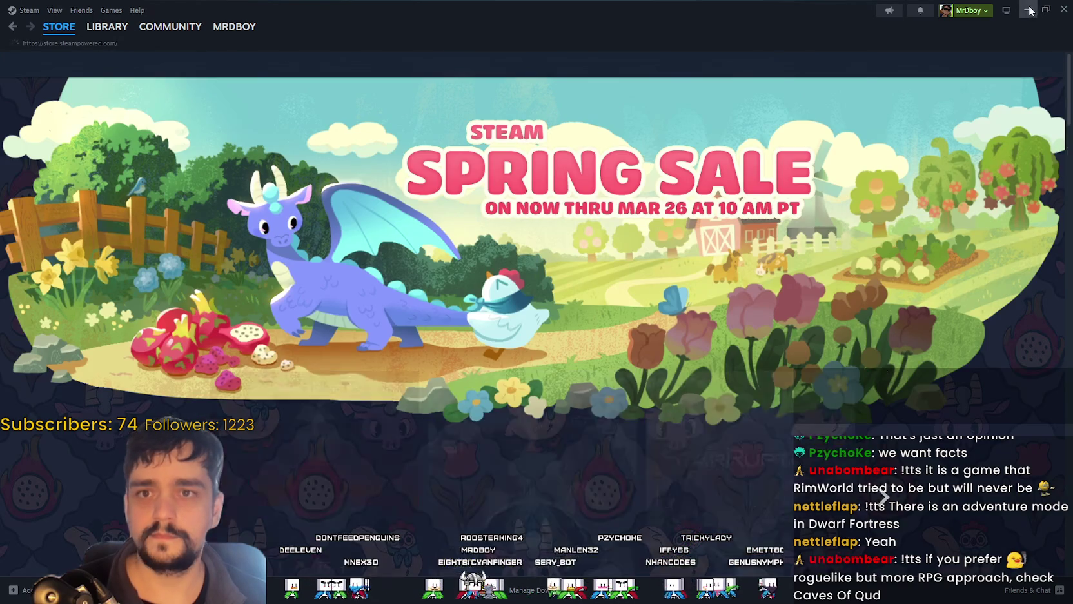
pyautogui.click(1029, 10)
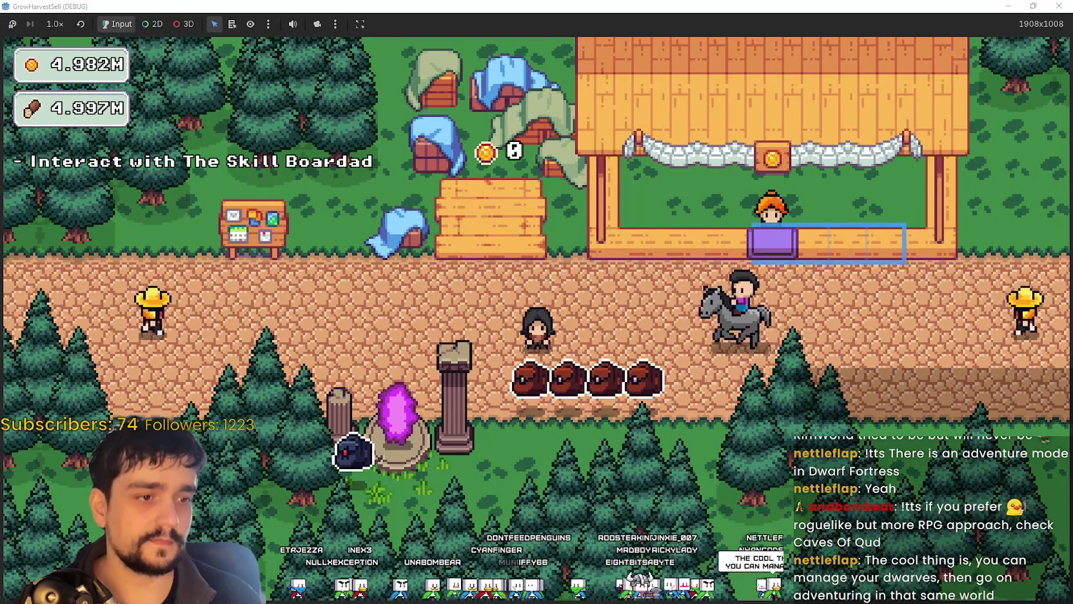
# Step: Walk the player left along the road, then switch back to Steam's store front
pyautogui.press('a')
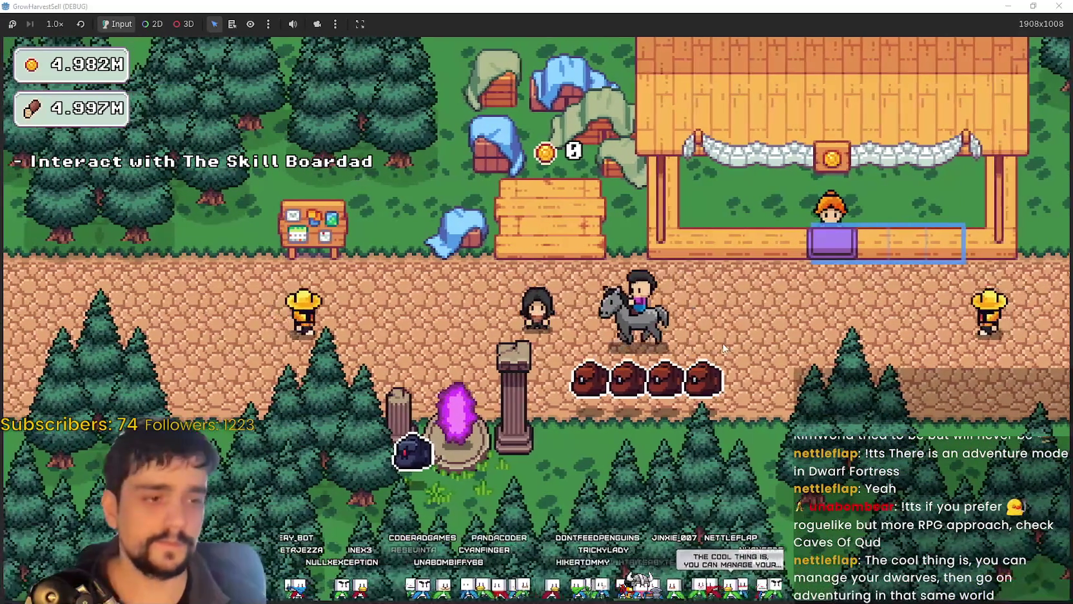
pyautogui.press('a')
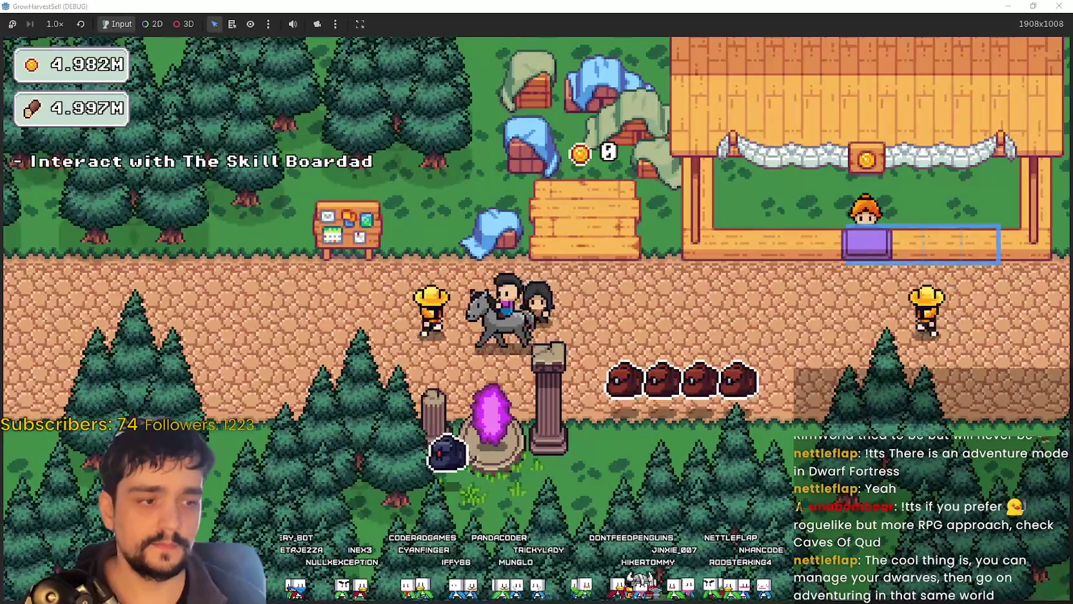
pyautogui.hotkey('alt', 'Tab')
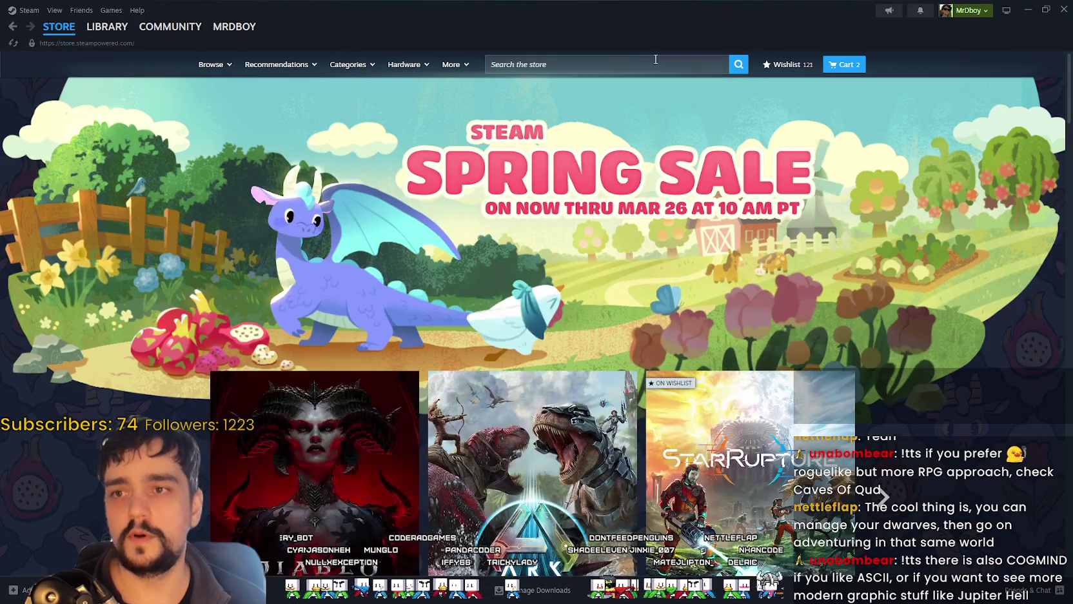
# Step: Search the store for 'Crimson' and open the Crimson Desert store page
pyautogui.click(666, 57)
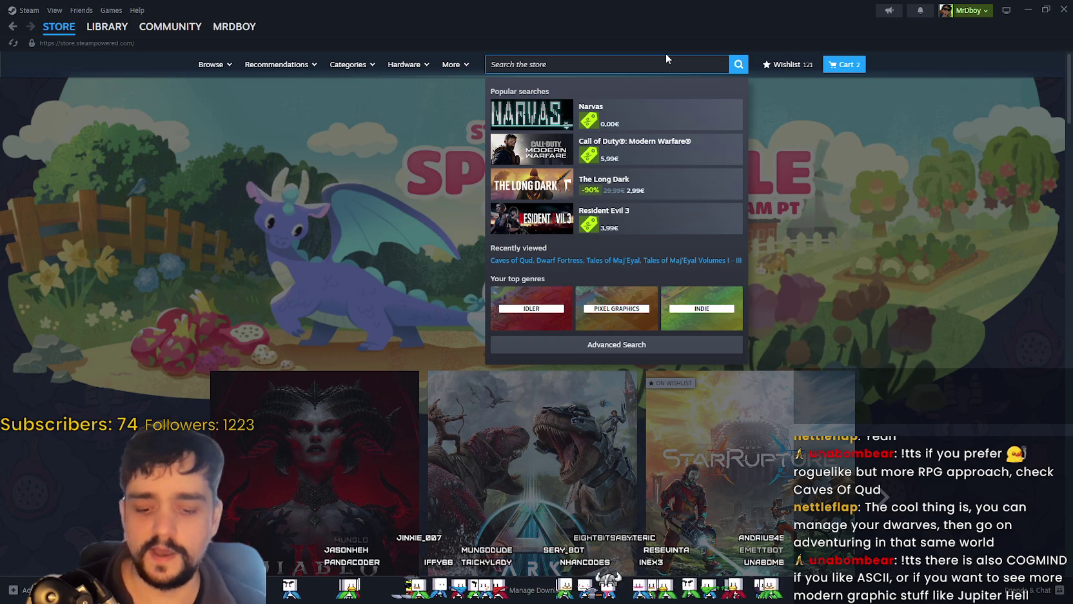
pyautogui.write('Crimson')
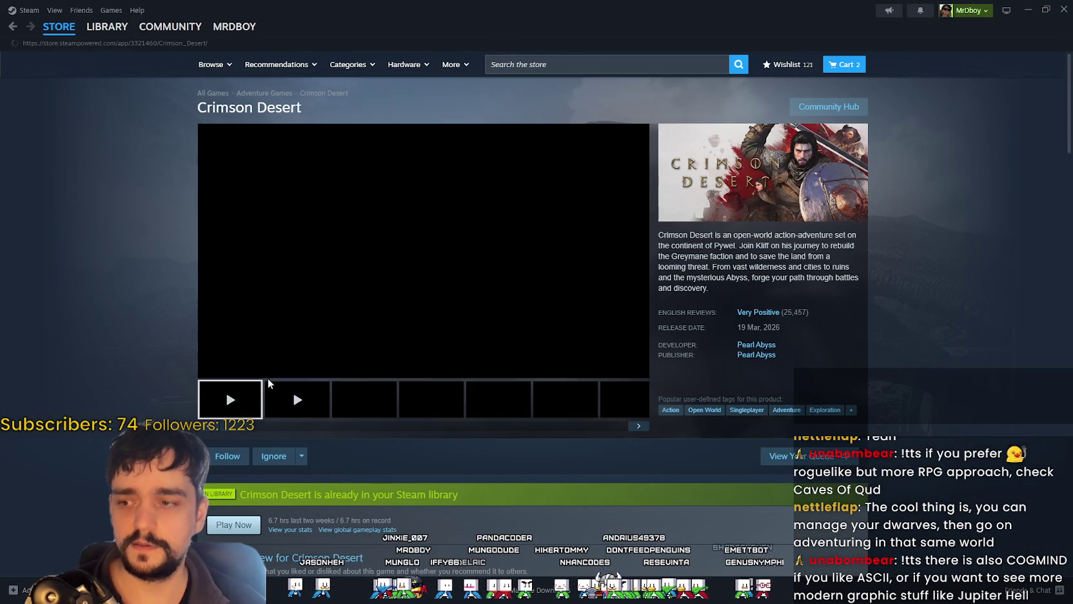
pyautogui.scroll(-3, 425, 450)
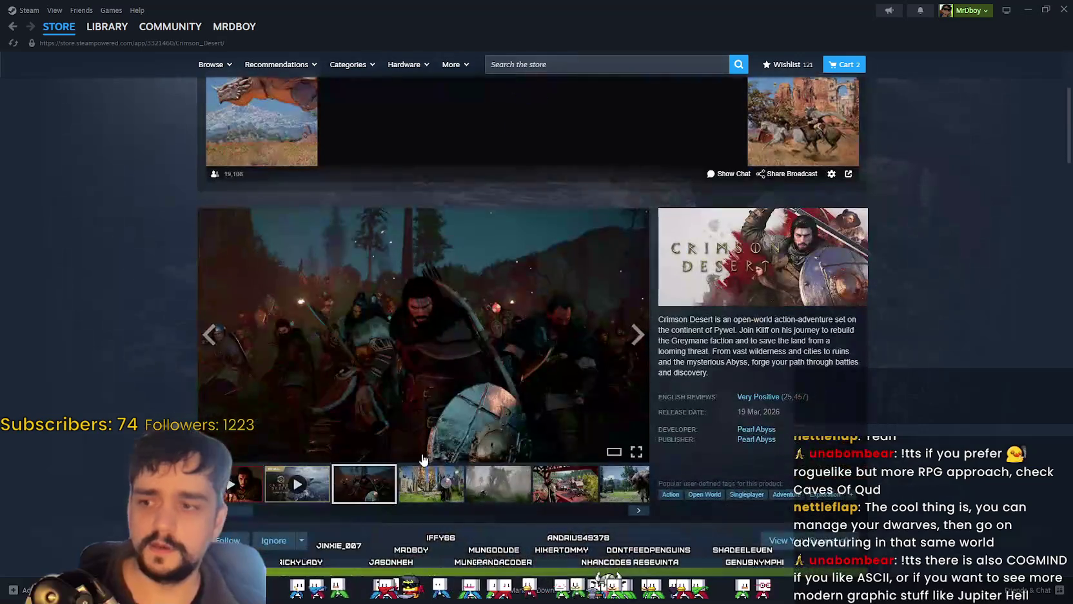
pyautogui.scroll(3, 503, 355)
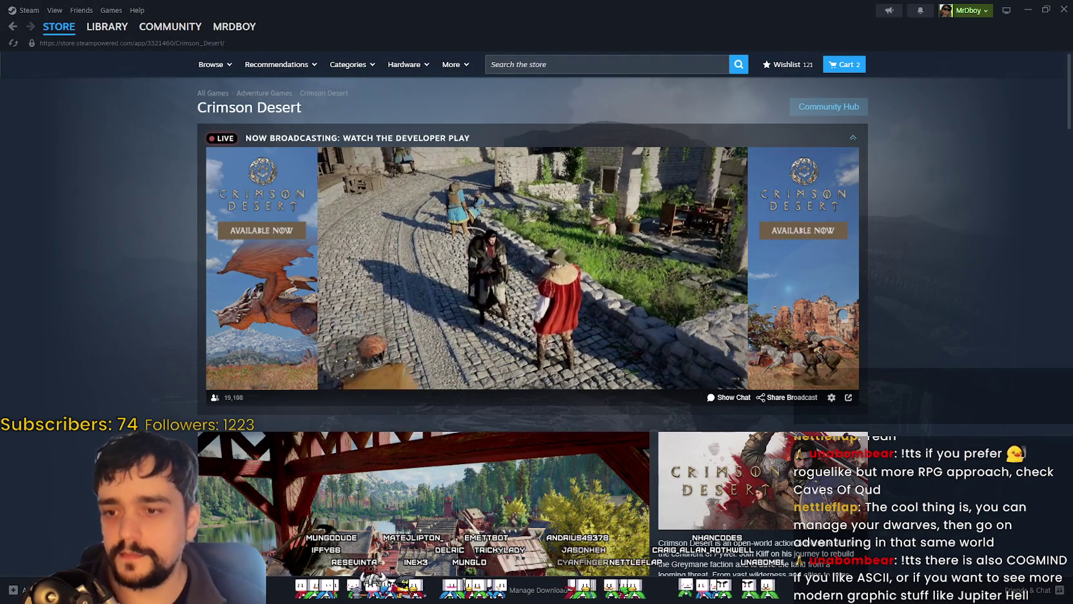
pyautogui.scroll(-3, 746, 389)
pyautogui.scroll(3, 401, 443)
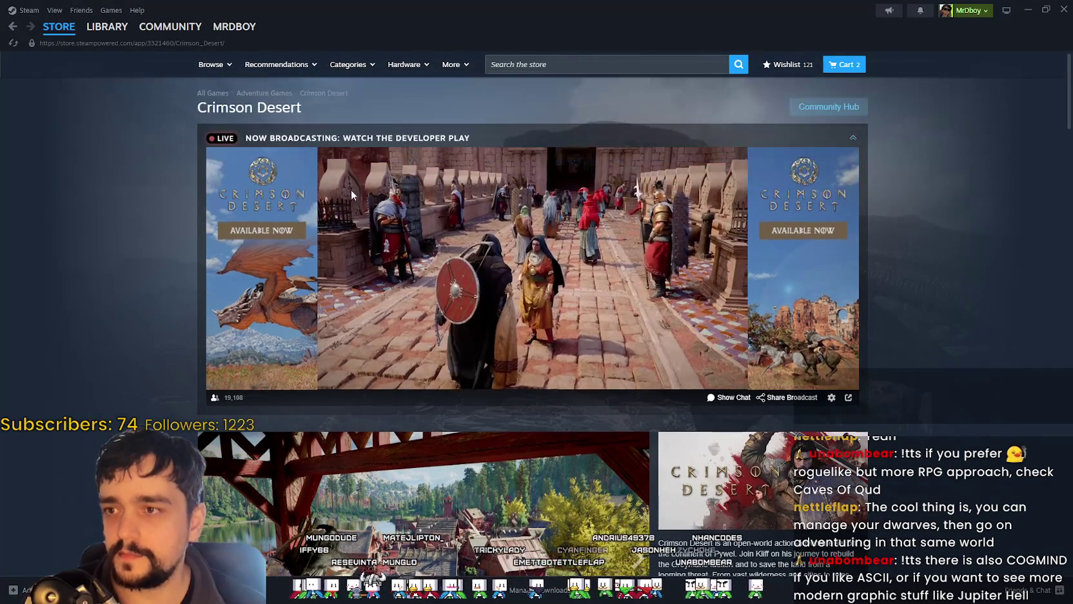
pyautogui.scroll(-2, 478, 432)
pyautogui.scroll(-2, 552, 420)
# Step: Browse Crimson Desert screenshots in the enlarged viewer up to the red-tree warrior, then close it
pyautogui.click(552, 420)
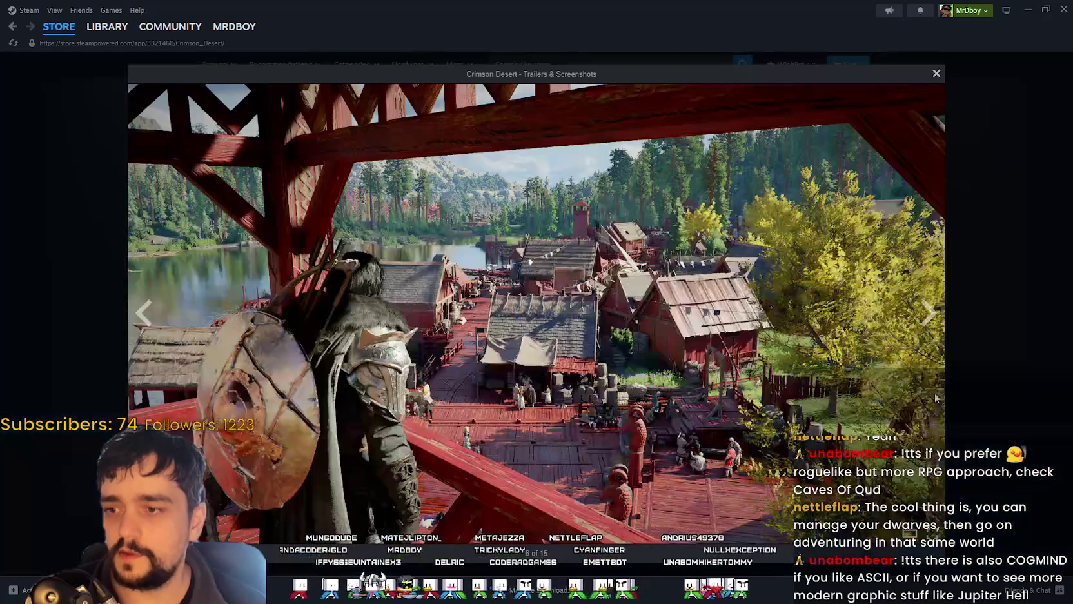
pyautogui.click(930, 321)
pyautogui.click(931, 321)
pyautogui.click(930, 321)
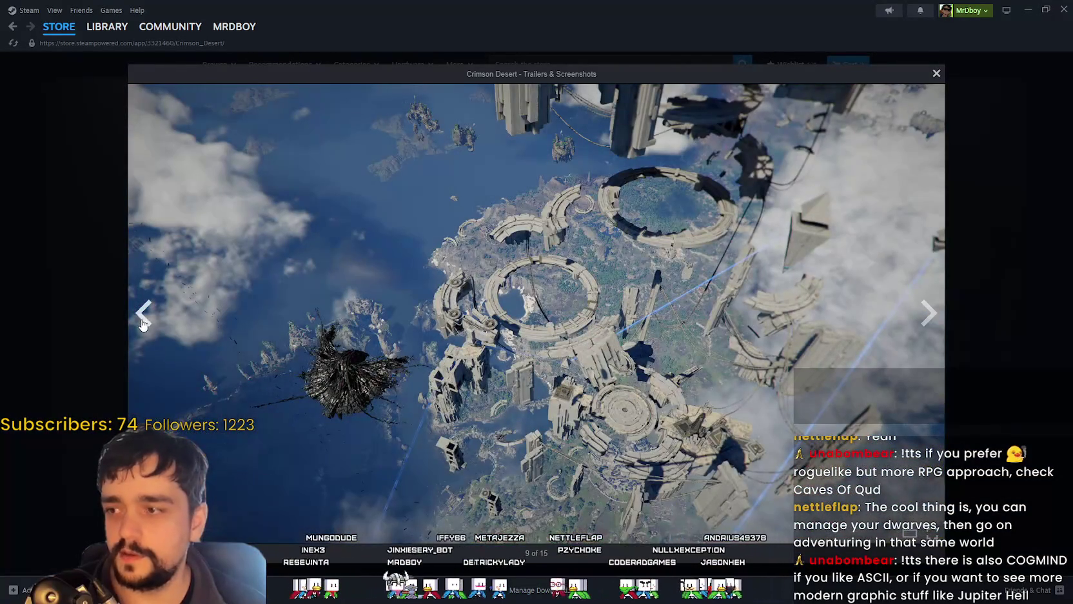
pyautogui.click(143, 322)
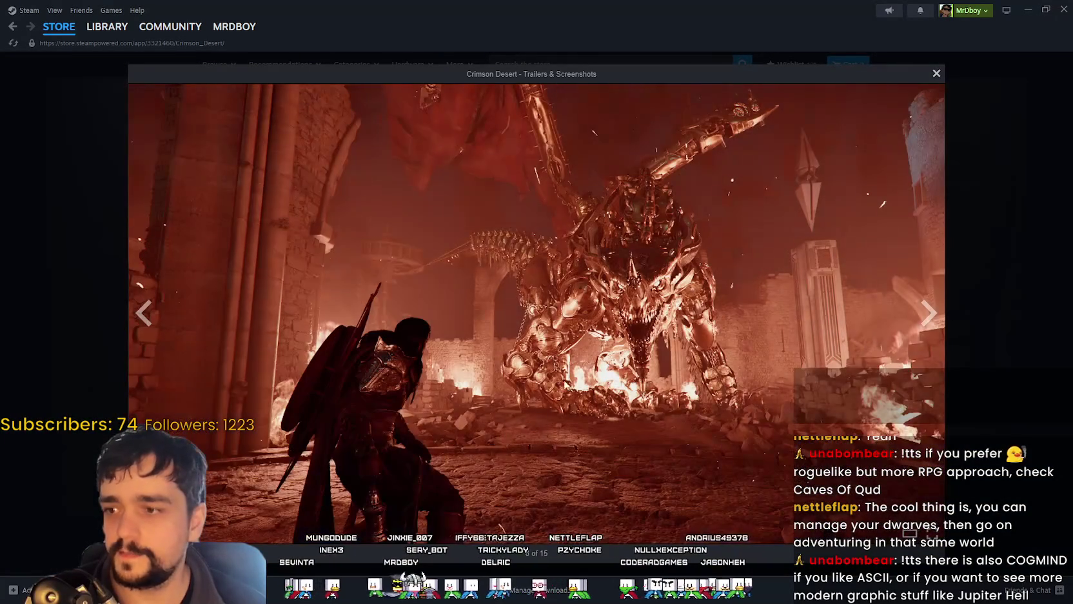
pyautogui.click(927, 322)
pyautogui.click(928, 316)
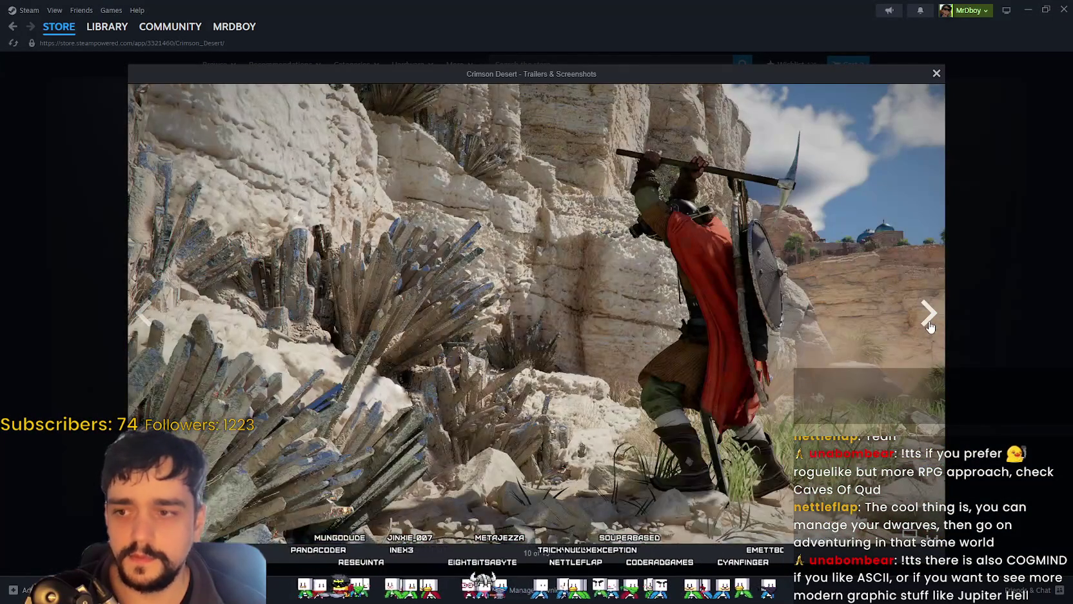
pyautogui.click(928, 316)
pyautogui.click(928, 316)
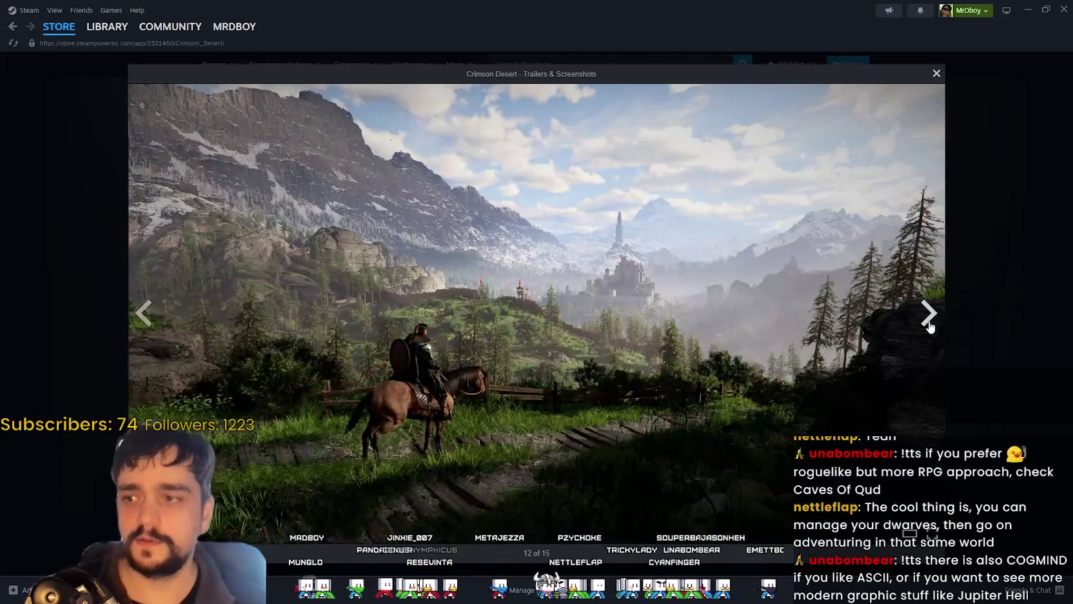
pyautogui.click(928, 322)
pyautogui.click(927, 323)
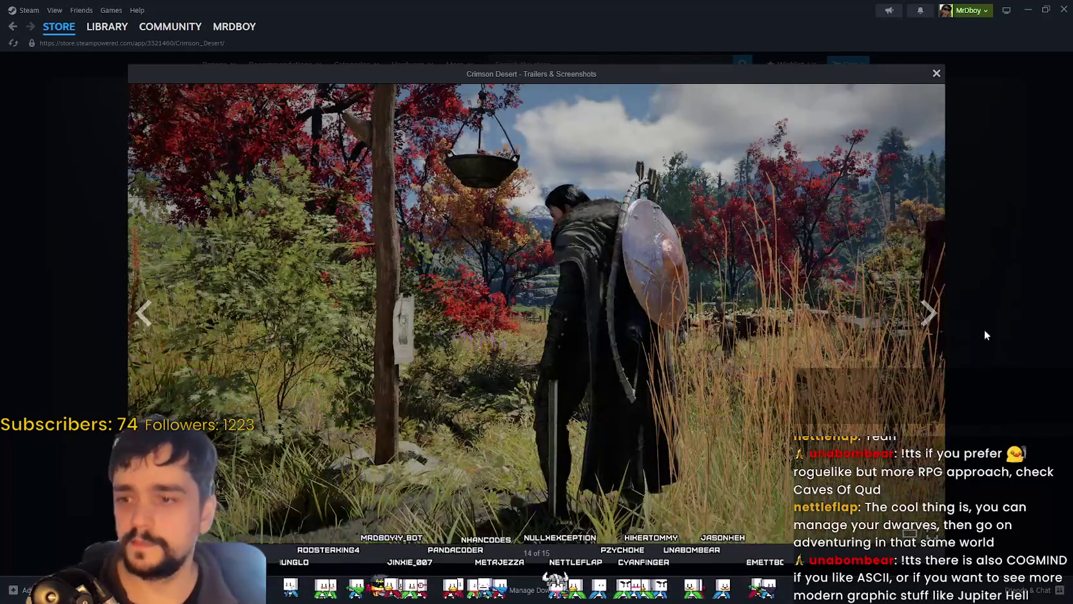
pyautogui.click(997, 374)
# Step: Scroll through the Crimson Desert page with its live developer broadcast and open its community hub
pyautogui.scroll(5, 921, 456)
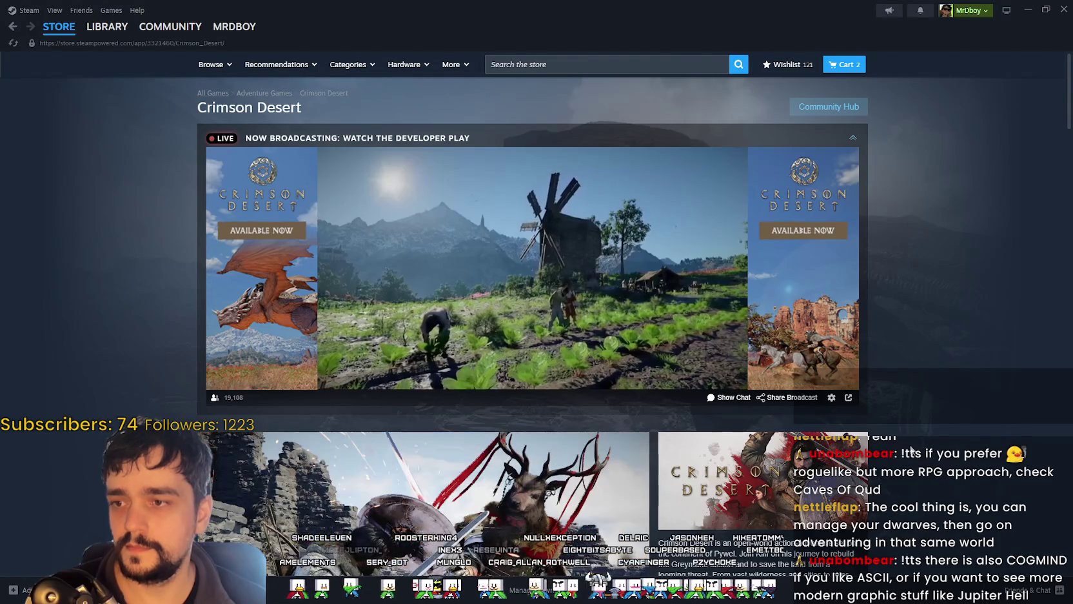
pyautogui.scroll(-3, 619, 427)
pyautogui.scroll(3, 619, 428)
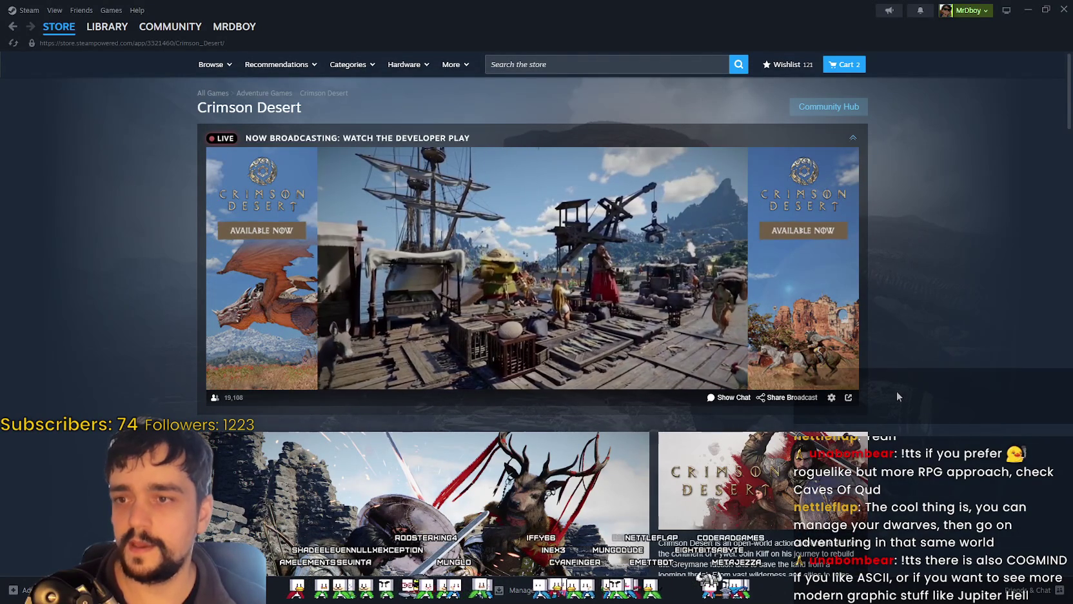
pyautogui.scroll(-3, 887, 390)
pyautogui.scroll(-6, 887, 390)
pyautogui.scroll(-3, 886, 387)
pyautogui.scroll(-2, 885, 387)
pyautogui.scroll(5, 882, 389)
pyautogui.scroll(5, 877, 391)
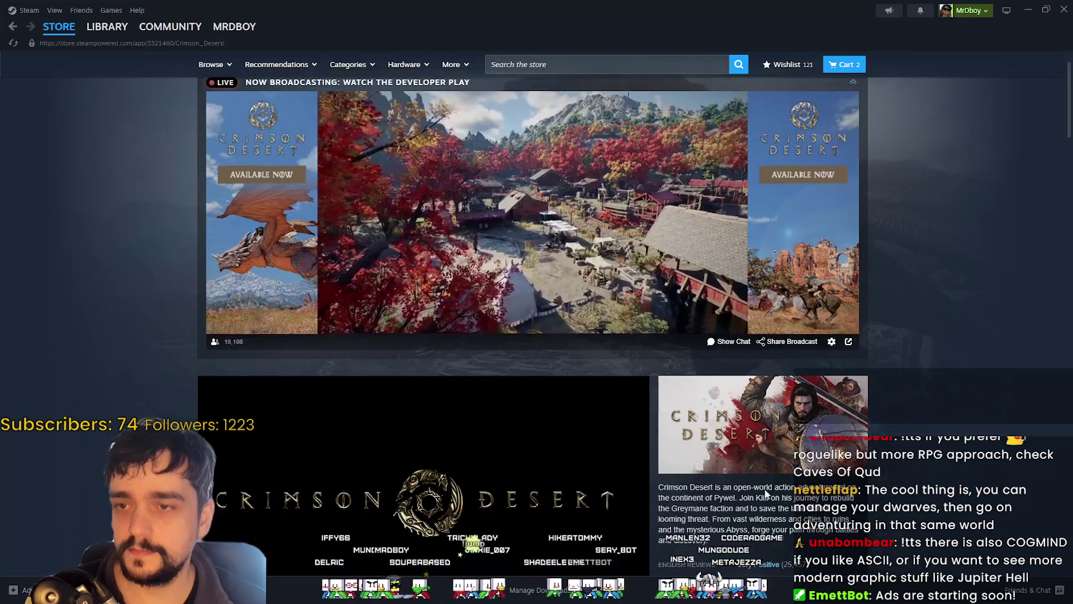
pyautogui.scroll(-2, 752, 349)
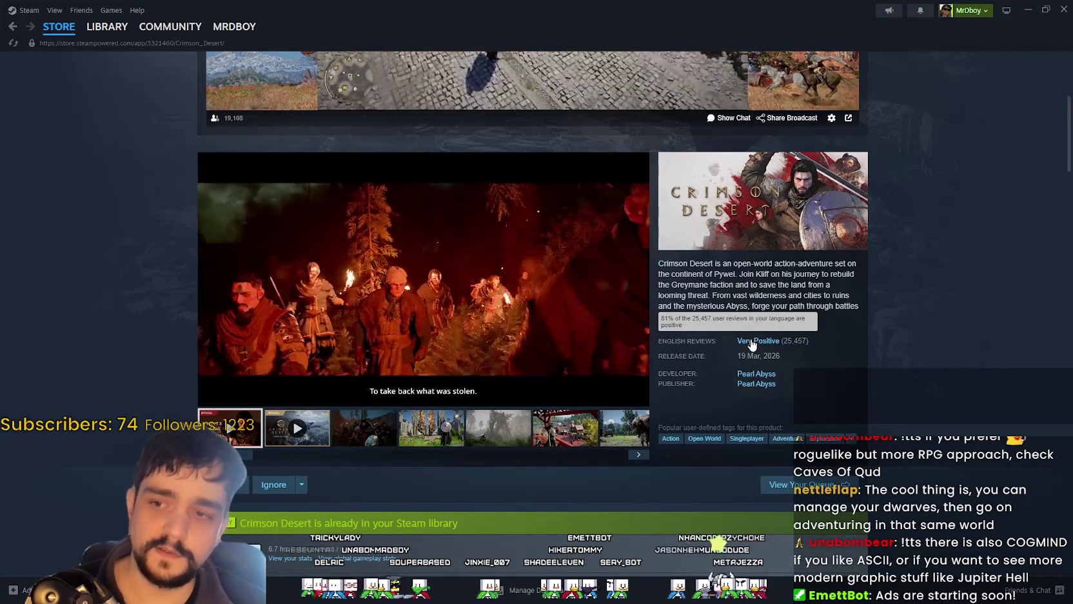
pyautogui.scroll(4, 870, 360)
pyautogui.scroll(1, 868, 360)
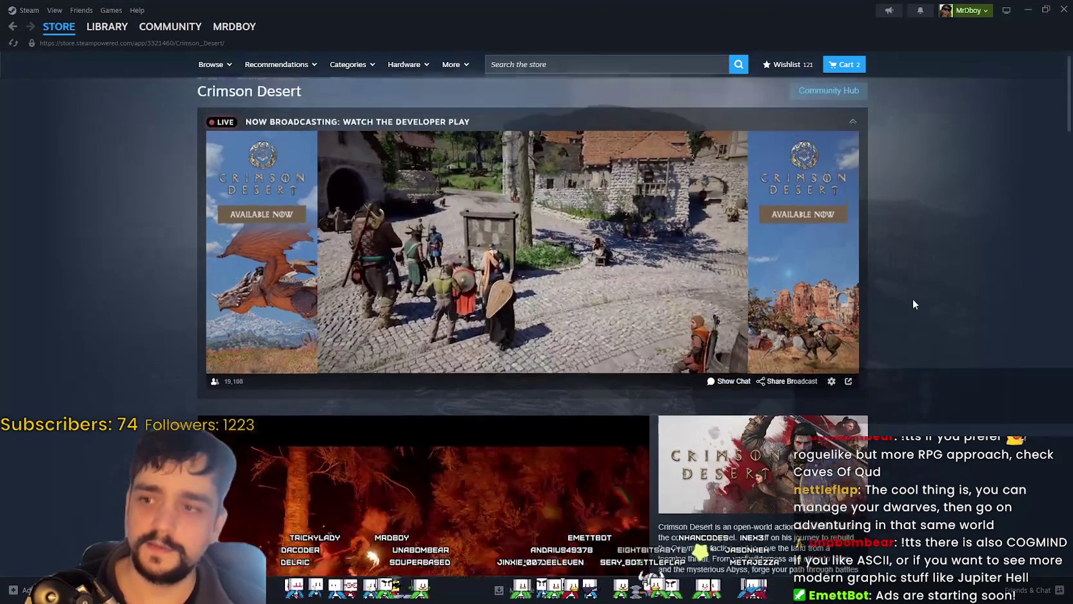
pyautogui.click(826, 105)
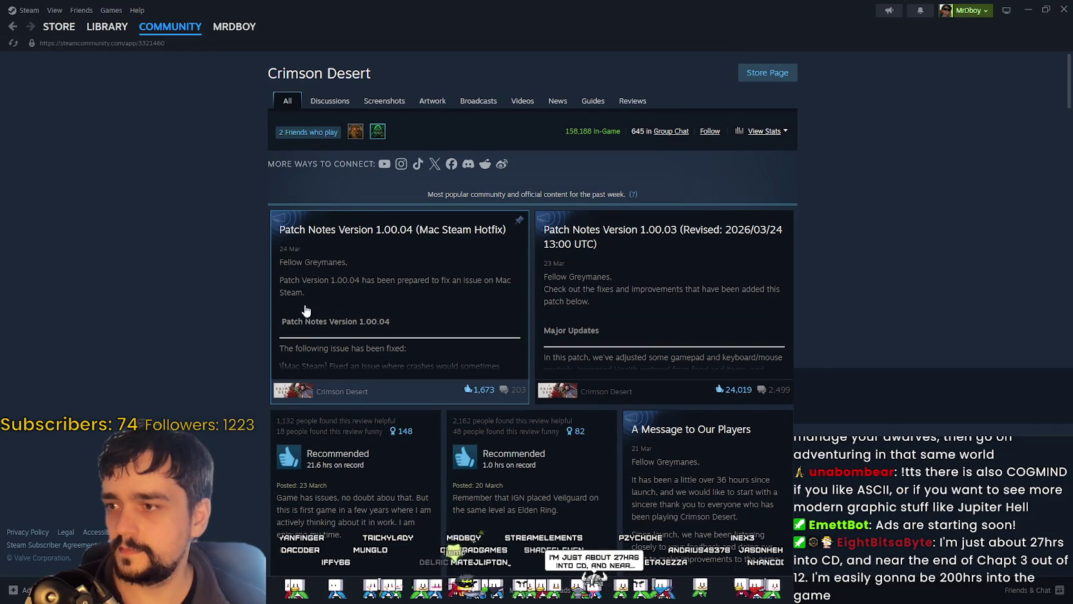
# Step: Read the Crimson Desert 1.00.04 Mac hotfix patch notes, highlighting the crash fix, then close them
pyautogui.click(509, 302)
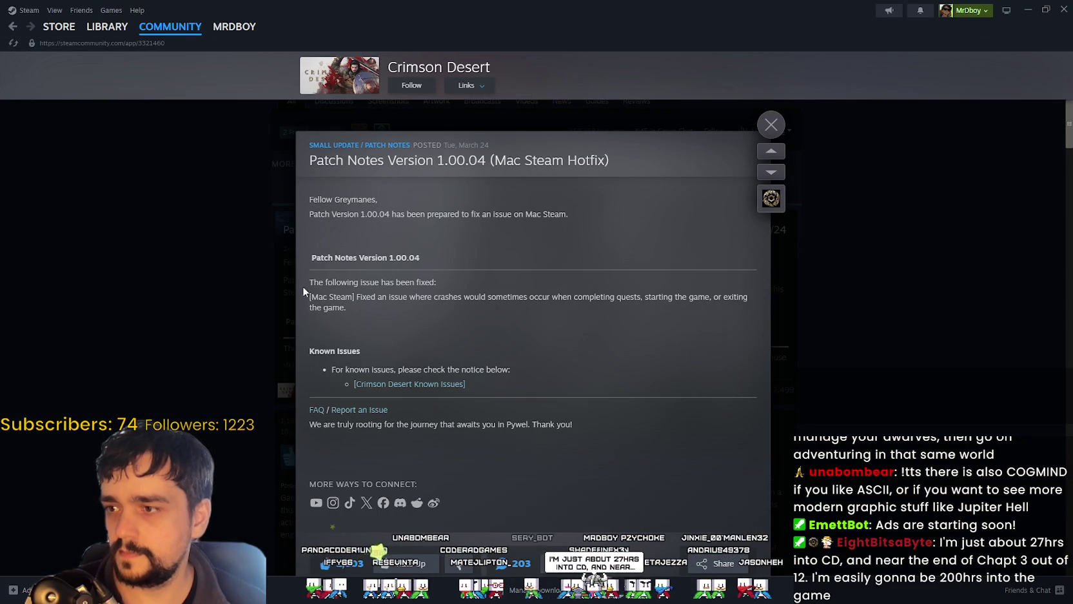
pyautogui.moveTo(387, 296); pyautogui.dragTo(638, 320)
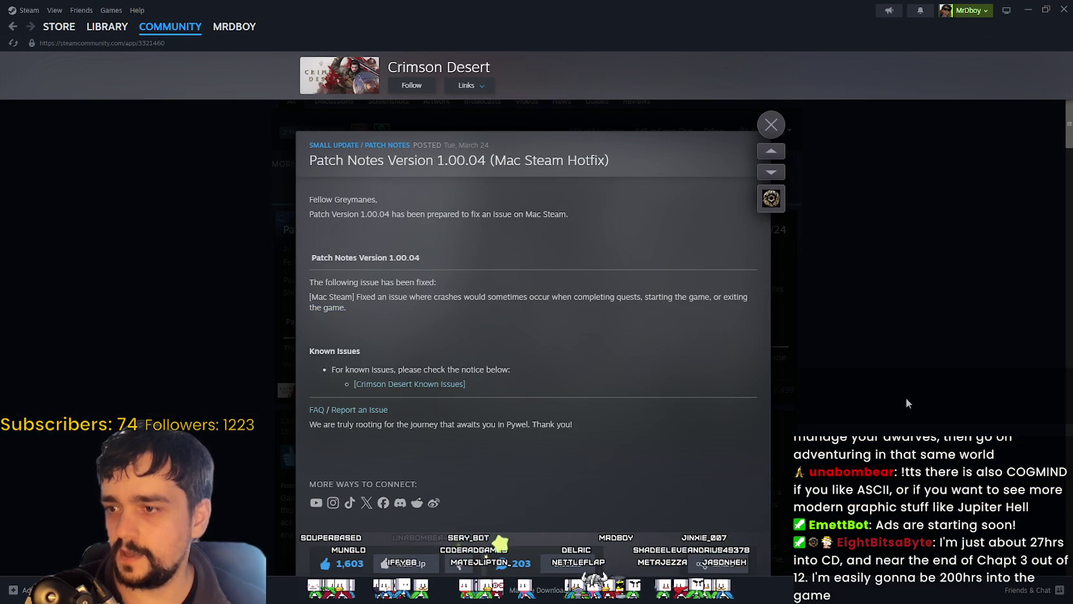
pyautogui.click(905, 397)
# Step: Scroll further down the Crimson Desert community hub, then minimize Steam to return to the game
pyautogui.scroll(-1, 890, 392)
pyautogui.scroll(-3, 887, 389)
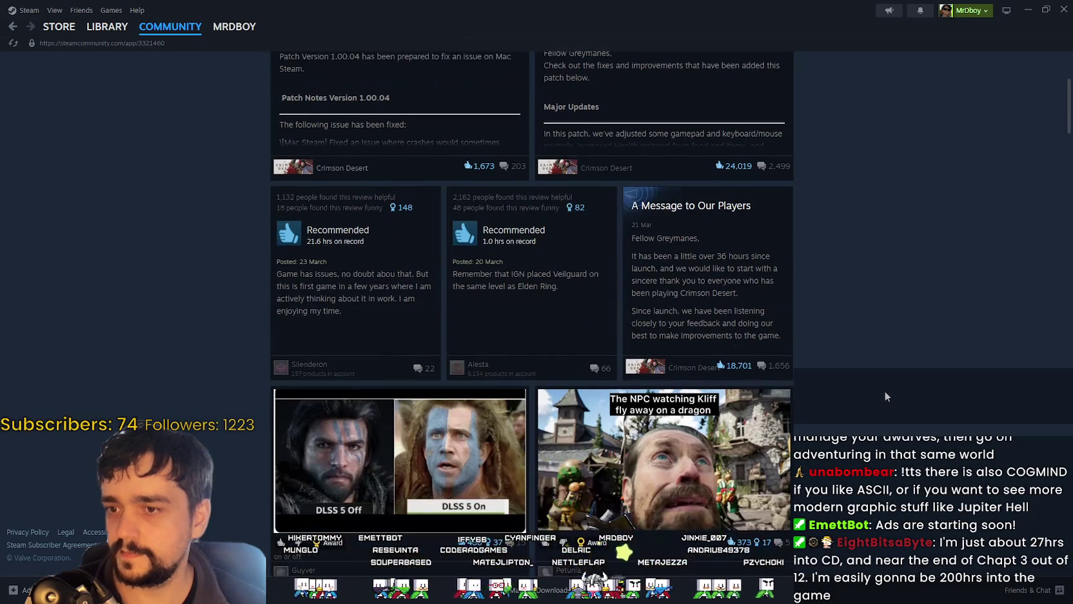
pyautogui.click(1028, 11)
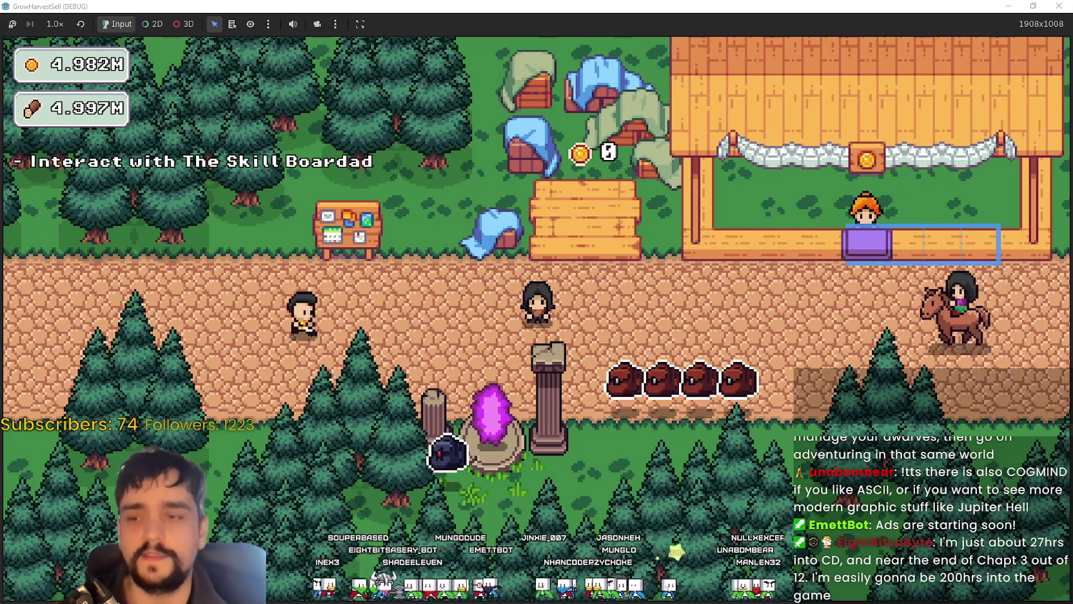
# Step: Walk the character onto the village portal and travel to The Forest stage
pyautogui.press('d')
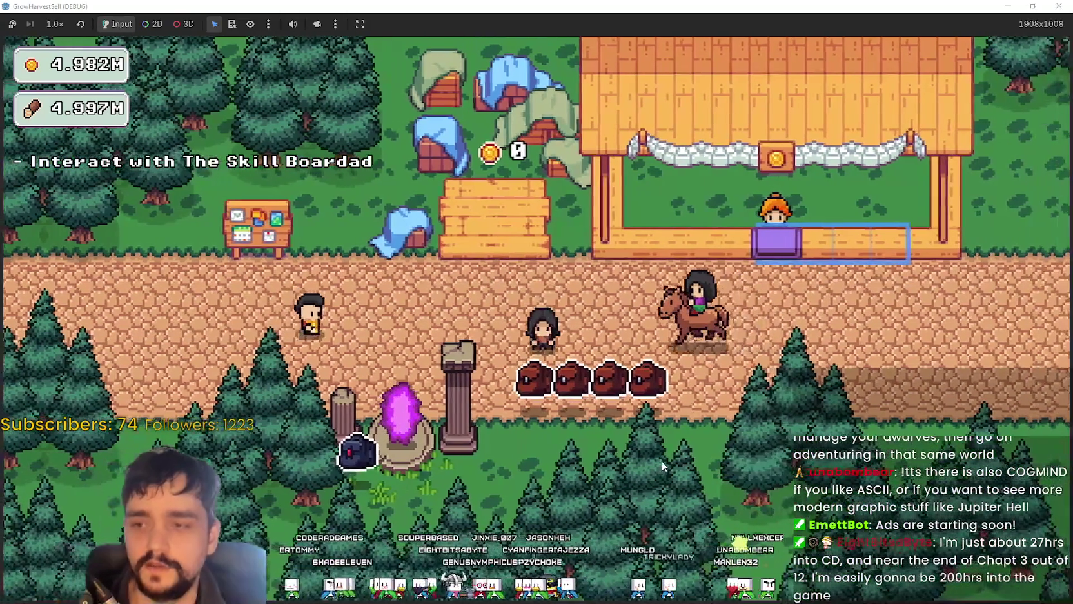
pyautogui.press('s')
pyautogui.press('a')
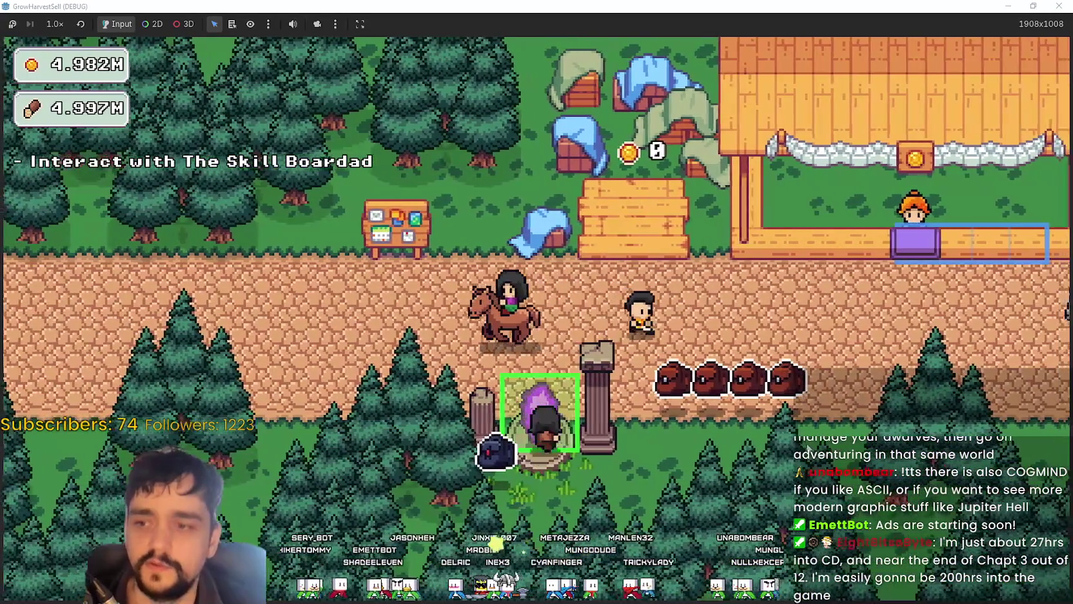
pyautogui.press('e')
pyautogui.press('Return')
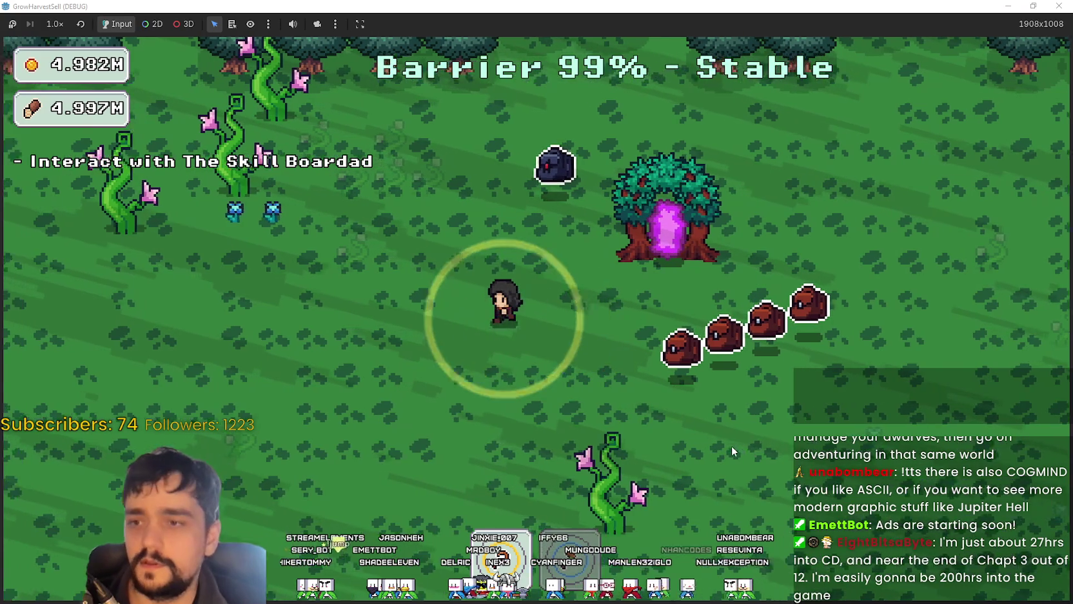
# Step: Roam the lower forest, weaving down, left and right past the vine
pyautogui.press('s')
pyautogui.press('d')
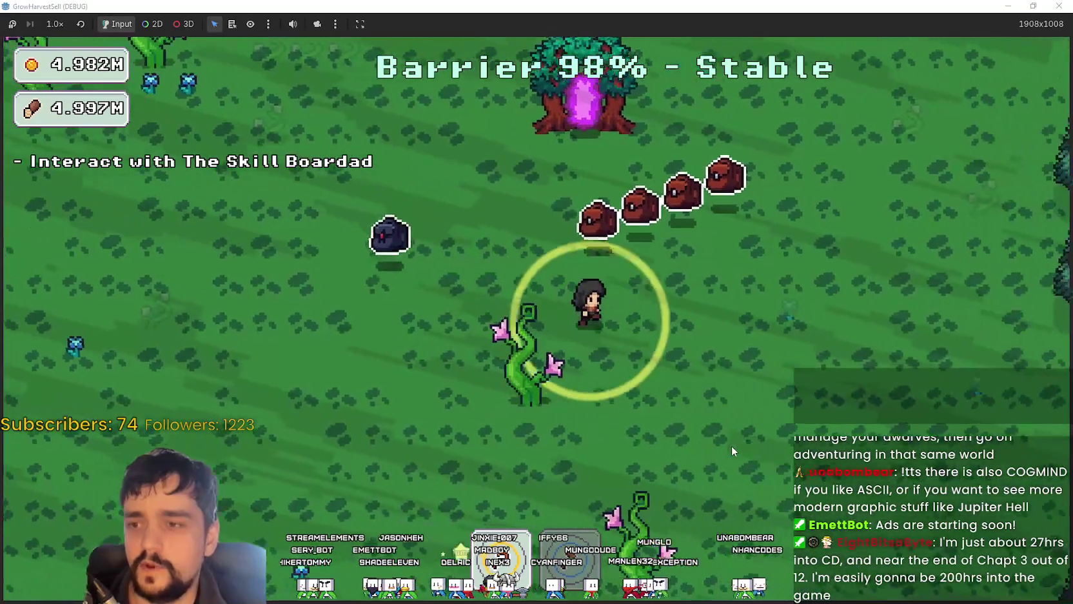
pyautogui.press('s')
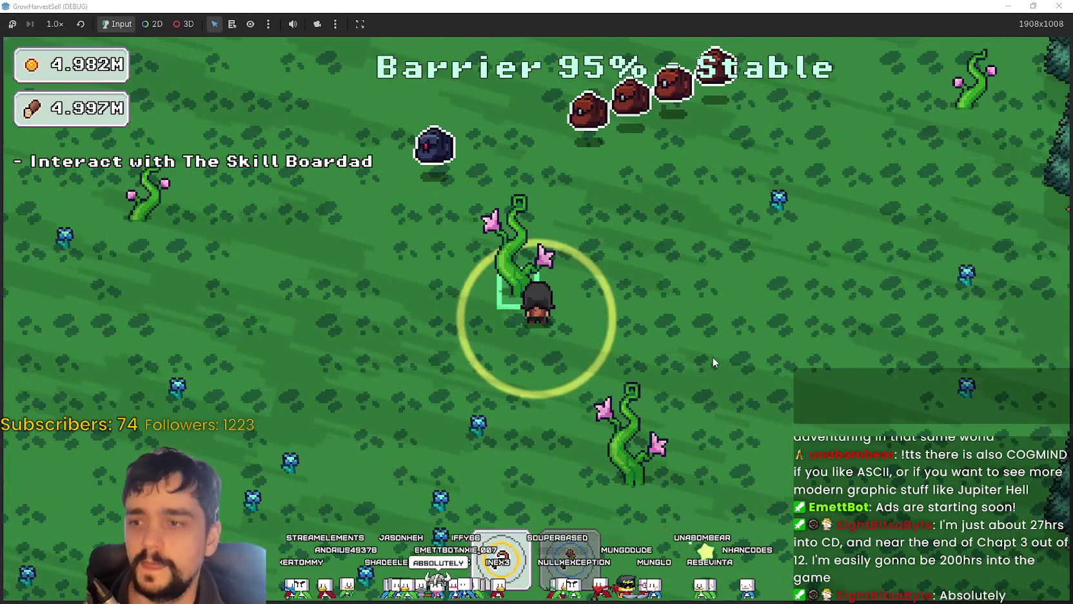
pyautogui.press('a')
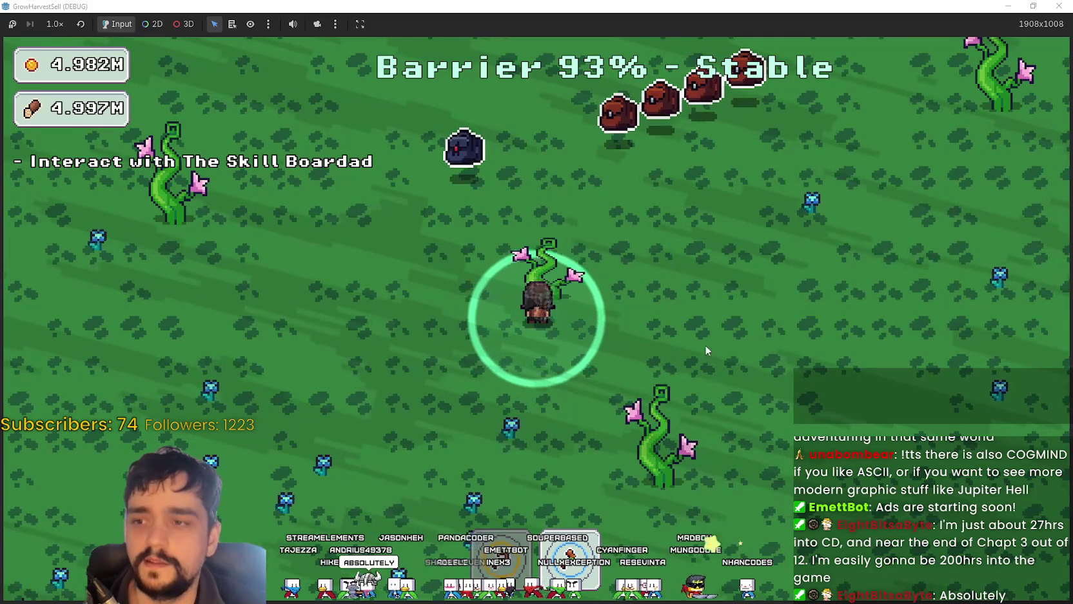
pyautogui.press('d')
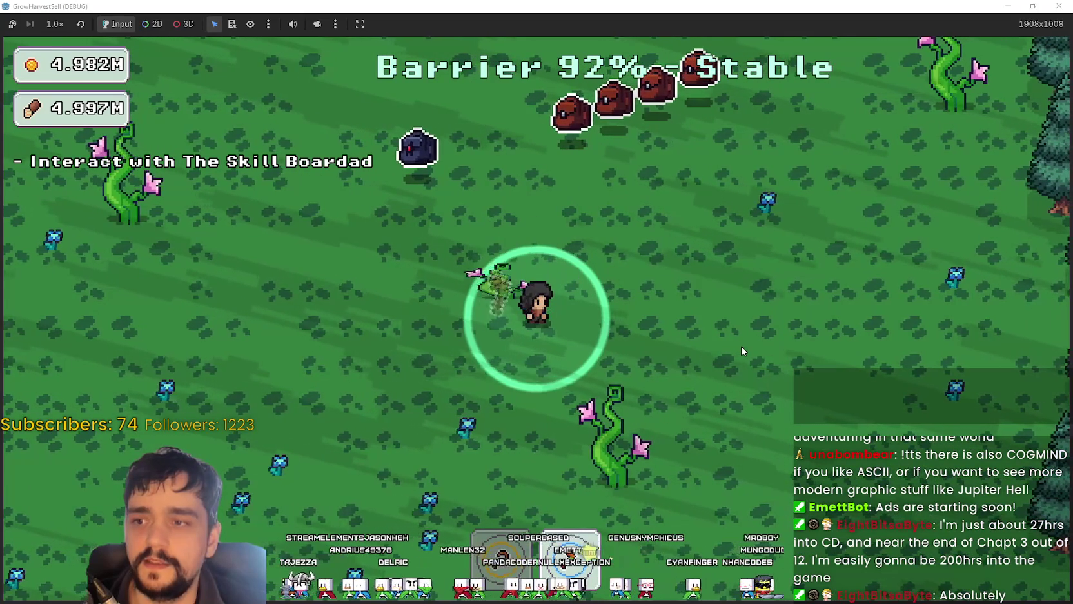
pyautogui.press('w')
pyautogui.press('a')
pyautogui.press('s')
pyautogui.press('d')
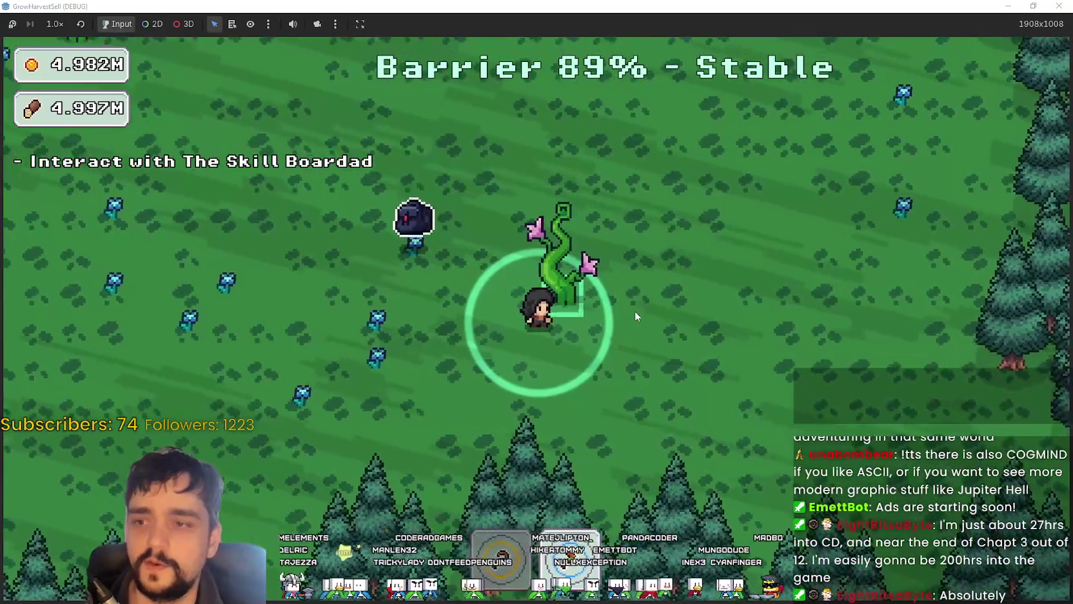
pyautogui.press('w')
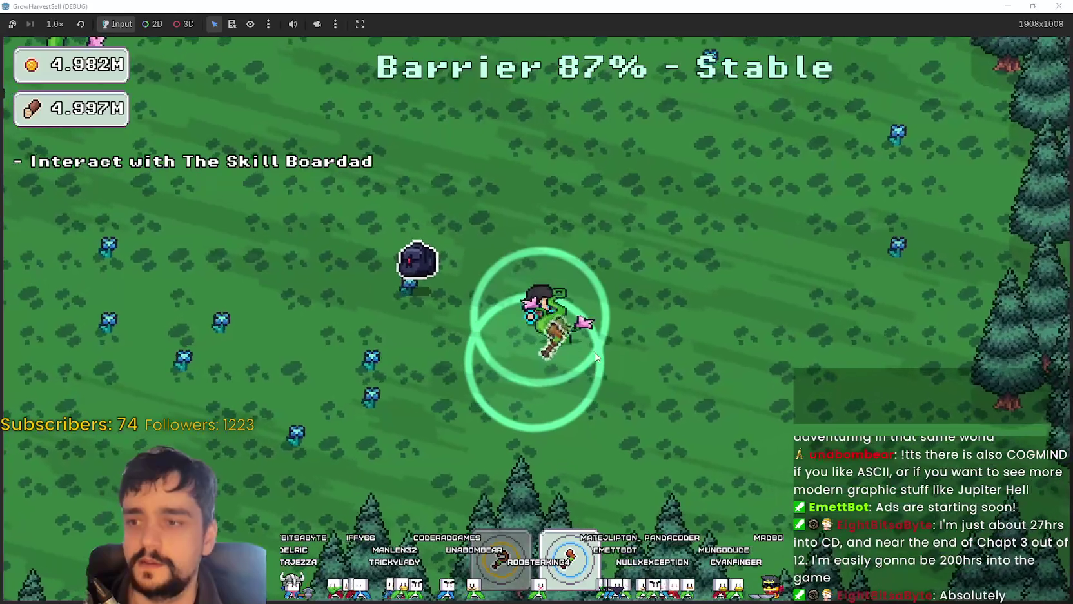
# Step: Keep circling the forest around the tree-arch portal until the barrier reaches 73% with butterflies gathering
pyautogui.press('d')
pyautogui.press('w')
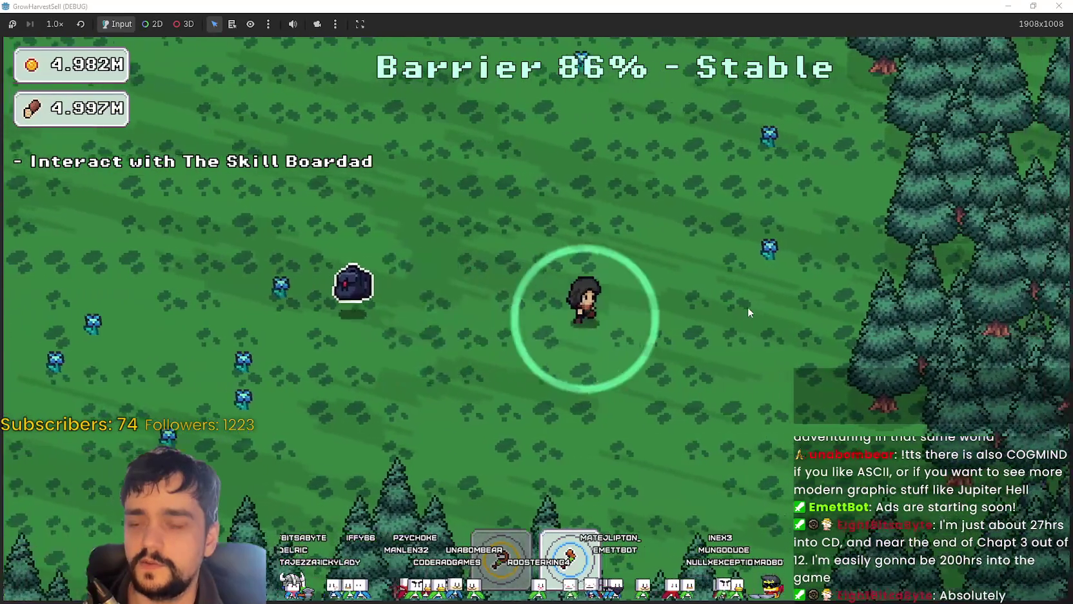
pyautogui.press('d')
pyautogui.press('w')
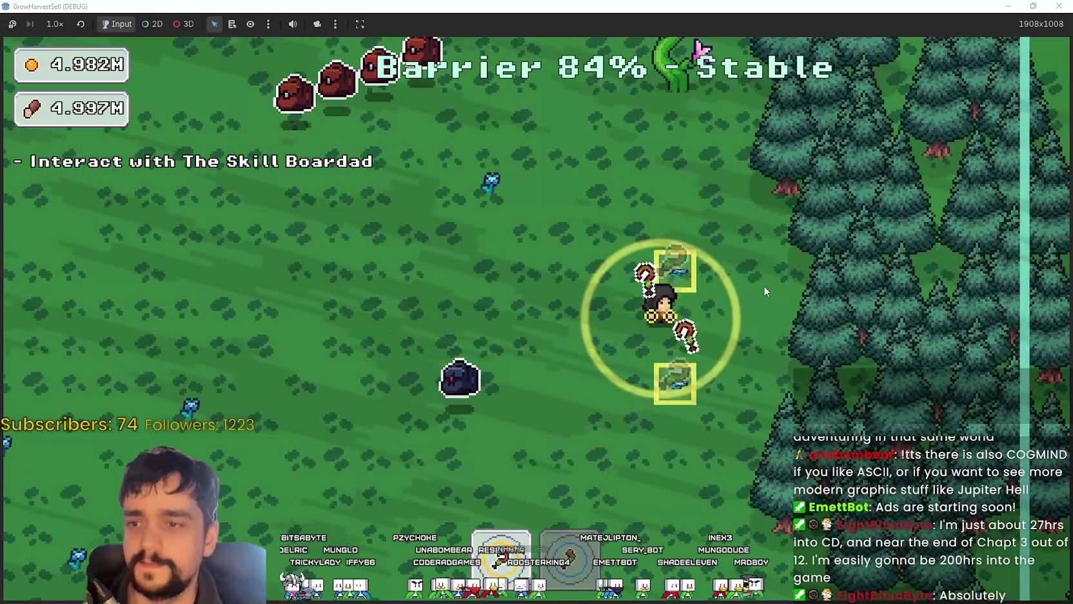
pyautogui.press('a')
pyautogui.press('w')
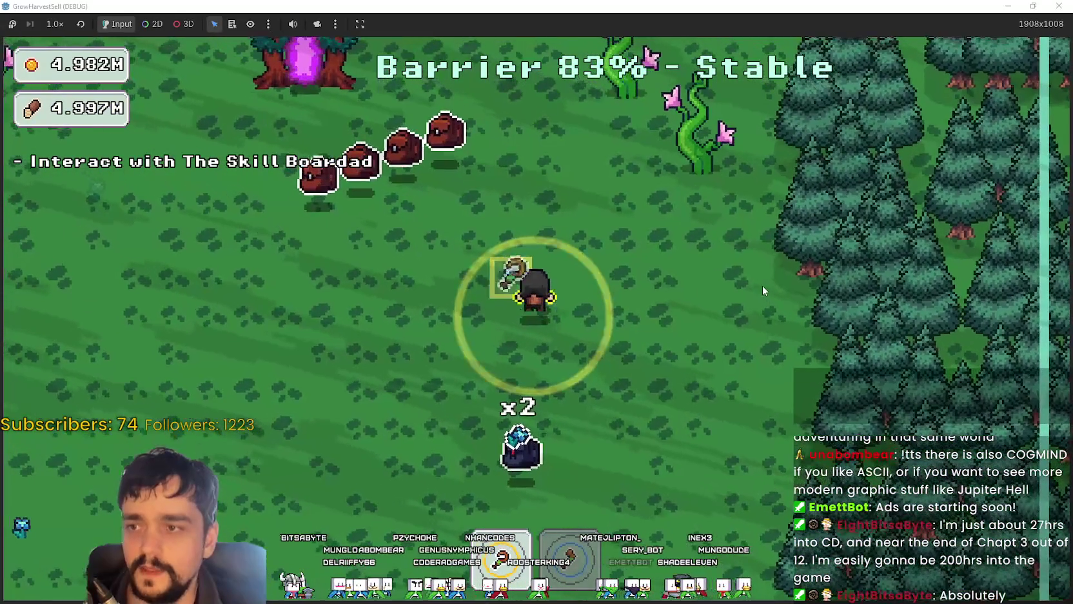
pyautogui.press('a')
pyautogui.press('s')
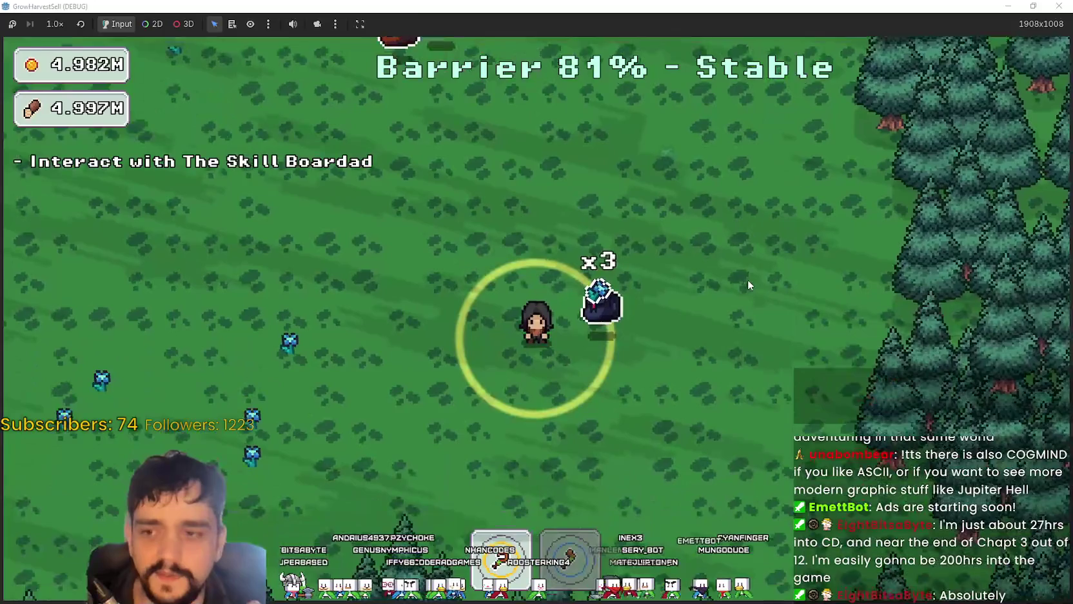
pyautogui.press('s')
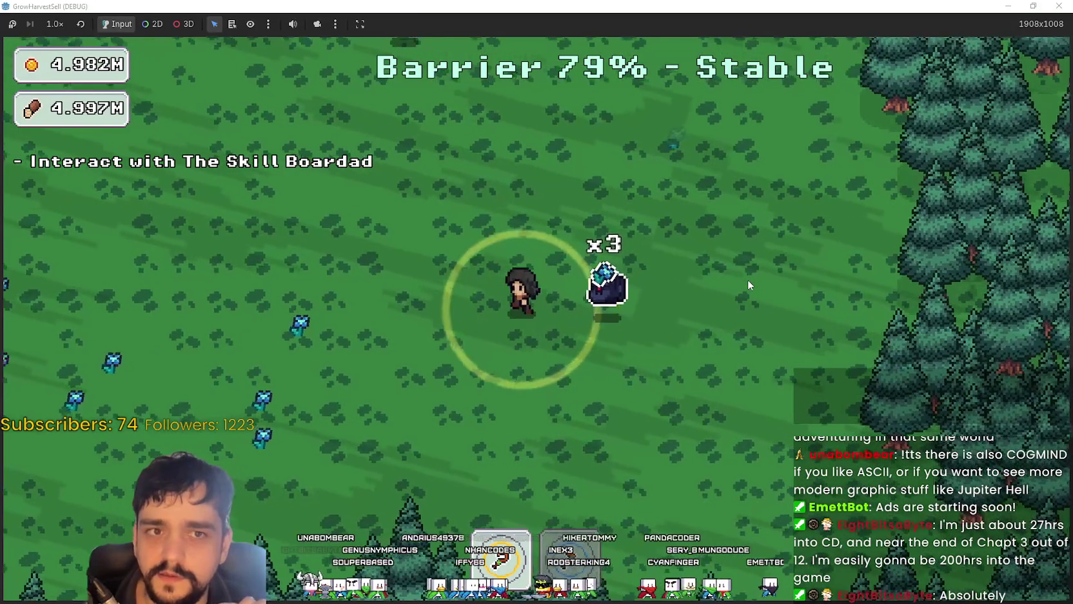
pyautogui.press('a')
pyautogui.press('w')
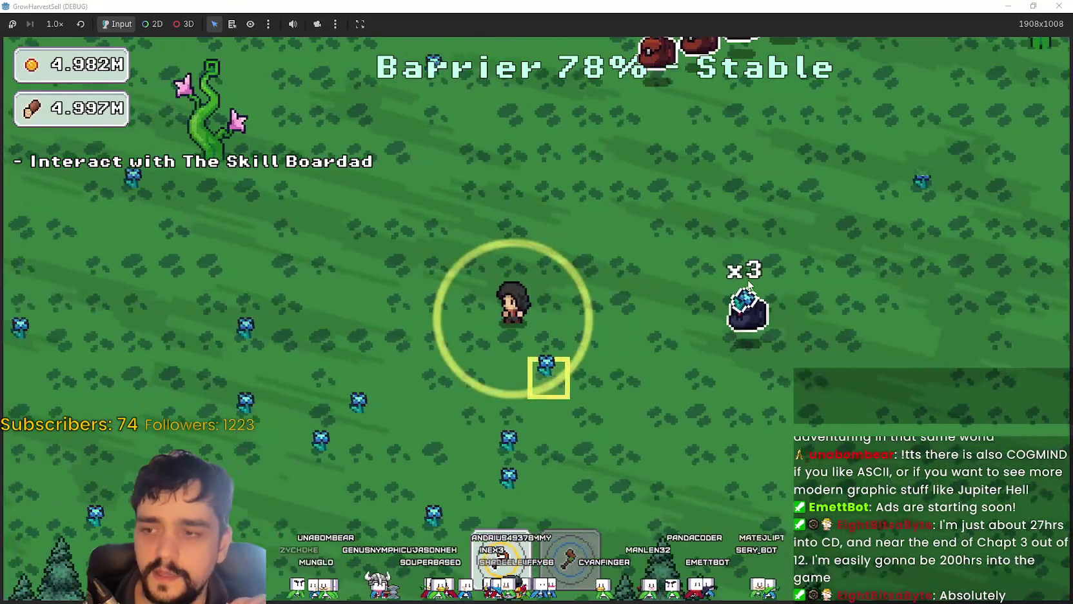
pyautogui.press('d')
pyautogui.press('s')
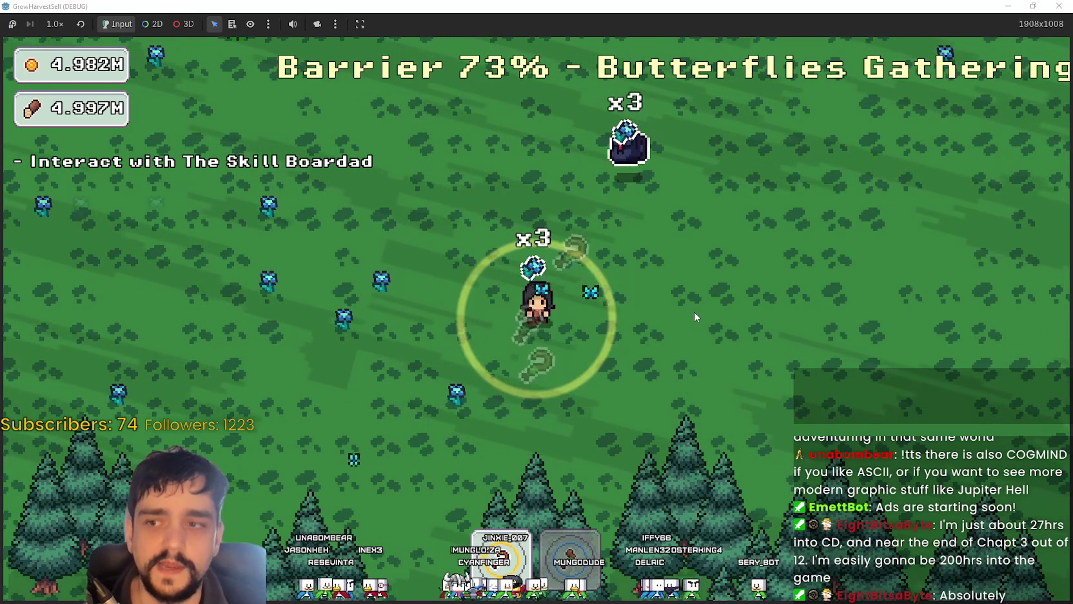
# Step: Head up toward the portal tree and sweep left and right to collect the butterflies
pyautogui.press('w')
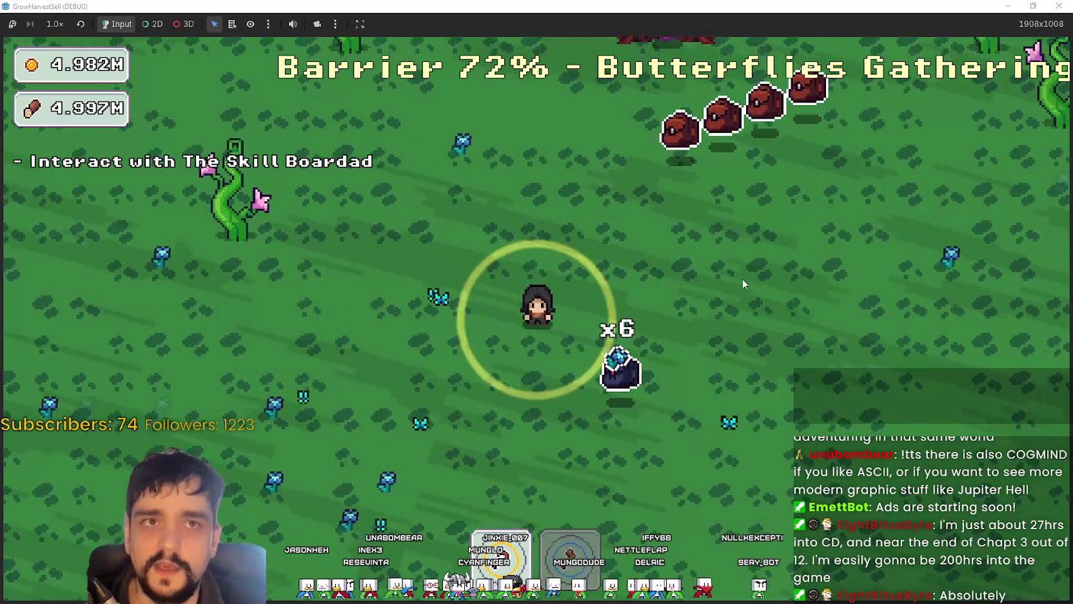
pyautogui.press('w')
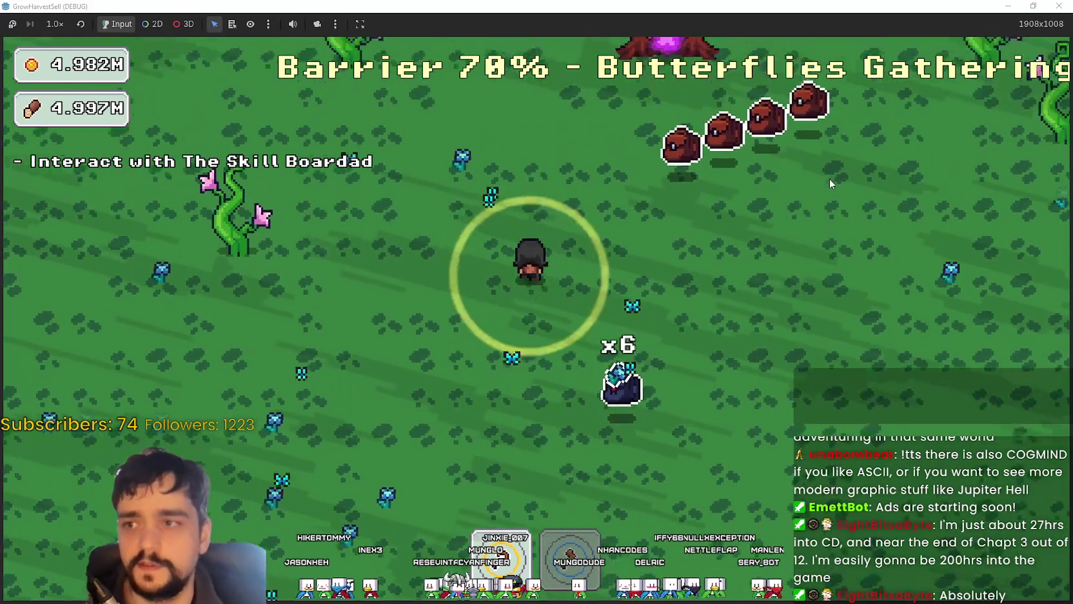
pyautogui.press('w')
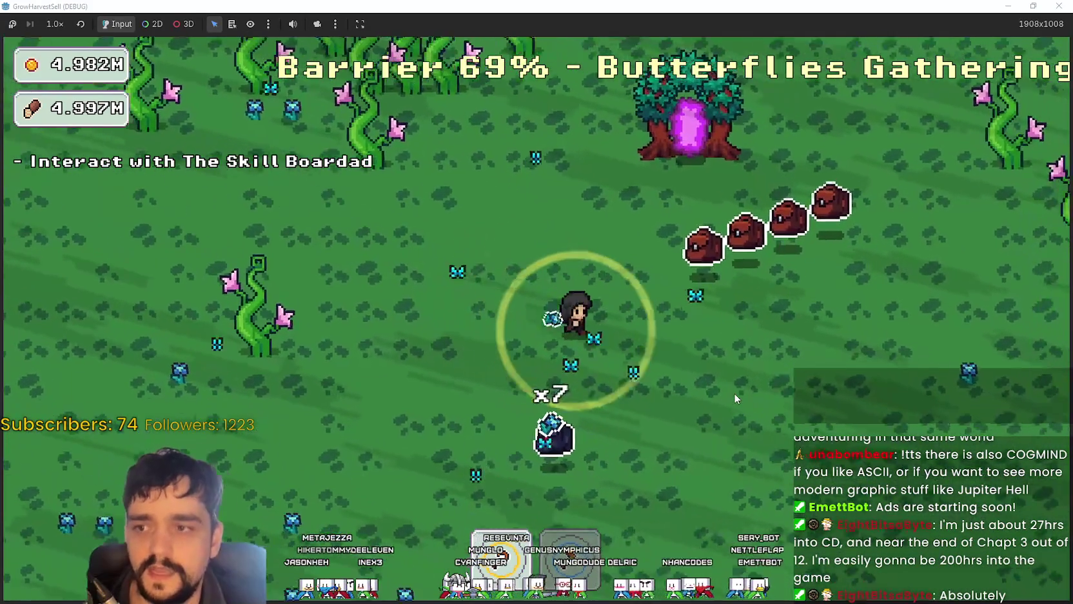
pyautogui.press('d')
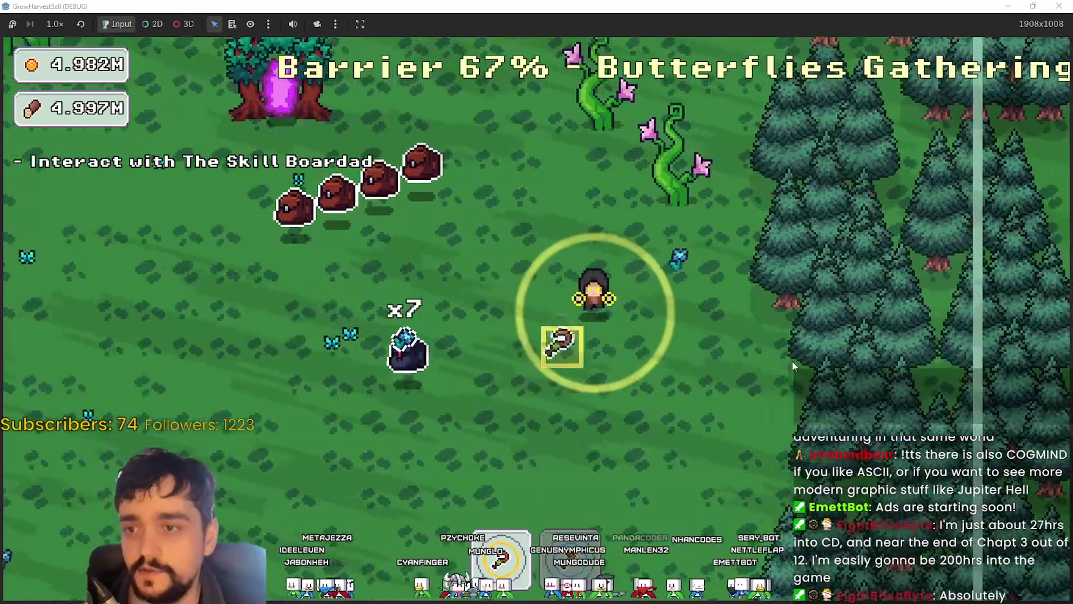
pyautogui.press('d')
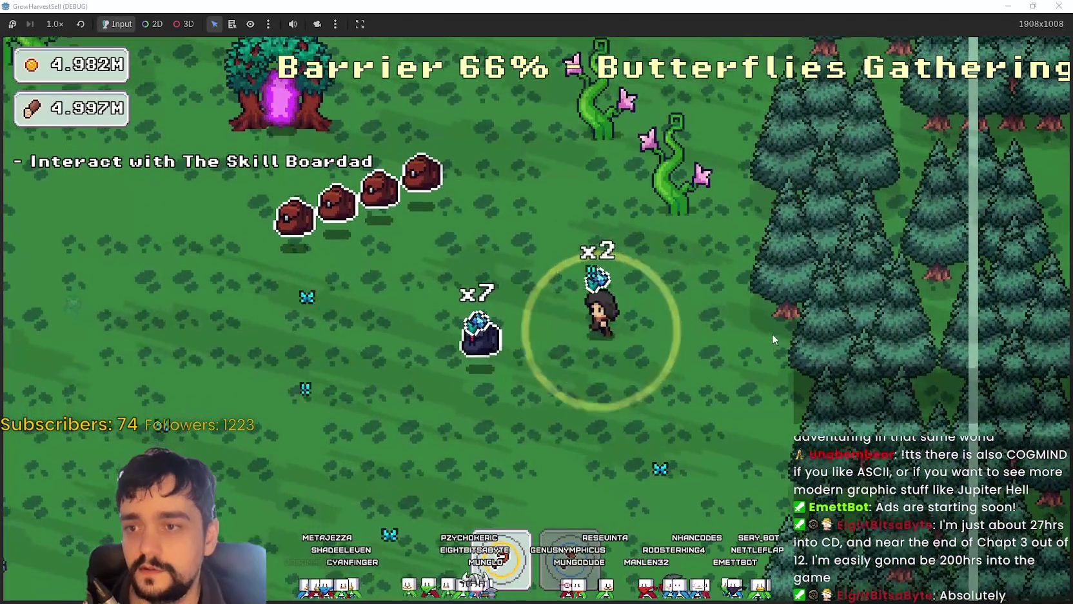
pyautogui.press('a')
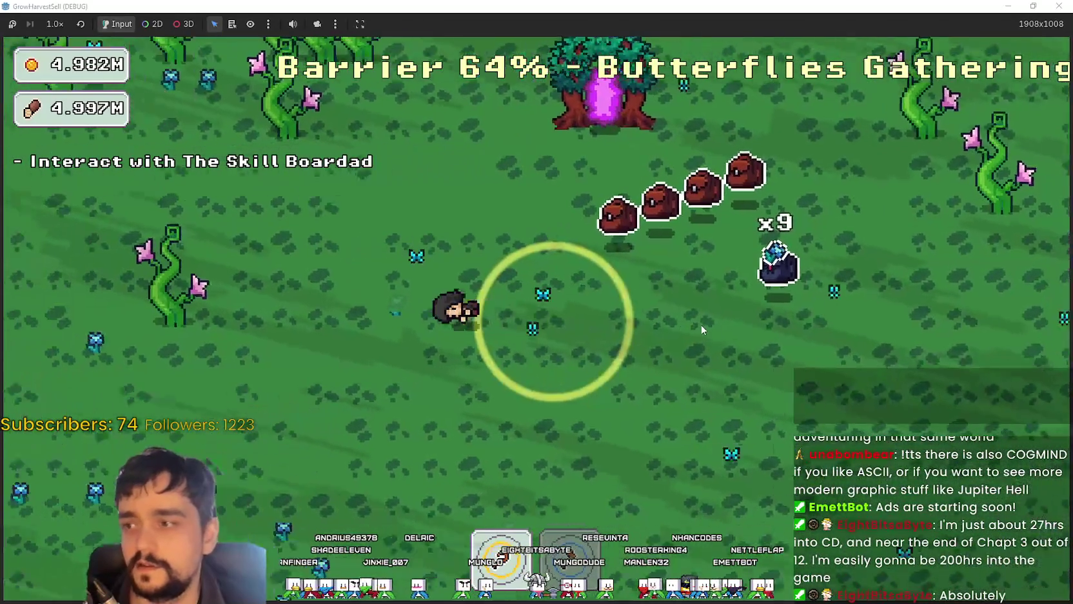
pyautogui.press('a')
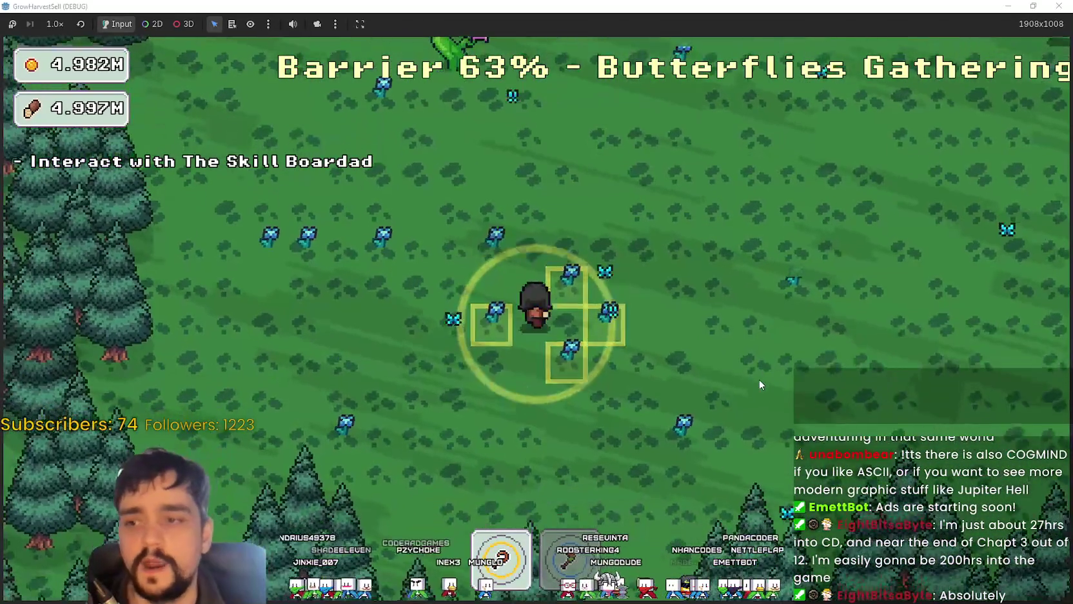
pyautogui.press('w')
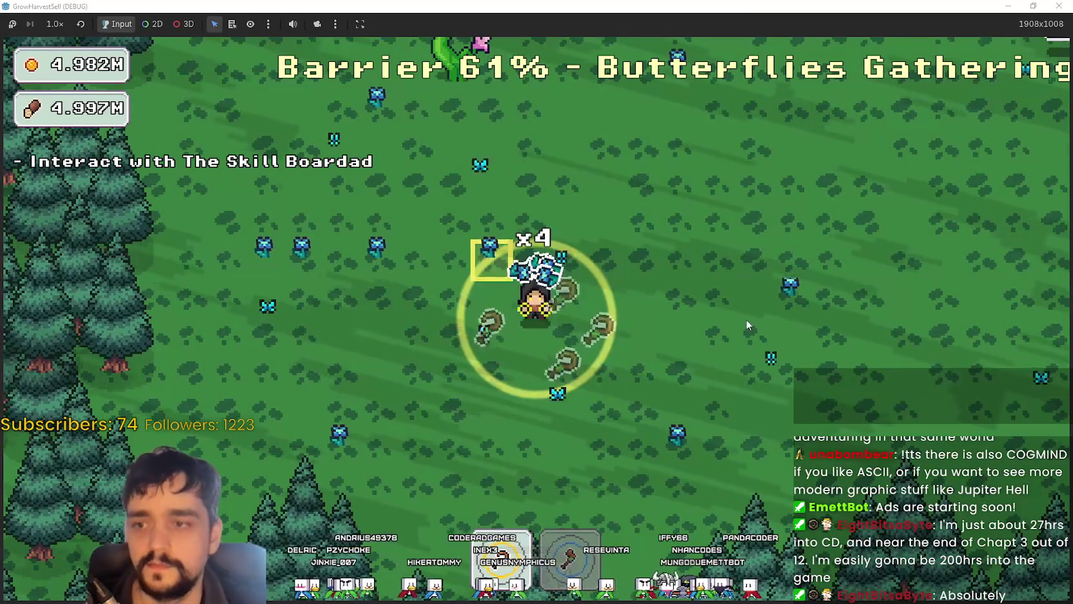
pyautogui.press('w')
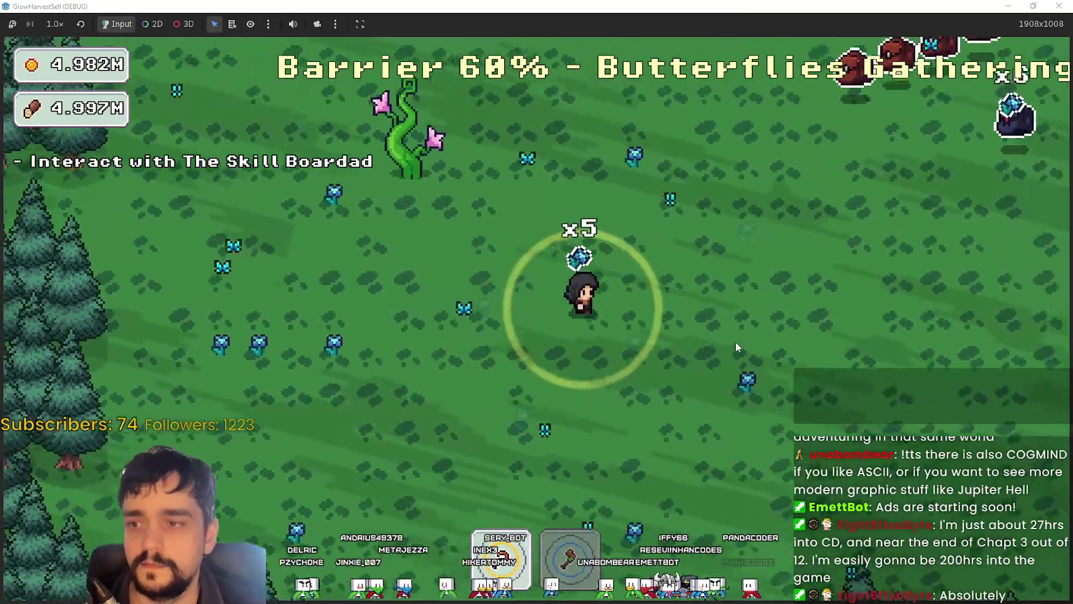
pyautogui.press('d')
pyautogui.press('w')
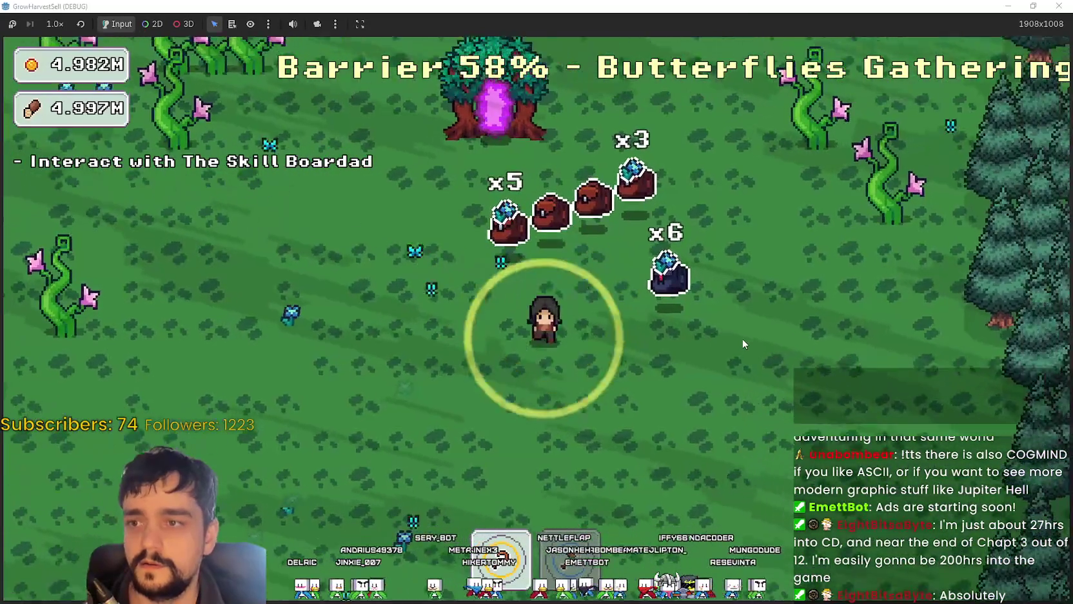
# Step: Zigzag through the forest collecting drops as the barrier falls to 34% with pigs charging
pyautogui.press('s')
pyautogui.press('a')
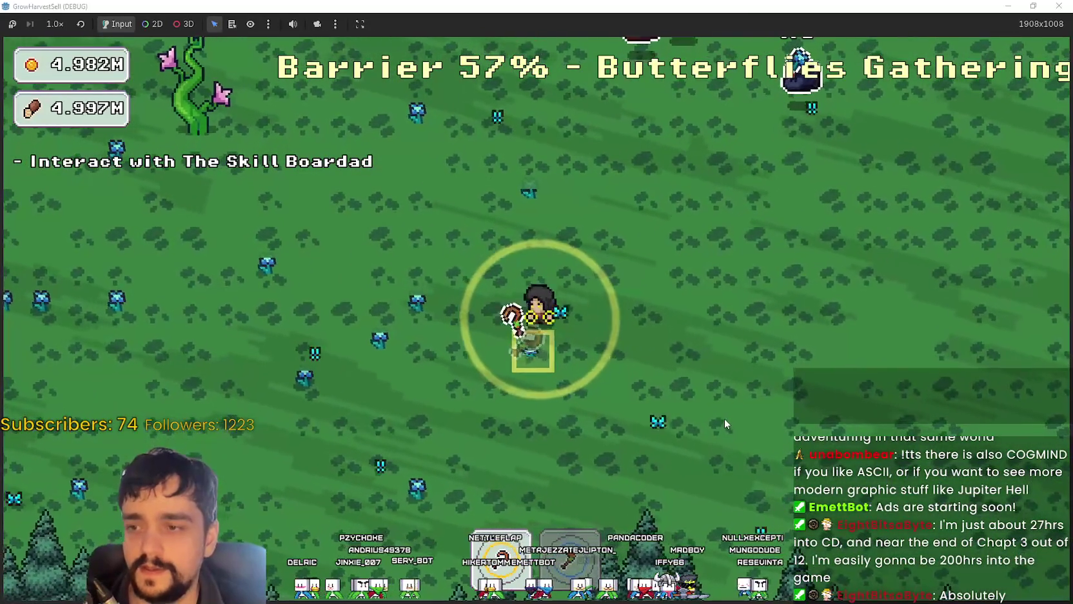
pyautogui.press('w')
pyautogui.press('d')
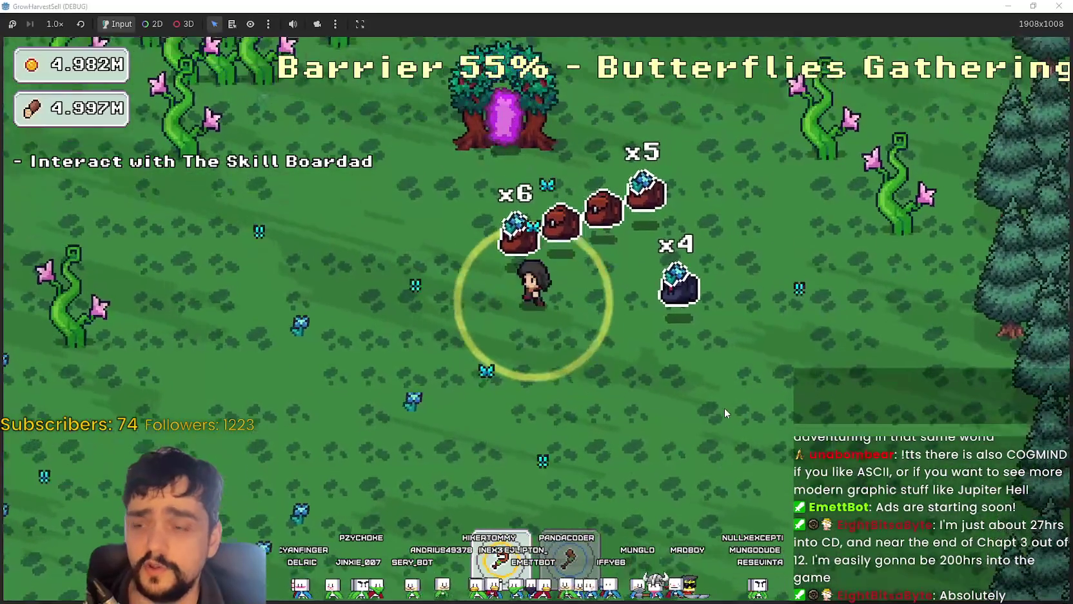
pyautogui.press('a')
pyautogui.press('s')
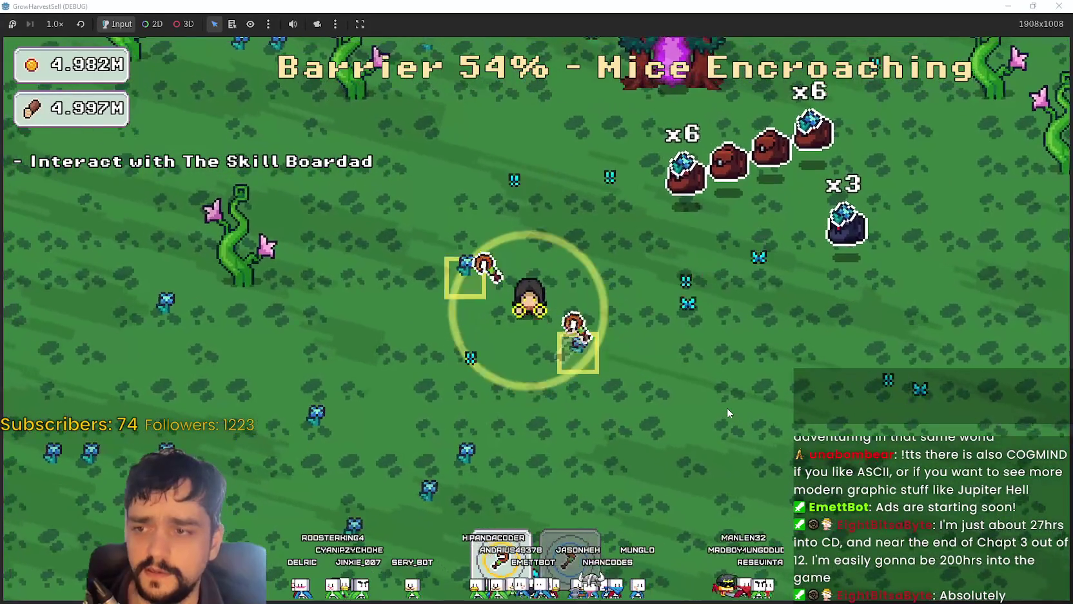
pyautogui.press('a')
pyautogui.press('s')
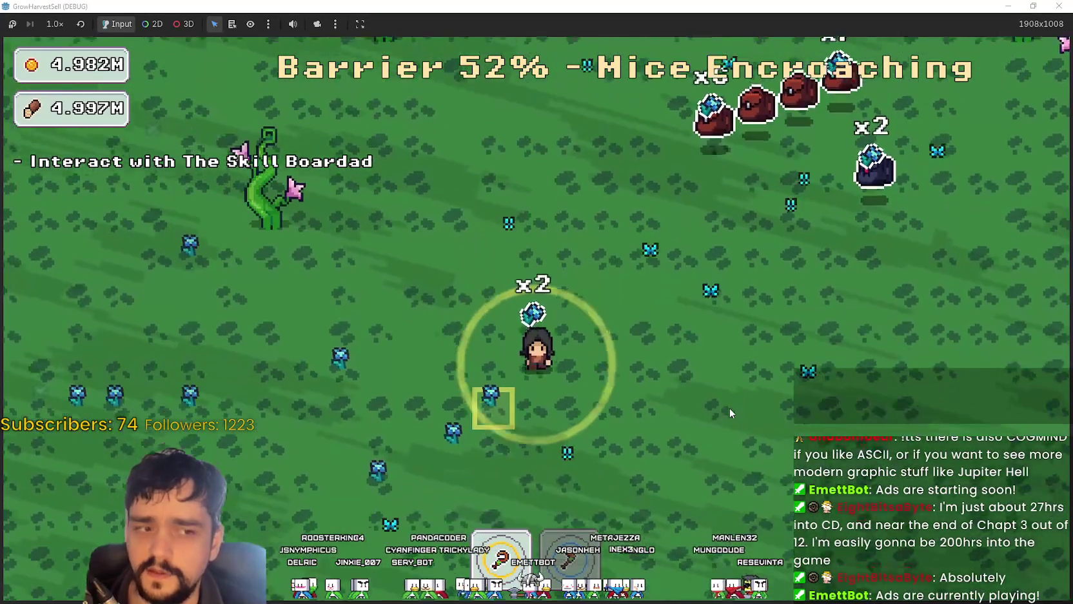
pyautogui.press('w')
pyautogui.press('d')
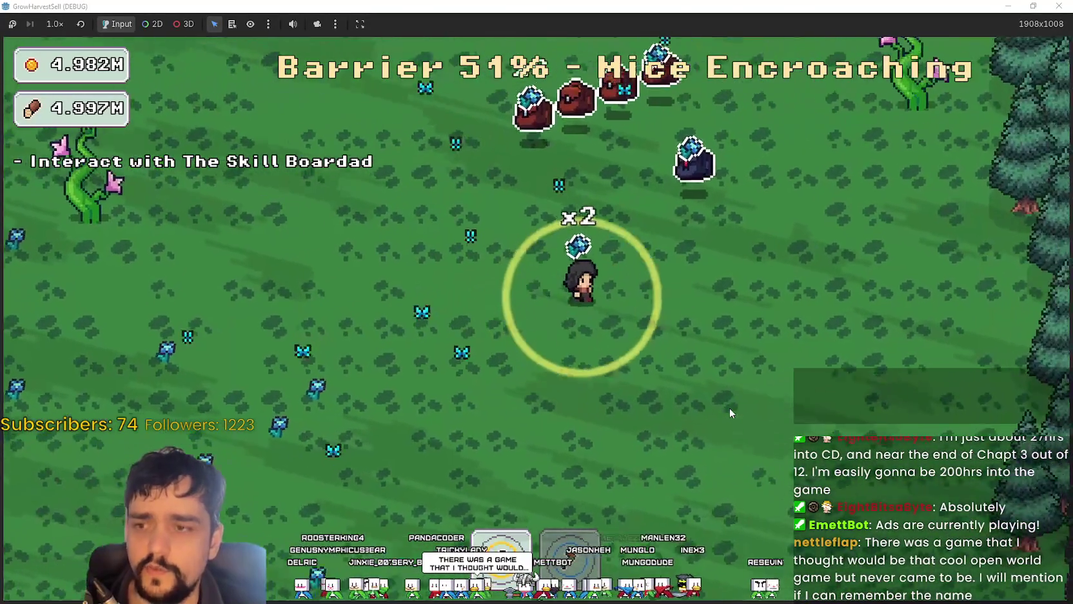
pyautogui.press('d')
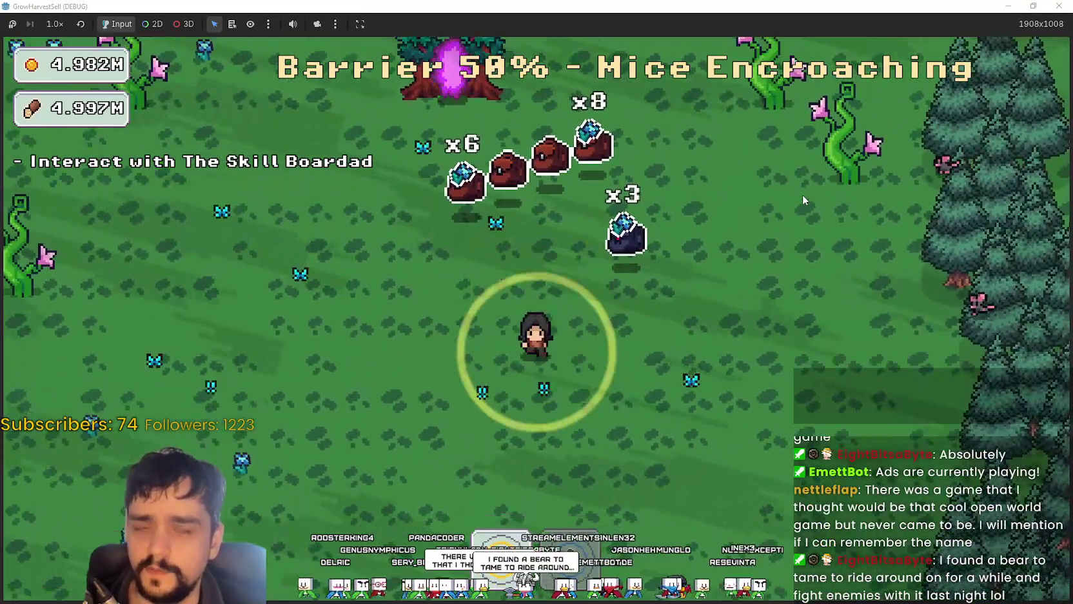
pyautogui.press('s')
pyautogui.press('a')
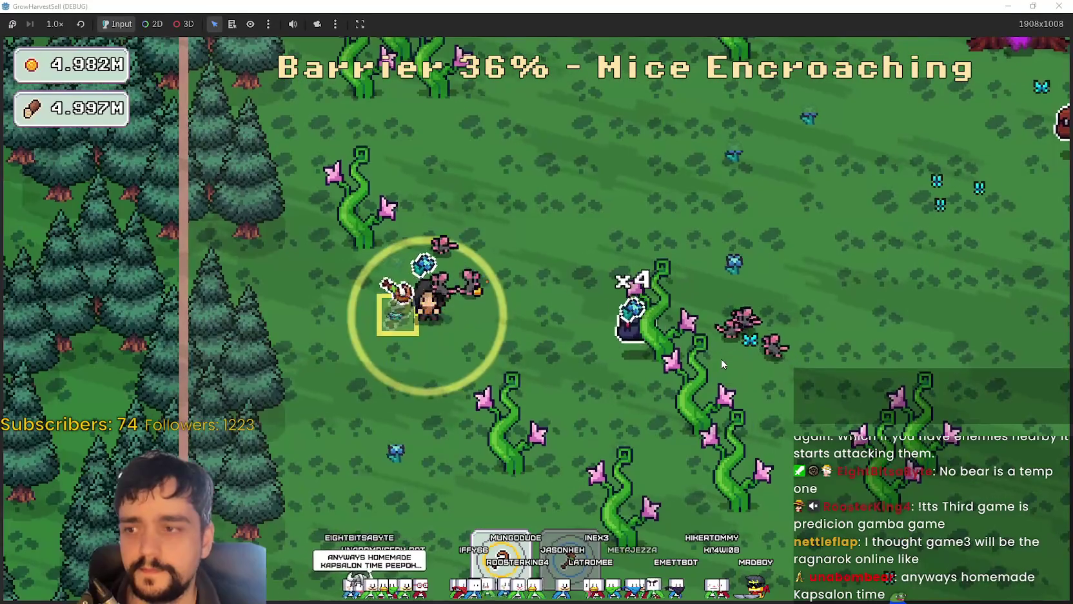
pyautogui.press('d')
pyautogui.press('w')
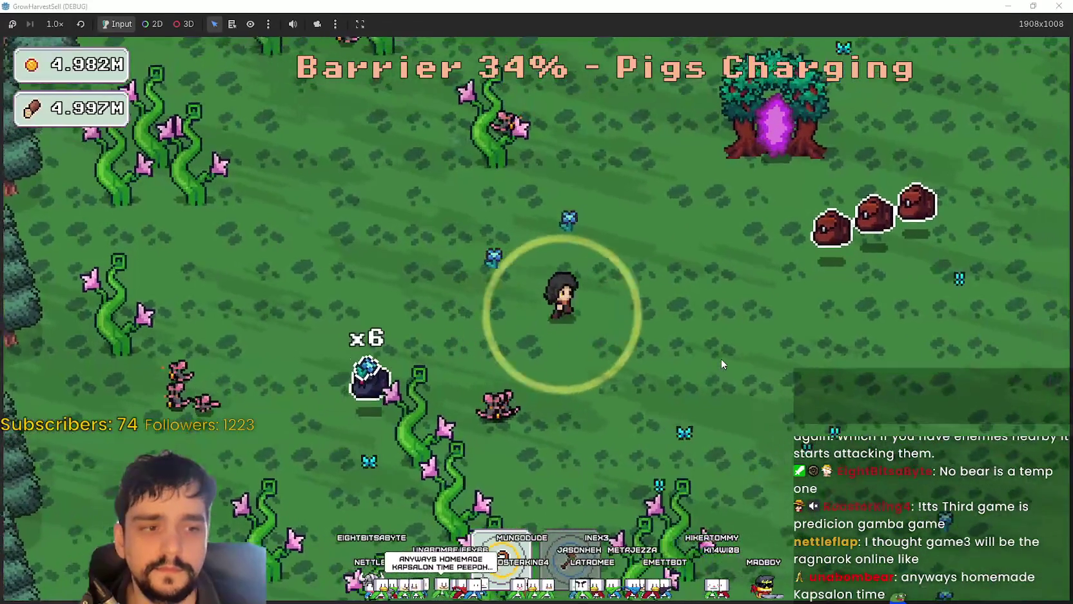
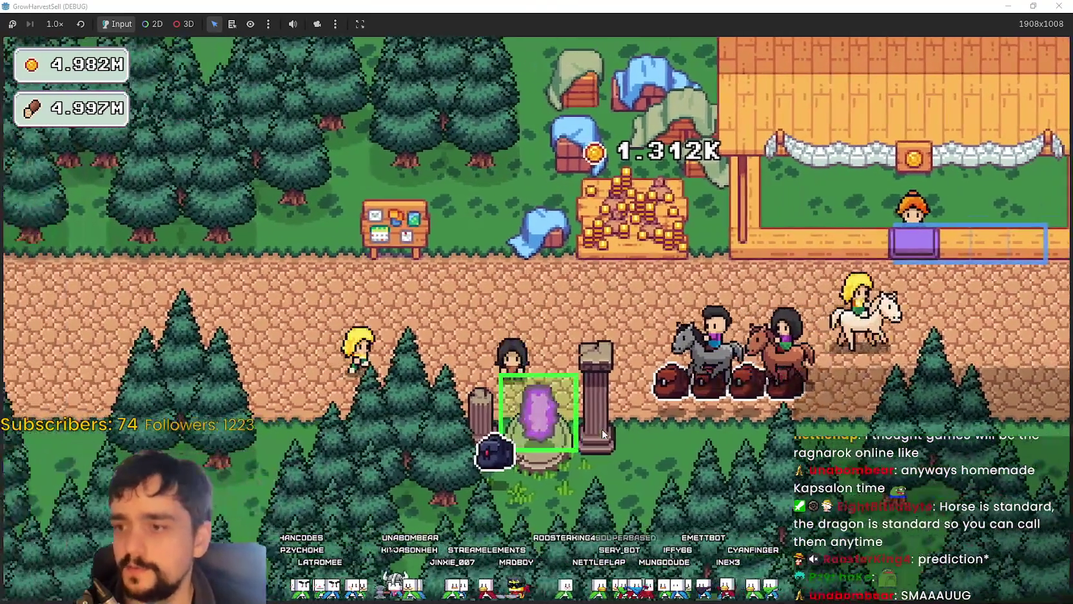
# Step: Enter the portal, choose The Forest stage, and walk the character away from the portal
pyautogui.press('e')
pyautogui.click(249, 513)
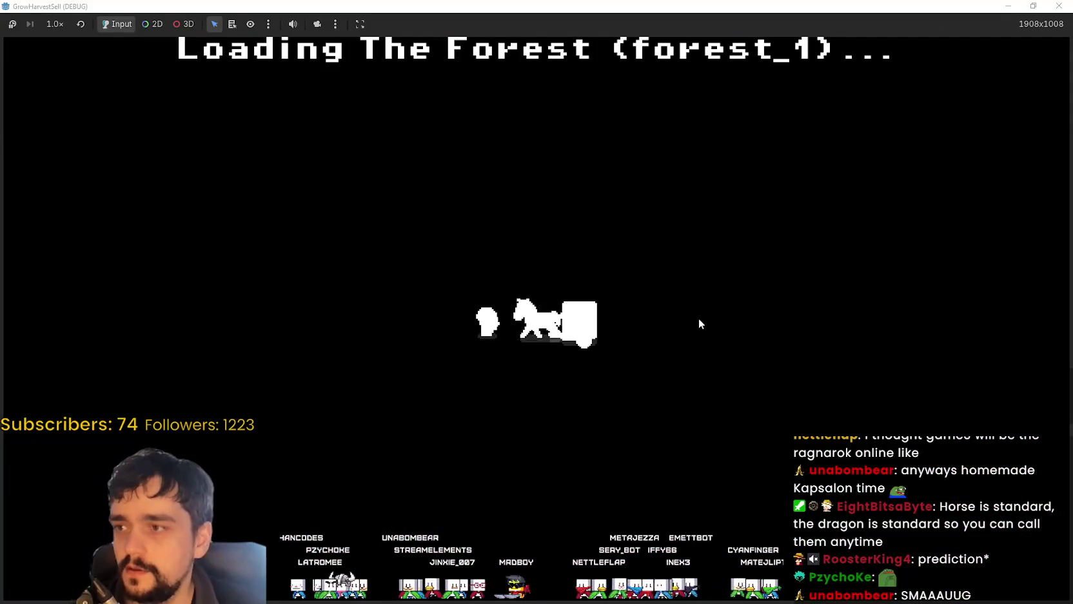
pyautogui.press('s')
pyautogui.press('a')
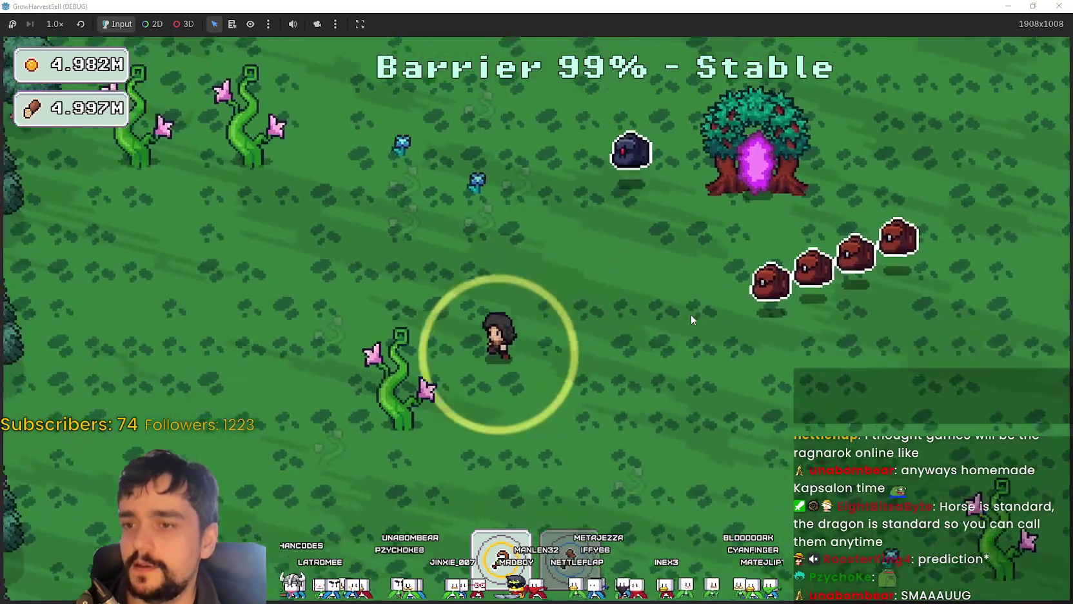
pyautogui.press('d')
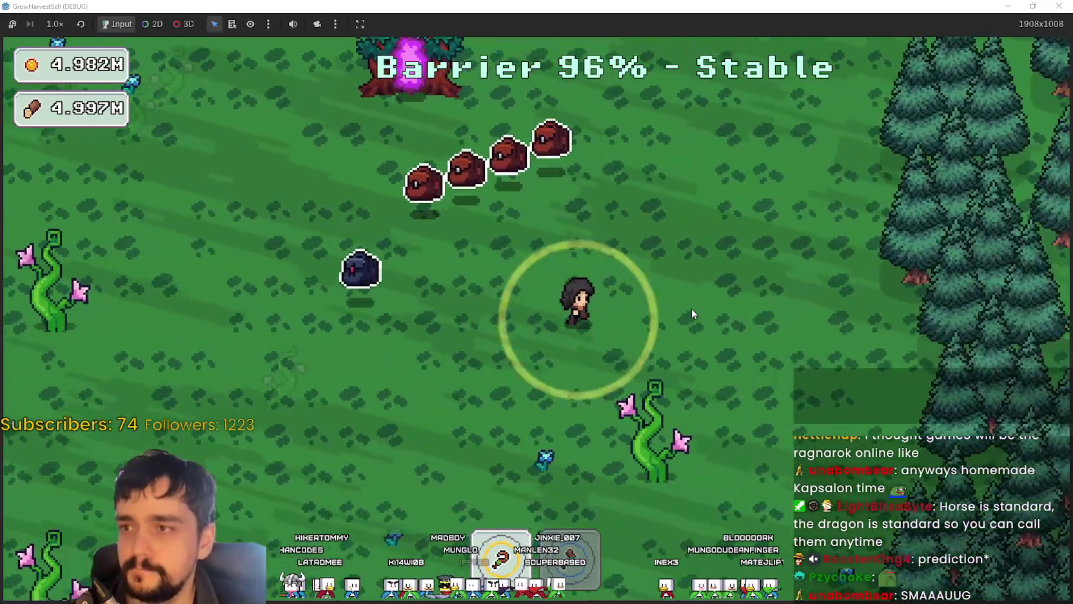
pyautogui.press('w')
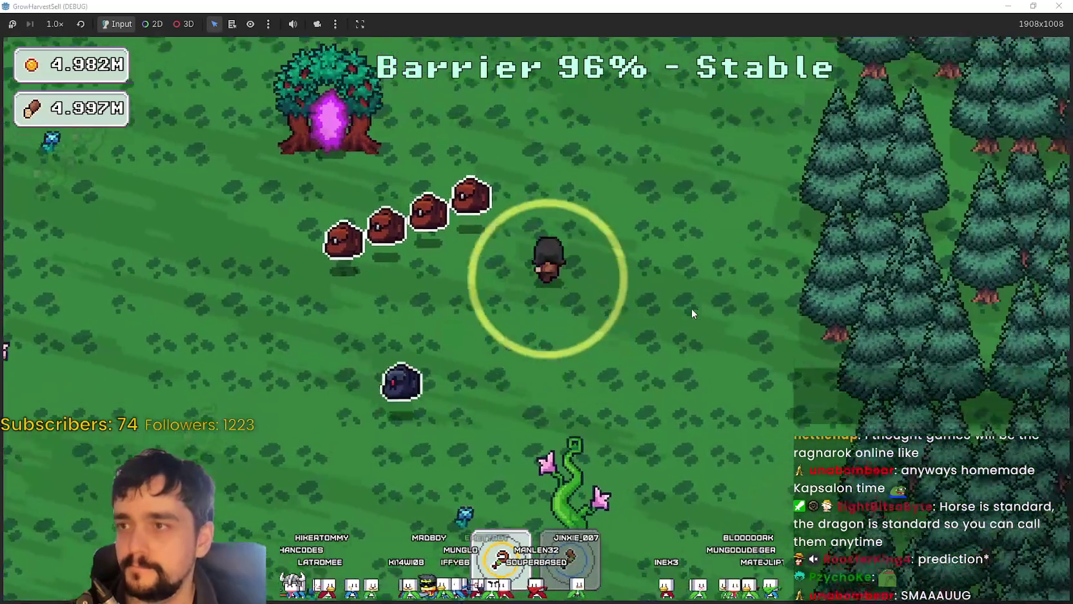
pyautogui.press('a')
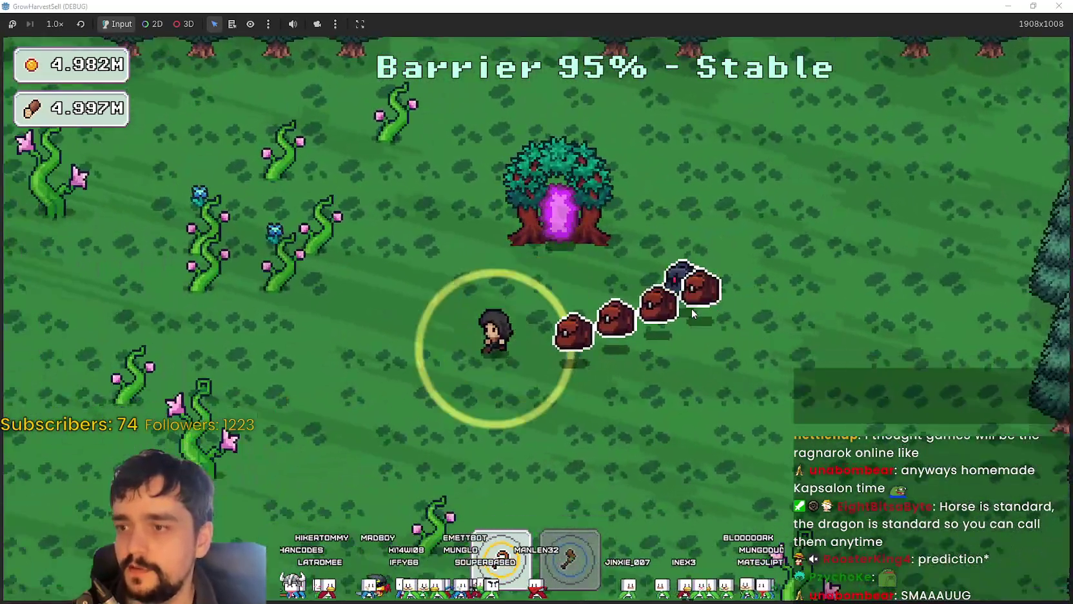
pyautogui.press('a')
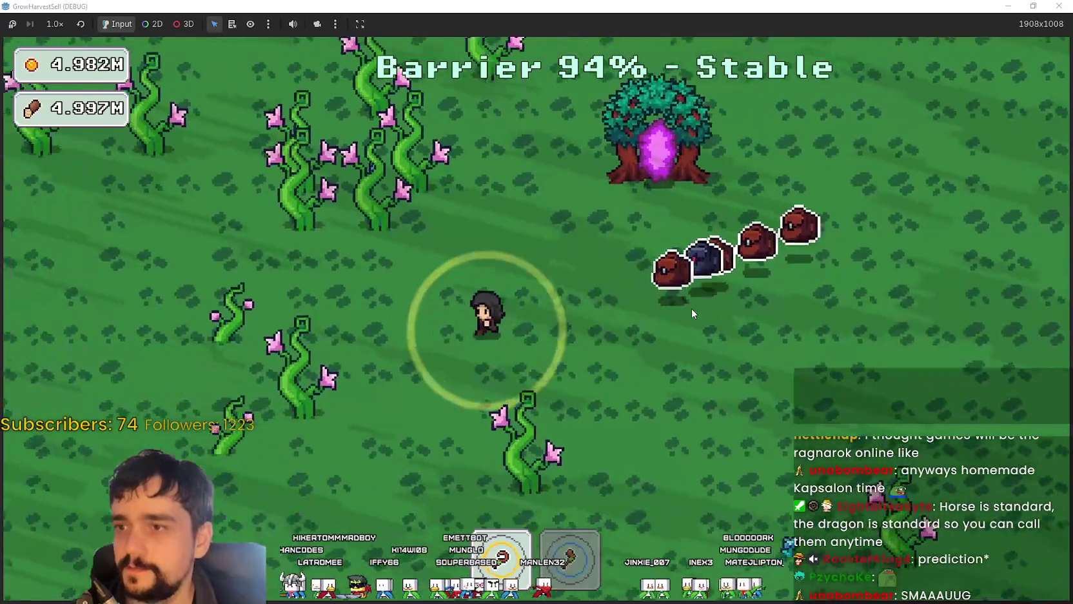
# Step: Walk through the beanstalk patch and across the forest field
pyautogui.press('w')
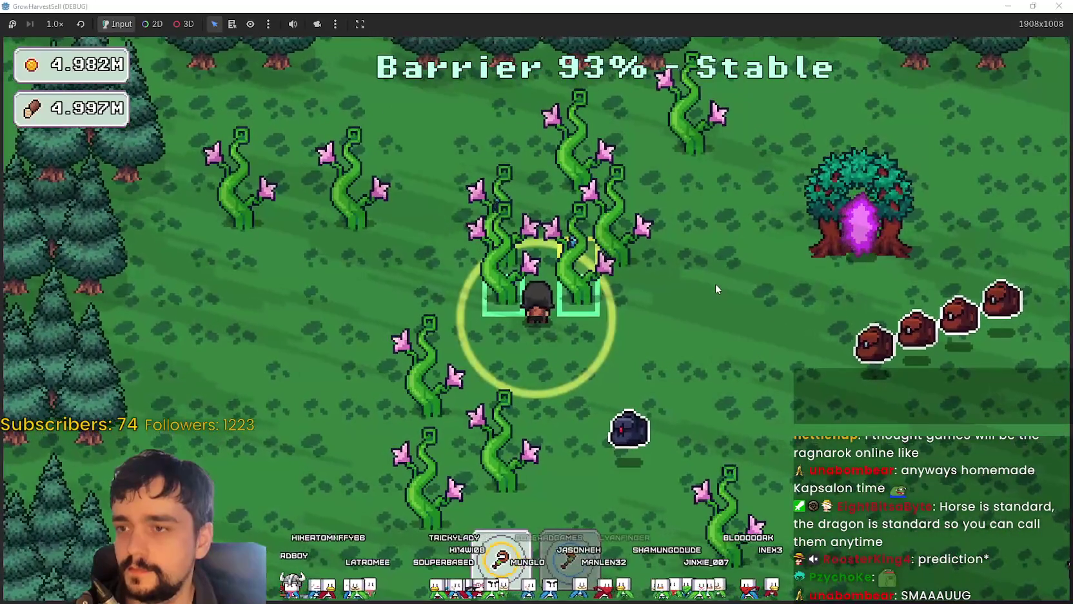
pyautogui.press('d')
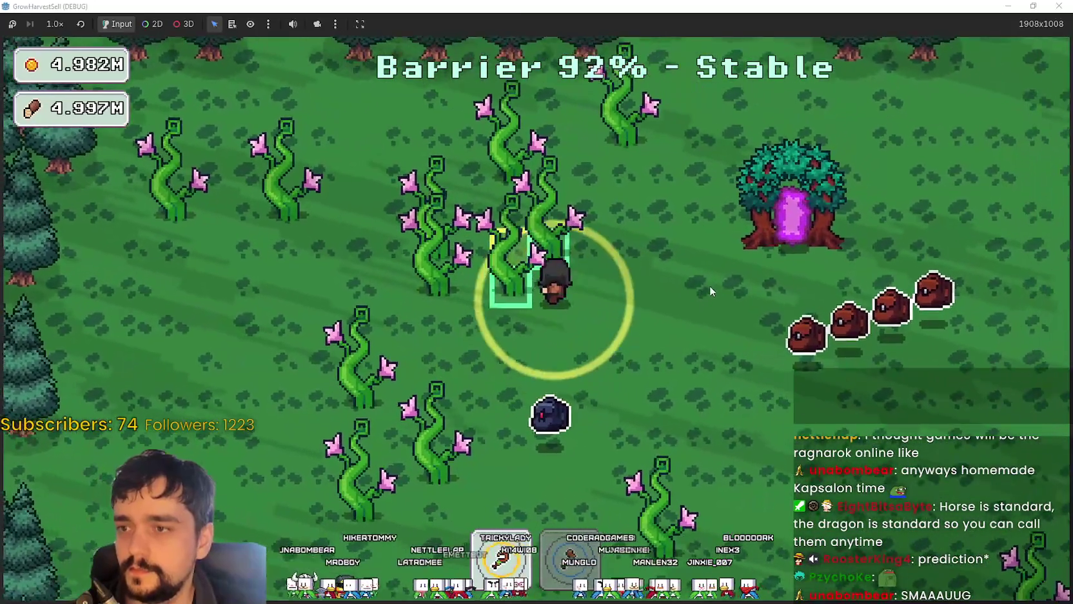
pyautogui.press('w')
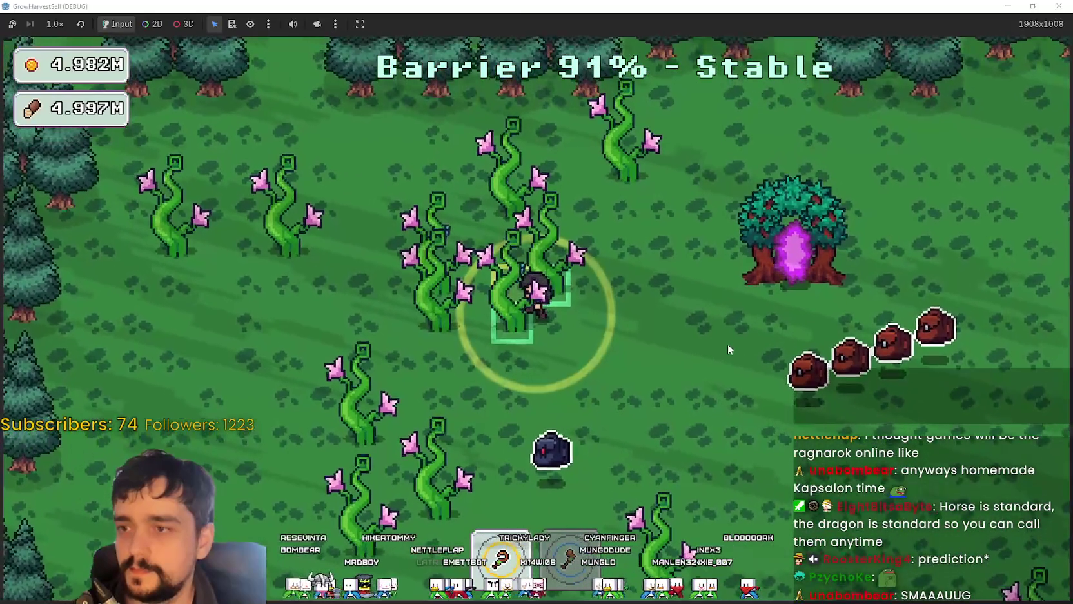
pyautogui.press('a')
pyautogui.press('d')
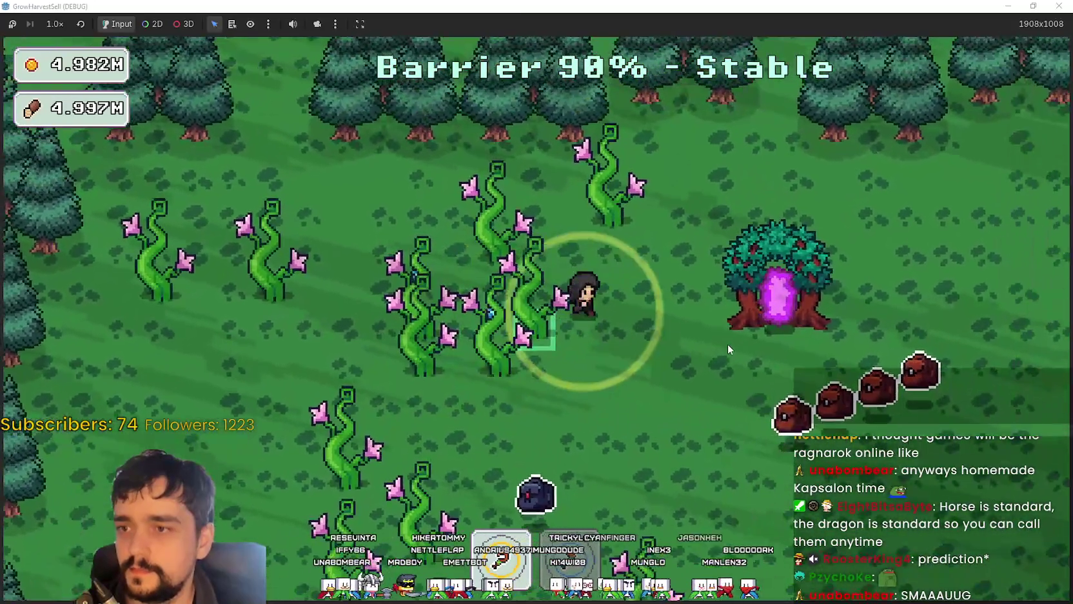
pyautogui.press('a')
pyautogui.press('w')
pyautogui.press('d')
pyautogui.press('s')
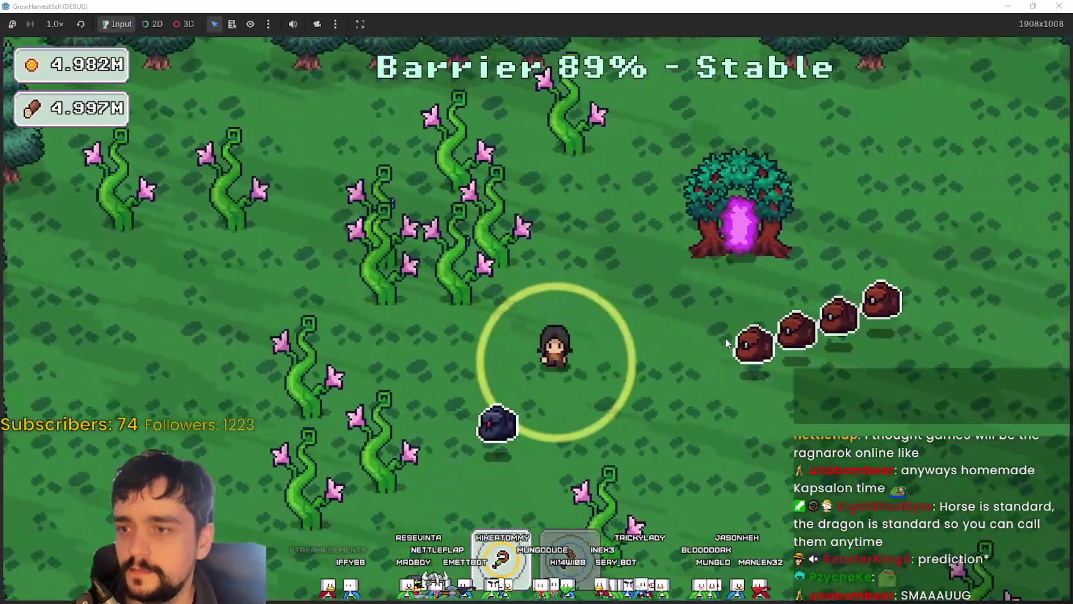
pyautogui.press('s')
pyautogui.press('d')
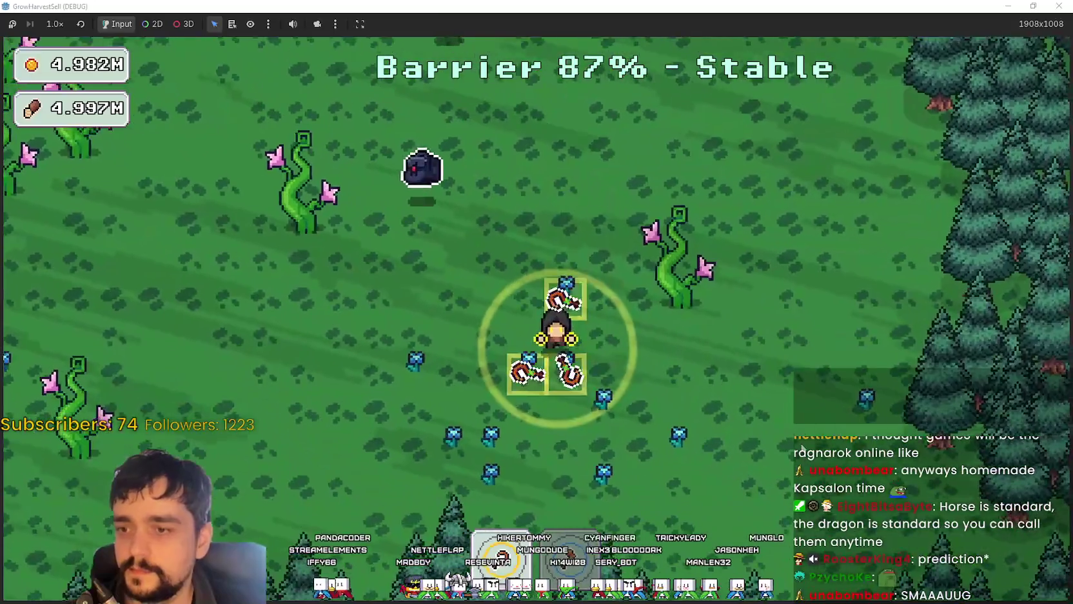
pyautogui.press('a')
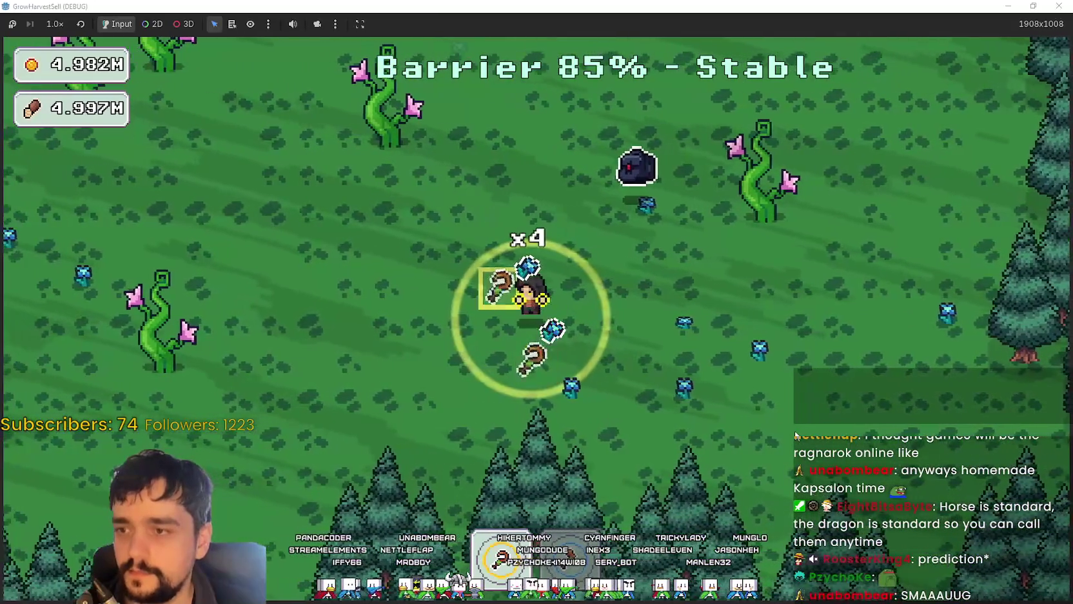
pyautogui.press('d')
pyautogui.press('w')
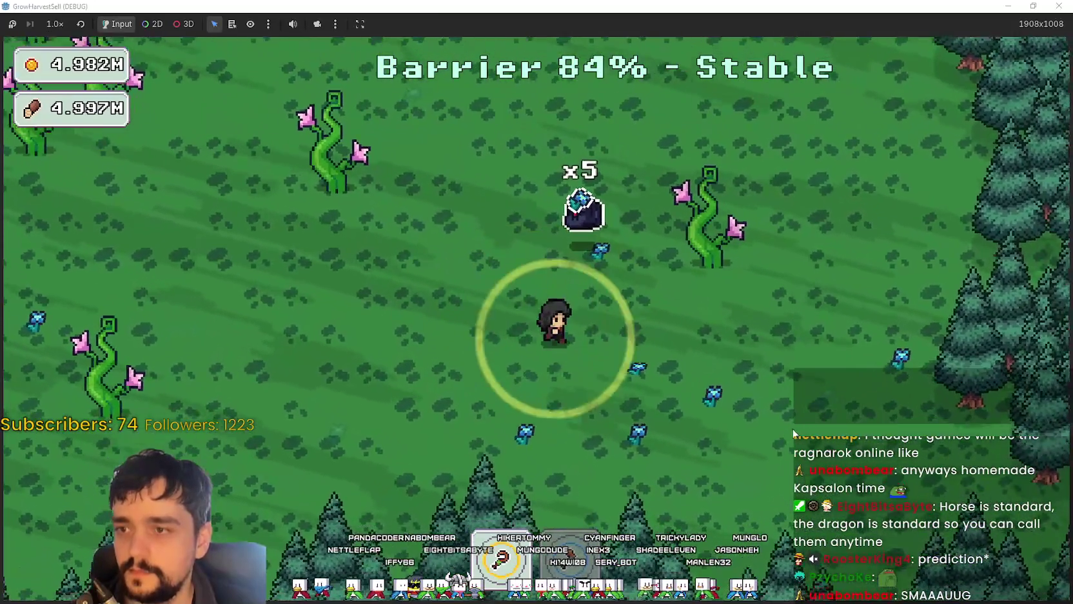
# Step: Roam the field collecting crystals
pyautogui.press('s')
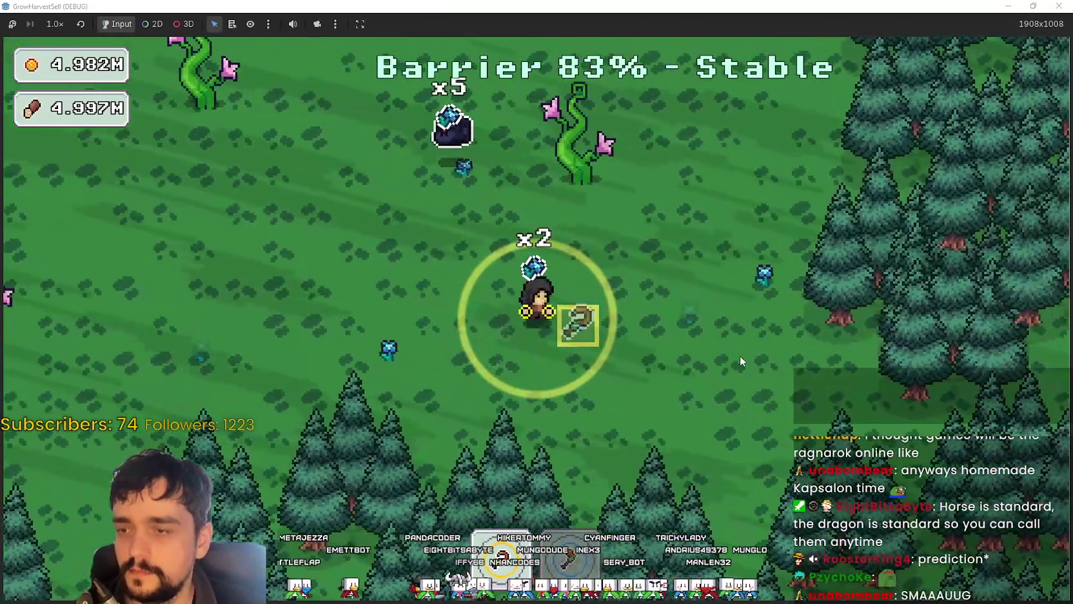
pyautogui.press('a')
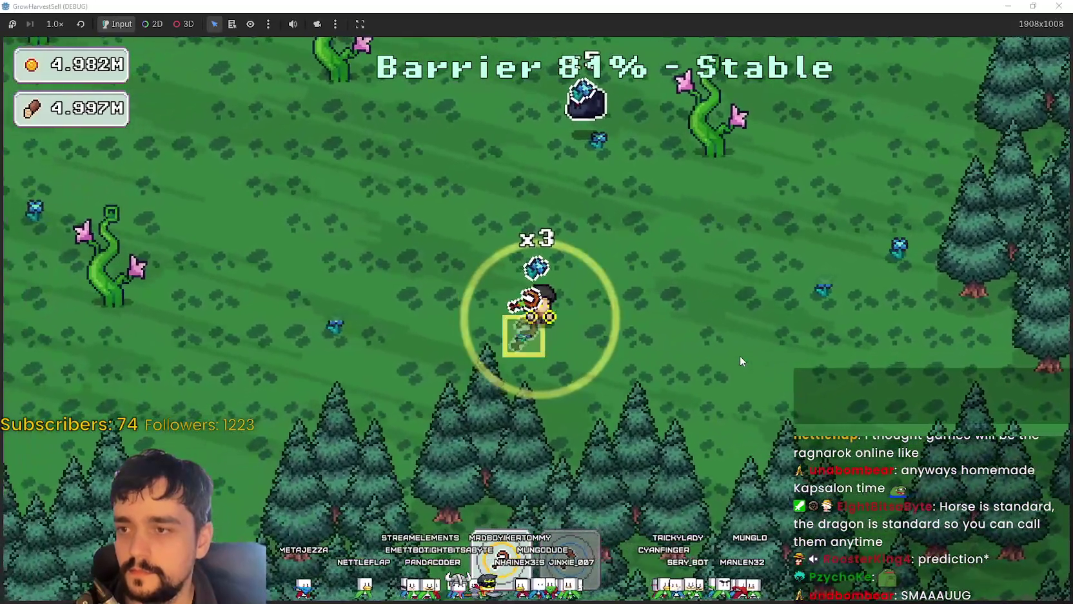
pyautogui.press('d')
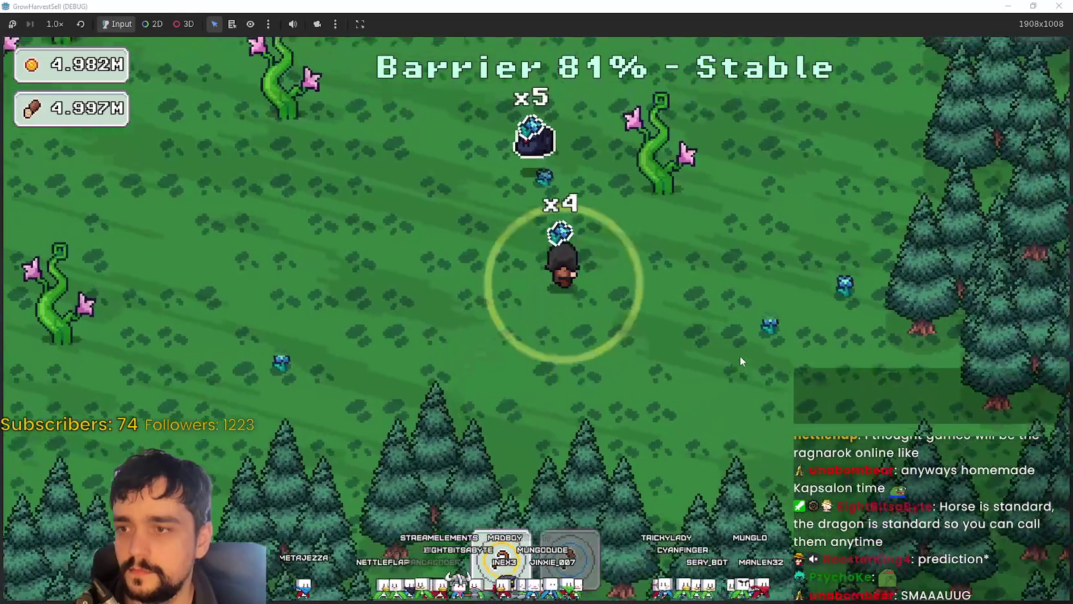
pyautogui.press('w')
pyautogui.press('a')
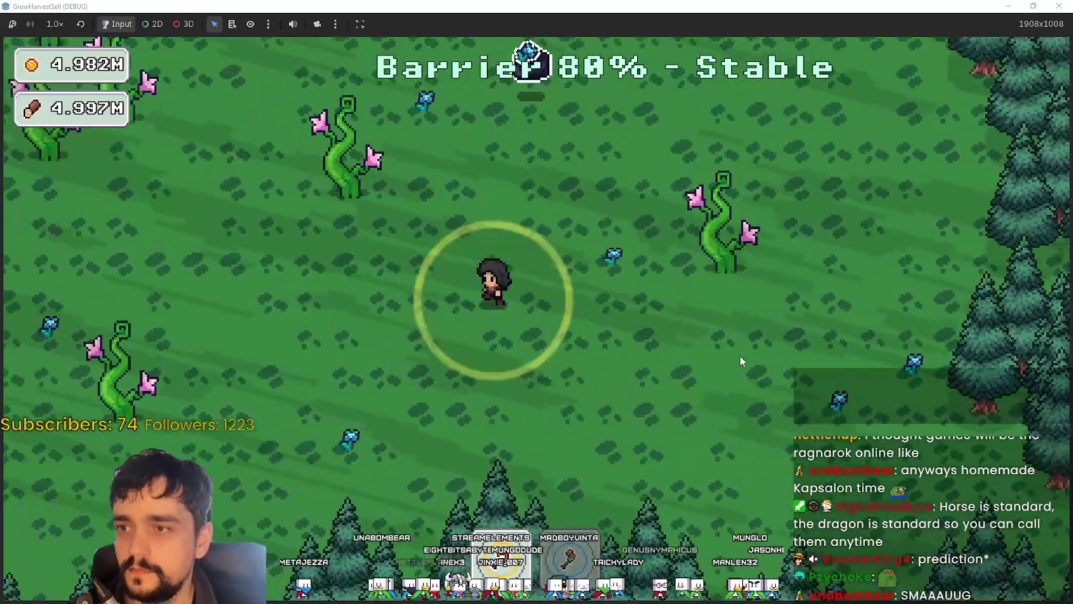
pyautogui.press('d')
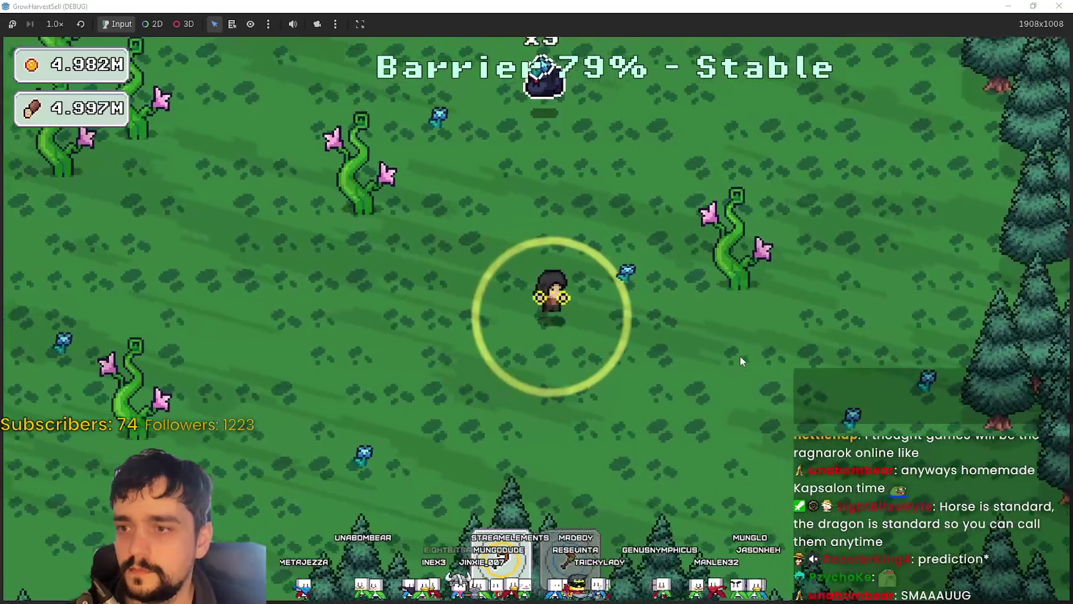
pyautogui.press('w')
pyautogui.press('a')
pyautogui.press('d')
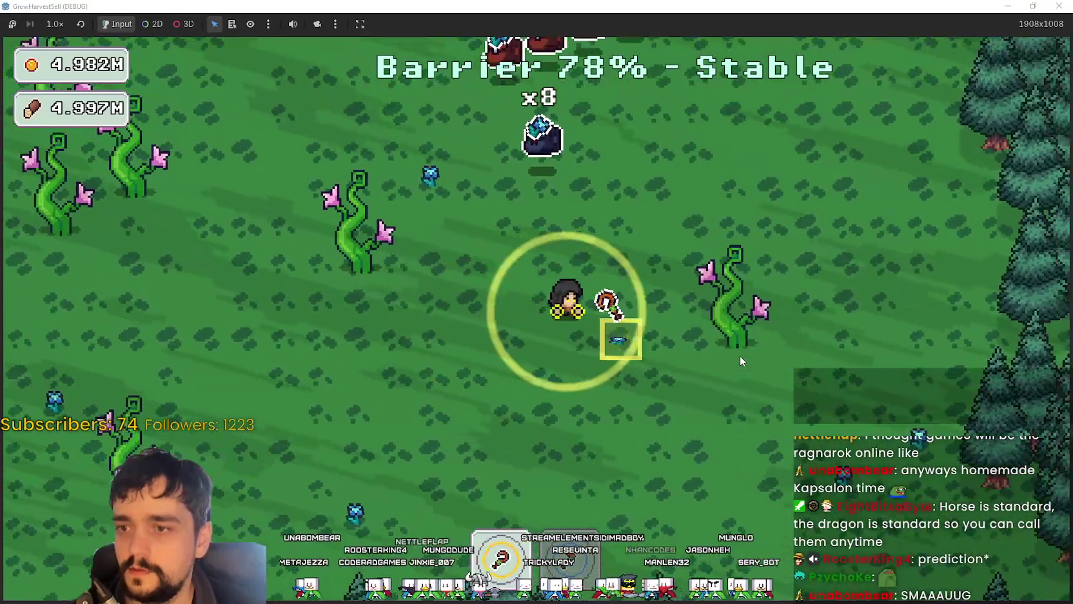
pyautogui.press('w')
pyautogui.press('a')
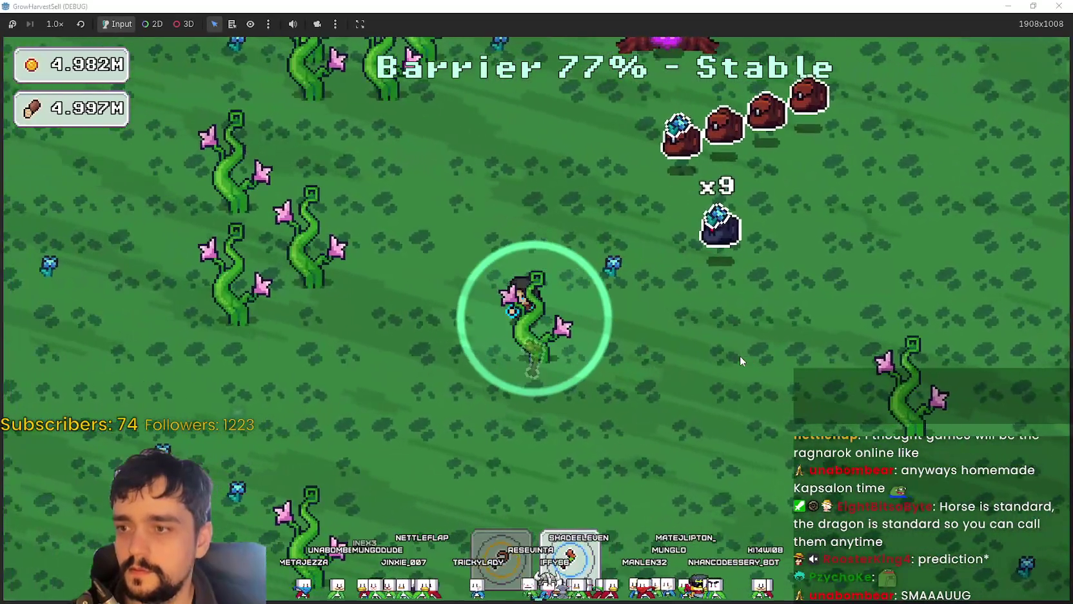
# Step: Harvest the beanstalks until the barrier reaches 67%, then switch to File Explorer's Props folder
pyautogui.press('a')
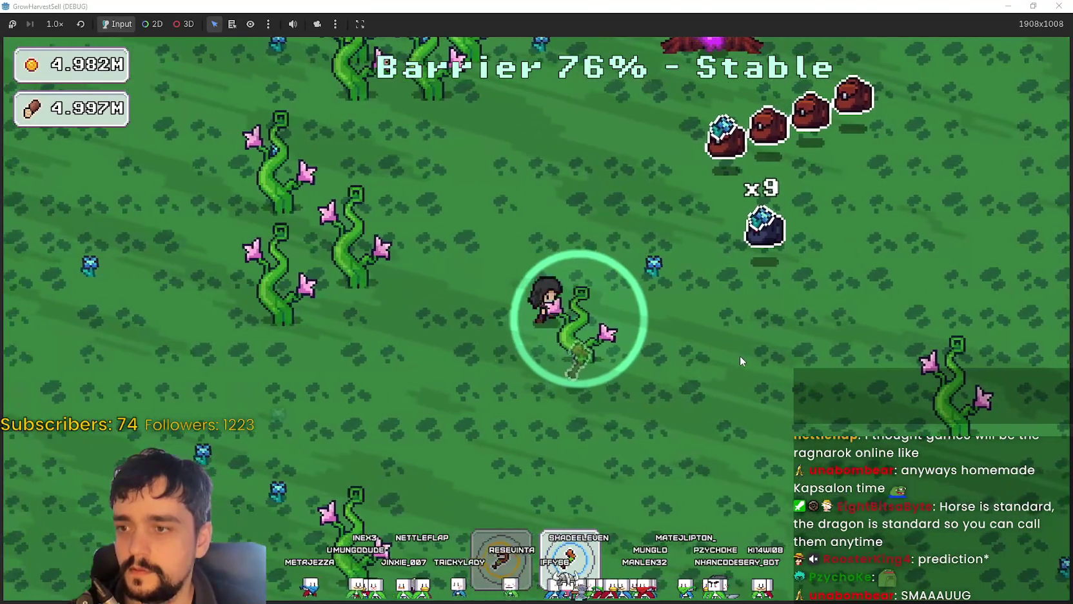
pyautogui.press('d')
pyautogui.press('w')
pyautogui.press('a')
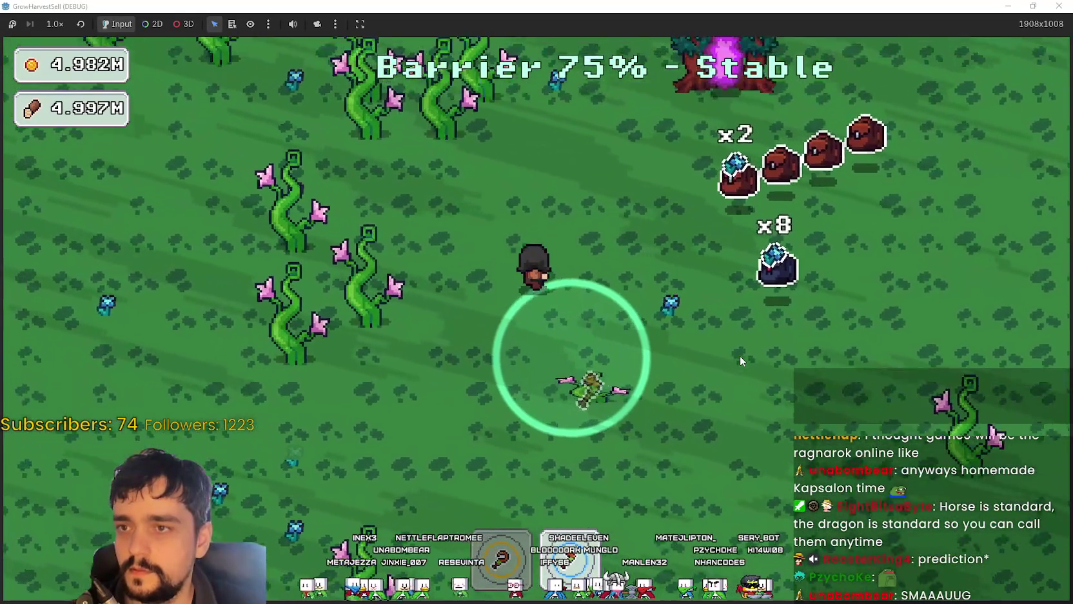
pyautogui.press('a')
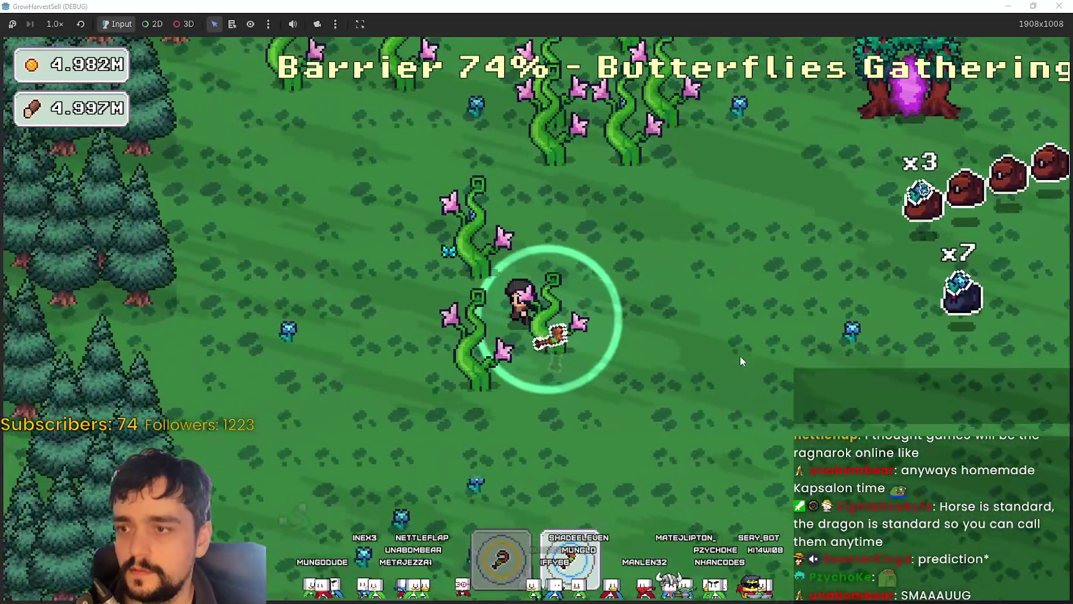
pyautogui.press('d')
pyautogui.press('a')
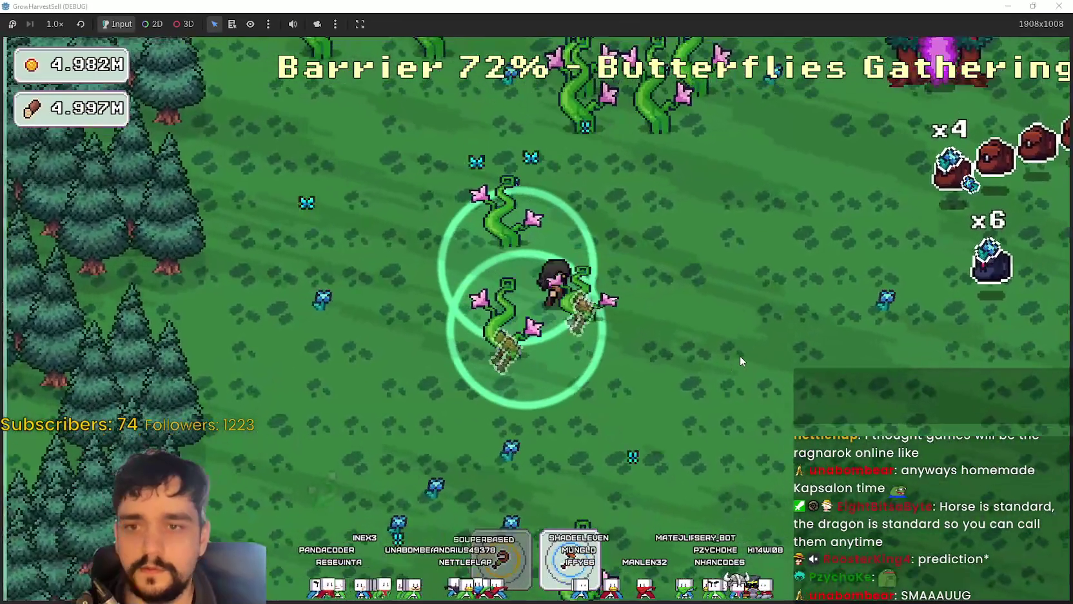
pyautogui.press('d')
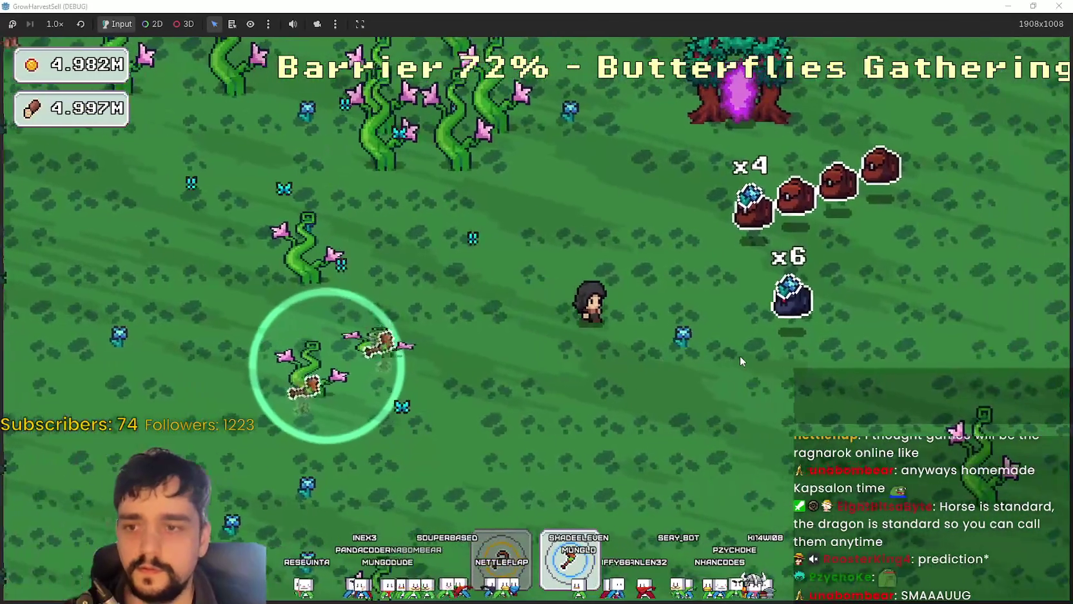
pyautogui.press('a')
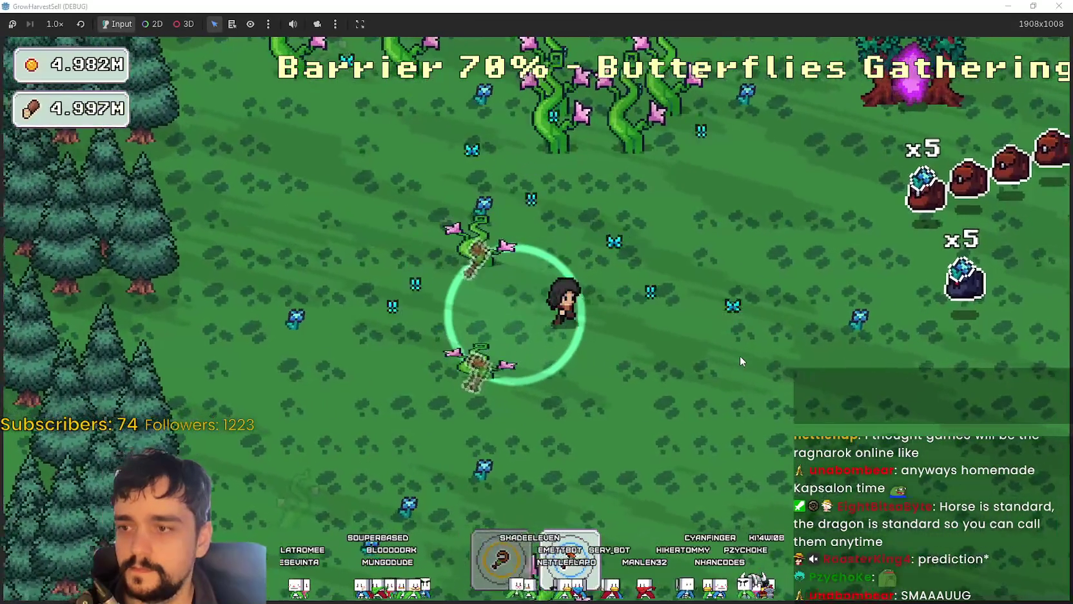
pyautogui.press('d')
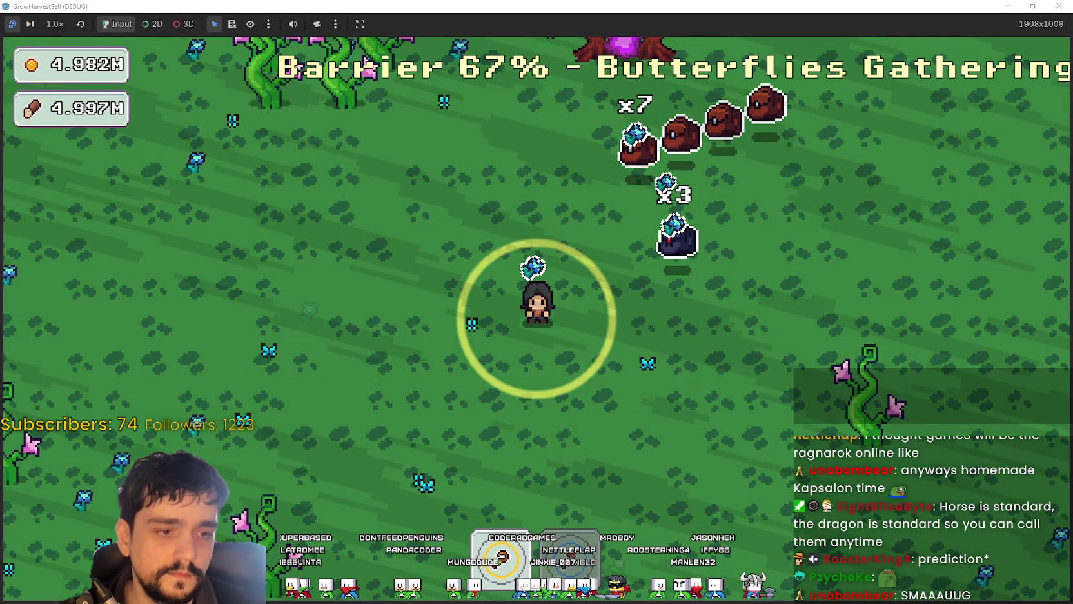
pyautogui.hotkey('alt', 'Tab')
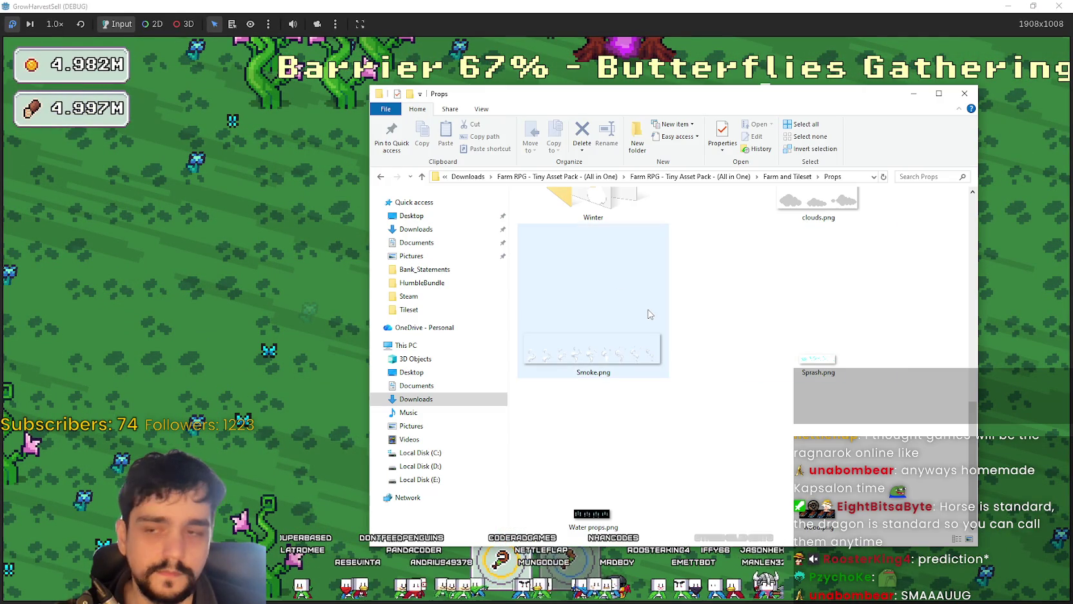
# Step: Go up to the Farm RPG asset pack's main folder and open Icons
pyautogui.click(771, 178)
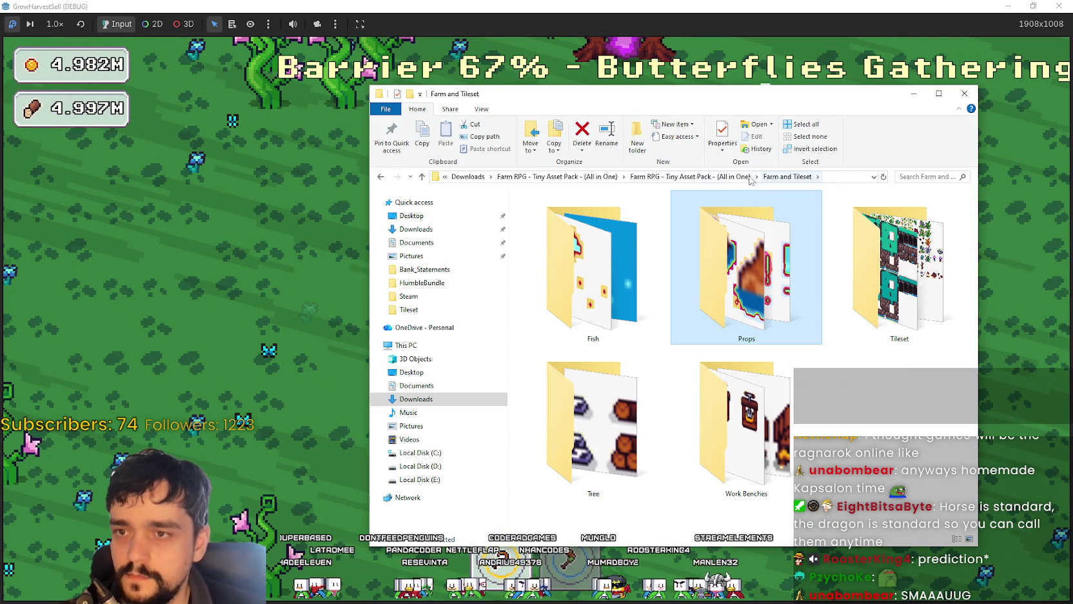
pyautogui.click(731, 176)
pyautogui.scroll(-2, 685, 378)
pyautogui.scroll(-2, 685, 378)
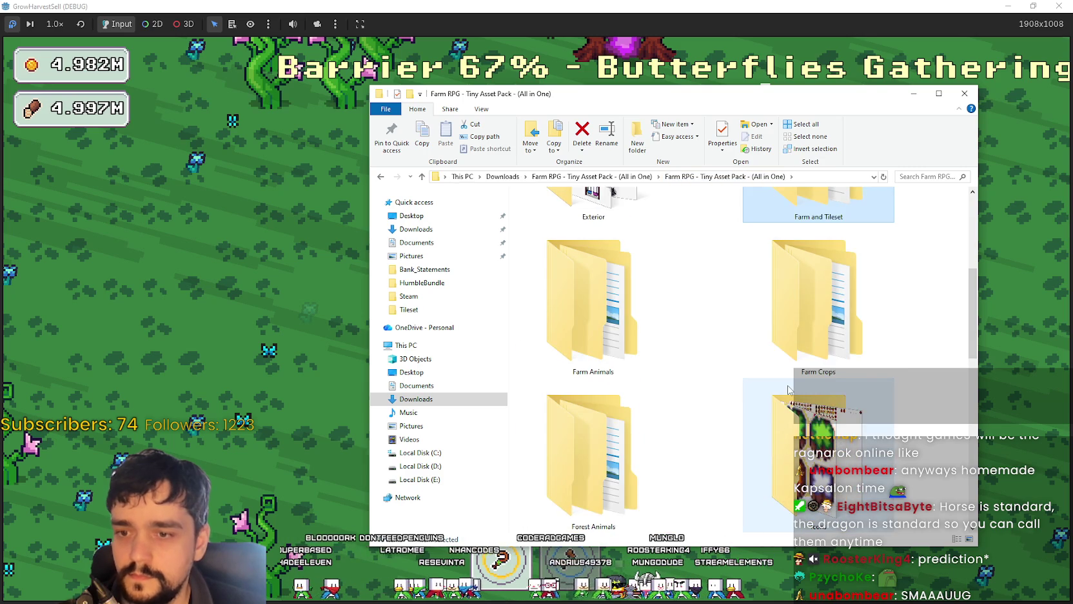
pyautogui.scroll(-2, 788, 389)
pyautogui.doubleClick(774, 310)
# Step: Open the Weapons folder and launch 14.png in Aseprite
pyautogui.scroll(-2, 741, 390)
pyautogui.scroll(4, 742, 389)
pyautogui.scroll(-4, 714, 359)
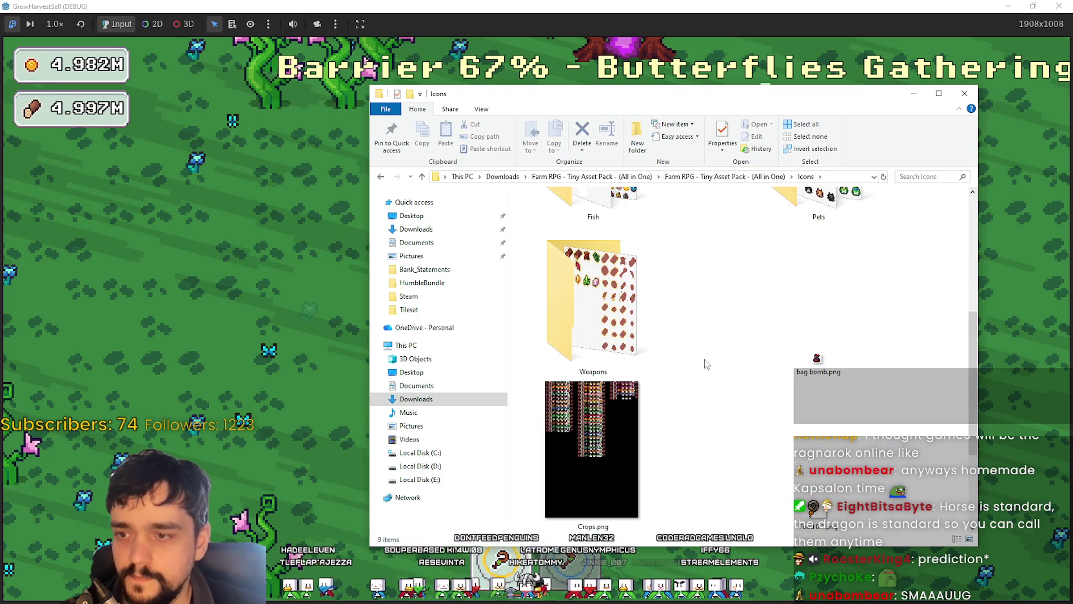
pyautogui.click(633, 340)
pyautogui.doubleClick(619, 305)
pyautogui.doubleClick(621, 459)
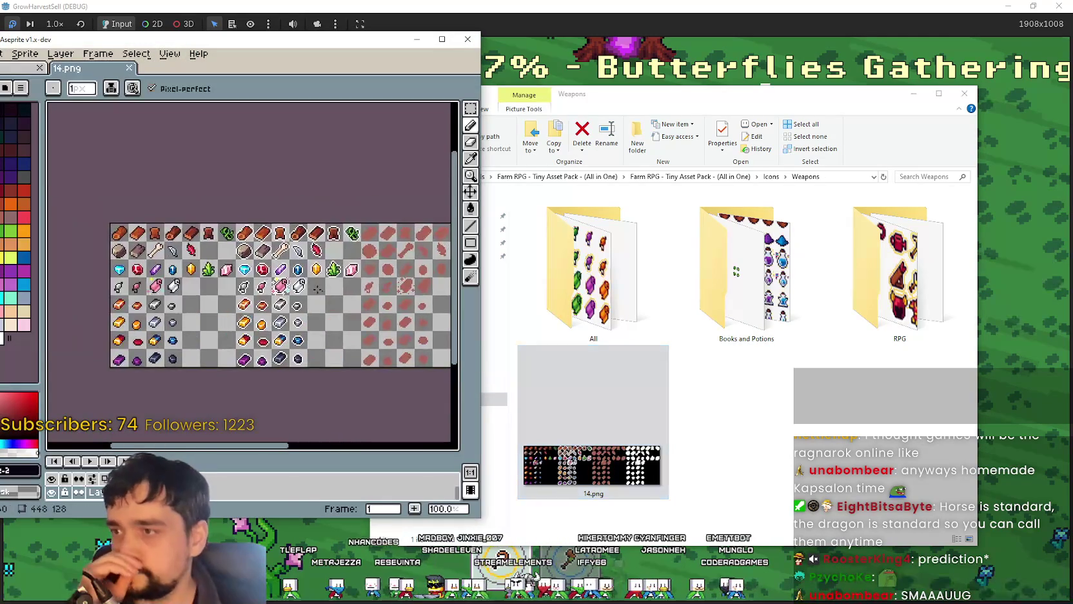
# Step: Widen the Aseprite window and switch to the rectangular marquee tool
pyautogui.scroll(2, 250, 272)
pyautogui.scroll(-1, 250, 271)
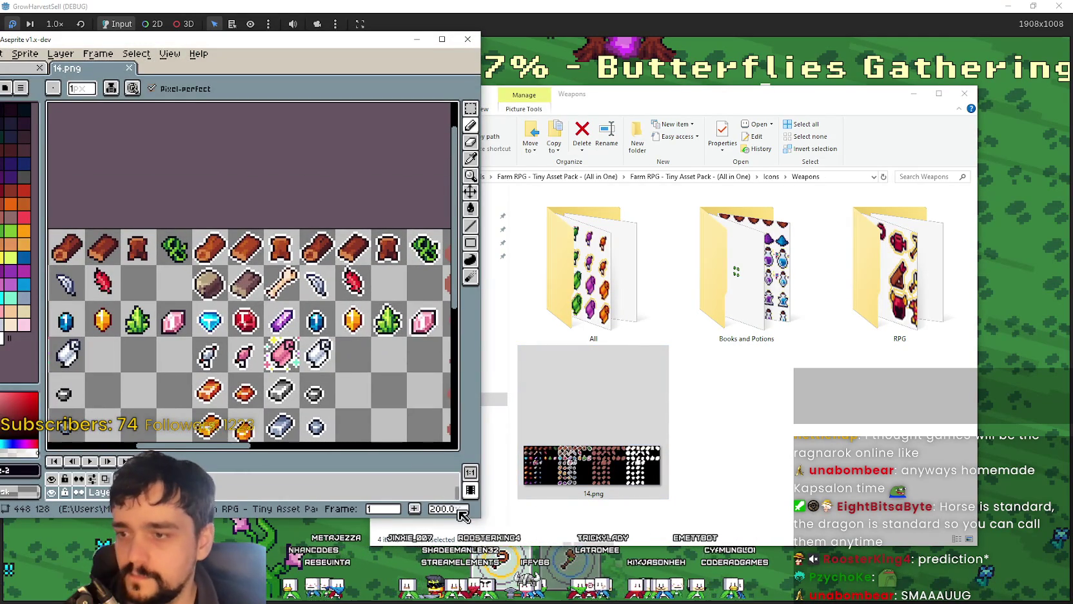
pyautogui.moveTo(478, 519); pyautogui.dragTo(708, 545)
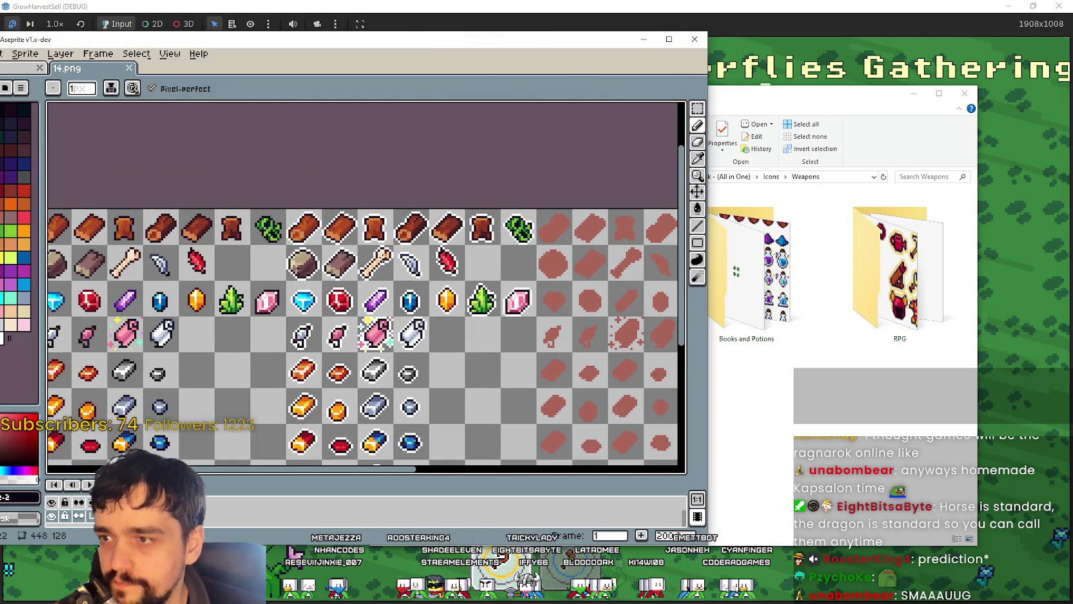
pyautogui.click(698, 110)
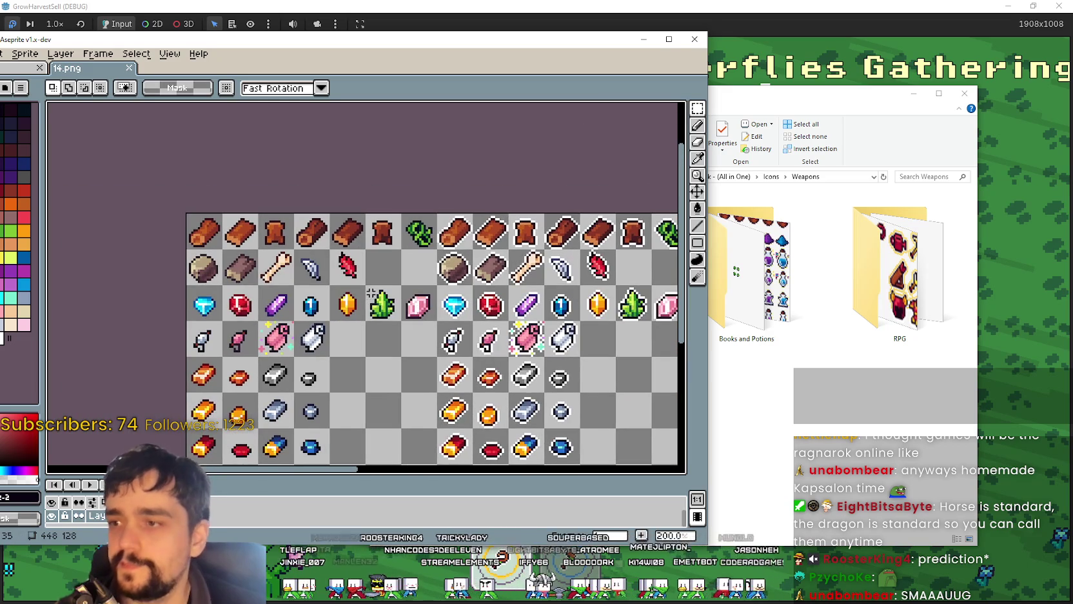
# Step: Zoom and pan across 14.png's logs, gems and ingots, then move the window down-right
pyautogui.scroll(1, 474, 245)
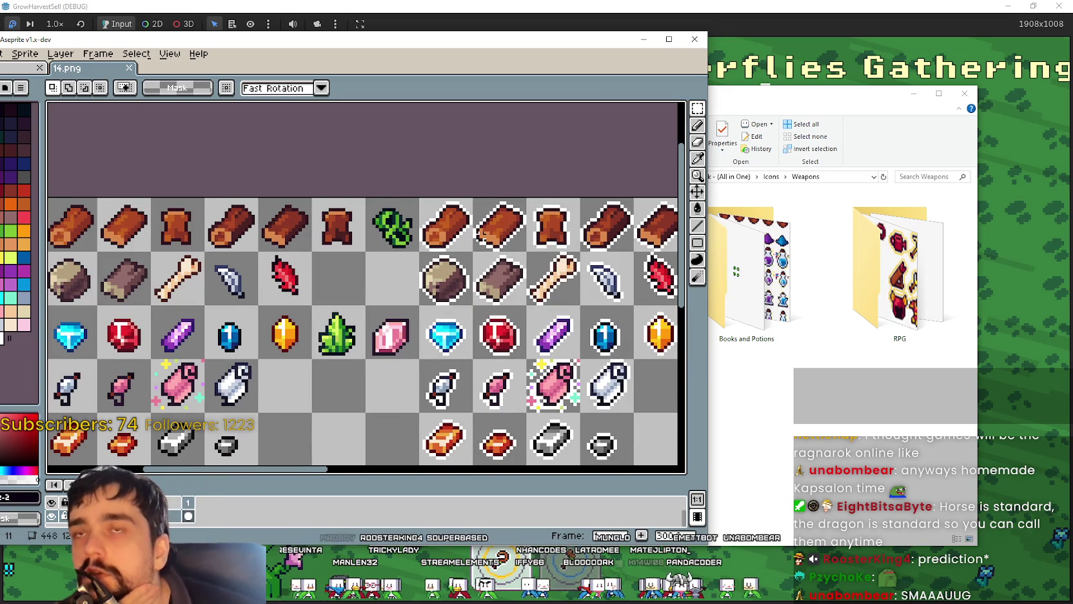
pyautogui.scroll(-1, 432, 237)
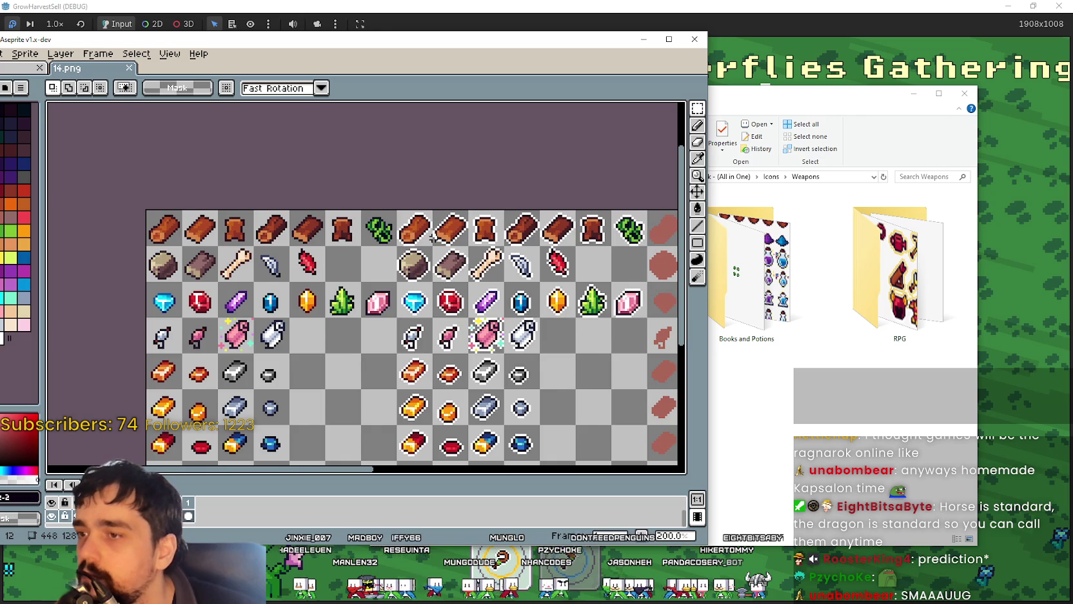
pyautogui.scroll(1, 451, 229)
pyautogui.hscroll(2, 490, 233)
pyautogui.hscroll(1, 427, 261)
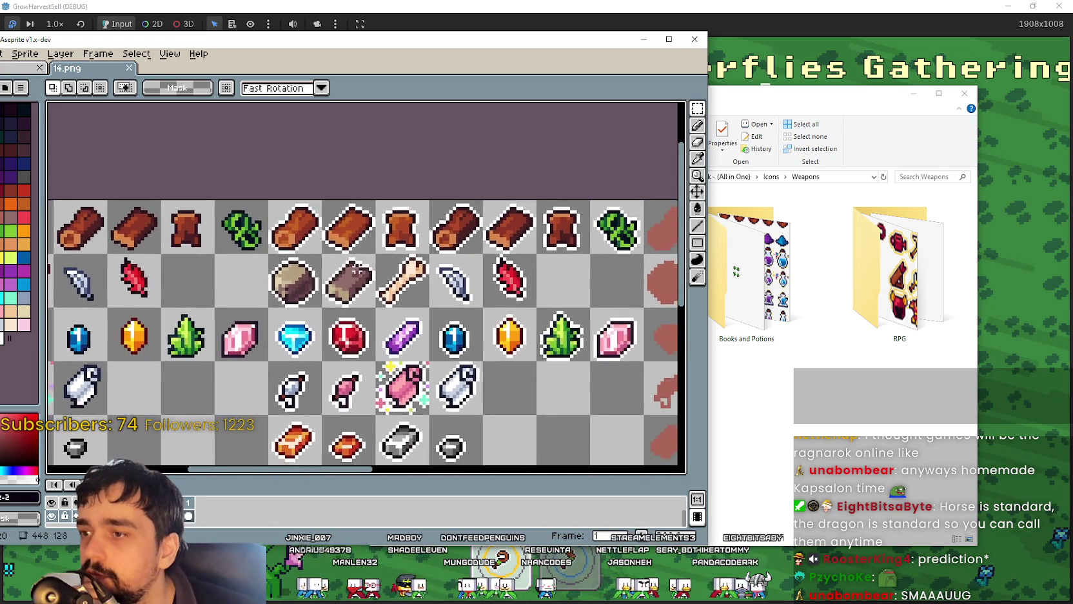
pyautogui.scroll(-1, 359, 281)
pyautogui.scroll(2, 480, 250)
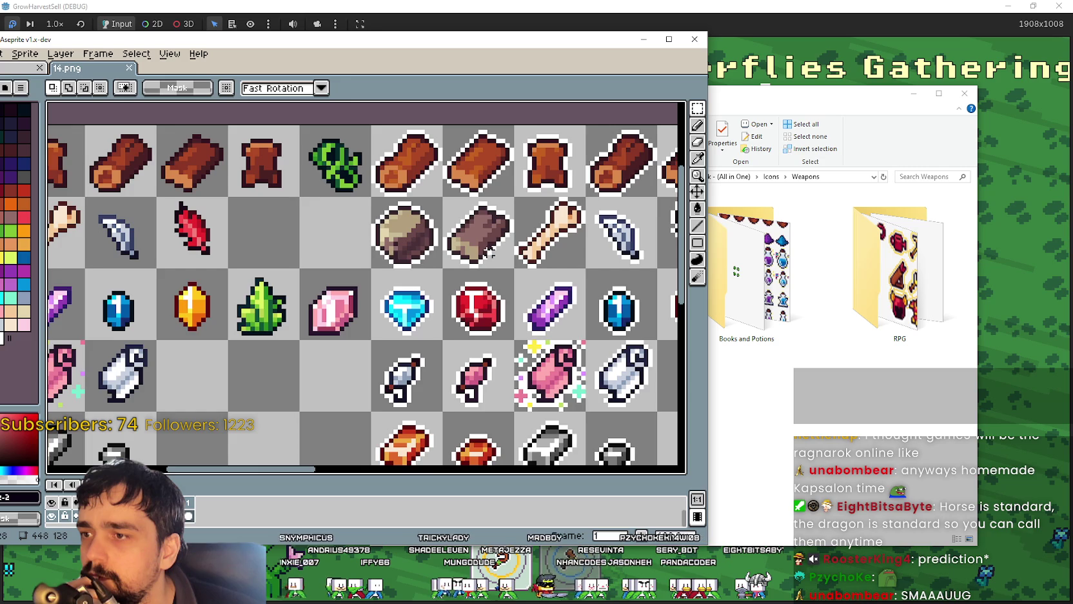
pyautogui.scroll(-1, 488, 251)
pyautogui.scroll(-1, 489, 250)
pyautogui.moveTo(490, 249)
pyautogui.mouseDown()
pyautogui.moveTo(519, 200)
pyautogui.moveTo(535, 275)
pyautogui.mouseUp()
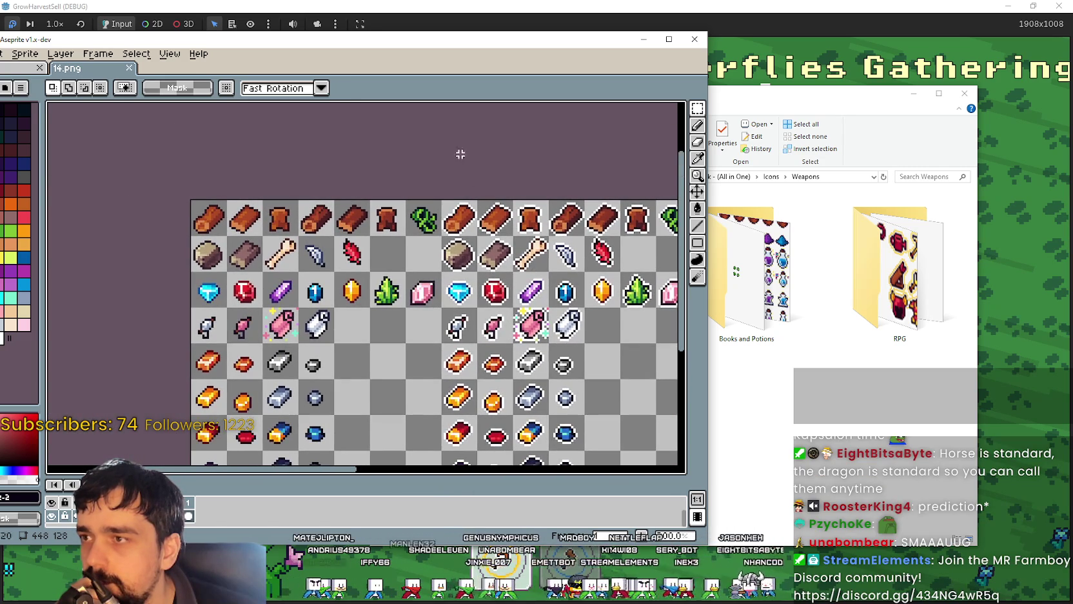
pyautogui.scroll(1, 494, 253)
pyautogui.moveTo(543, 40); pyautogui.dragTo(605, 90)
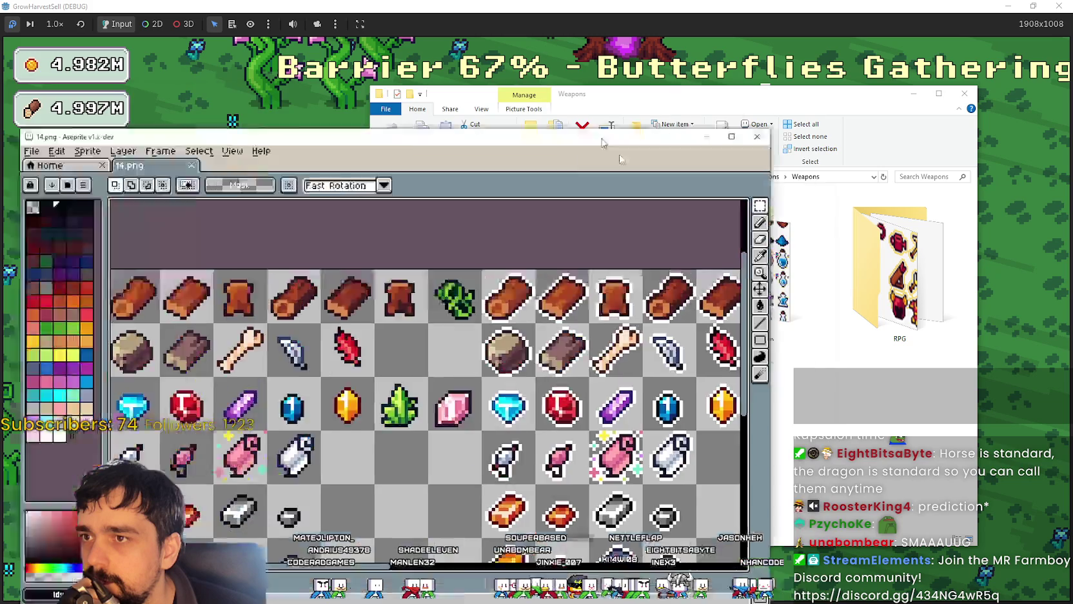
pyautogui.scroll(-1, 588, 298)
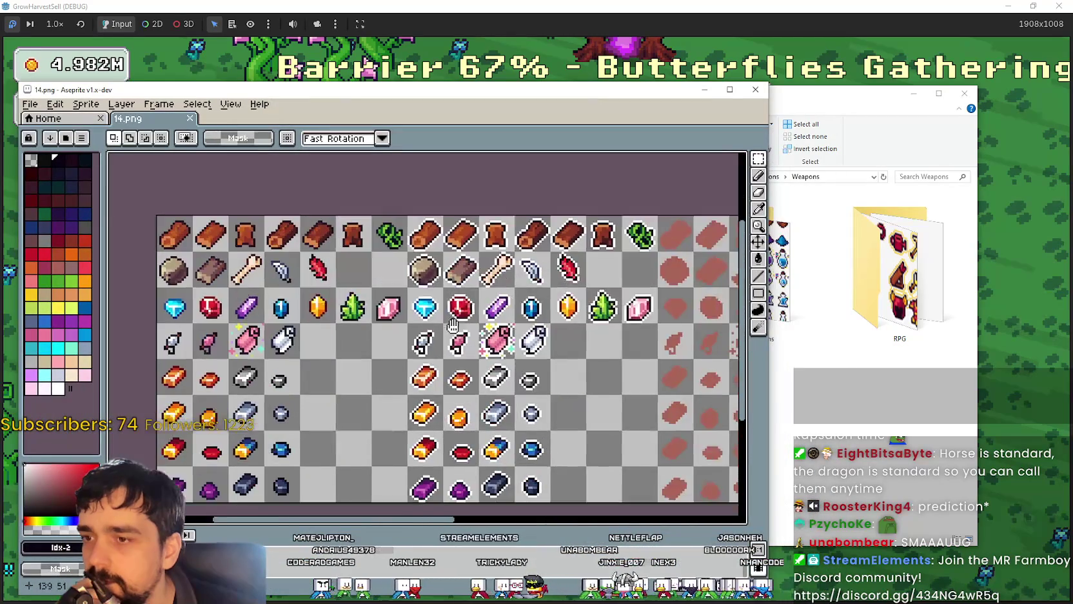
pyautogui.scroll(1, 565, 233)
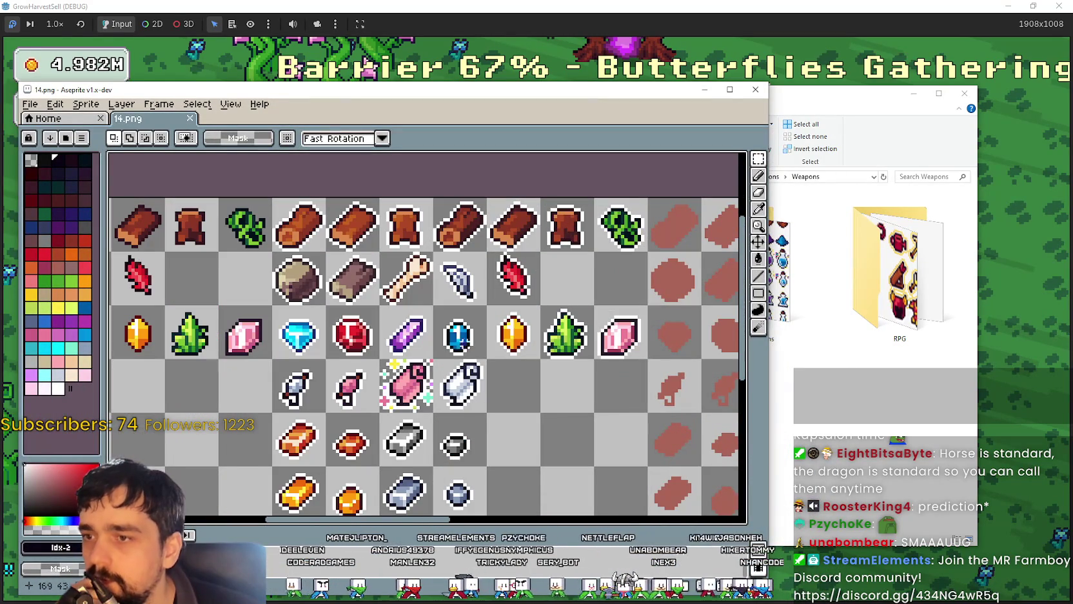
pyautogui.moveTo(514, 351); pyautogui.dragTo(513, 324)
pyautogui.hscroll(1, 512, 324)
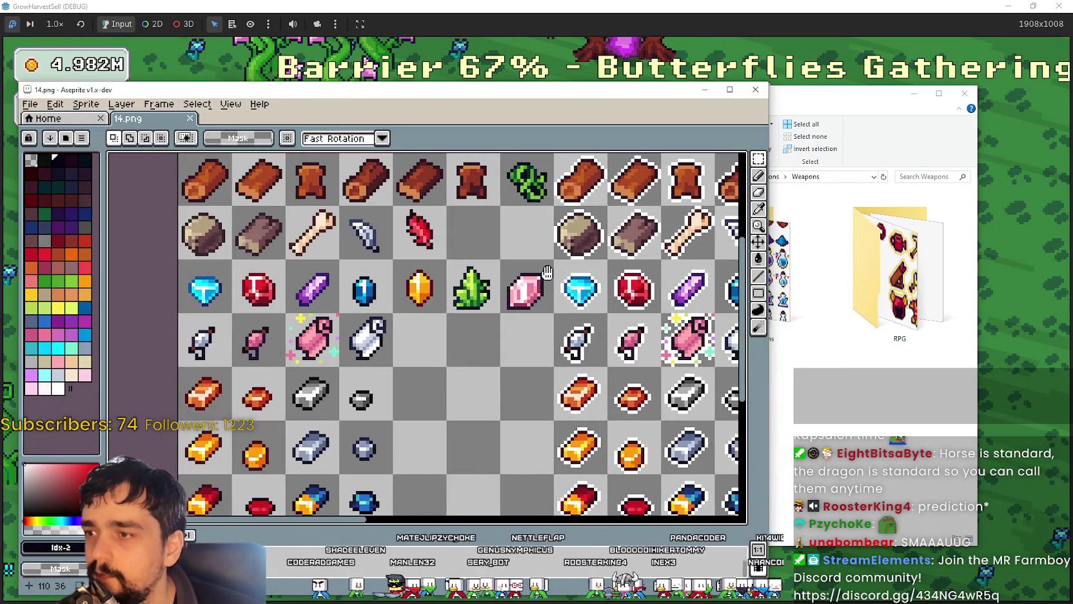
pyautogui.hscroll(1, 528, 310)
pyautogui.hscroll(1, 553, 285)
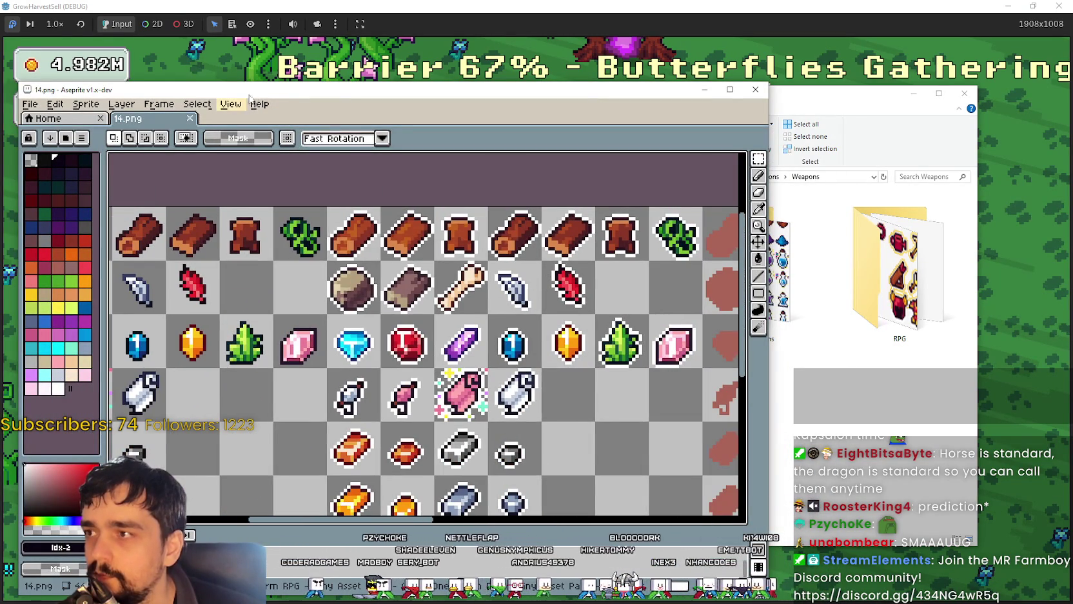
pyautogui.moveTo(246, 98); pyautogui.dragTo(314, 132)
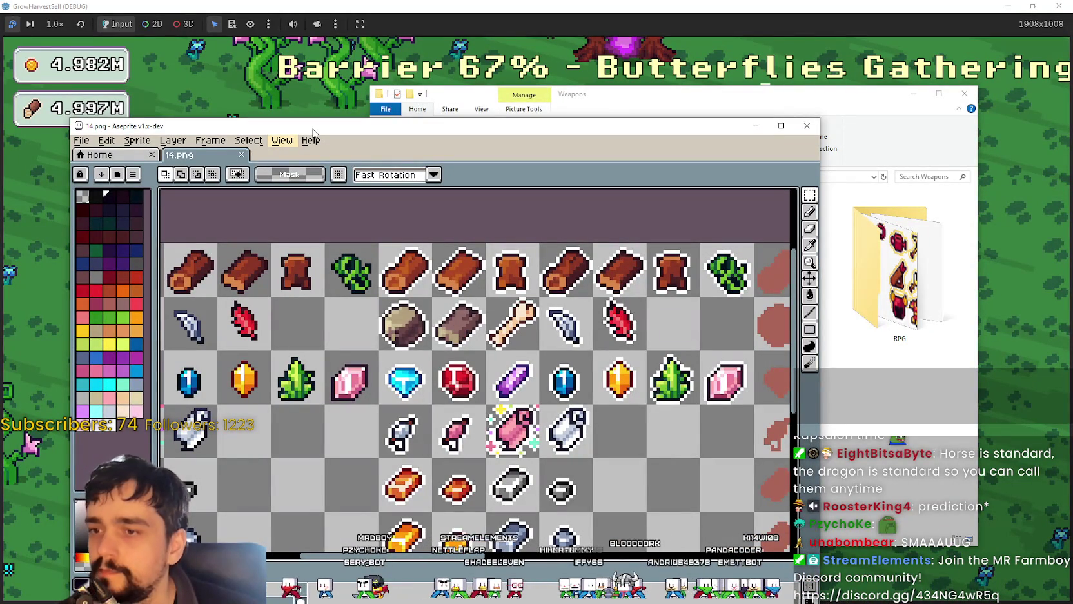
pyautogui.moveTo(314, 132); pyautogui.dragTo(333, 114)
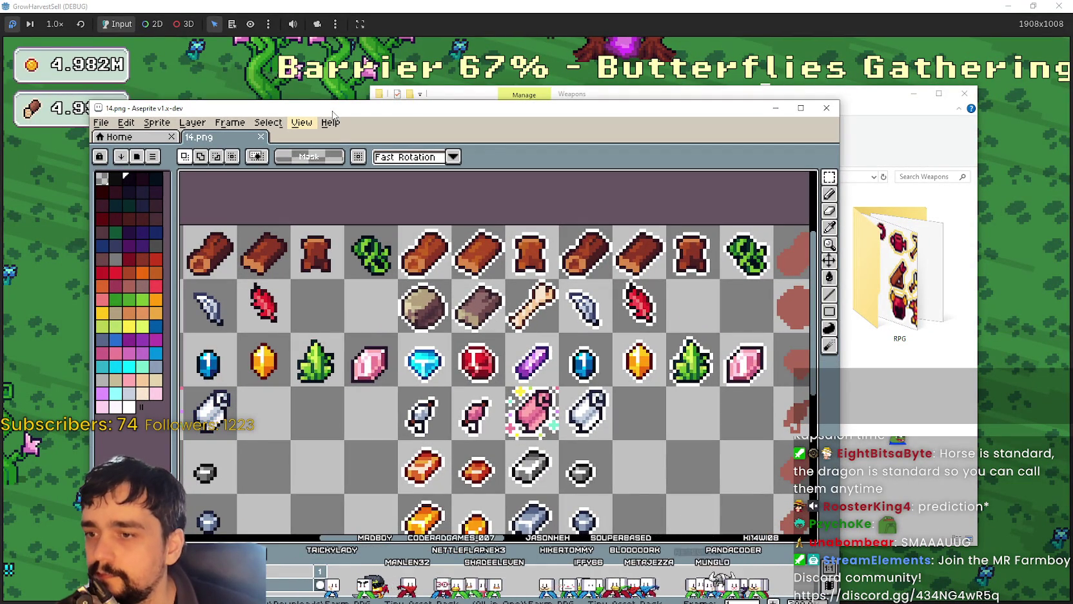
pyautogui.moveTo(368, 334)
pyautogui.mouseDown()
pyautogui.moveTo(329, 362)
pyautogui.moveTo(333, 384)
pyautogui.mouseUp()
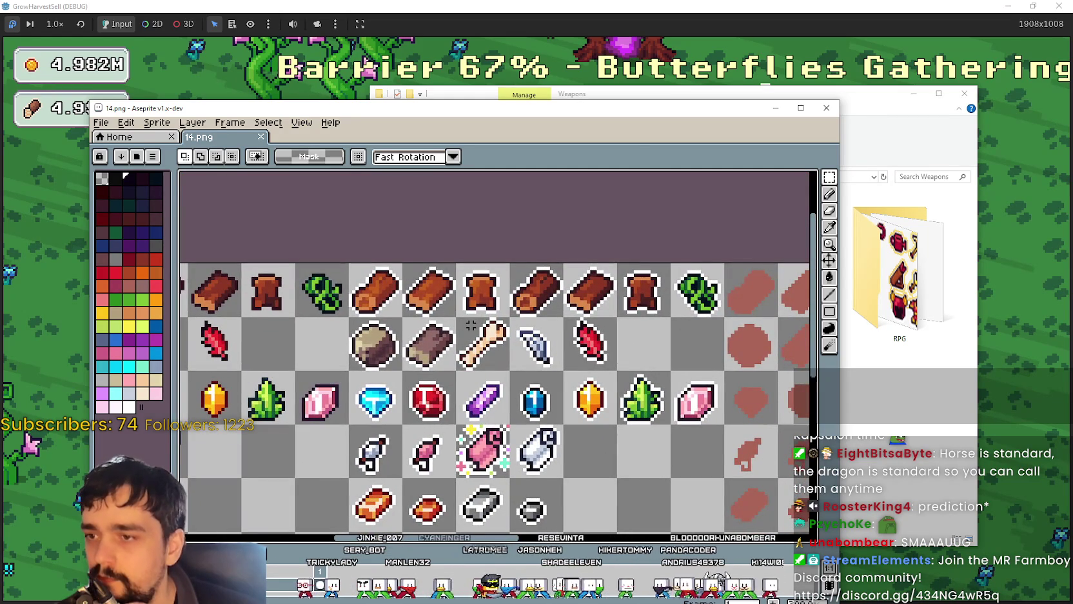
pyautogui.moveTo(451, 350)
pyautogui.mouseDown()
pyautogui.moveTo(528, 410)
pyautogui.moveTo(466, 469)
pyautogui.mouseUp()
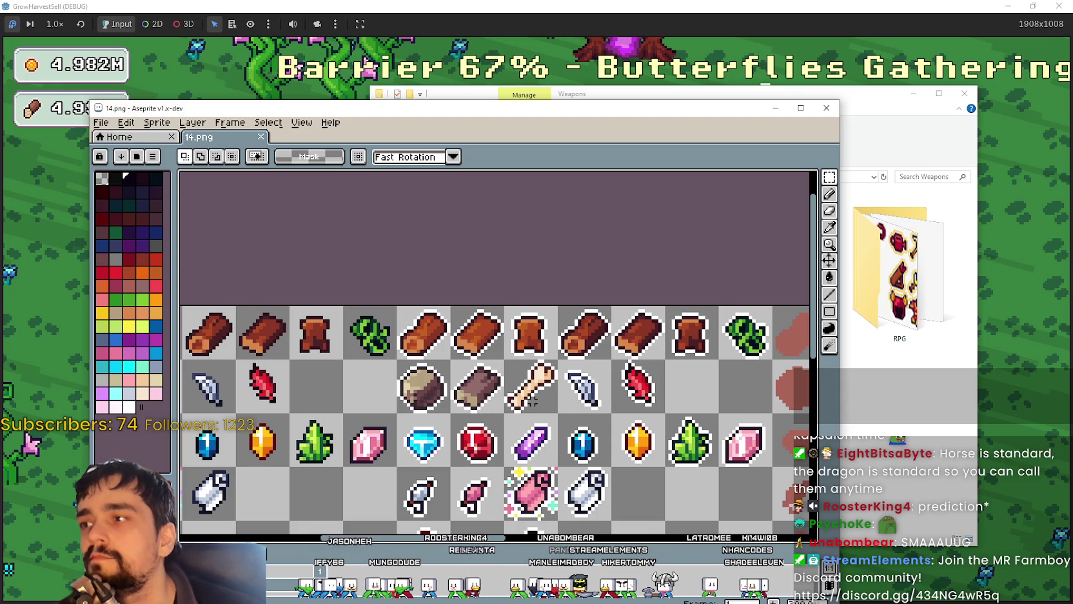
pyautogui.moveTo(562, 478)
pyautogui.mouseDown()
pyautogui.moveTo(501, 394)
pyautogui.moveTo(465, 376)
pyautogui.moveTo(239, 376)
pyautogui.mouseUp()
pyautogui.moveTo(511, 329); pyautogui.dragTo(419, 352)
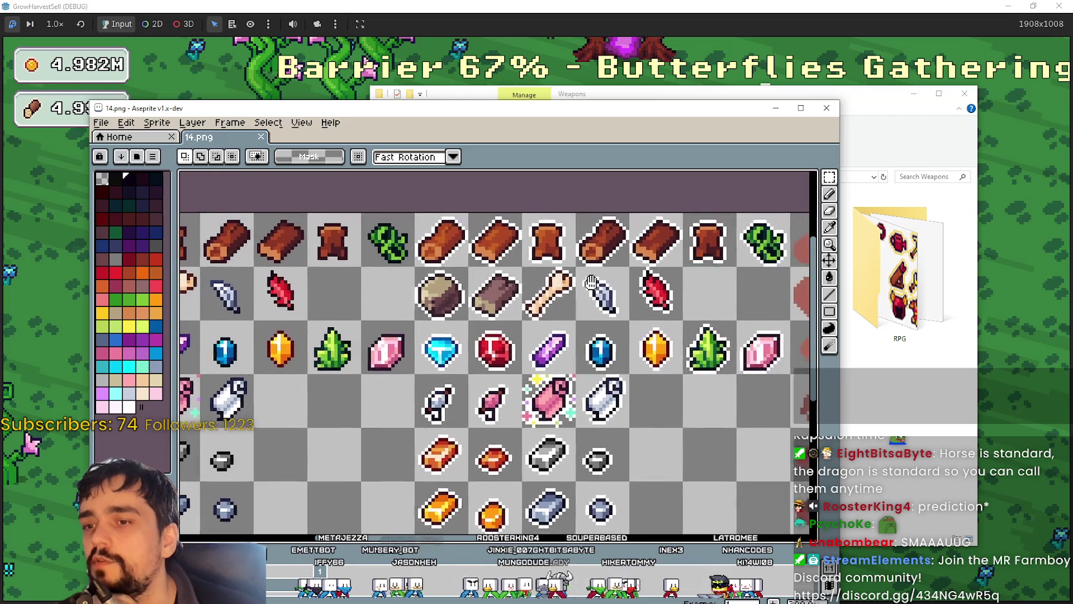
pyautogui.moveTo(533, 296)
pyautogui.mouseDown()
pyautogui.moveTo(510, 314)
pyautogui.moveTo(537, 365)
pyautogui.moveTo(542, 346)
pyautogui.mouseUp()
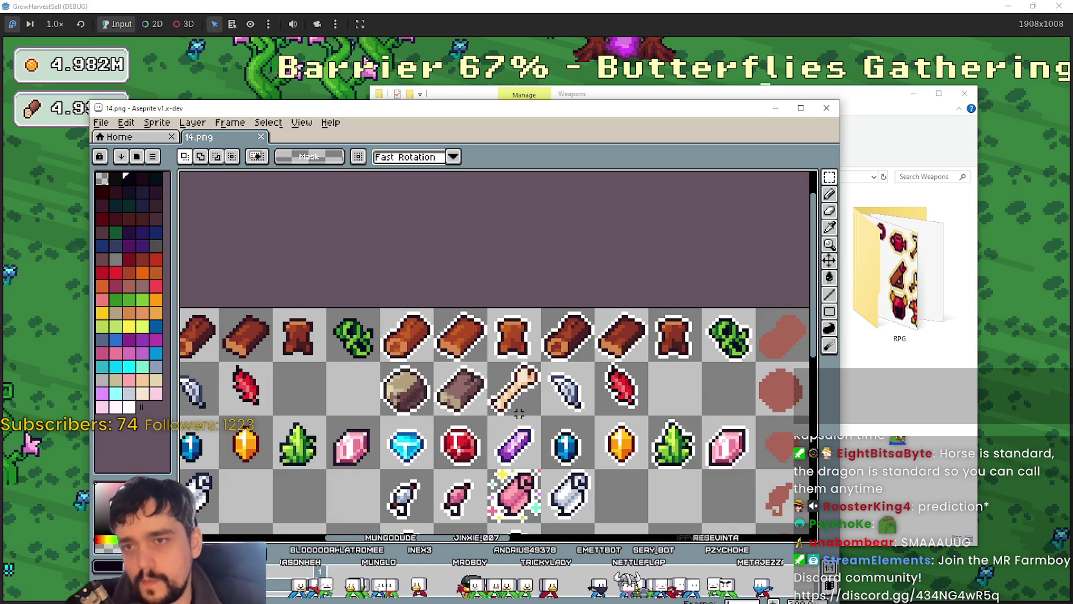
pyautogui.scroll(1, 465, 366)
pyautogui.moveTo(516, 413); pyautogui.dragTo(590, 456)
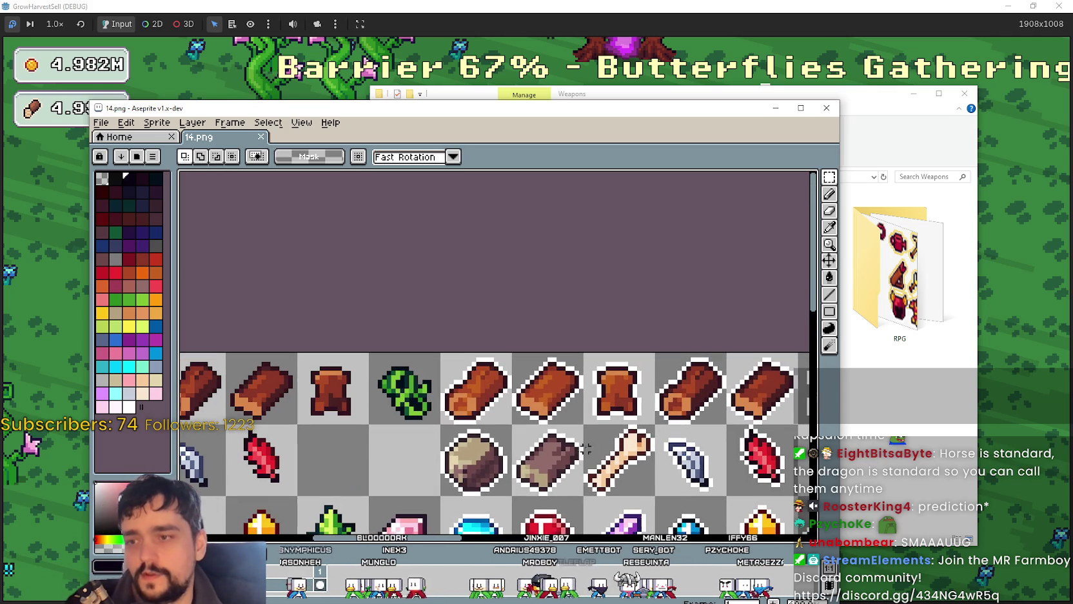
pyautogui.scroll(1, 571, 438)
pyautogui.scroll(-2, 584, 454)
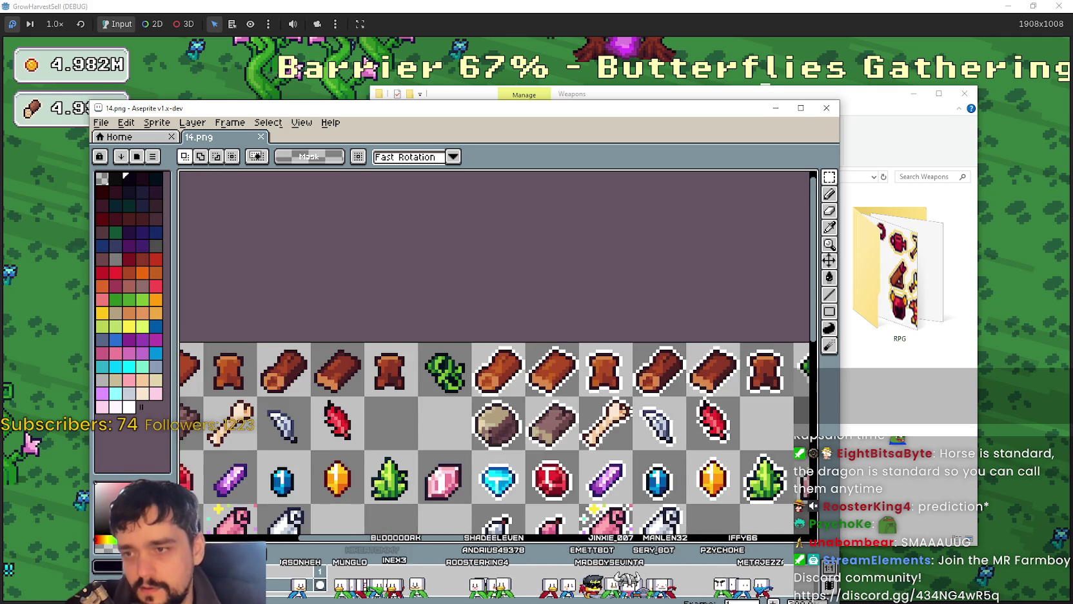
pyautogui.moveTo(583, 454); pyautogui.dragTo(680, 472)
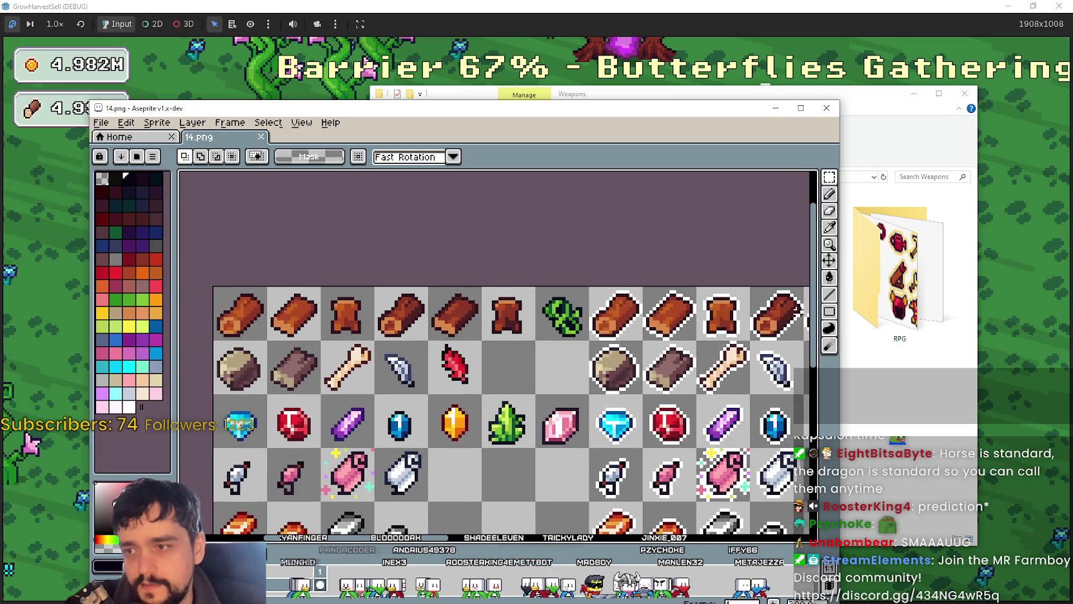
pyautogui.moveTo(799, 308); pyautogui.dragTo(694, 364)
pyautogui.click(922, 417)
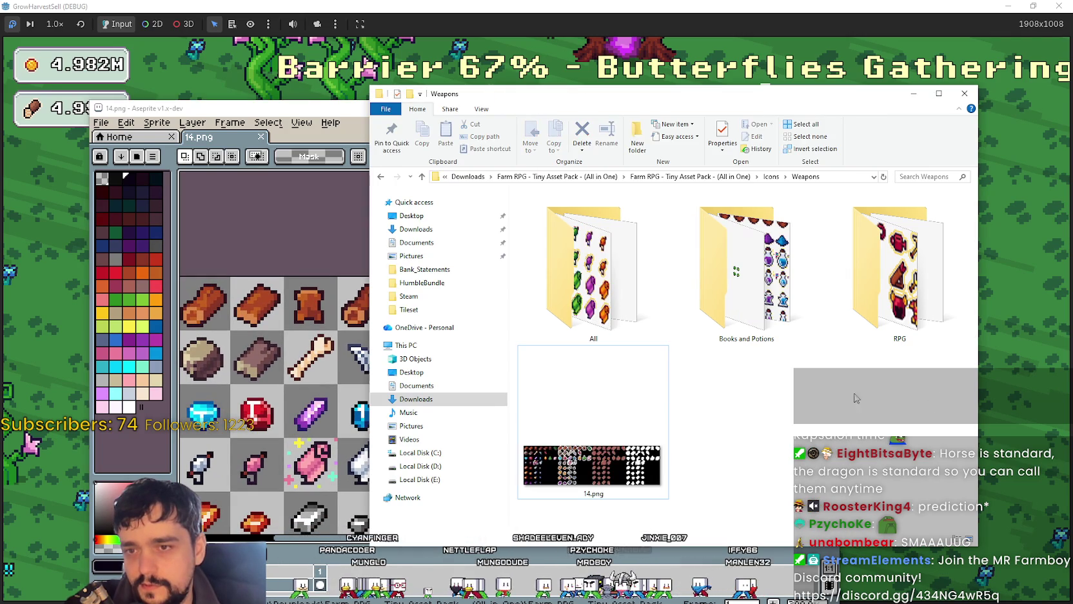
pyautogui.click(300, 129)
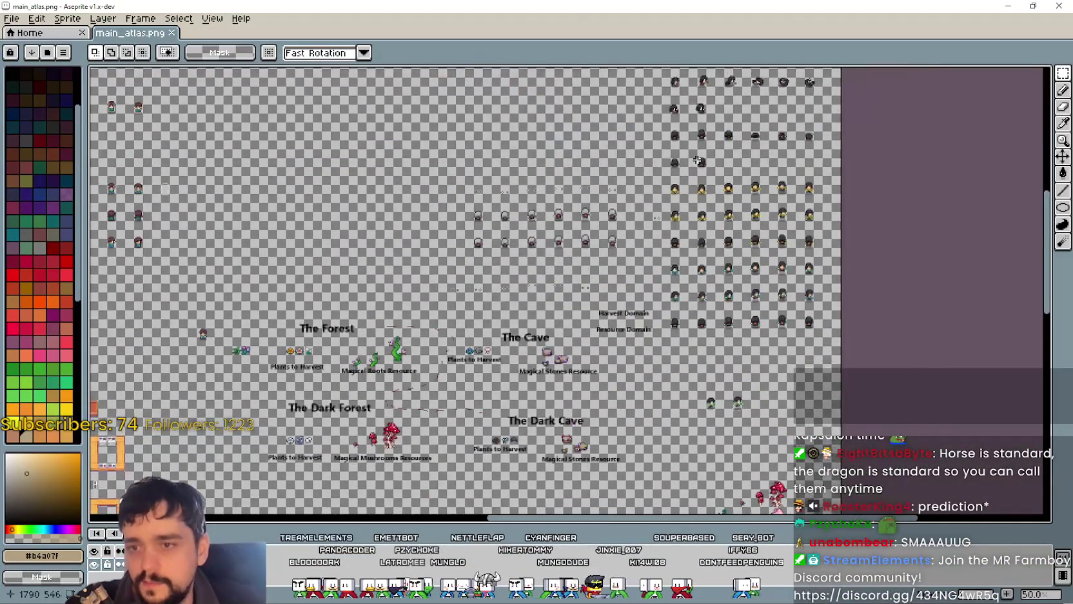
# Step: Select and copy the green leaf tile in 14.png
pyautogui.scroll(2, 703, 239)
pyautogui.scroll(2, 645, 232)
pyautogui.scroll(-1, 548, 226)
pyautogui.scroll(1, 477, 219)
pyautogui.hotkey('alt', 'Tab')
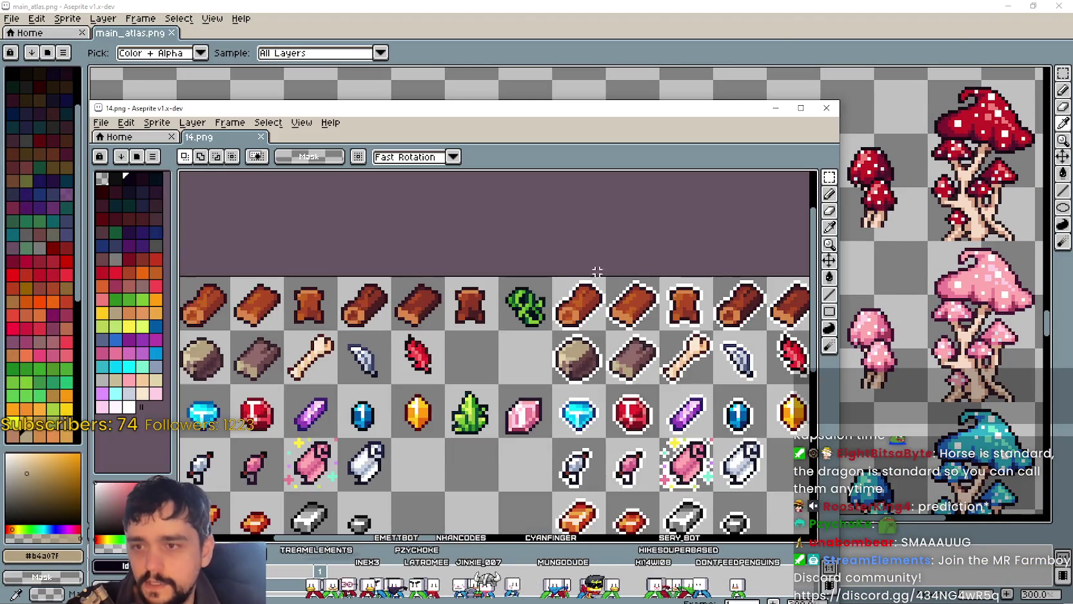
pyautogui.moveTo(554, 344); pyautogui.dragTo(312, 333)
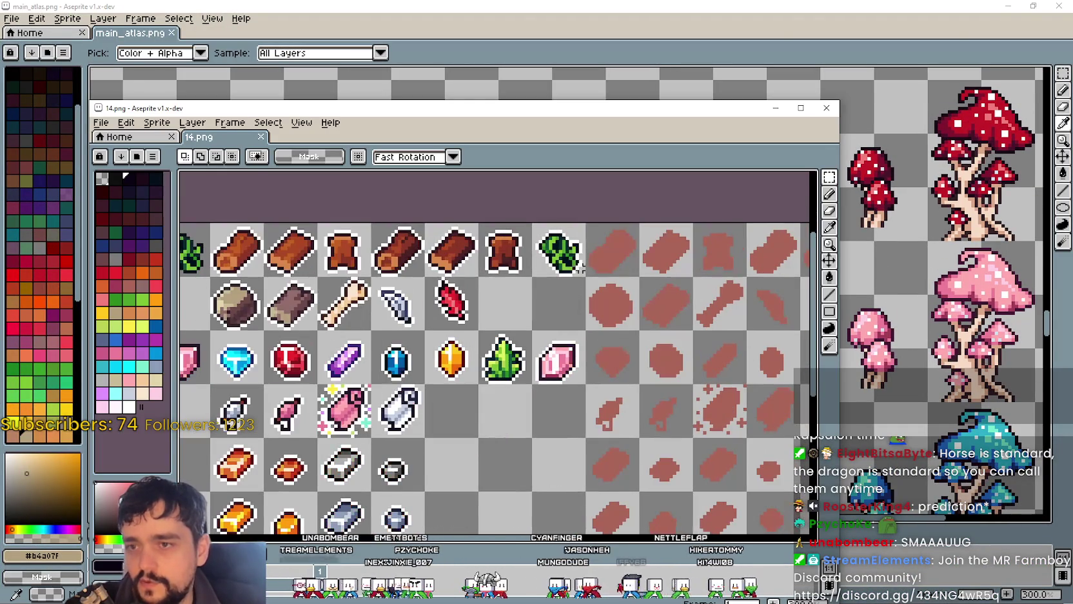
pyautogui.click(537, 254)
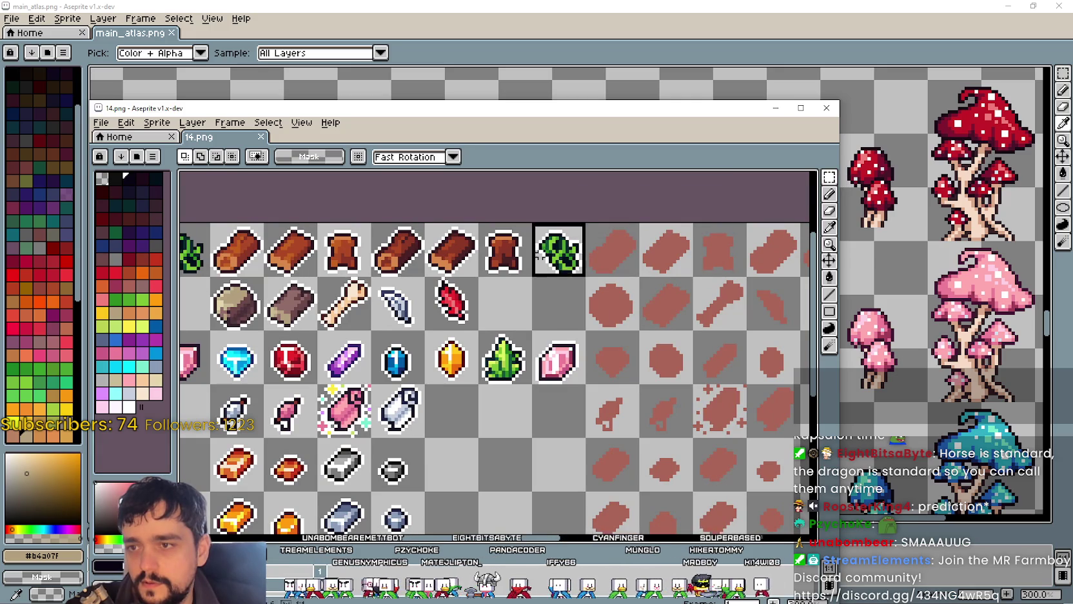
pyautogui.hotkey('ctrl', 'c')
# Step: Paste the green leaf into main_atlas.png above the tall pink-flowered beanstalk
pyautogui.hotkey('alt', 'Tab')
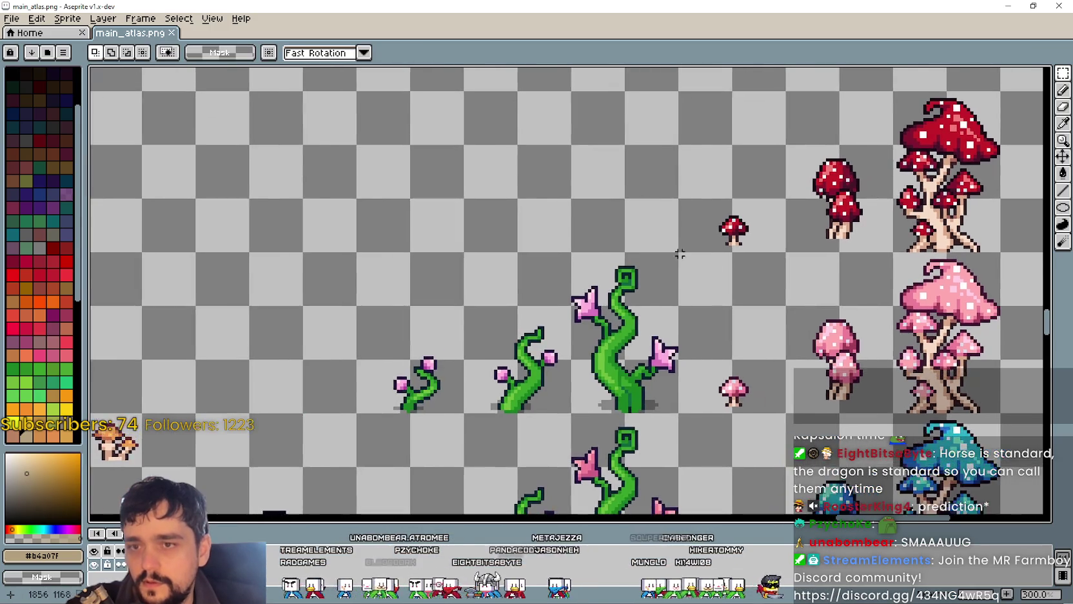
pyautogui.scroll(1, 603, 256)
pyautogui.hotkey('ctrl', 'v')
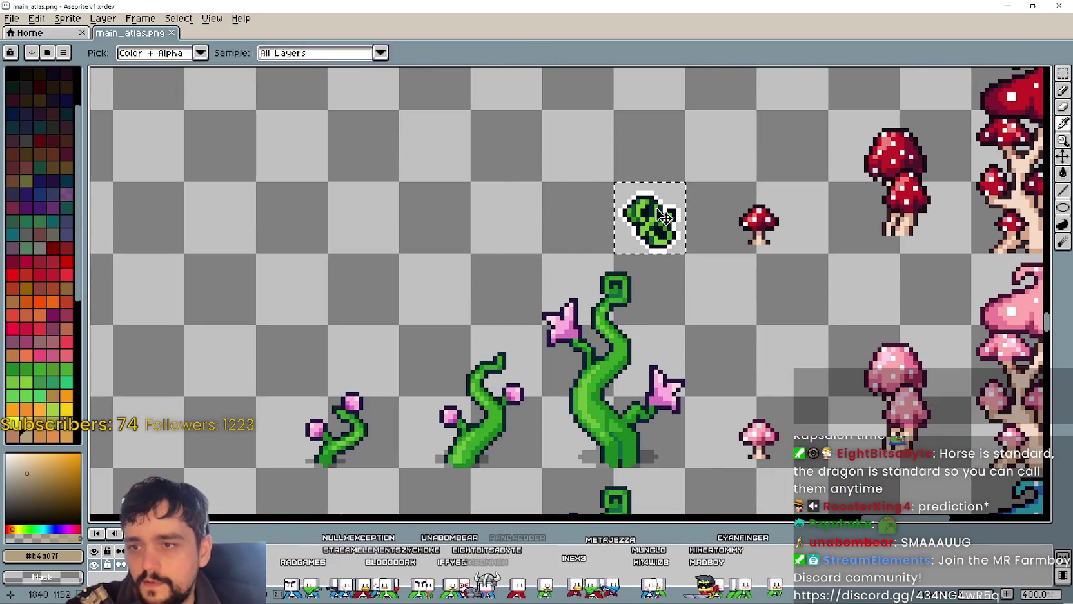
pyautogui.moveTo(758, 399); pyautogui.dragTo(675, 339)
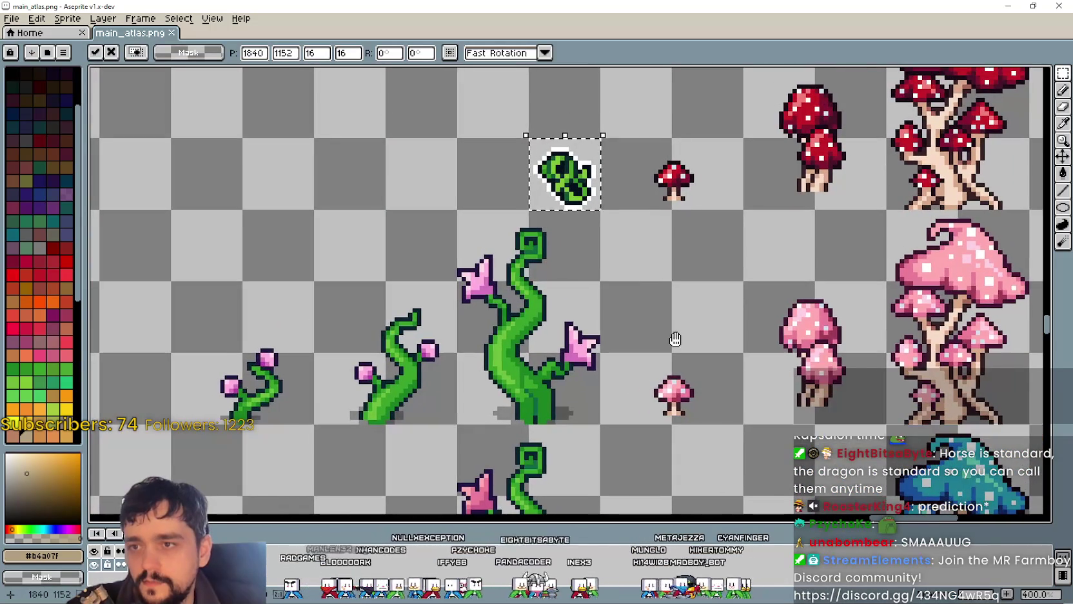
pyautogui.scroll(-1, 675, 338)
pyautogui.scroll(-1, 676, 334)
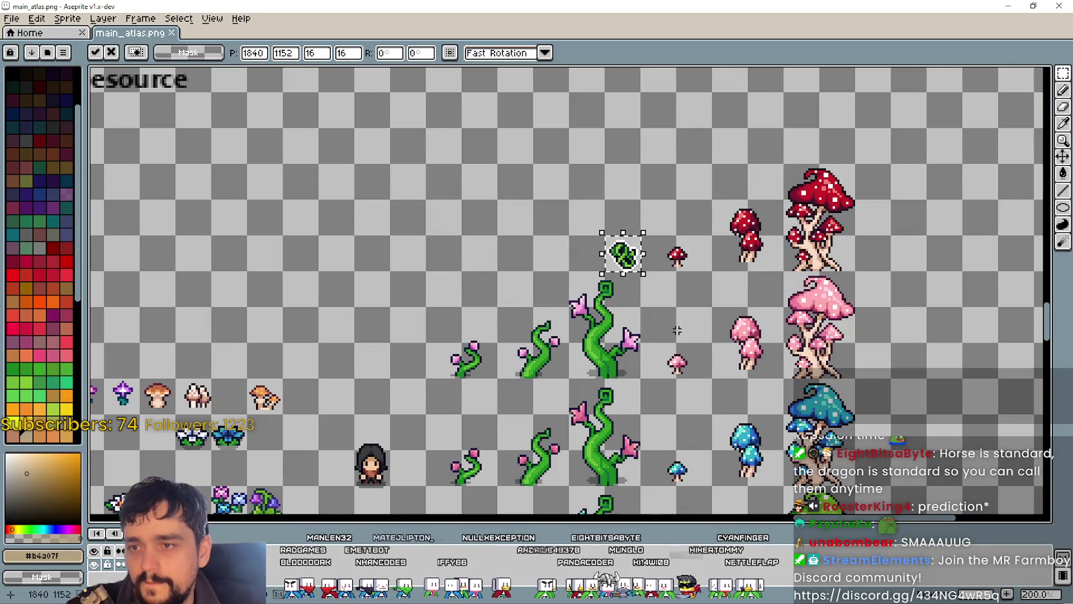
pyautogui.moveTo(686, 329)
pyautogui.mouseDown()
pyautogui.moveTo(606, 66)
pyautogui.moveTo(620, 340)
pyautogui.moveTo(628, 244)
pyautogui.moveTo(663, 124)
pyautogui.moveTo(715, 387)
pyautogui.moveTo(649, 215)
pyautogui.moveTo(619, 93)
pyautogui.moveTo(555, 236)
pyautogui.moveTo(560, 346)
pyautogui.moveTo(556, 271)
pyautogui.moveTo(477, 105)
pyautogui.moveTo(457, 329)
pyautogui.mouseUp()
# Step: Move the pasted green leaf up and to the left in main_atlas.png
pyautogui.scroll(1, 484, 307)
pyautogui.scroll(-1, 410, 188)
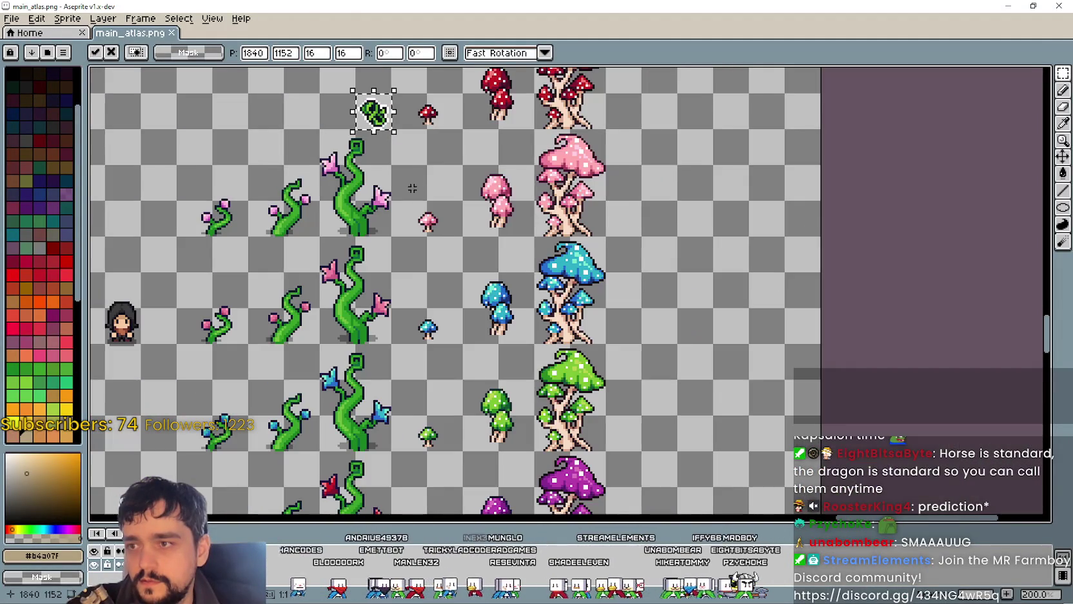
pyautogui.scroll(-1, 563, 249)
pyautogui.scroll(2, 572, 249)
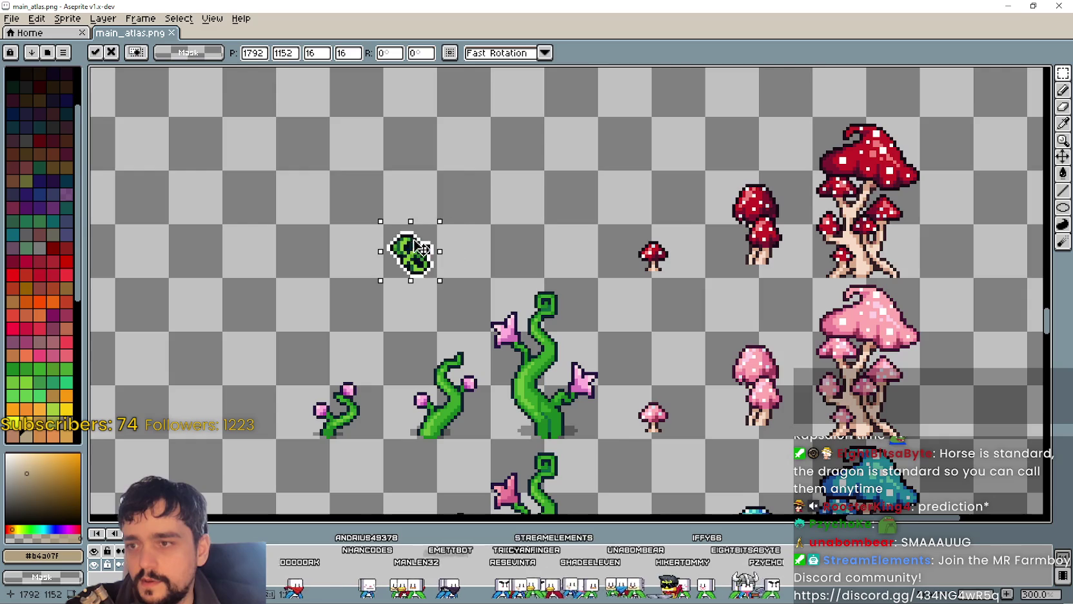
pyautogui.moveTo(489, 270); pyautogui.dragTo(659, 332)
pyautogui.moveTo(566, 265); pyautogui.dragTo(302, 158)
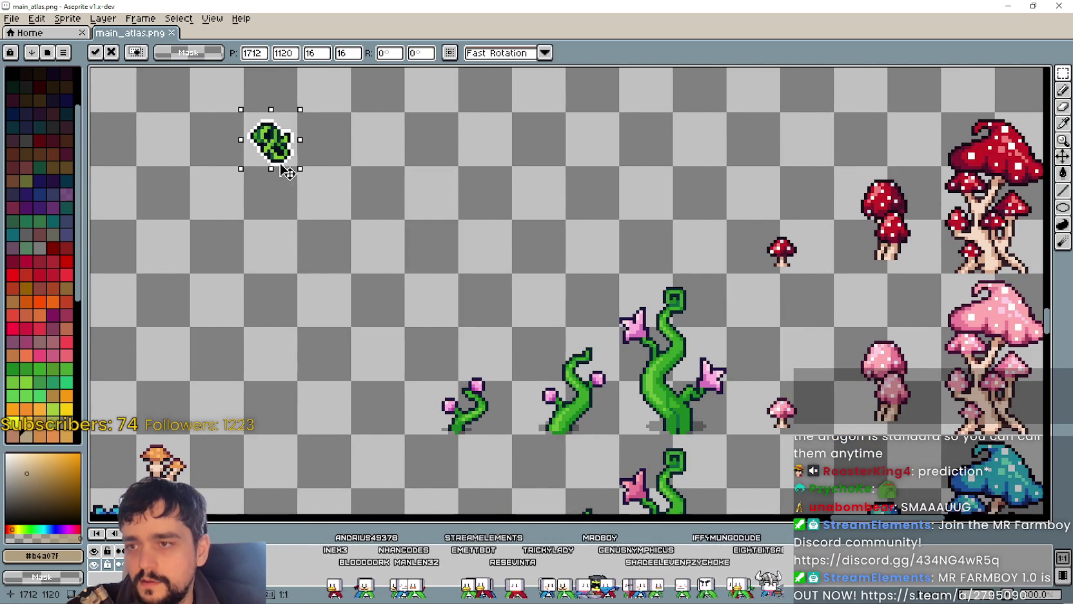
# Step: Copy a log sprite from 14.png and paste it up-left in main_atlas.png
pyautogui.hotkey('alt', 'Tab')
pyautogui.moveTo(431, 347); pyautogui.dragTo(556, 378)
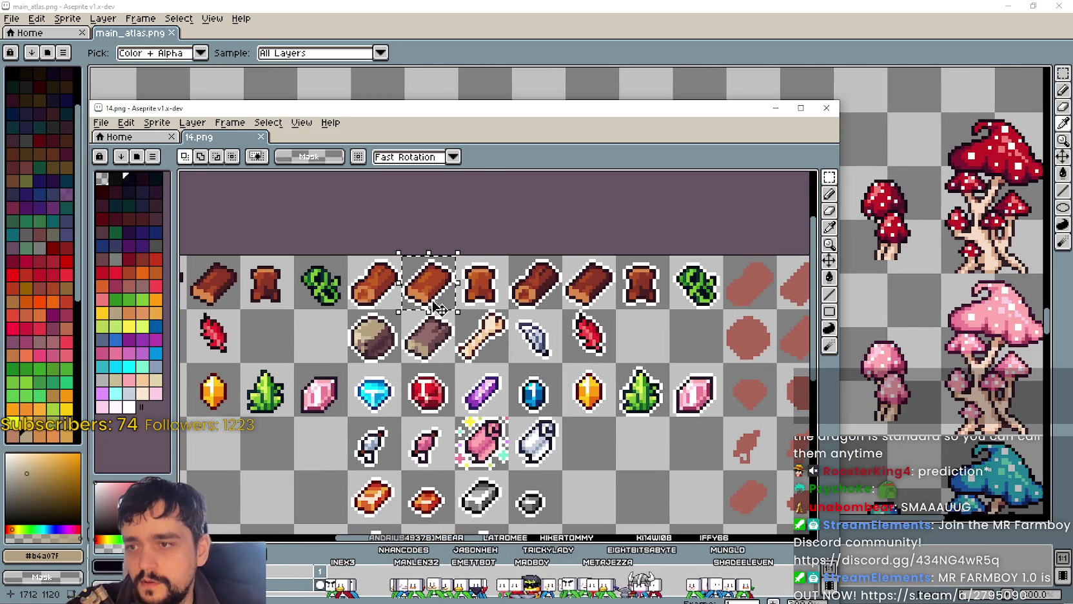
pyautogui.hotkey('alt', 'Tab')
pyautogui.hotkey('ctrl', 'v')
pyautogui.moveTo(588, 282)
pyautogui.mouseDown()
pyautogui.moveTo(356, 234)
pyautogui.moveTo(354, 180)
pyautogui.mouseUp()
pyautogui.hotkey('alt', 'Tab')
# Step: Copy a plank sprite from 14.png and paste it beside the first plank in main_atlas.png
pyautogui.moveTo(563, 256)
pyautogui.mouseDown()
pyautogui.moveTo(616, 311)
pyautogui.moveTo(461, 190)
pyautogui.mouseUp()
pyautogui.hotkey('ctrl', 'c')
pyautogui.hotkey('alt', 'Tab')
pyautogui.hotkey('ctrl', 'v')
pyautogui.hotkey('alt', 'Tab')
pyautogui.scroll(-3, 553, 318)
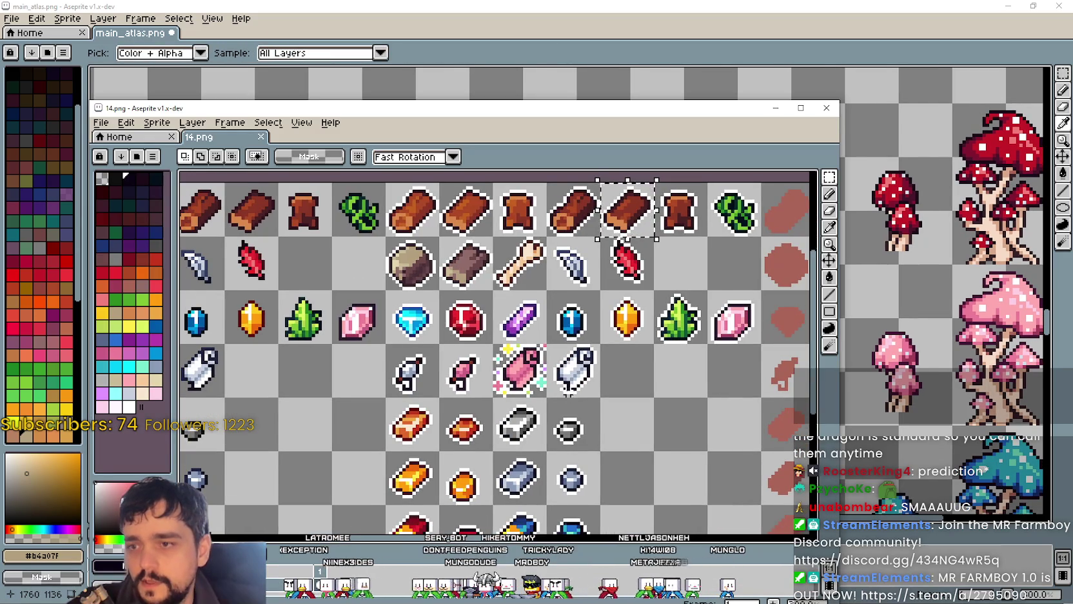
pyautogui.scroll(-3, 570, 395)
pyautogui.hotkey('alt', 'Tab')
pyautogui.hotkey('ctrl', 'v')
pyautogui.scroll(2, 819, 315)
pyautogui.scroll(-3, 774, 312)
pyautogui.scroll(1, 744, 309)
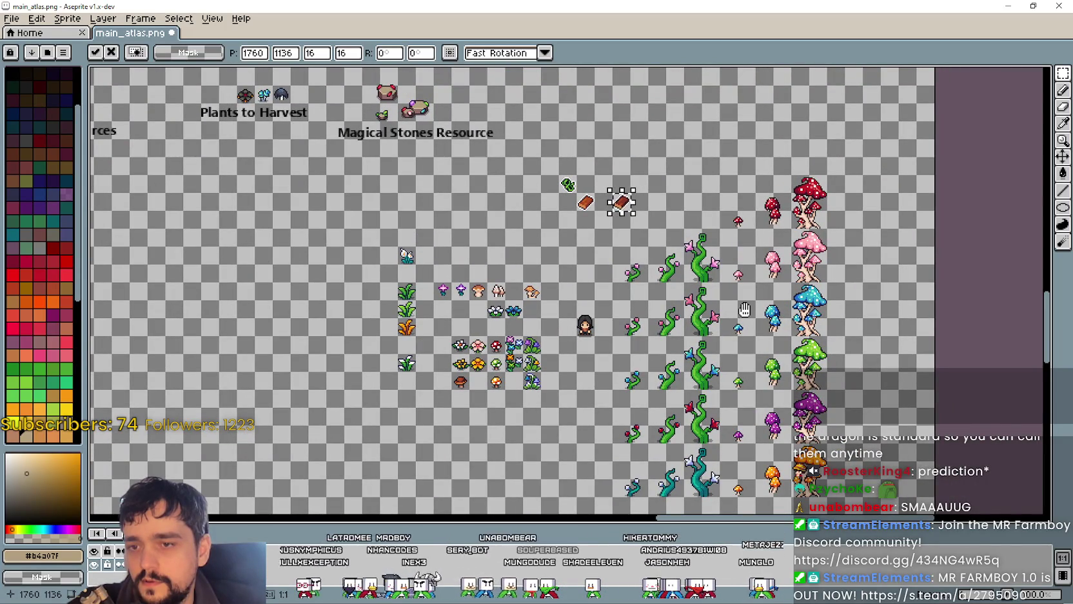
# Step: Pan main_atlas.png over the Forest and Cave rows back to the planks, then bring 14.png forward
pyautogui.moveTo(744, 309); pyautogui.dragTo(748, 314)
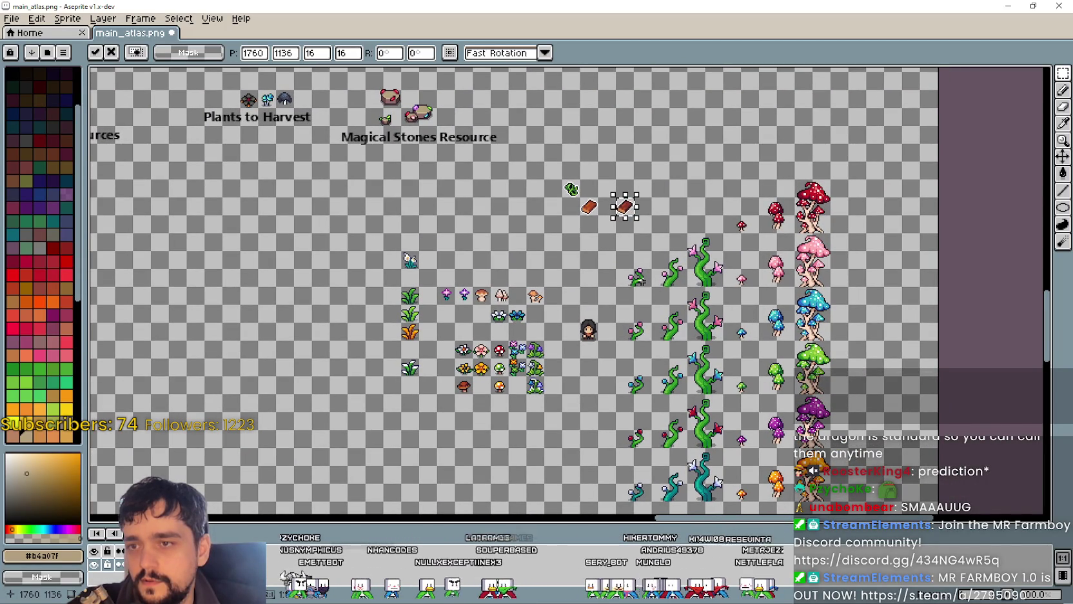
pyautogui.moveTo(284, 206); pyautogui.dragTo(727, 338)
pyautogui.moveTo(563, 220); pyautogui.dragTo(574, 321)
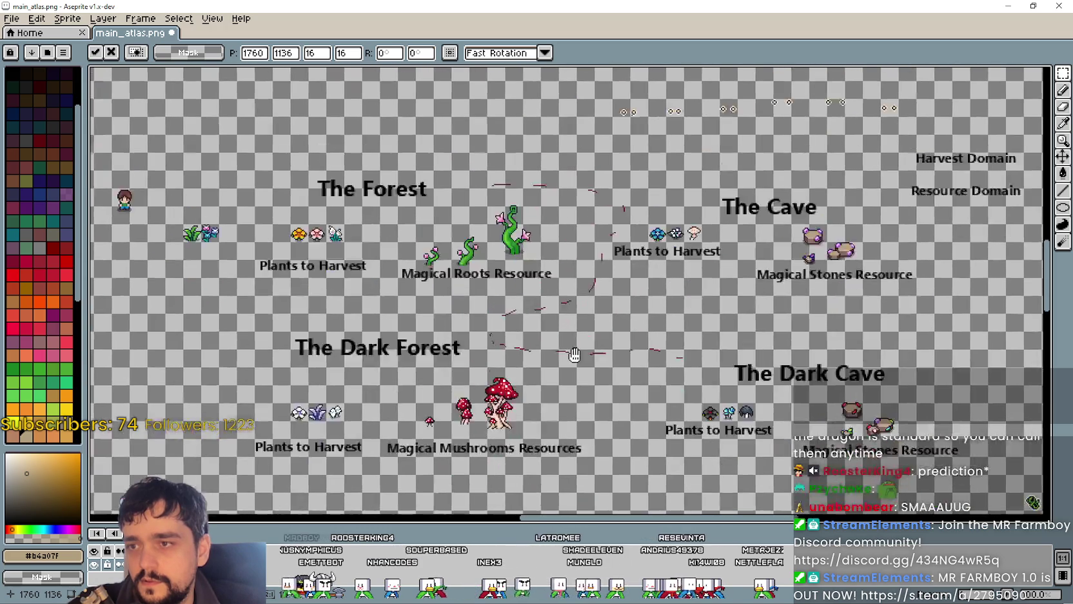
pyautogui.moveTo(401, 241); pyautogui.dragTo(376, 160)
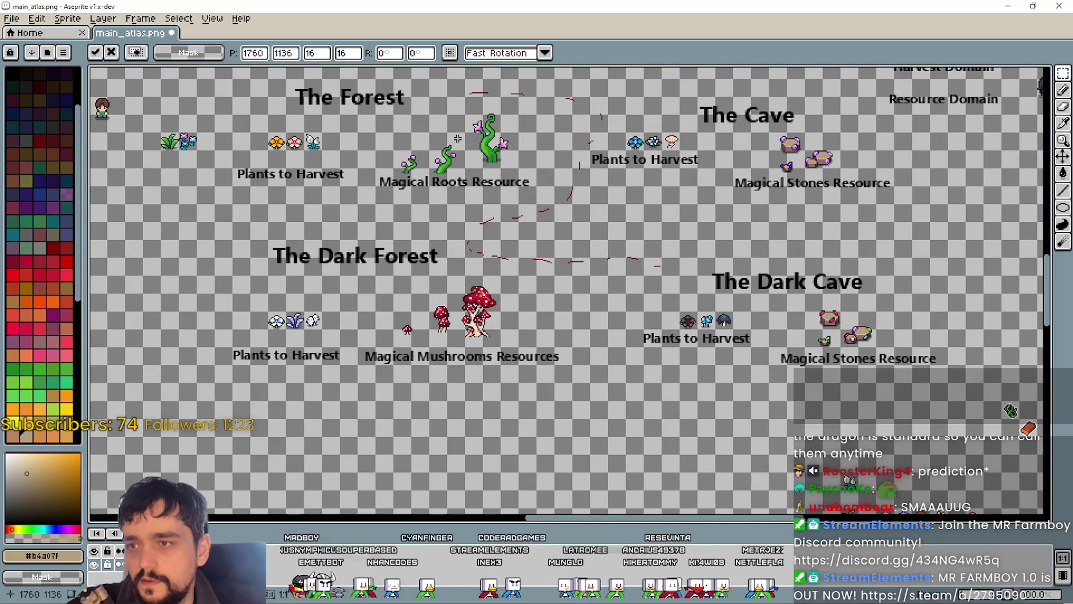
pyautogui.moveTo(793, 271); pyautogui.dragTo(596, 228)
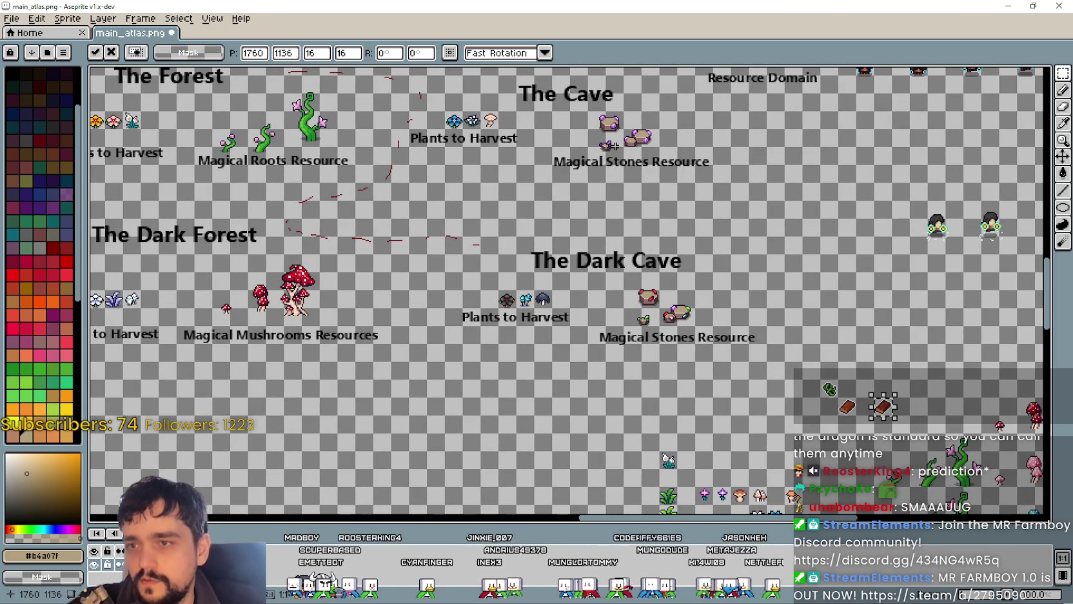
pyautogui.moveTo(604, 284); pyautogui.dragTo(524, 288)
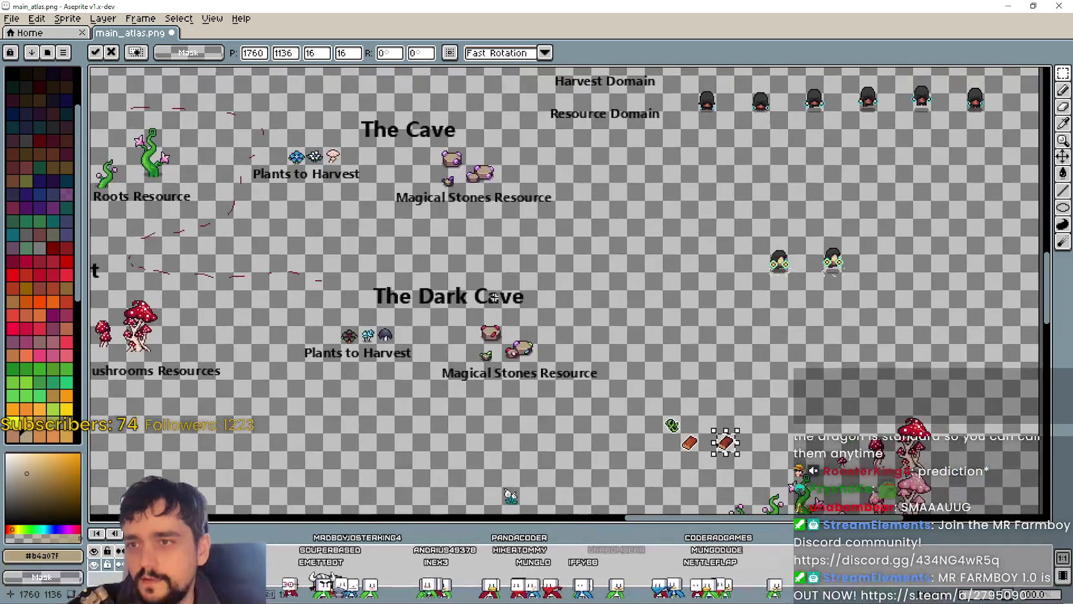
pyautogui.press('i')
pyautogui.hotkey('alt', 'Tab')
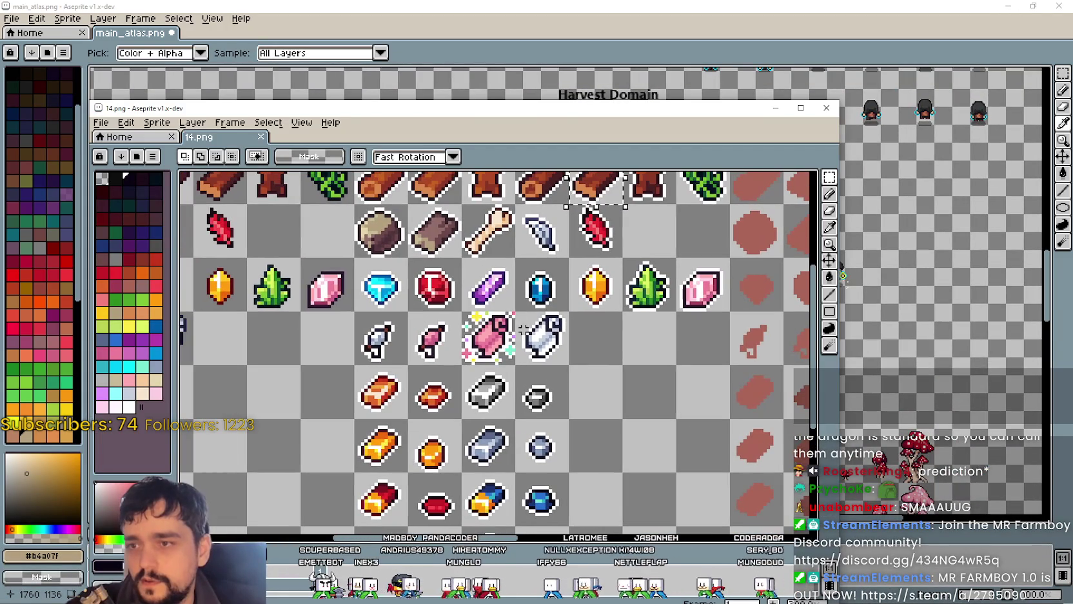
# Step: Copy the purple crystal from 14.png and paste it into main_atlas.png
pyautogui.hotkey('ctrl', 'c')
pyautogui.hotkey('alt', 'Tab')
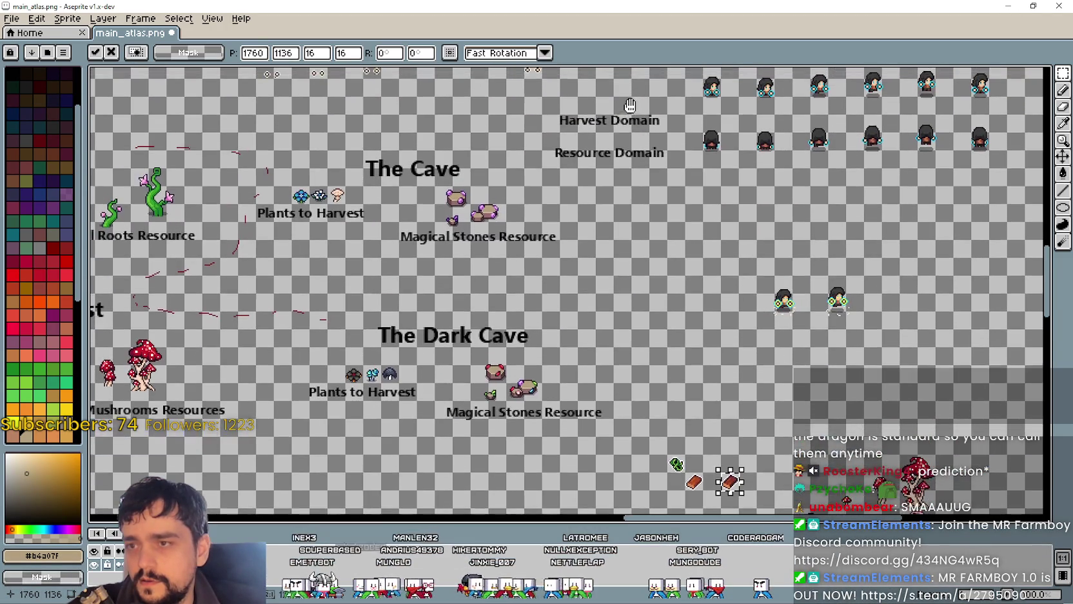
pyautogui.moveTo(741, 516); pyautogui.dragTo(535, 366)
pyautogui.scroll(3, 537, 383)
pyautogui.hotkey('ctrl', 'v')
pyautogui.press('i')
pyautogui.hotkey('alt', 'Tab')
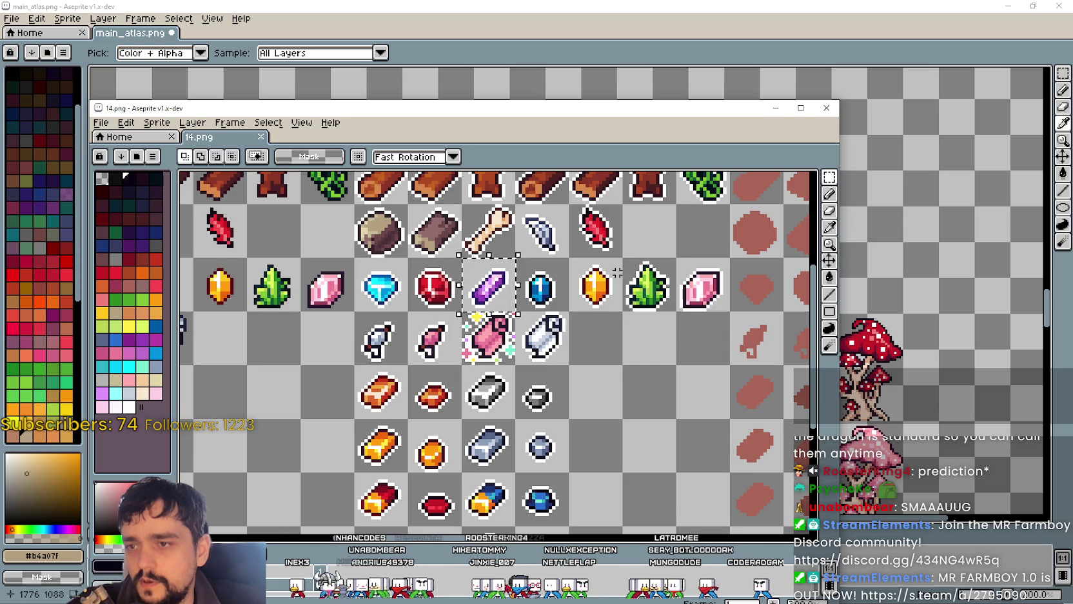
pyautogui.hotkey('alt', 'Tab')
pyautogui.scroll(-3, 445, 240)
pyautogui.scroll(3, 454, 217)
pyautogui.scroll(-1, 453, 216)
pyautogui.scroll(-2, 564, 316)
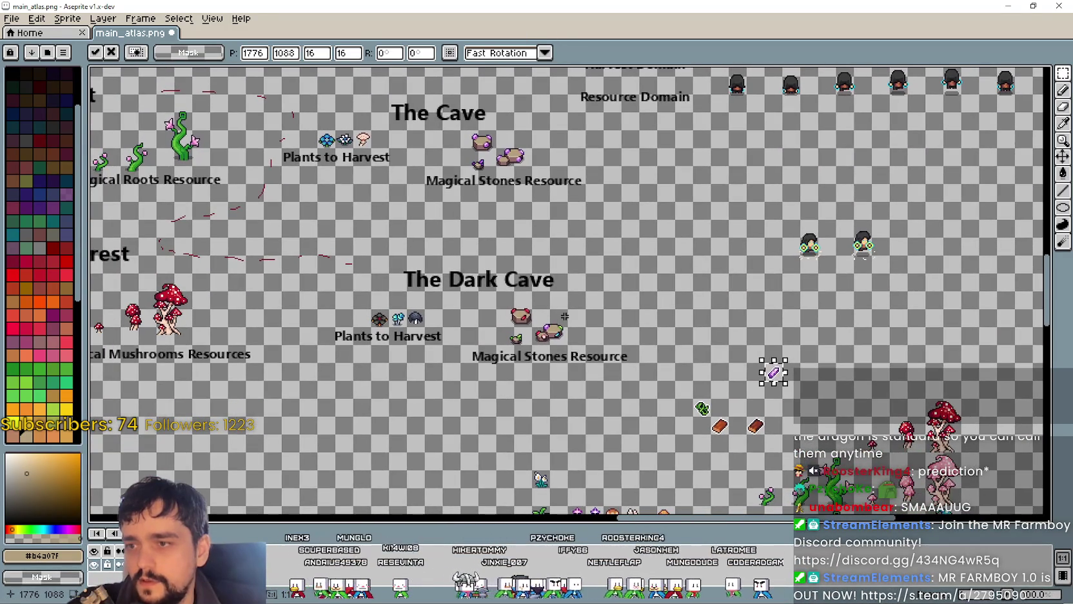
# Step: Shift 14.png's view toward the gem rows, then paste the purple crystal into the atlas again
pyautogui.press('i')
pyautogui.hotkey('alt', 'Tab')
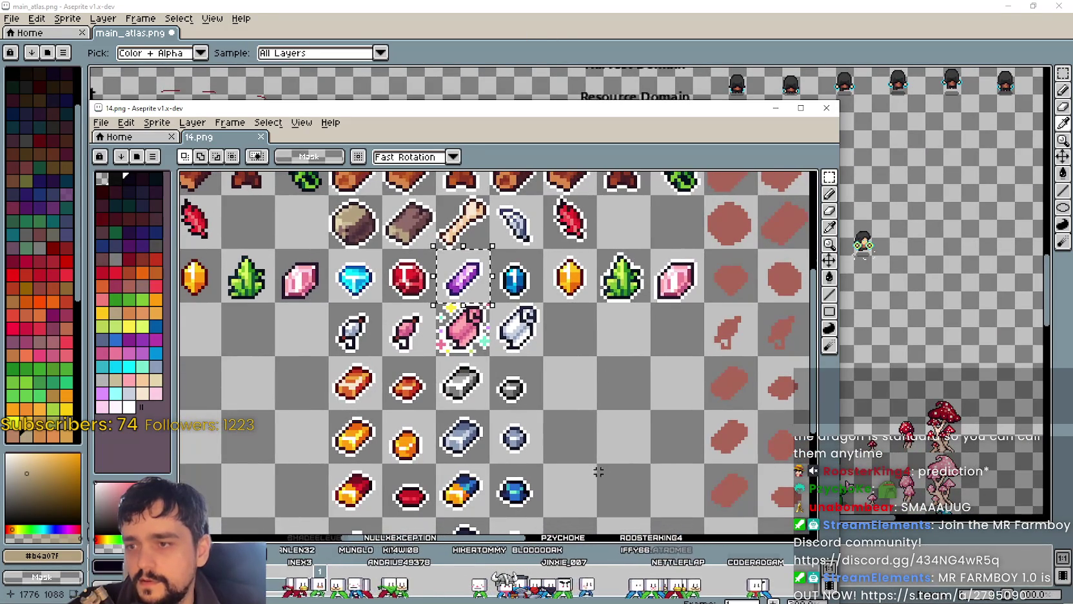
pyautogui.moveTo(601, 471); pyautogui.dragTo(552, 379)
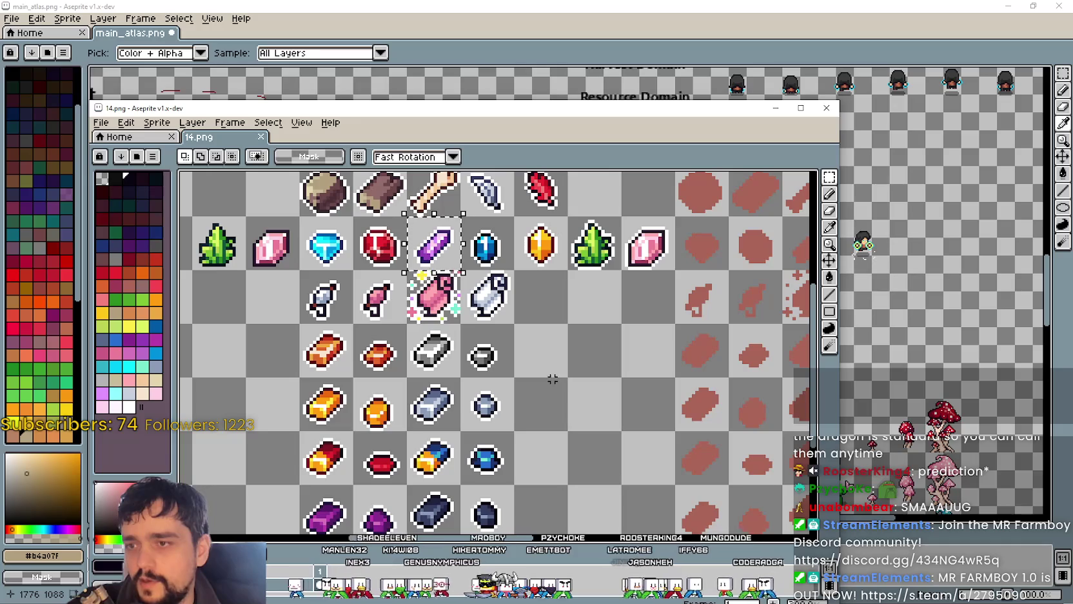
pyautogui.scroll(-1, 508, 442)
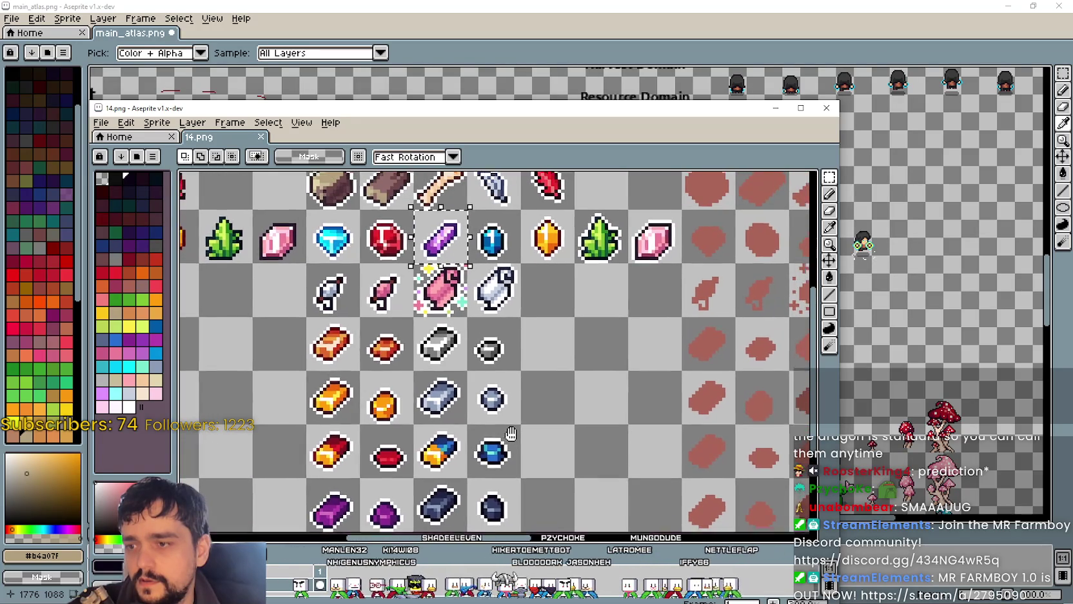
pyautogui.scroll(-1, 508, 443)
pyautogui.click(677, 49)
pyautogui.hotkey('ctrl', 'v')
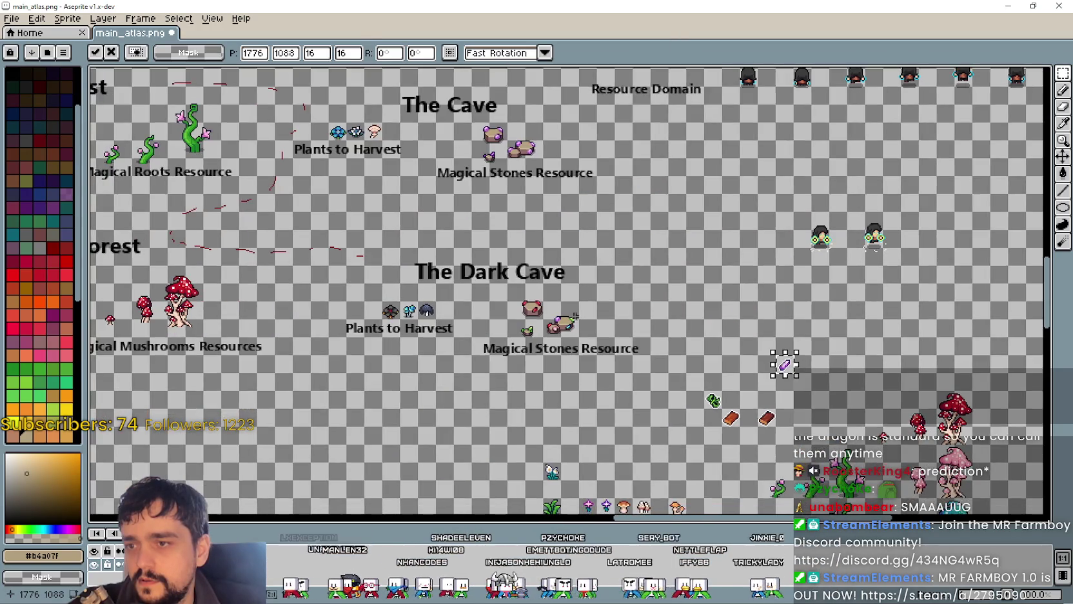
pyautogui.scroll(2, 538, 379)
pyautogui.scroll(1, 539, 379)
pyautogui.scroll(-3, 539, 380)
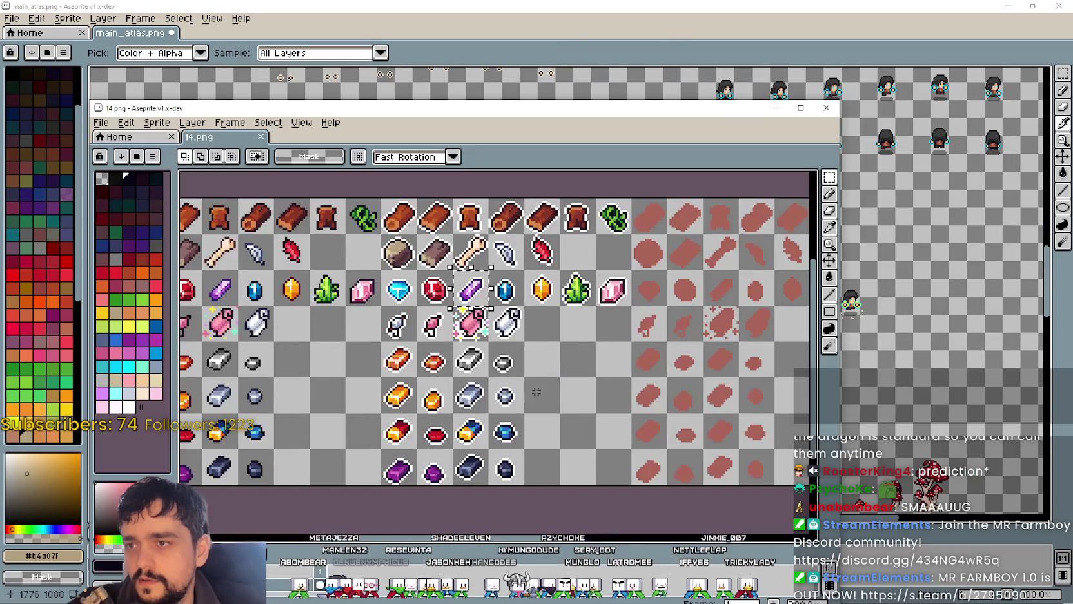
# Step: Use the rectangular marquee to select the green leafy crystal in 14.png
pyautogui.hotkey('alt', 'Tab')
pyautogui.hotkey('alt', 'Tab')
pyautogui.hotkey('alt', 'Tab')
pyautogui.scroll(-1, 514, 395)
pyautogui.press('m')
pyautogui.scroll(1, 514, 395)
pyautogui.scroll(1, 514, 395)
pyautogui.moveTo(514, 395); pyautogui.dragTo(519, 368)
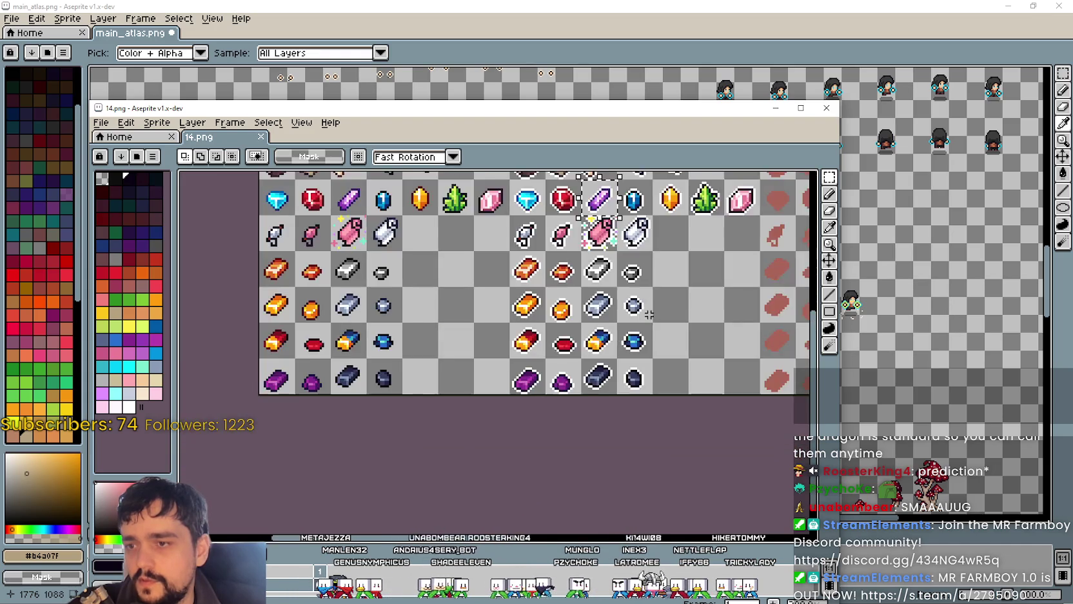
pyautogui.scroll(-1, 519, 368)
pyautogui.scroll(-1, 519, 368)
pyautogui.scroll(2, 537, 358)
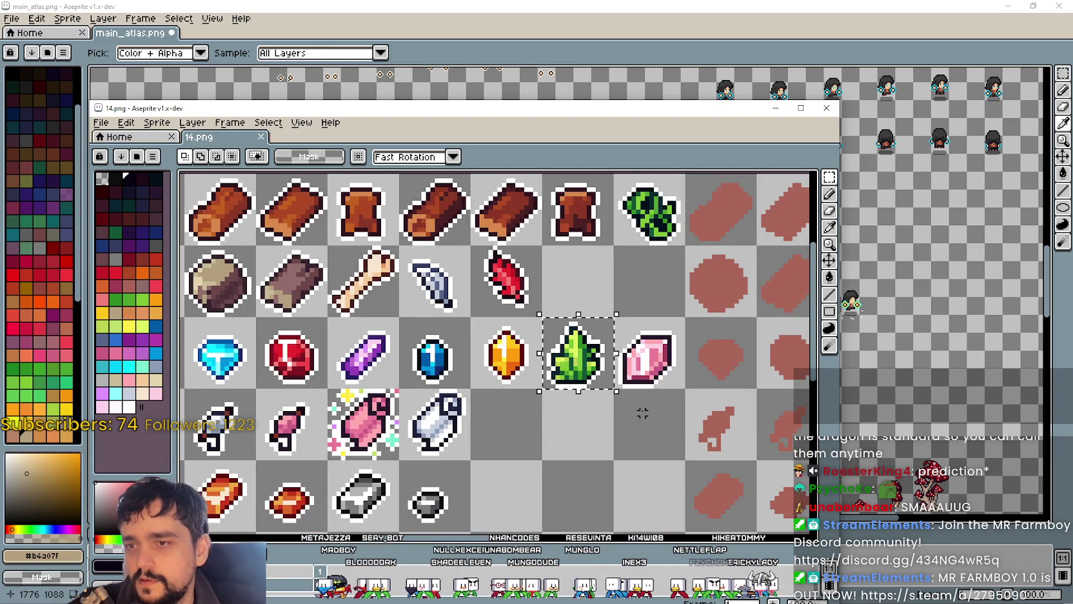
pyautogui.scroll(-1, 597, 462)
pyautogui.scroll(-1, 598, 462)
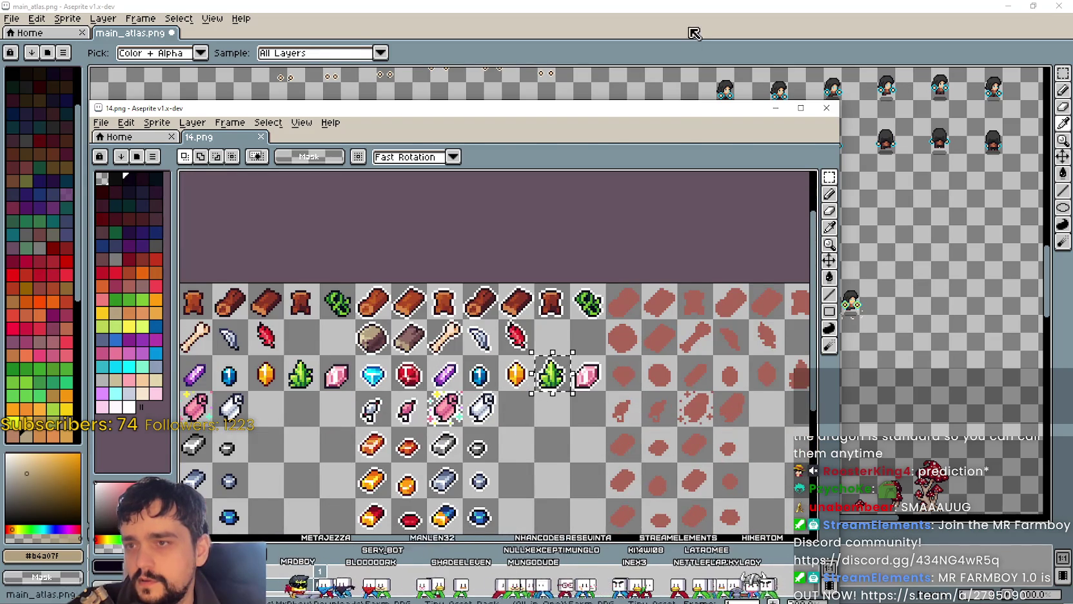
# Step: Paste the green crystal into the atlas, commit it, and drag it beside the purple crystal
pyautogui.hotkey('alt', 'Tab')
pyautogui.hotkey('ctrl', 'v')
pyautogui.scroll(1, 640, 356)
pyautogui.press('Return')
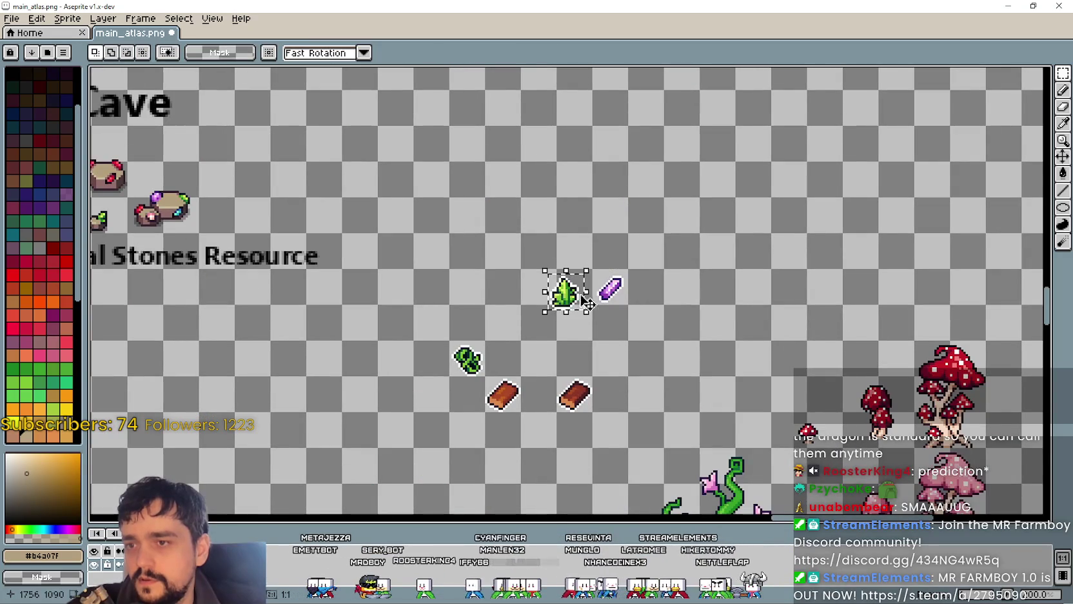
pyautogui.moveTo(583, 293); pyautogui.dragTo(664, 287)
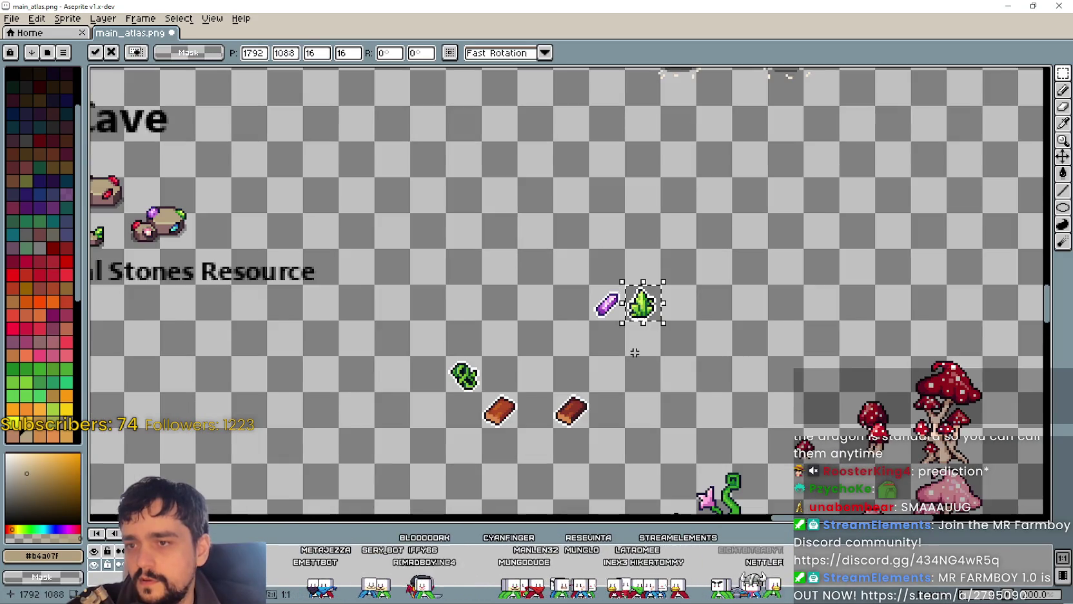
pyautogui.moveTo(276, 287); pyautogui.dragTo(471, 394)
pyautogui.hotkey('alt', 'Tab')
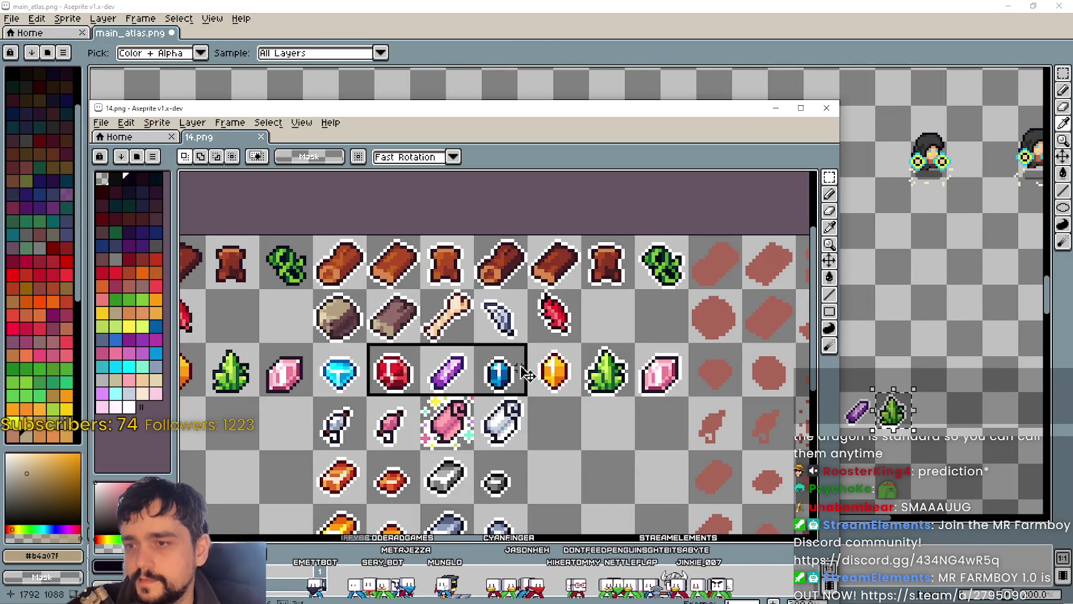
# Step: Copy the row of five gems from 14.png and paste it into main_atlas.png
pyautogui.moveTo(319, 368); pyautogui.dragTo(519, 365)
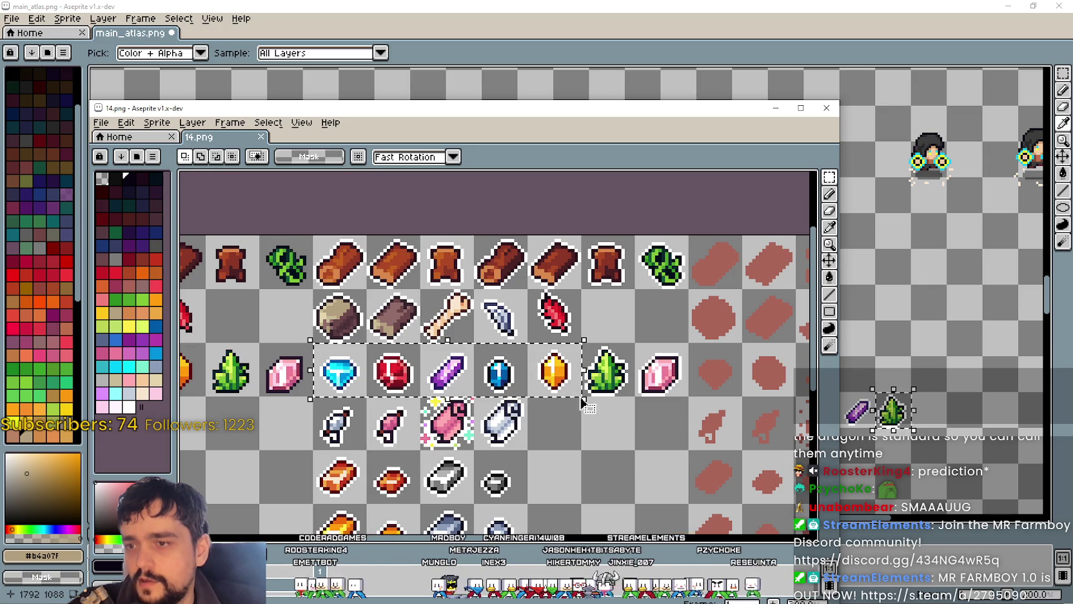
pyautogui.hotkey('ctrl', 'c')
pyautogui.hotkey('alt', 'Tab')
pyautogui.scroll(2, 806, 309)
pyautogui.scroll(2, 748, 258)
pyautogui.hotkey('ctrl', 'v')
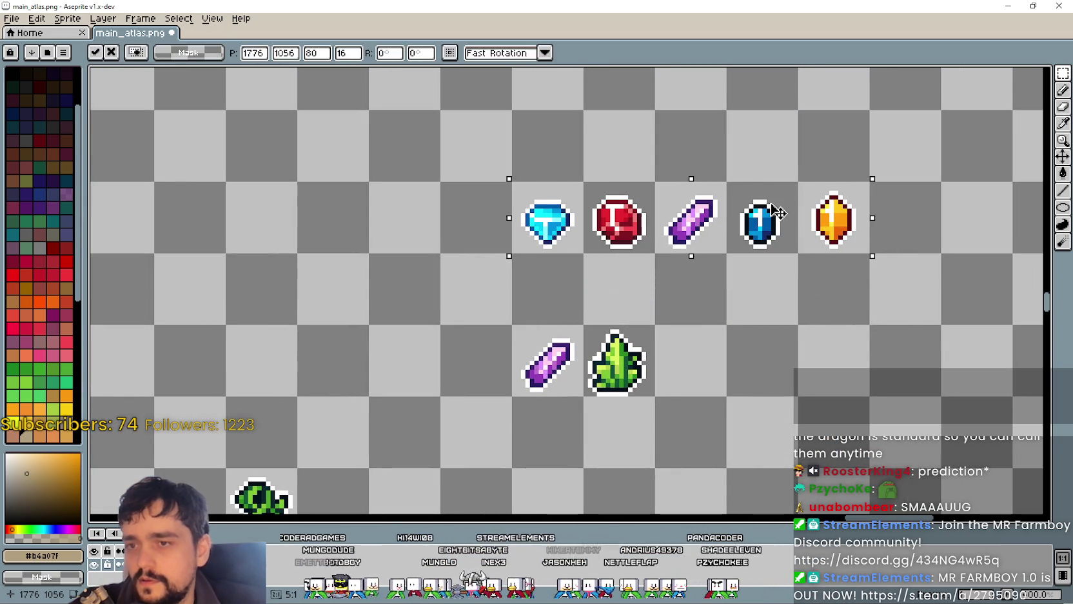
# Step: Paste the pink gem into the atlas and drag it below the amber gem
pyautogui.press('i')
pyautogui.hotkey('alt', 'Tab')
pyautogui.press('i')
pyautogui.hotkey('alt', 'Tab')
pyautogui.hotkey('alt', 'Tab')
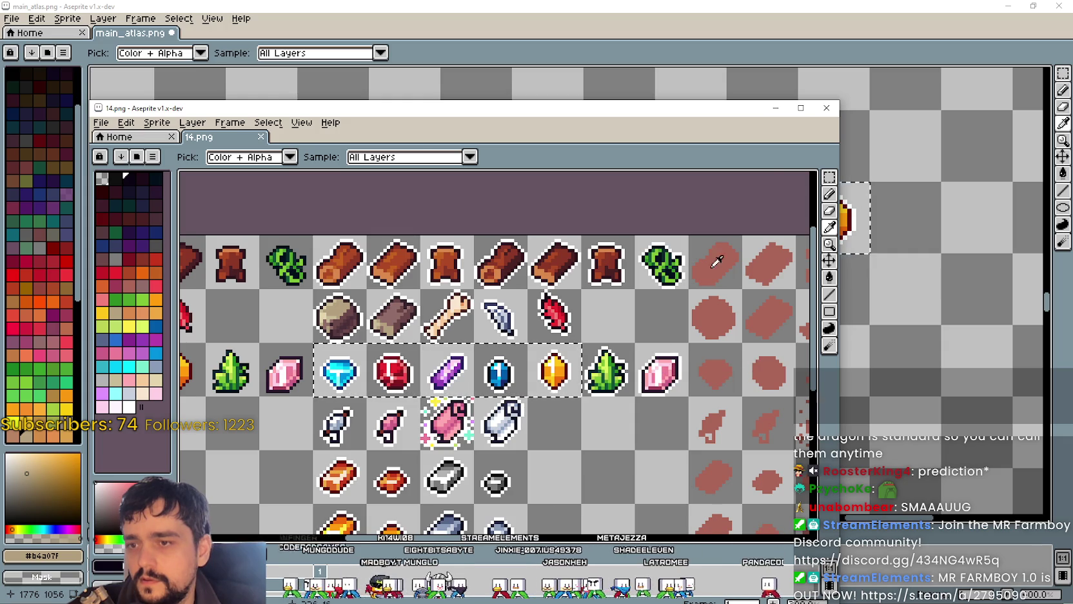
pyautogui.press('m')
pyautogui.hotkey('alt', 'Tab')
pyautogui.hotkey('ctrl', 'v')
pyautogui.moveTo(595, 314)
pyautogui.mouseDown()
pyautogui.moveTo(766, 342)
pyautogui.moveTo(829, 312)
pyautogui.mouseUp()
# Step: Pan back to the new gem row and deselect to drop the pink gem in place
pyautogui.scroll(-2, 730, 420)
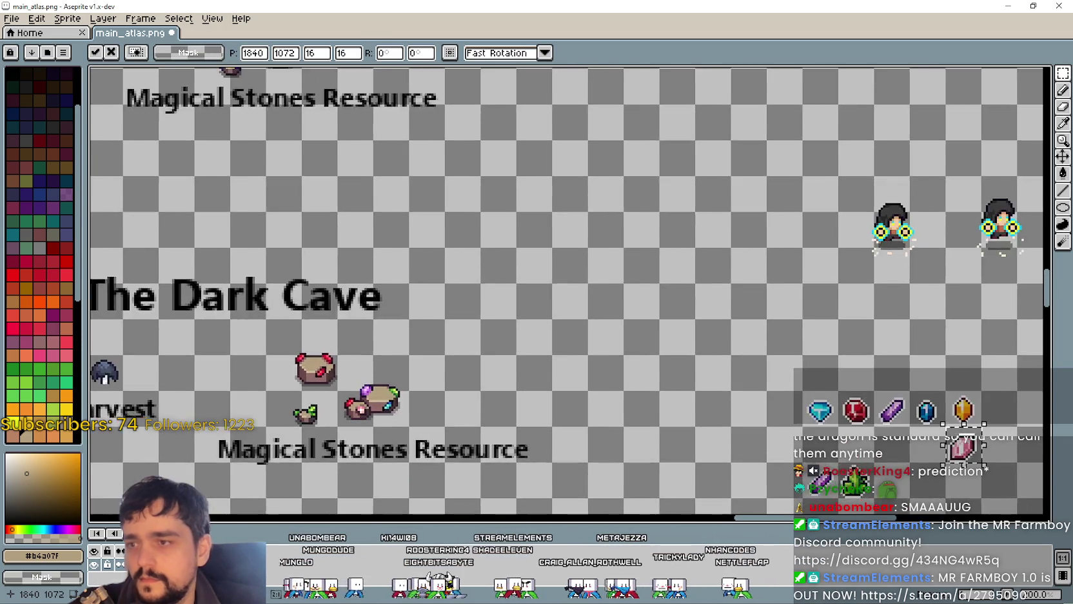
pyautogui.scroll(-1, 469, 324)
pyautogui.scroll(2, 290, 278)
pyautogui.moveTo(703, 516); pyautogui.dragTo(606, 320)
pyautogui.moveTo(654, 367); pyautogui.dragTo(607, 321)
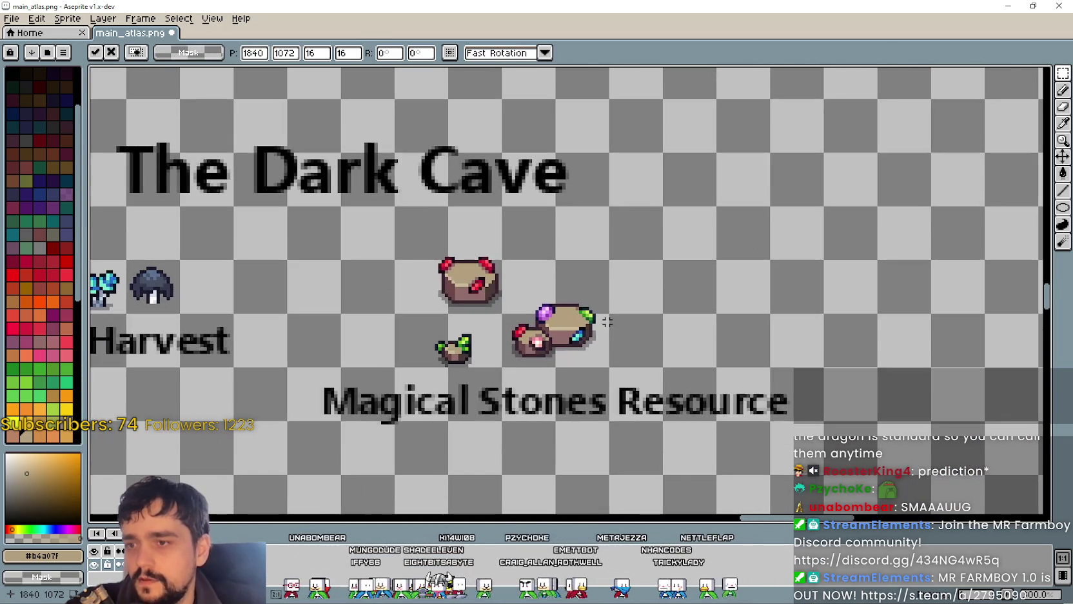
pyautogui.scroll(-1, 638, 292)
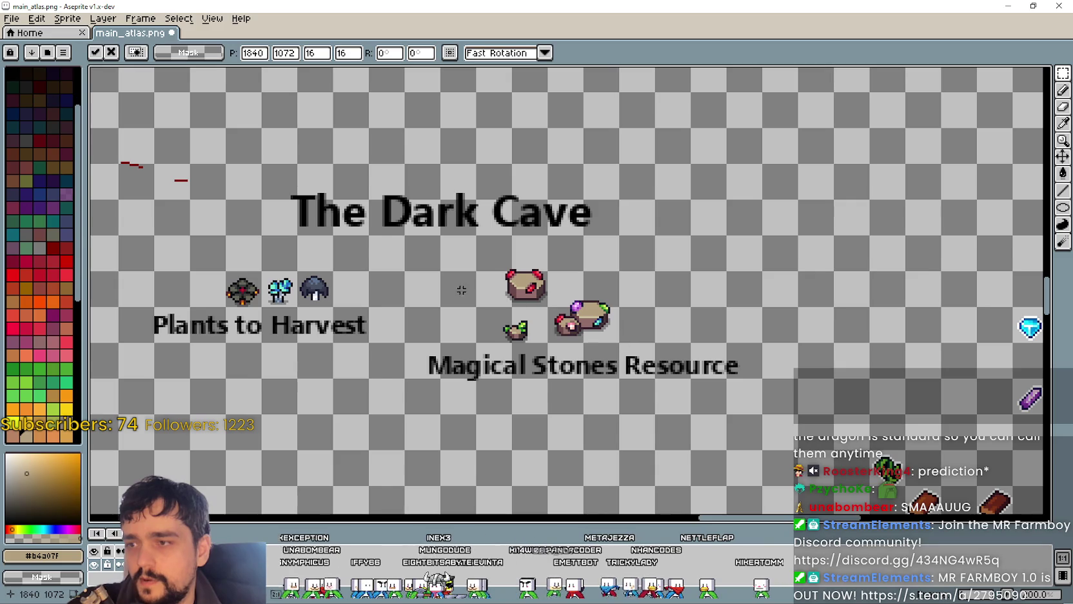
pyautogui.moveTo(954, 362); pyautogui.dragTo(471, 278)
pyautogui.moveTo(624, 275); pyautogui.dragTo(490, 316)
pyautogui.scroll(1, 490, 316)
pyautogui.scroll(1, 617, 329)
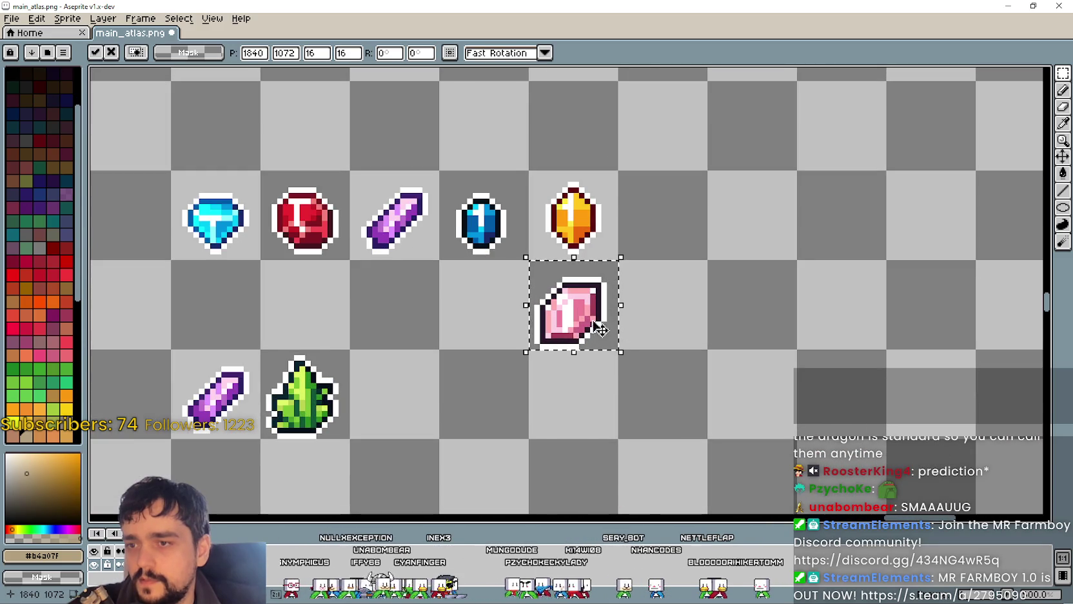
pyautogui.hotkey('ctrl', 'd')
# Step: Select the green gem's cell in the atlas
pyautogui.scroll(1, 520, 378)
pyautogui.scroll(1, 567, 334)
pyautogui.moveTo(434, 407); pyautogui.dragTo(539, 283)
pyautogui.scroll(-1, 580, 303)
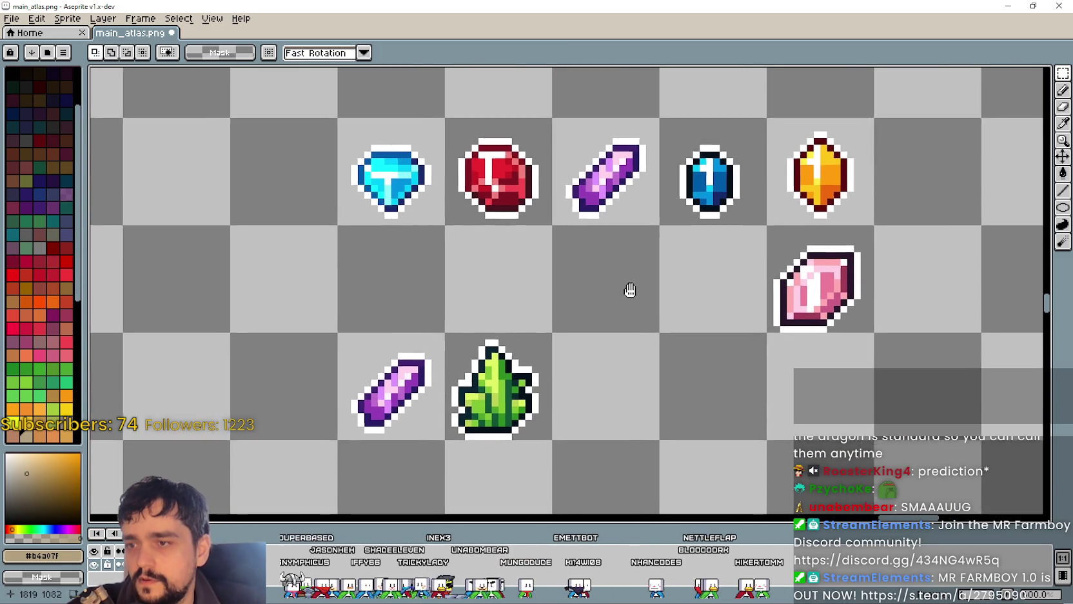
pyautogui.scroll(2, 490, 386)
pyautogui.scroll(1, 475, 347)
pyautogui.scroll(-1, 476, 347)
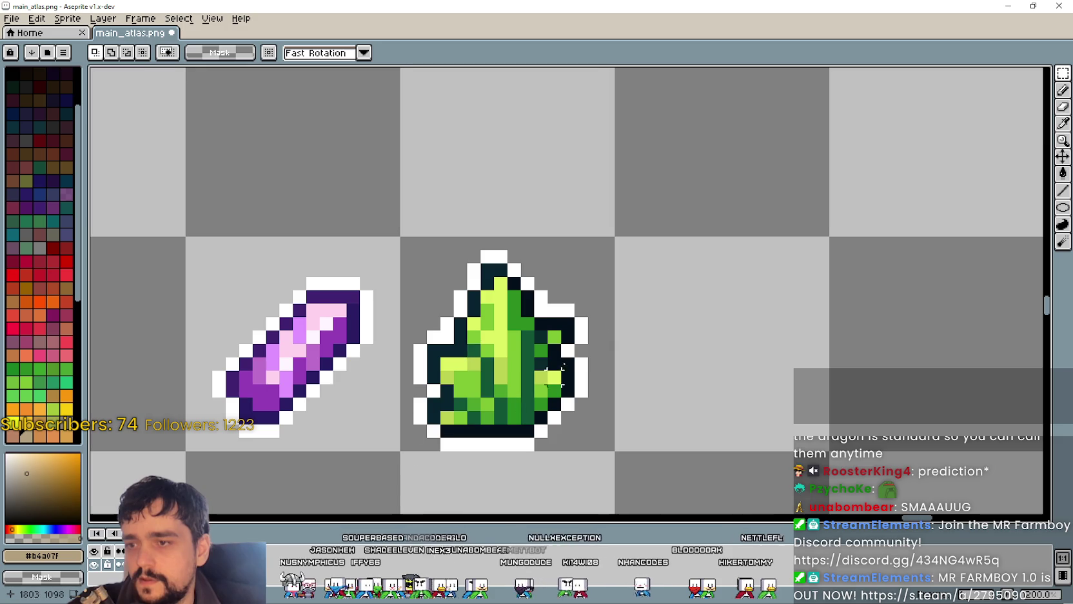
pyautogui.scroll(-1, 529, 345)
pyautogui.scroll(-1, 574, 342)
pyautogui.scroll(-1, 606, 297)
pyautogui.scroll(2, 549, 386)
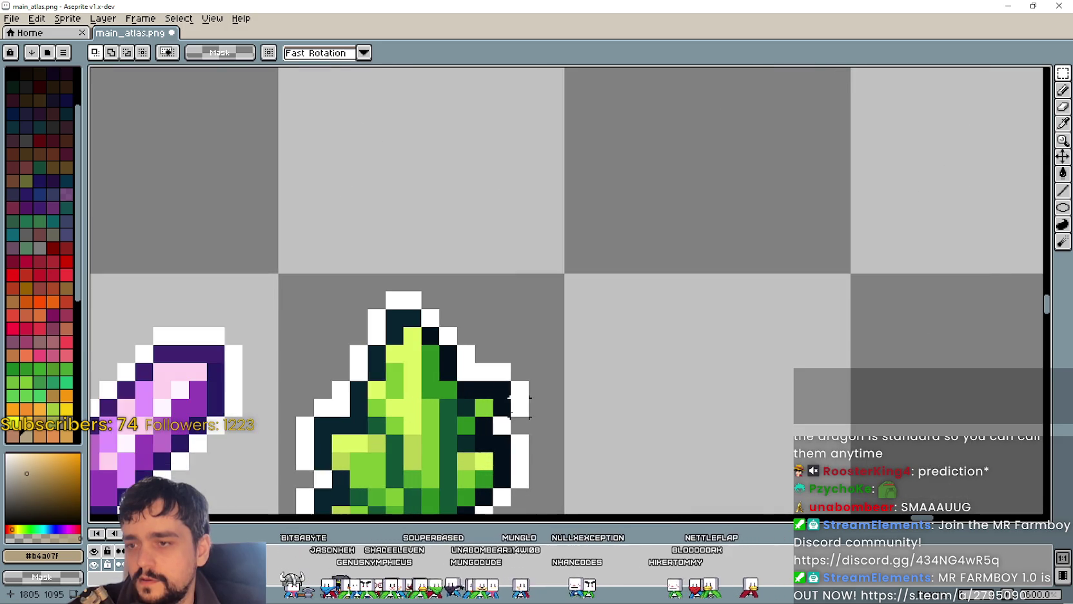
# Step: Use the eyedropper to sample a pink and a mid pink from the pink gem
pyautogui.scroll(-1, 466, 436)
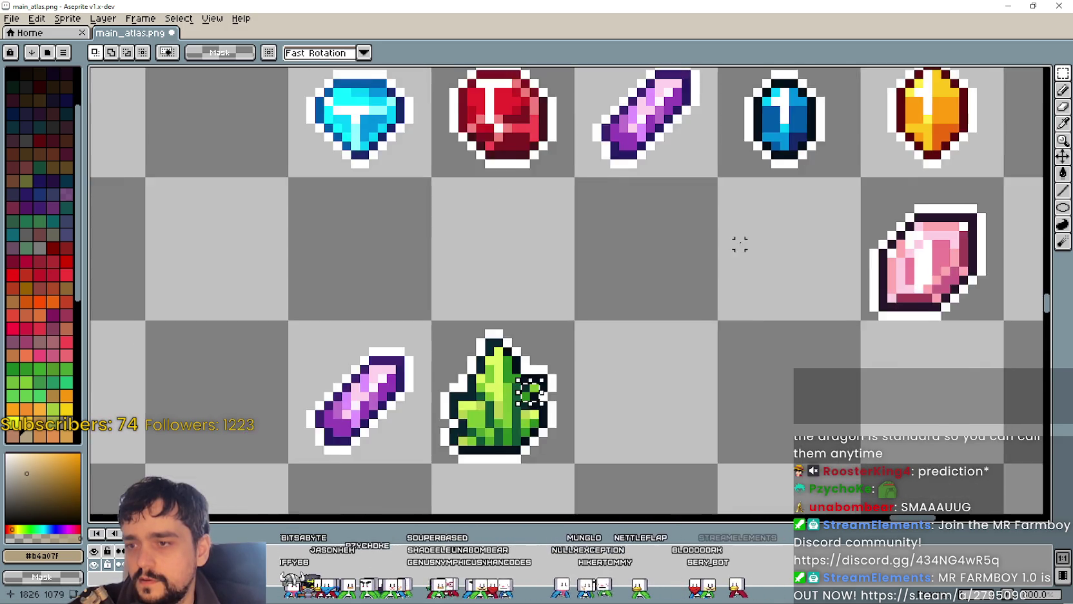
pyautogui.scroll(-1, 738, 239)
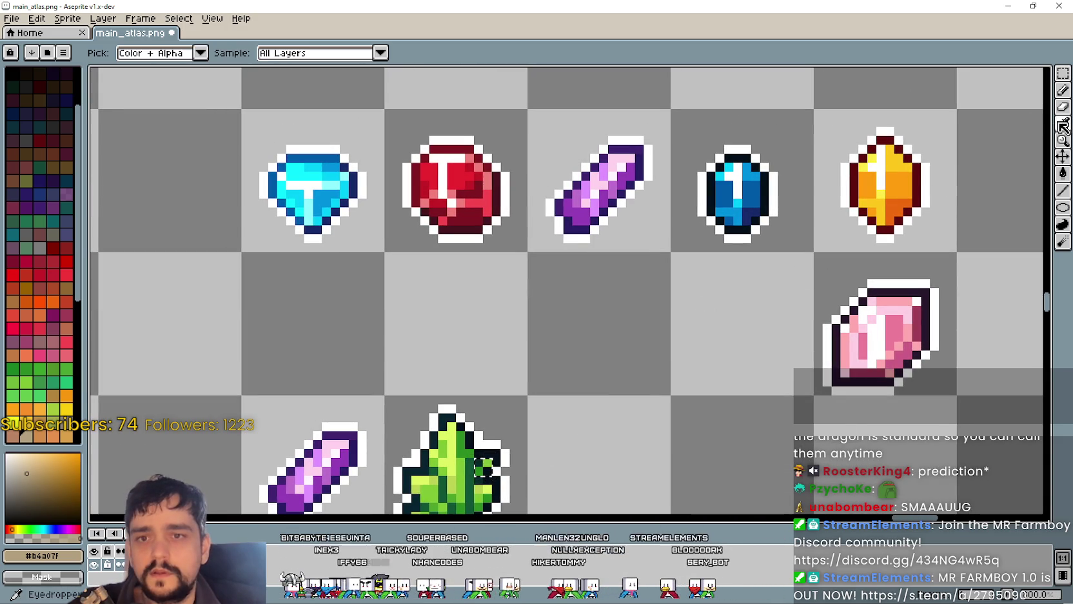
pyautogui.click(1063, 122)
pyautogui.moveTo(638, 264); pyautogui.dragTo(687, 193)
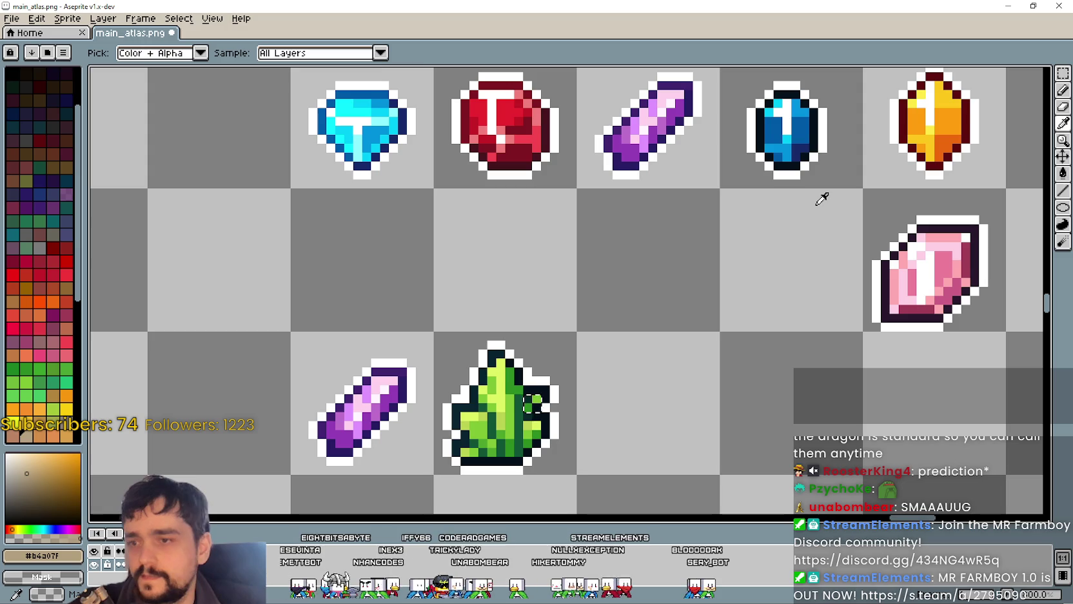
pyautogui.click(950, 240)
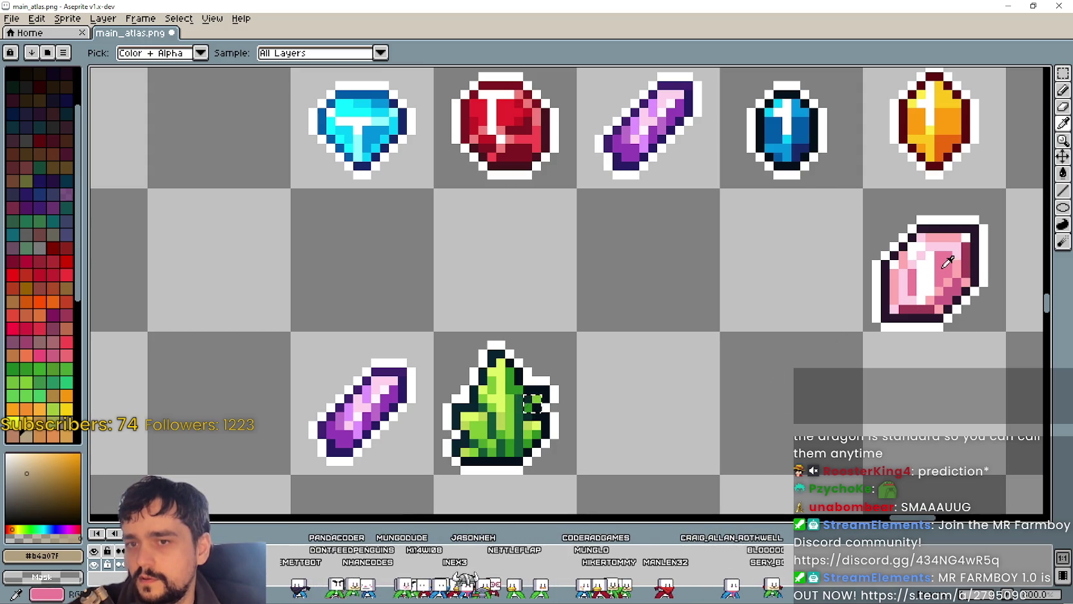
pyautogui.click(951, 262)
pyautogui.click(1063, 90)
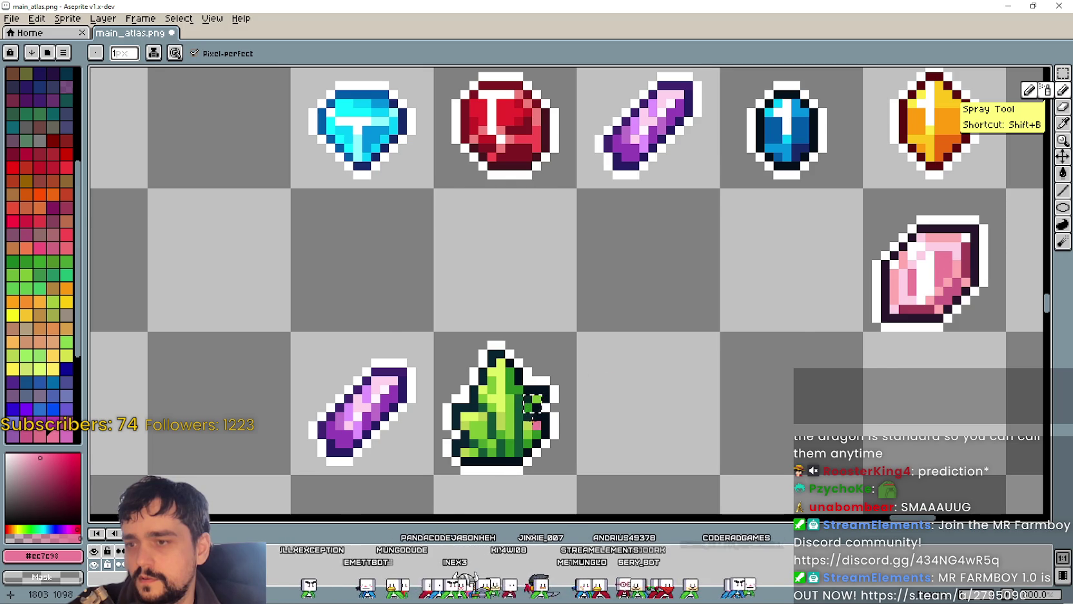
# Step: Sample the pink gem's light pink highlight and paint a right-leaf pixel with it
pyautogui.scroll(-1, 534, 416)
pyautogui.scroll(2, 529, 413)
pyautogui.scroll(-1, 636, 377)
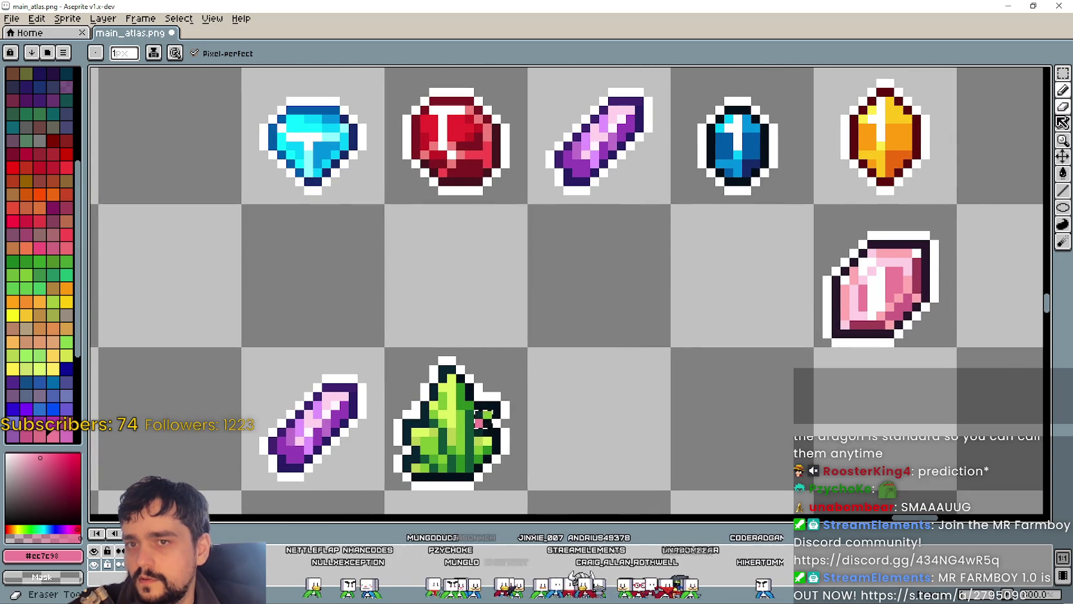
pyautogui.click(1063, 121)
pyautogui.click(902, 256)
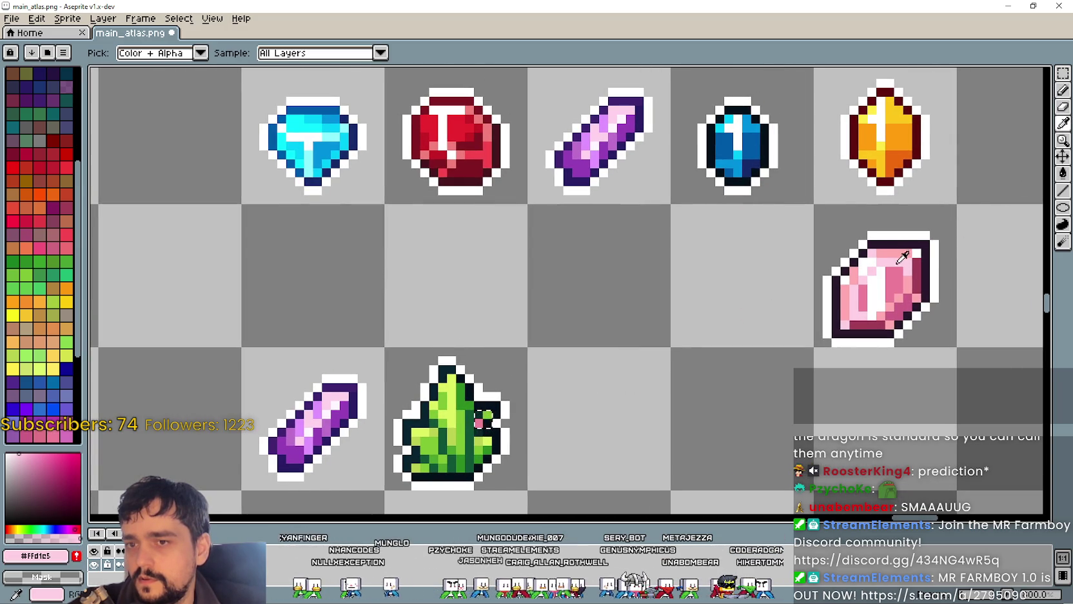
pyautogui.press('b')
pyautogui.scroll(1, 472, 422)
pyautogui.click(457, 416)
# Step: Sample the pink gem's dark rose and paint a right-leaf pixel dark rose
pyautogui.scroll(-1, 474, 406)
pyautogui.scroll(-1, 863, 265)
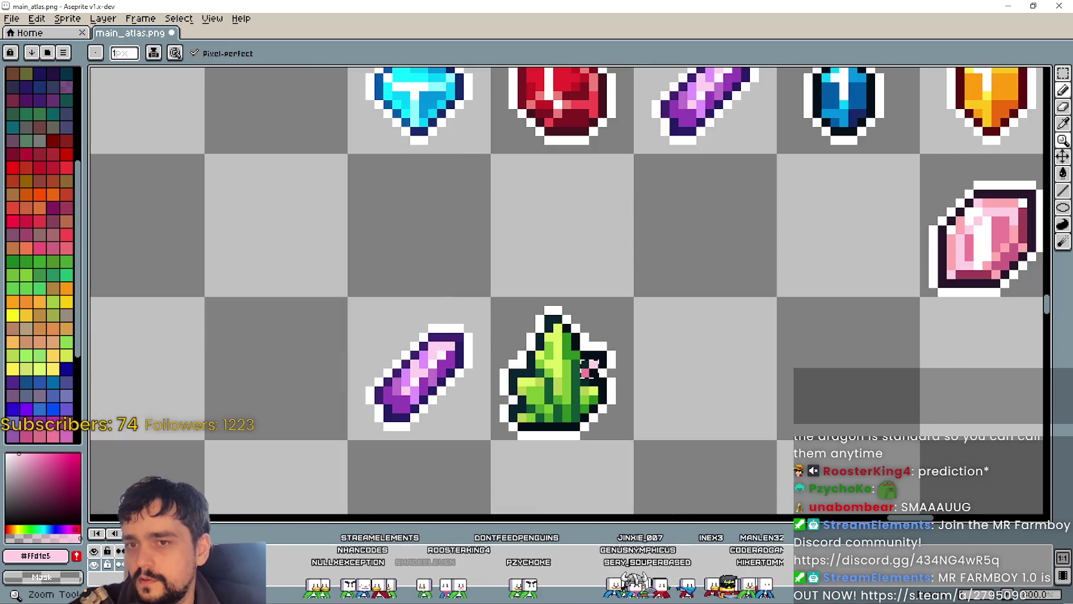
pyautogui.click(1064, 124)
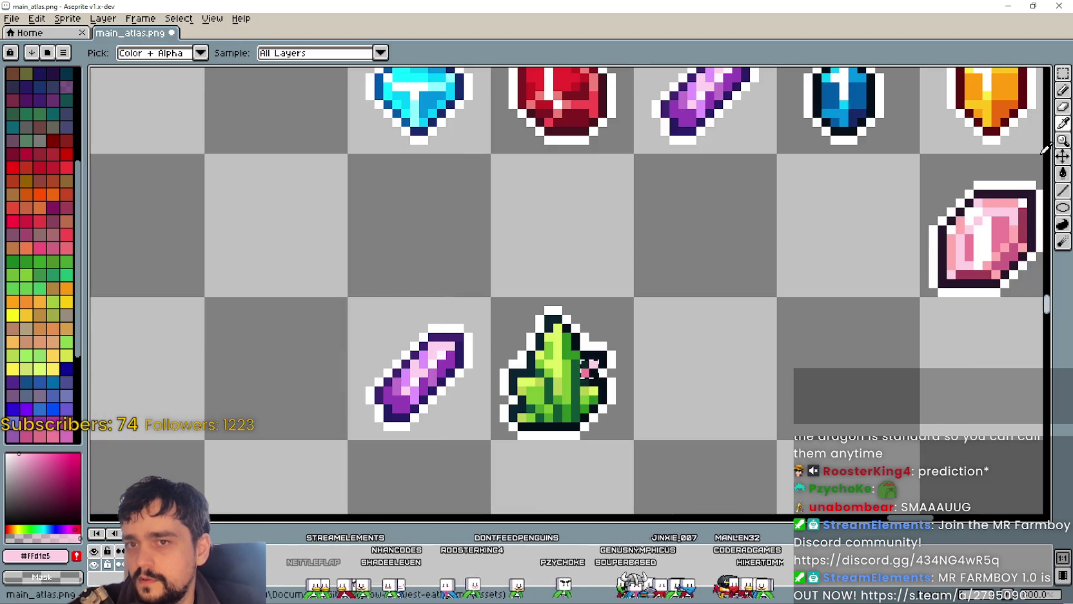
pyautogui.click(984, 275)
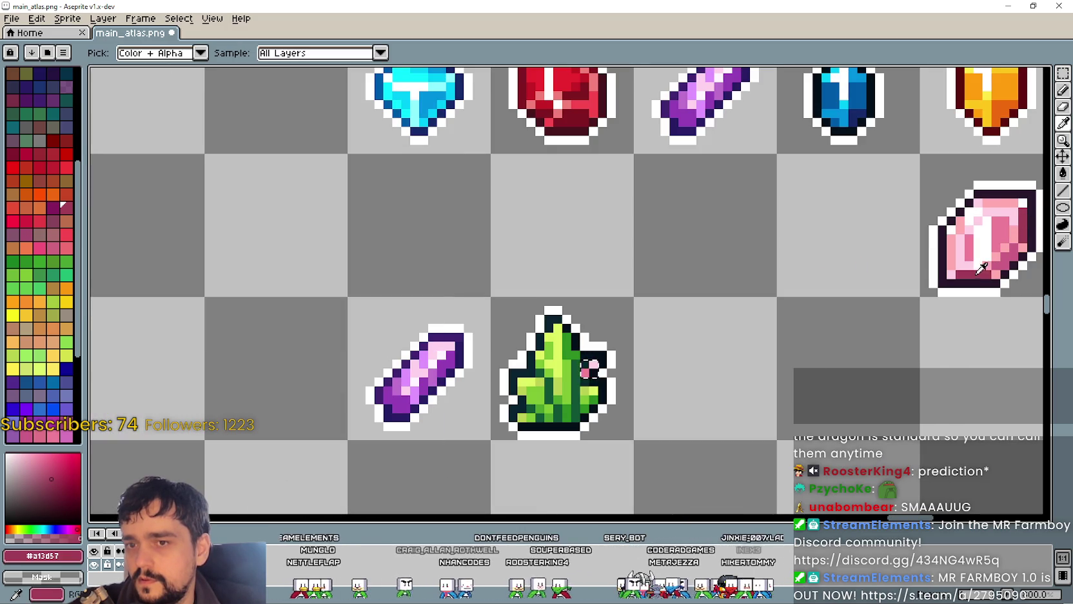
pyautogui.click(1063, 90)
pyautogui.scroll(3, 520, 381)
pyautogui.click(656, 350)
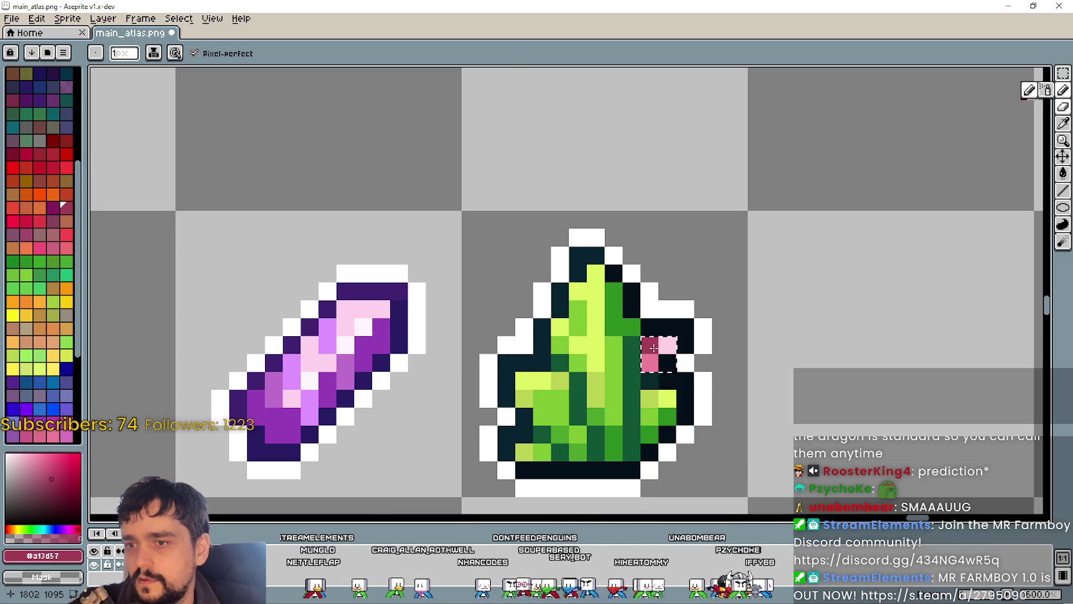
# Step: Shift the view across the gem atlas, then pick the marquee and eyedropper tools
pyautogui.scroll(-1, 653, 347)
pyautogui.scroll(1, 671, 374)
pyautogui.scroll(-1, 683, 383)
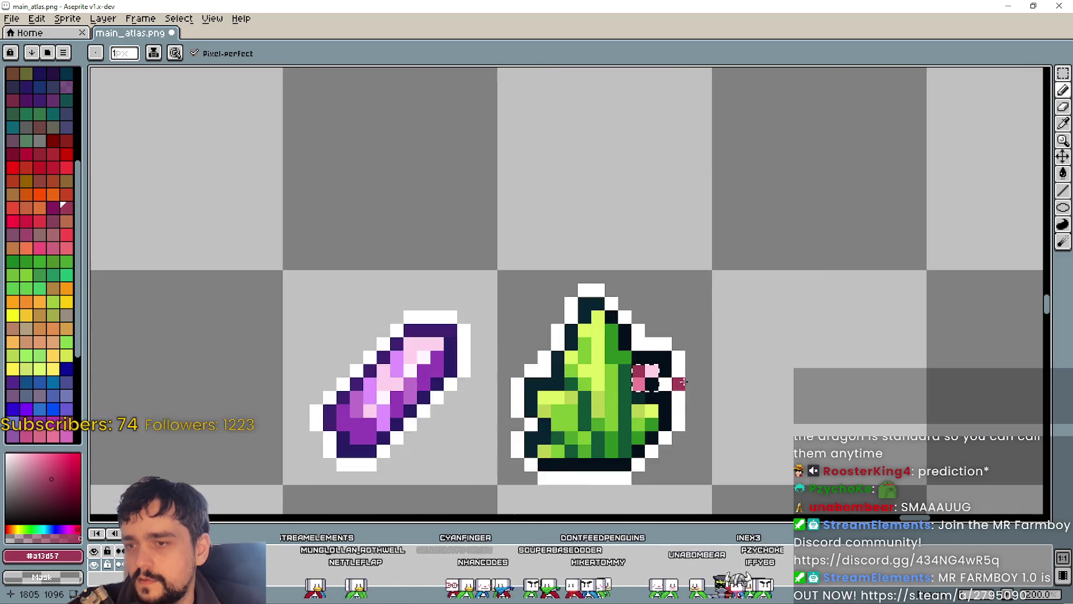
pyautogui.scroll(-2, 682, 383)
pyautogui.moveTo(737, 402); pyautogui.dragTo(619, 389)
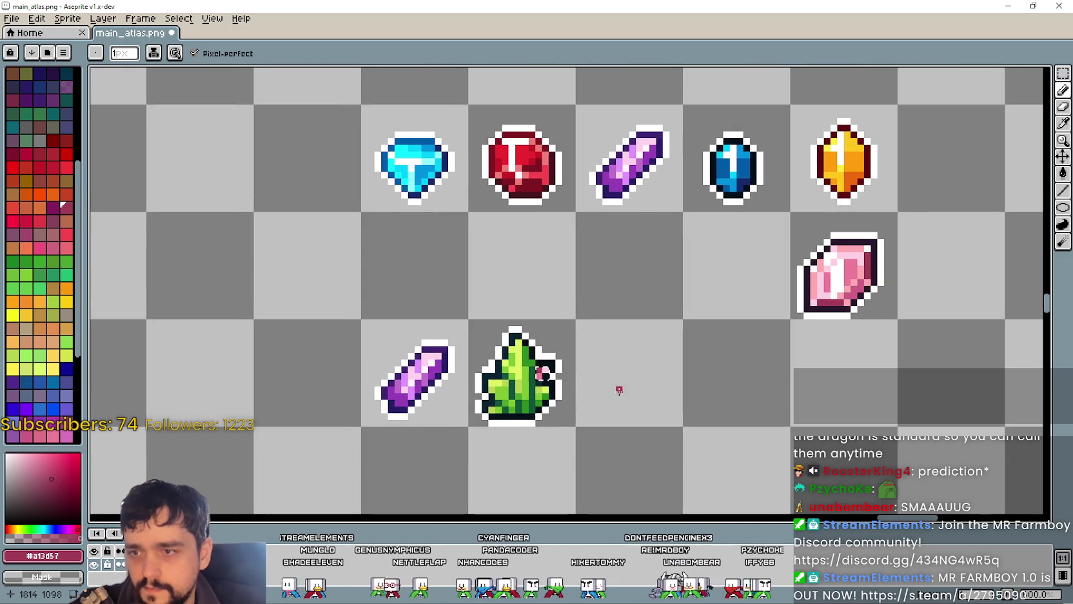
pyautogui.scroll(1, 658, 362)
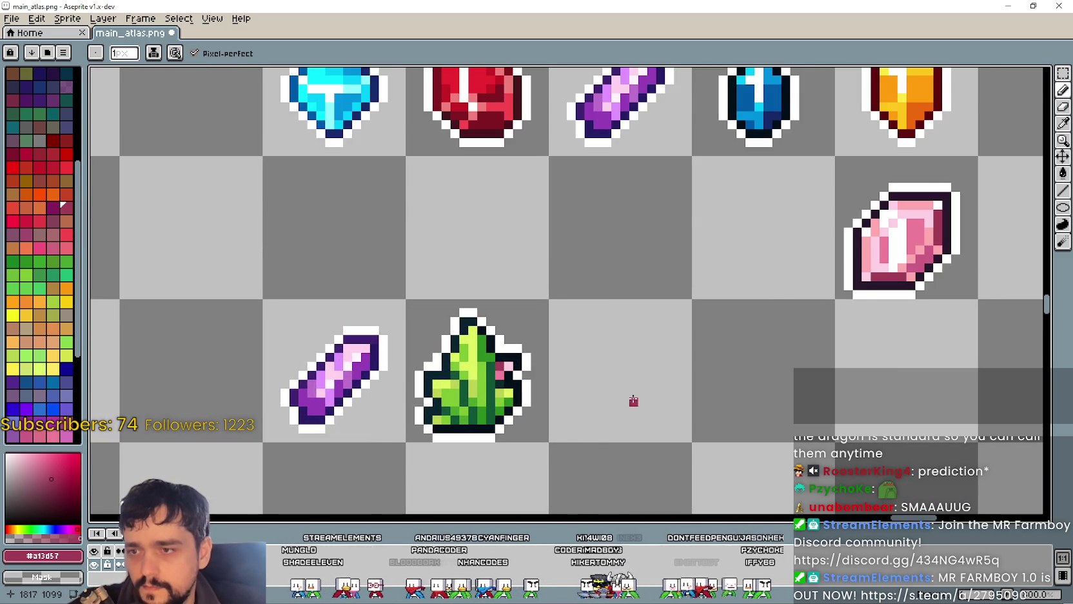
pyautogui.scroll(-2, 637, 386)
pyautogui.scroll(1, 644, 355)
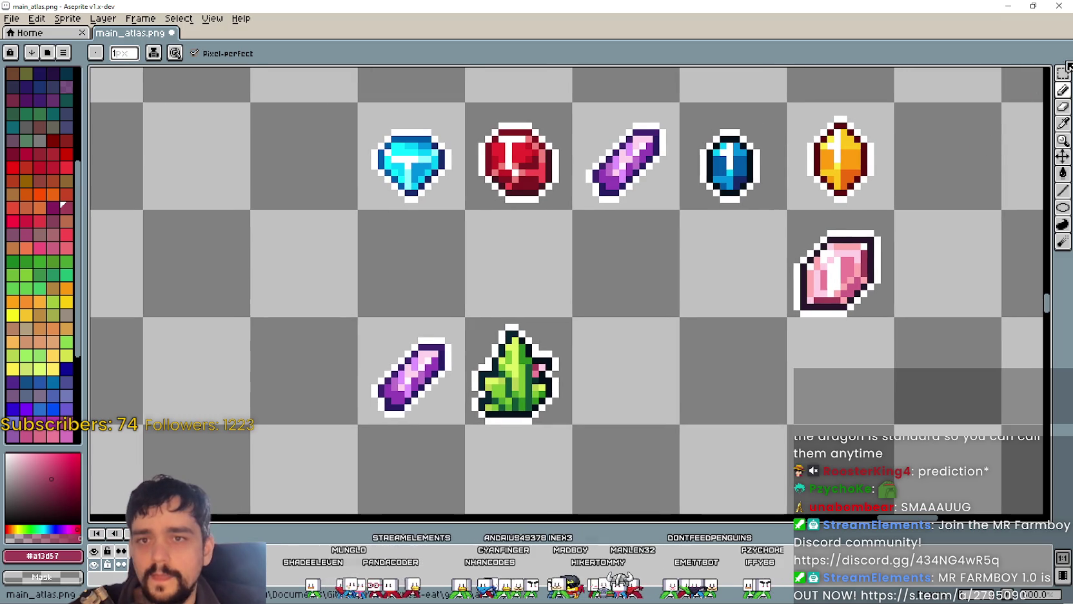
pyautogui.click(1064, 74)
pyautogui.scroll(2, 474, 392)
pyautogui.scroll(-3, 537, 276)
pyautogui.press('i')
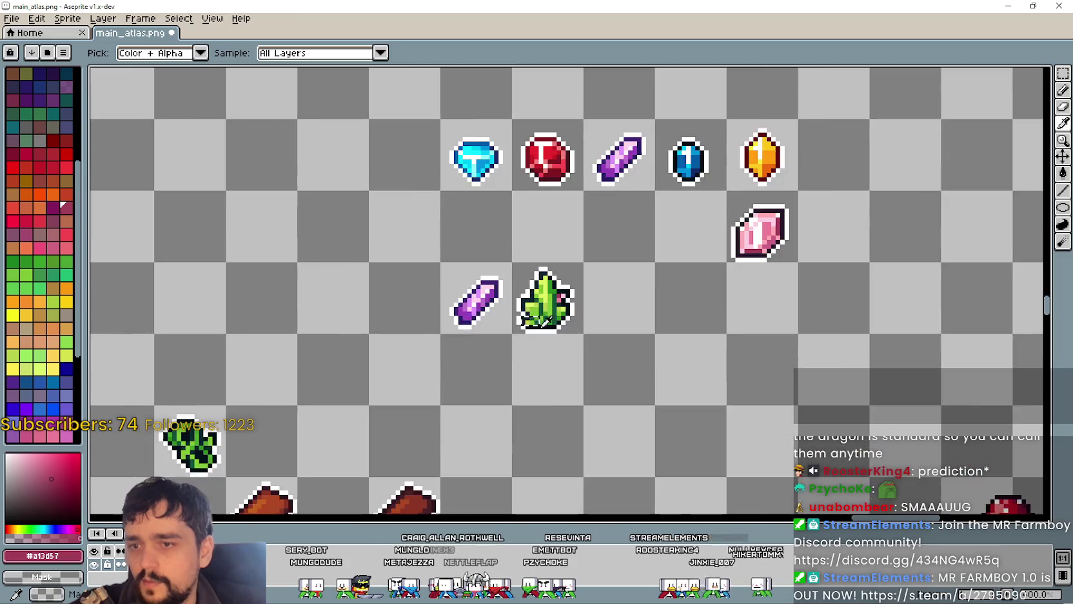
pyautogui.scroll(2, 691, 169)
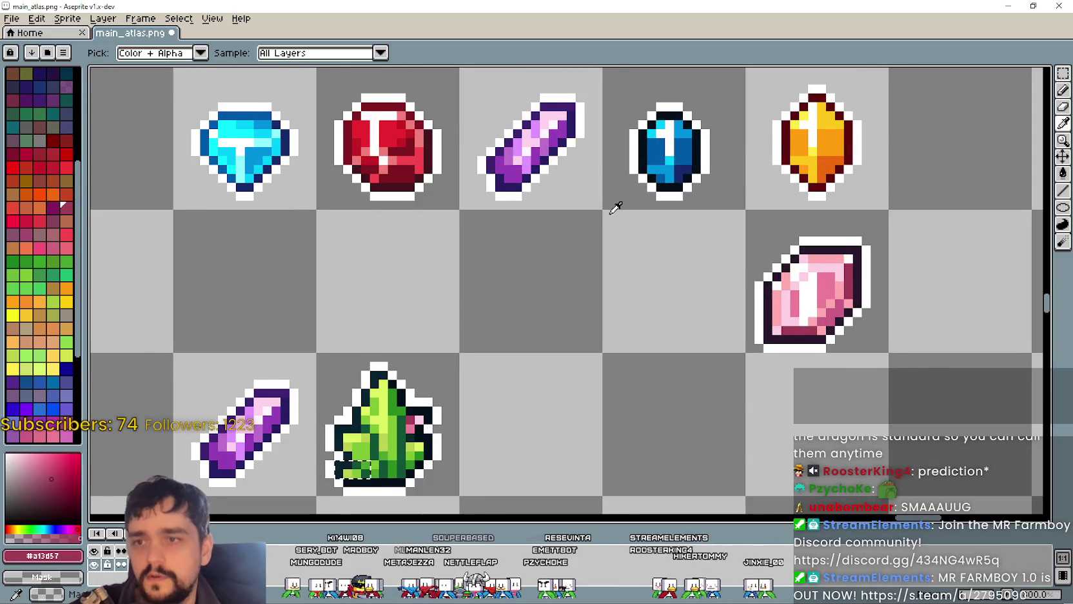
pyautogui.scroll(1, 709, 175)
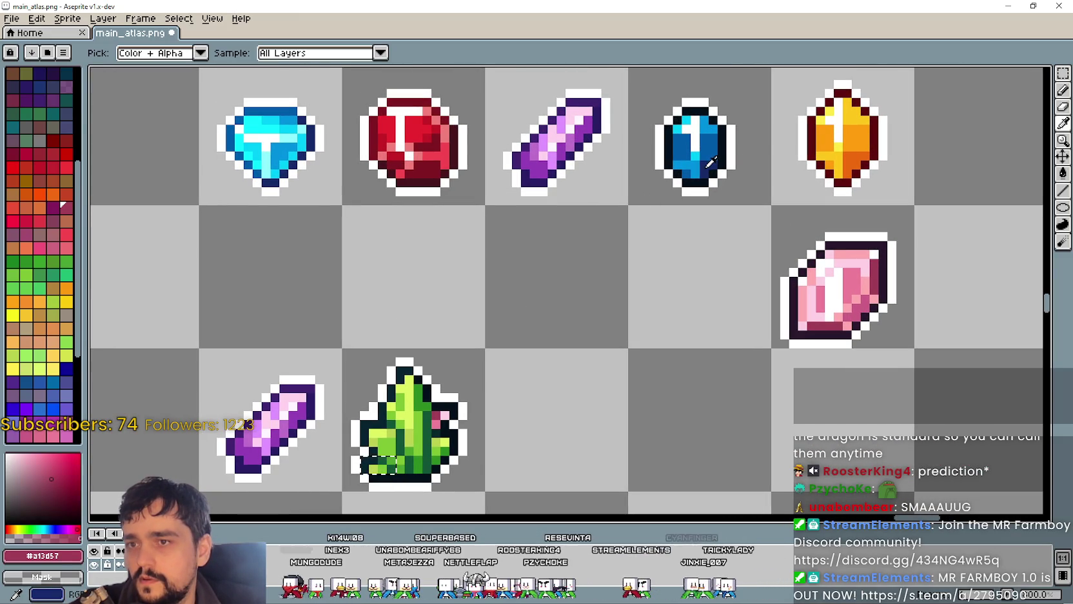
# Step: Paint one lower-left leaf pixel dark navy, sampled from the blue gem
pyautogui.click(708, 165)
pyautogui.click(1063, 90)
pyautogui.scroll(2, 238, 477)
pyautogui.click(616, 437)
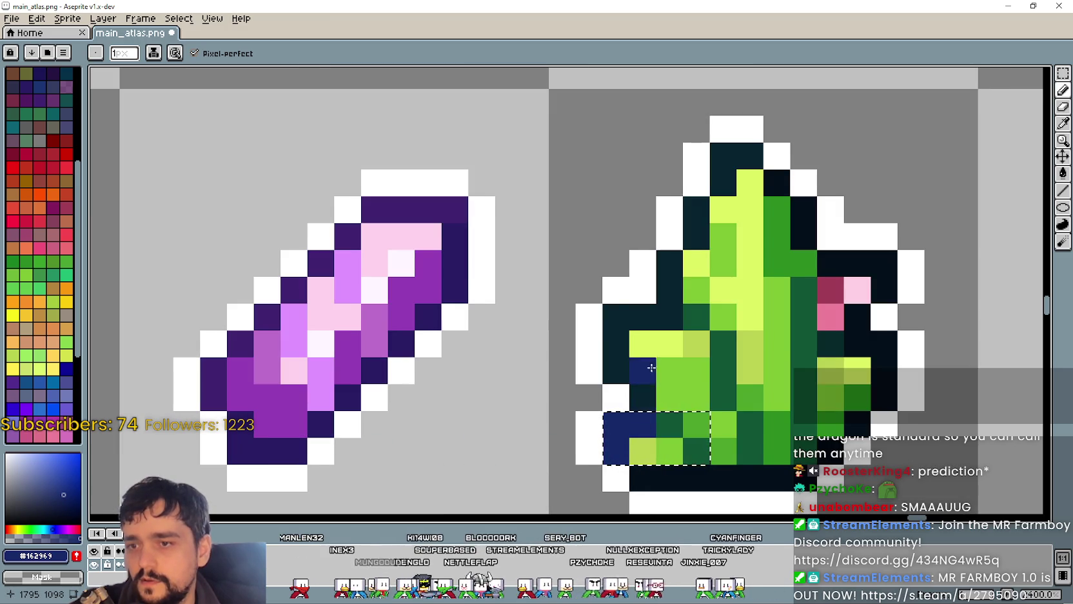
# Step: Sample cyan from the blue gem's highlight and paint two lower-left leaf pixels cyan
pyautogui.scroll(-2, 759, 308)
pyautogui.scroll(-1, 759, 308)
pyautogui.moveTo(759, 308); pyautogui.dragTo(605, 369)
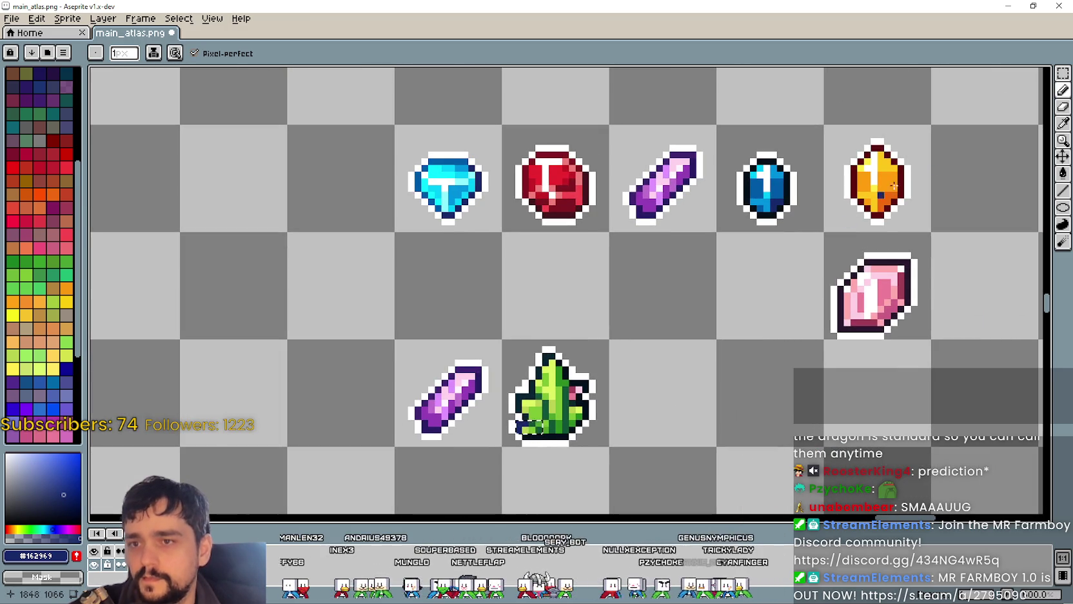
pyautogui.click(1063, 124)
pyautogui.scroll(1, 632, 266)
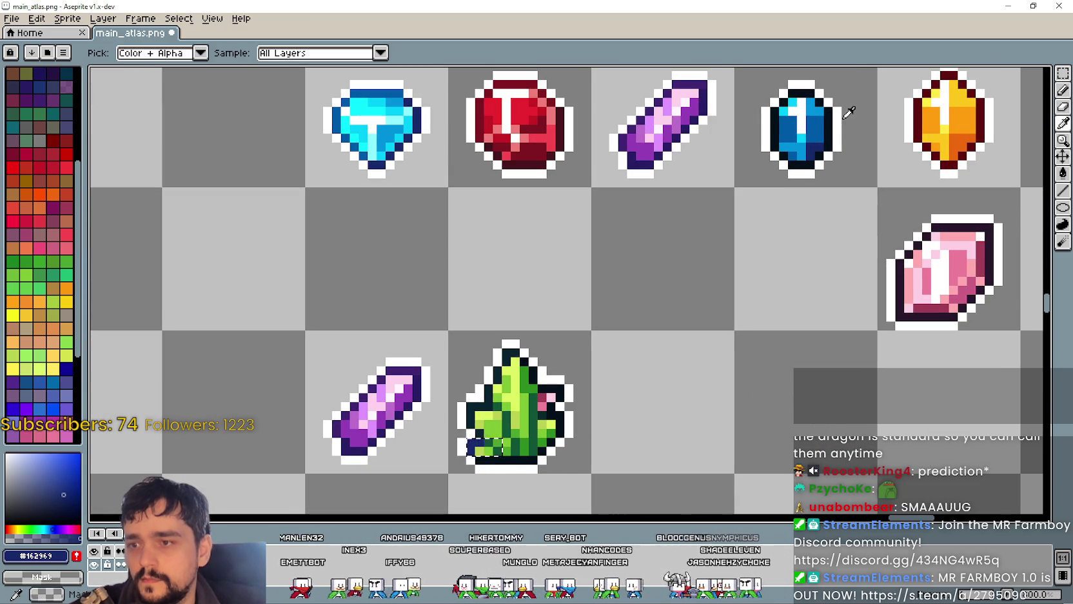
pyautogui.click(803, 104)
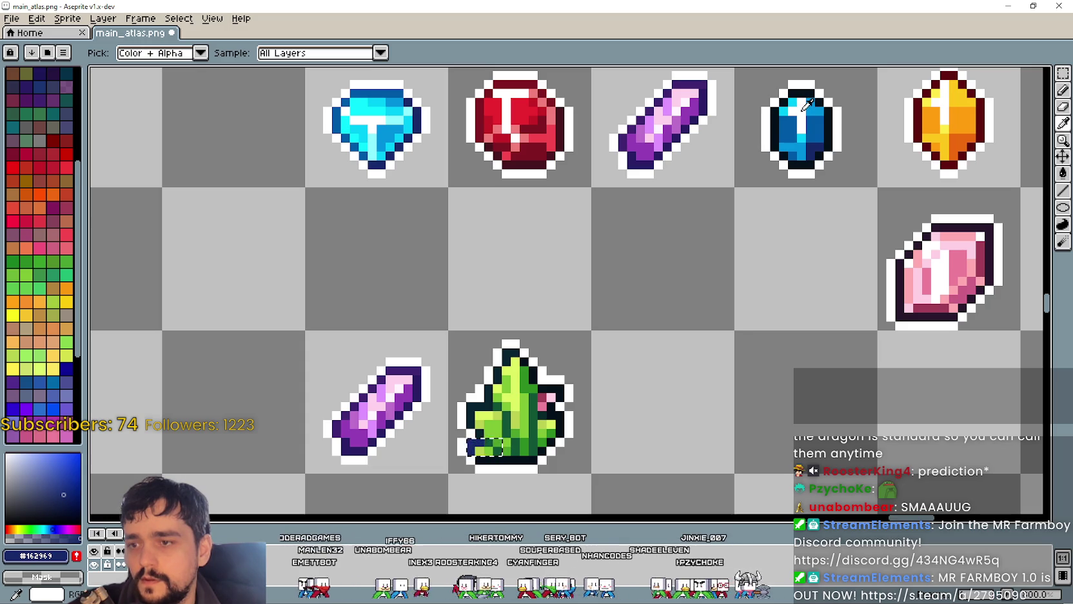
pyautogui.click(810, 124)
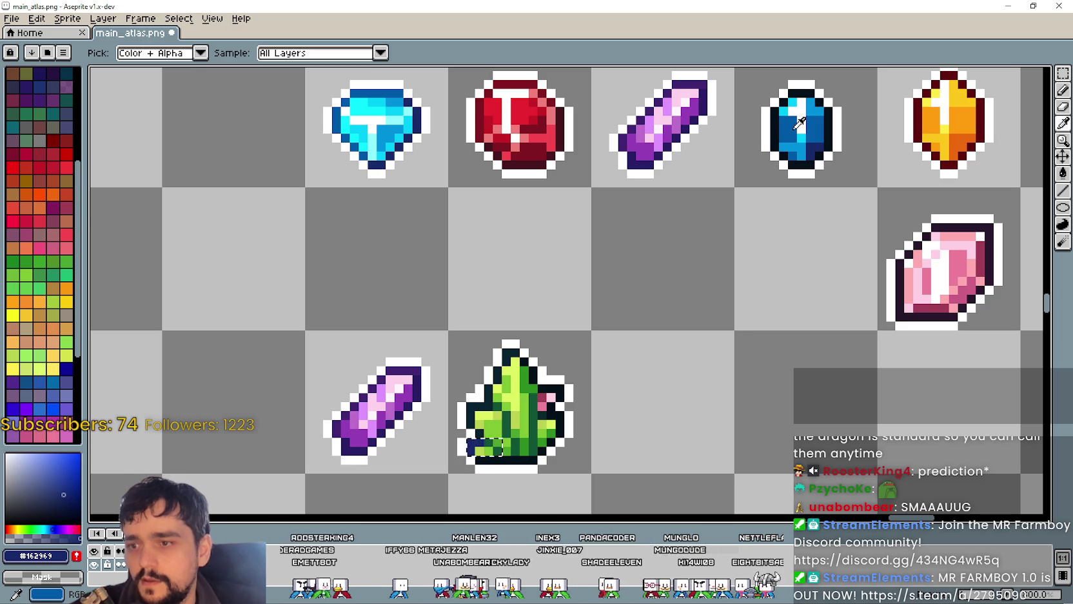
pyautogui.click(807, 135)
pyautogui.click(808, 138)
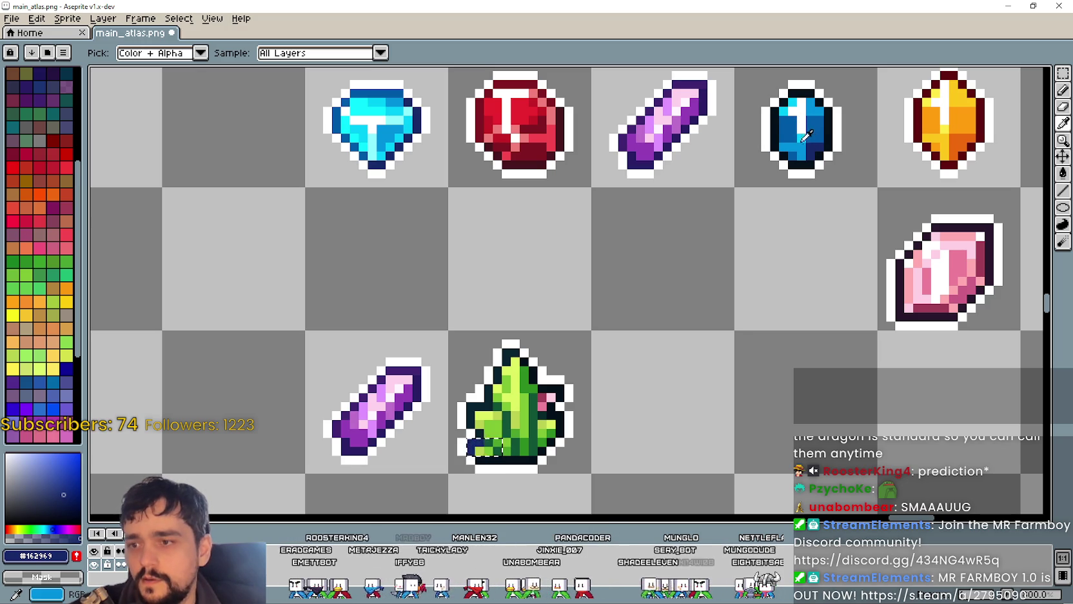
pyautogui.click(805, 135)
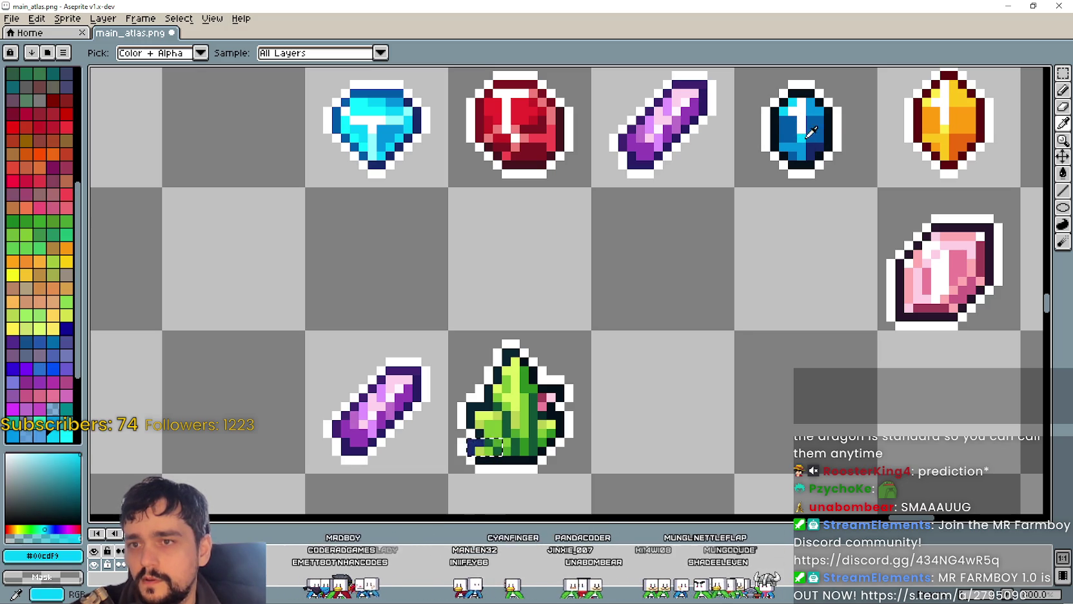
pyautogui.click(1062, 90)
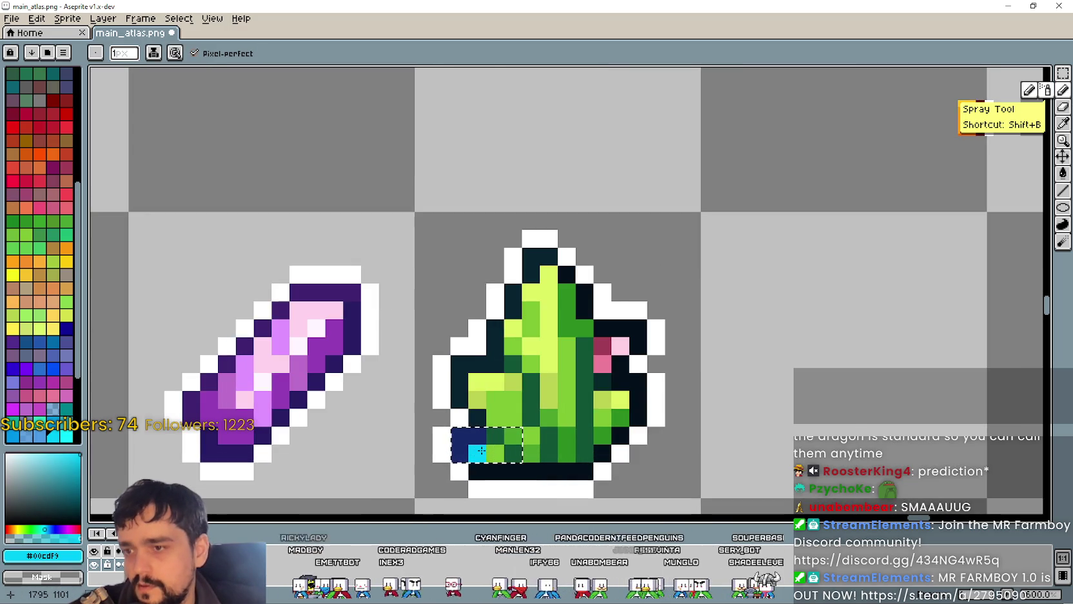
pyautogui.click(511, 428)
pyautogui.click(483, 446)
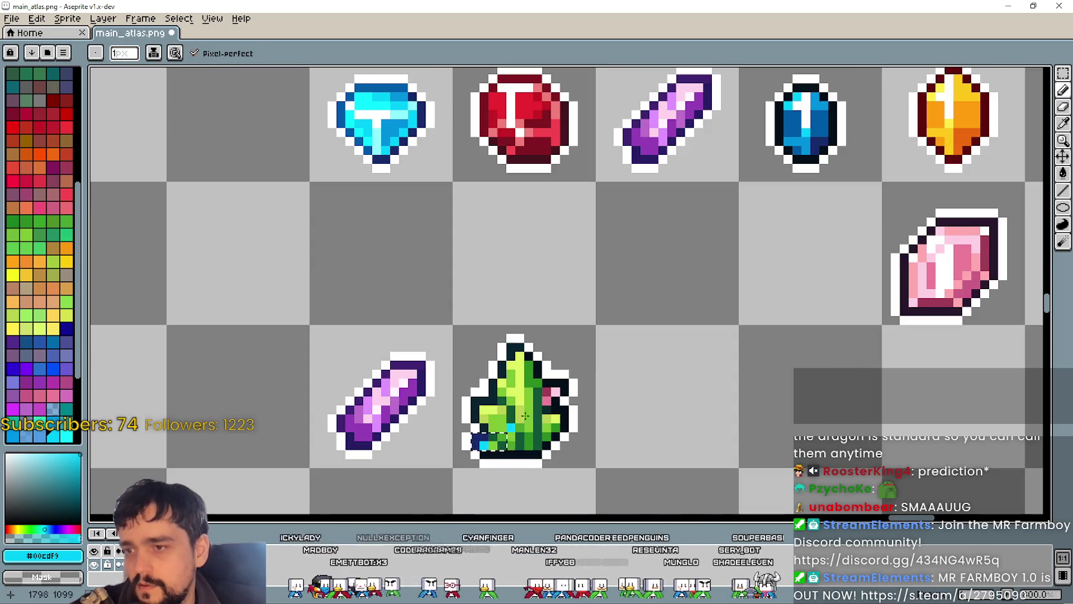
# Step: Sample a mid blue from the gem, then undo the last leaf pixel and redo it
pyautogui.click(1063, 122)
pyautogui.click(805, 143)
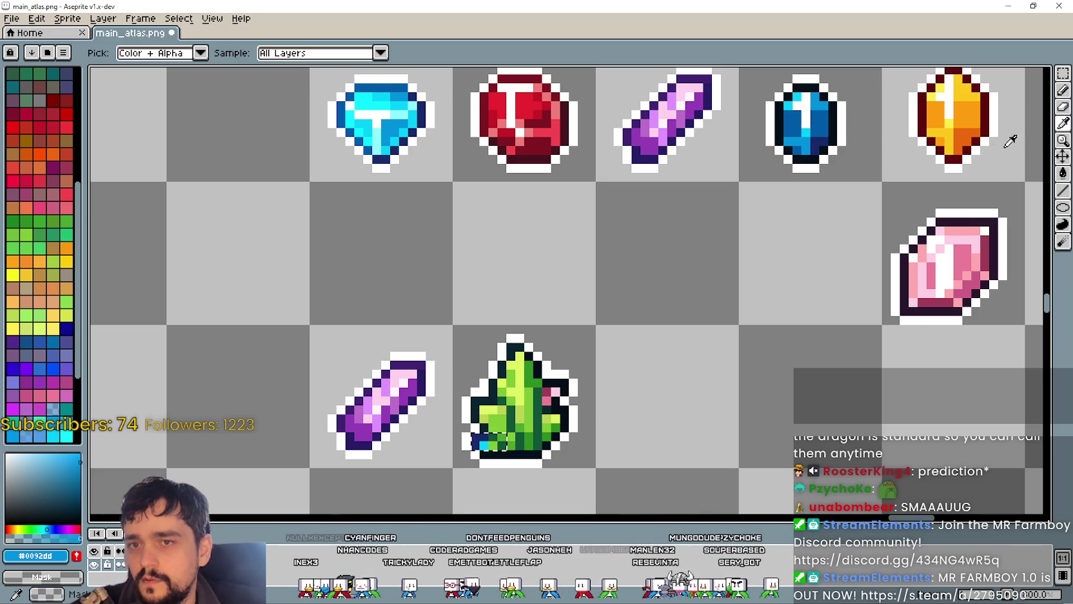
pyautogui.click(1063, 90)
pyautogui.scroll(1, 489, 451)
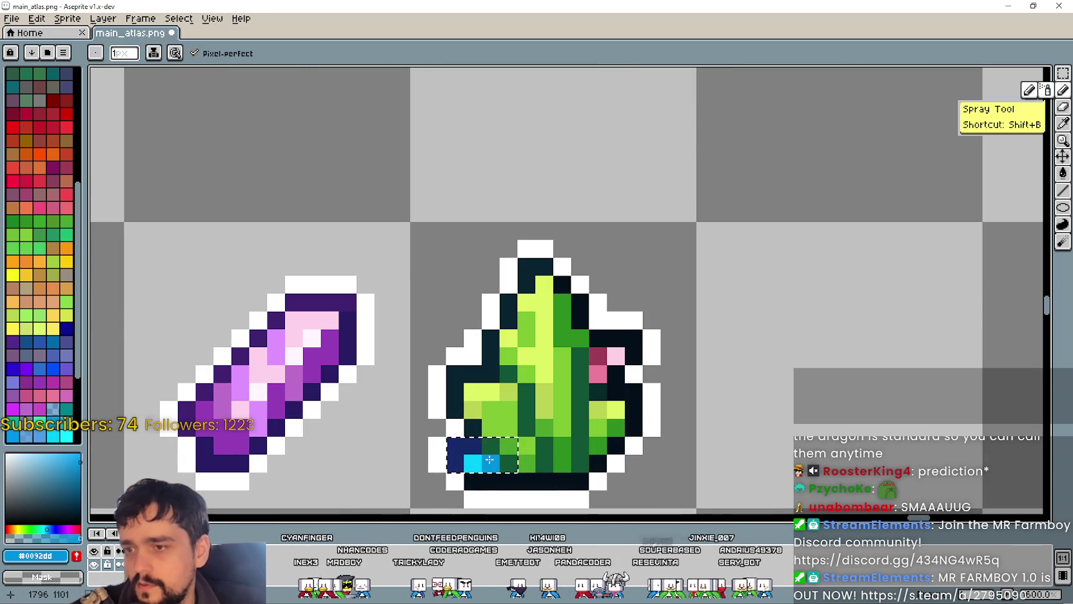
pyautogui.scroll(-3, 516, 458)
pyautogui.scroll(5, 609, 361)
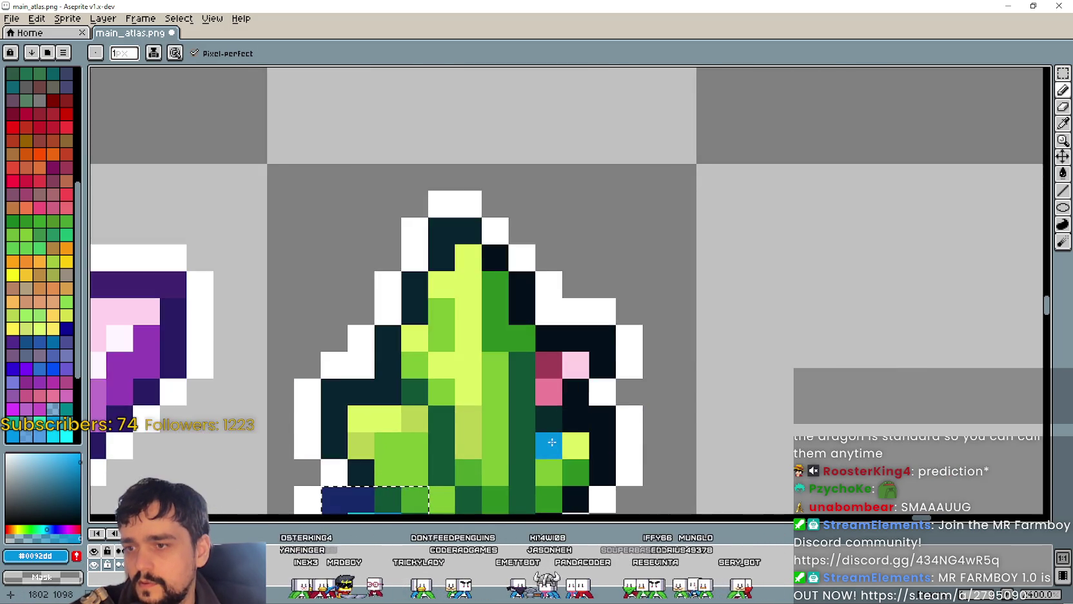
pyautogui.scroll(-2, 551, 444)
pyautogui.scroll(2, 509, 419)
pyautogui.scroll(2, 557, 411)
pyautogui.scroll(1, 620, 368)
pyautogui.hotkey('ctrl', 'z')
pyautogui.hotkey('ctrl', 'y')
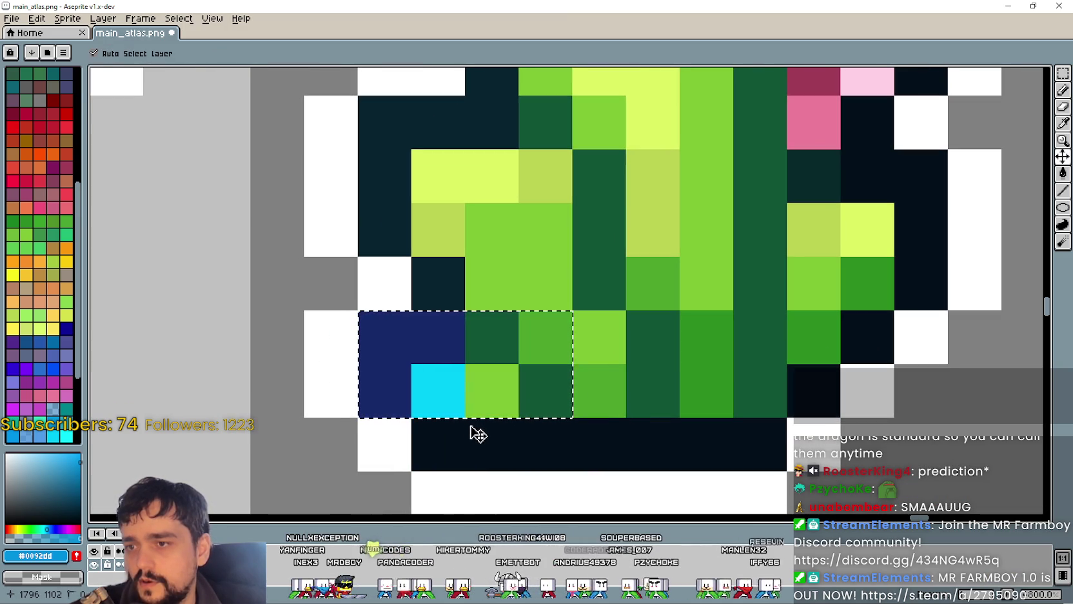
pyautogui.click(503, 398)
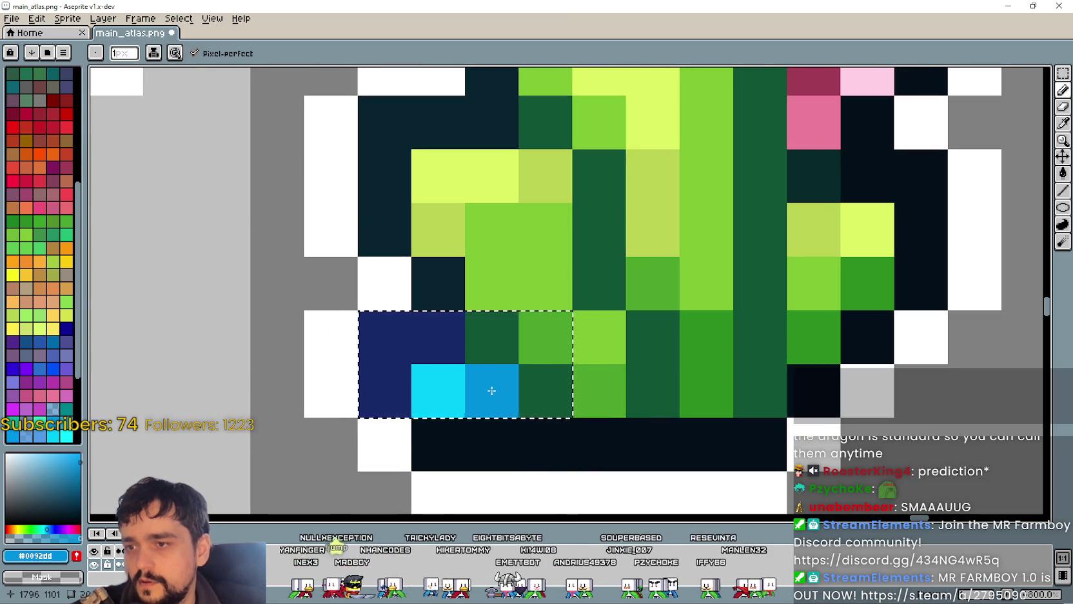
pyautogui.scroll(-4, 815, 228)
pyautogui.scroll(-2, 834, 182)
pyautogui.scroll(-2, 637, 372)
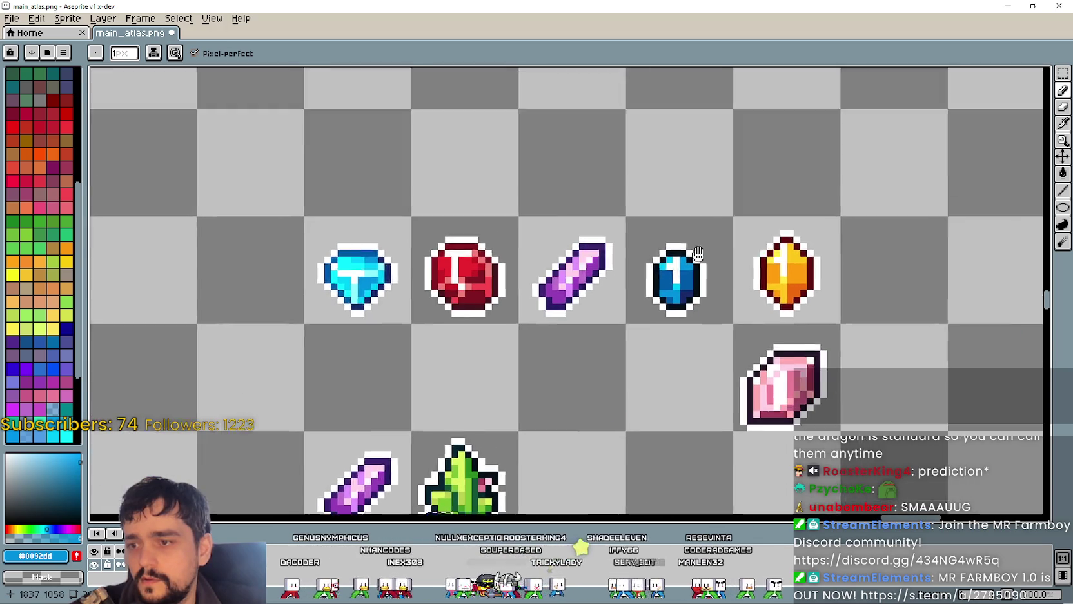
pyautogui.scroll(3, 513, 354)
pyautogui.scroll(3, 512, 354)
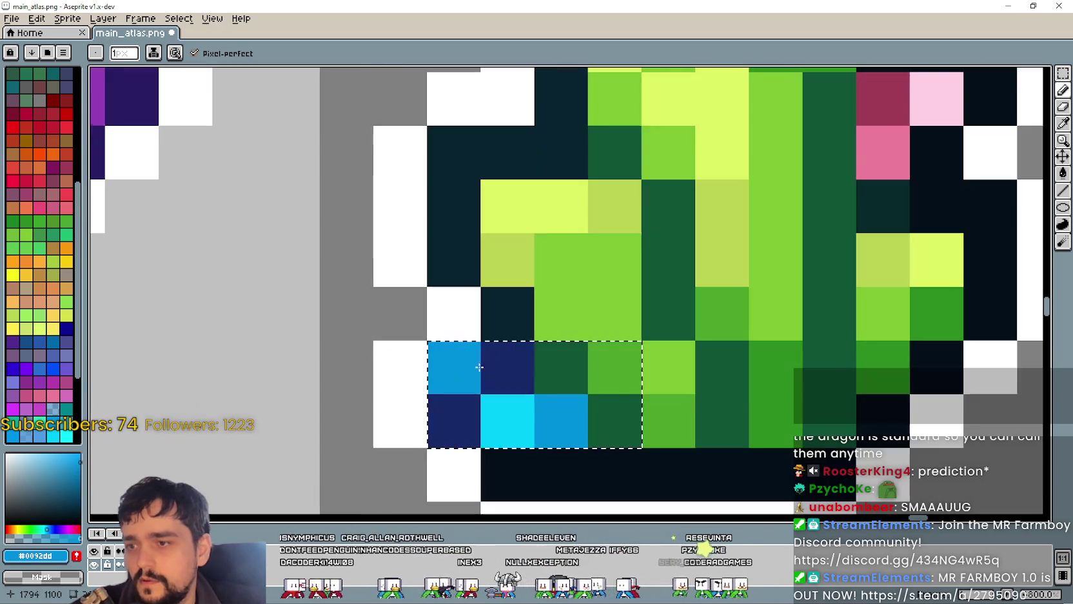
pyautogui.scroll(-3, 606, 285)
pyautogui.scroll(-2, 607, 285)
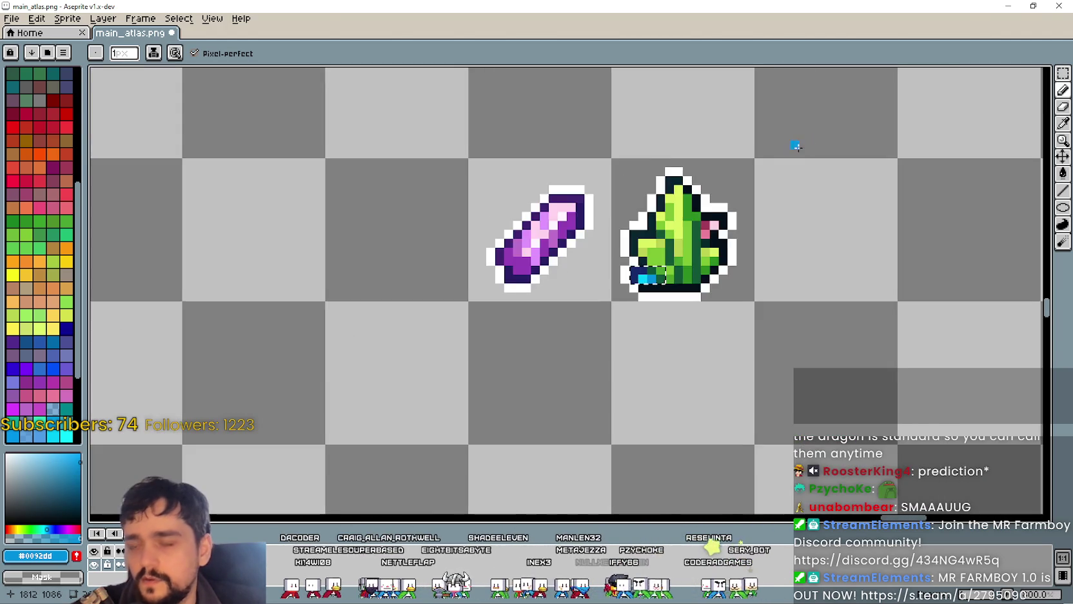
pyautogui.moveTo(802, 144); pyautogui.dragTo(507, 412)
pyautogui.moveTo(744, 266); pyautogui.dragTo(806, 194)
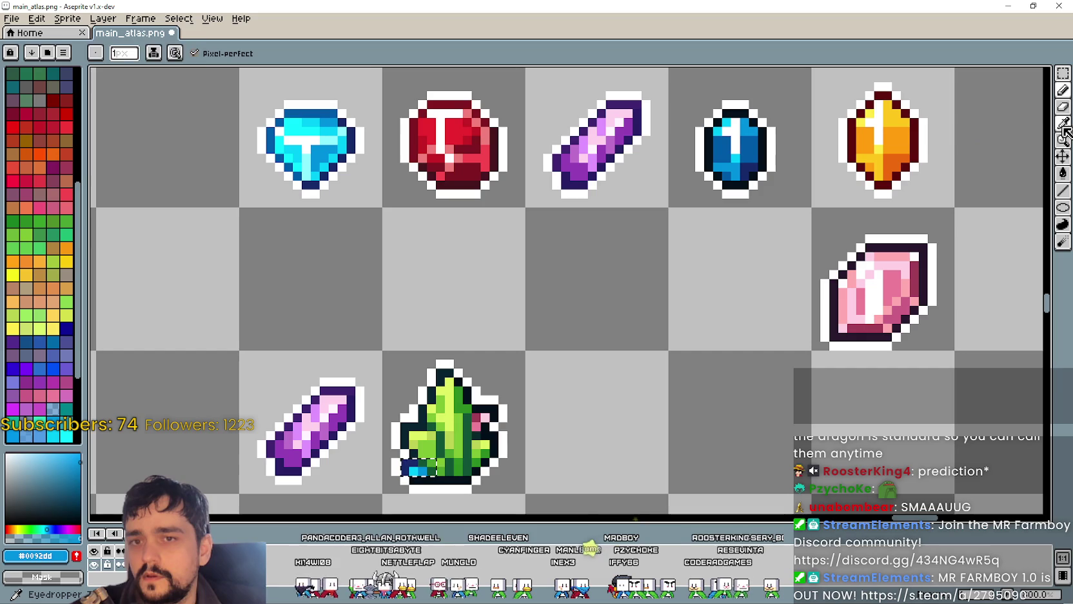
pyautogui.press('i')
pyautogui.scroll(2, 681, 209)
pyautogui.scroll(-2, 665, 201)
pyautogui.hotkey('ctrl', 'z')
pyautogui.scroll(1, 622, 273)
pyautogui.scroll(1, 700, 229)
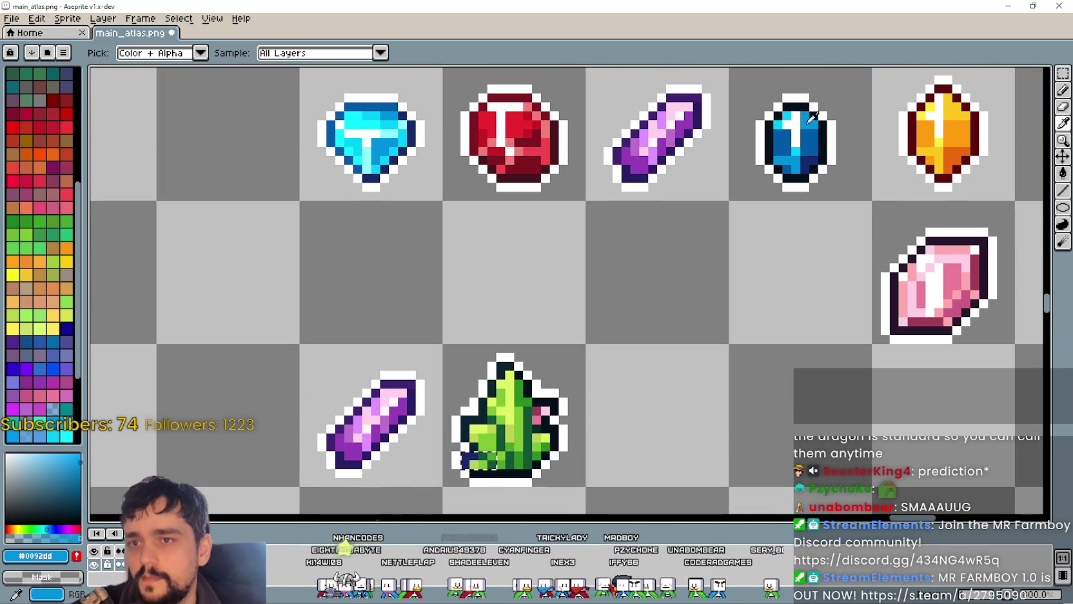
pyautogui.click(797, 121)
pyautogui.click(1063, 89)
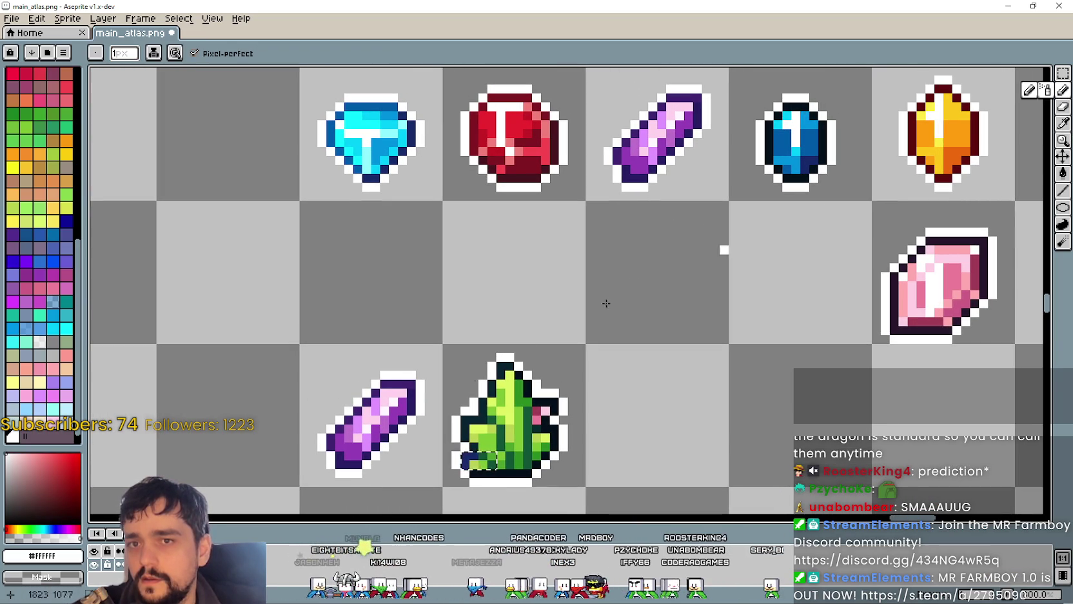
pyautogui.scroll(2, 482, 477)
pyautogui.scroll(-1, 642, 367)
pyautogui.scroll(-1, 548, 316)
pyautogui.scroll(-1, 648, 276)
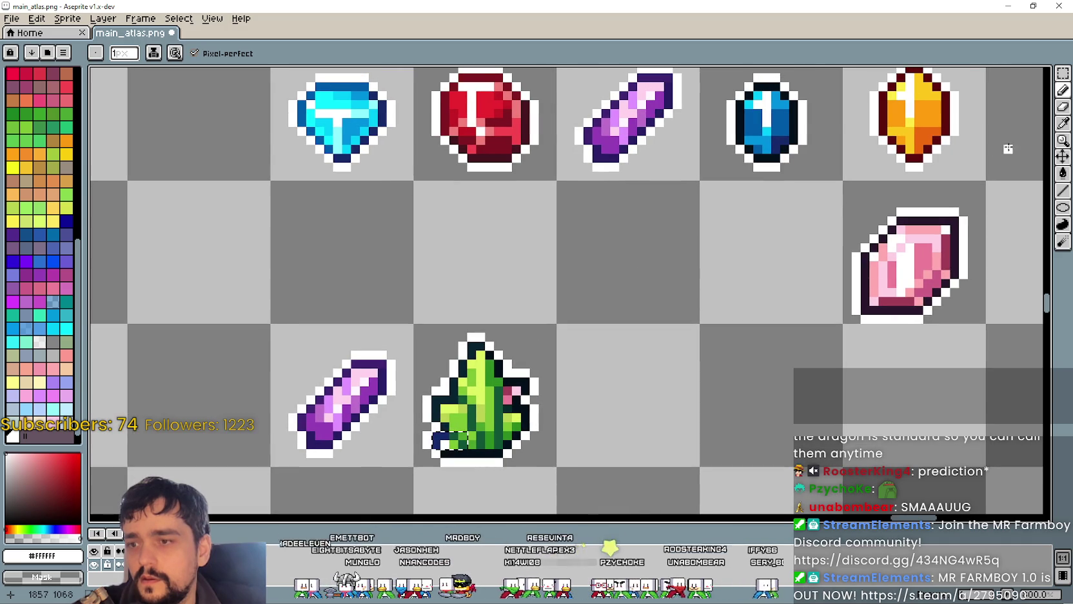
pyautogui.click(1065, 136)
pyautogui.scroll(1, 748, 143)
pyautogui.click(774, 131)
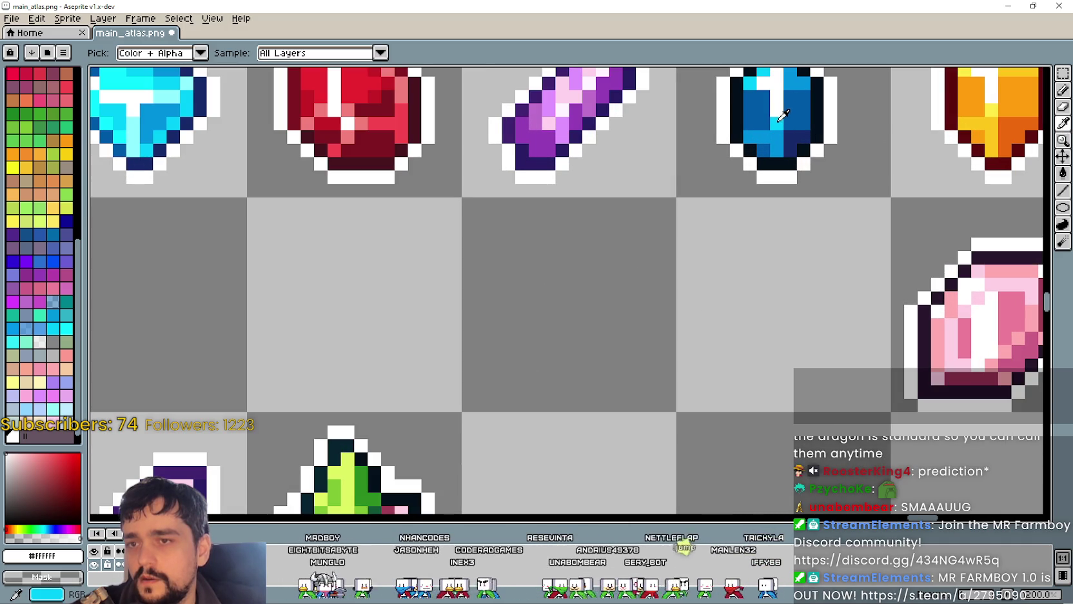
pyautogui.click(783, 116)
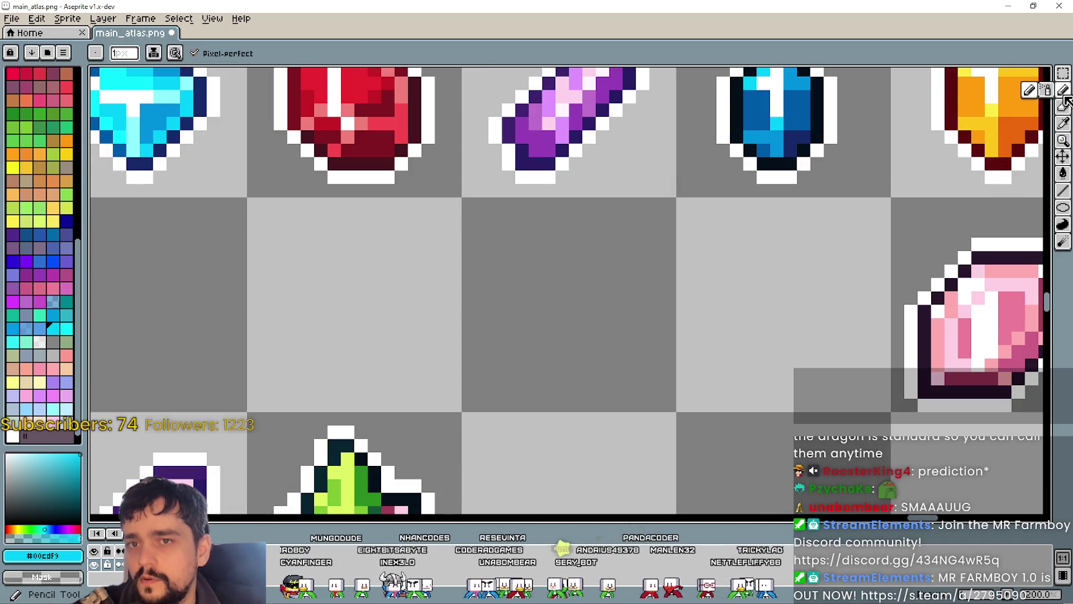
pyautogui.click(1063, 89)
pyautogui.scroll(1, 498, 288)
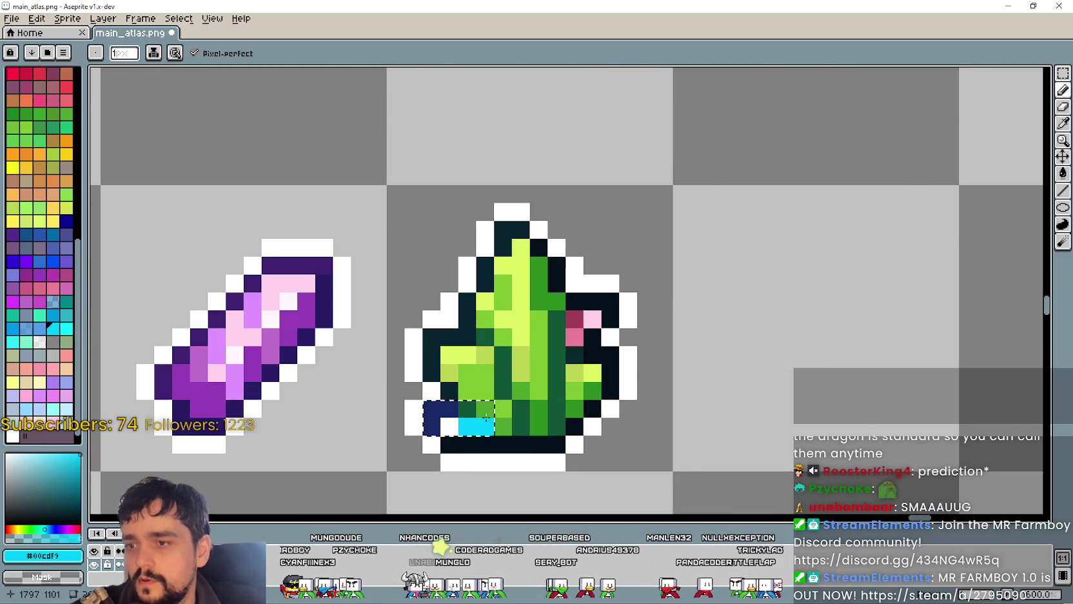
pyautogui.scroll(-2, 680, 321)
pyautogui.scroll(1, 710, 258)
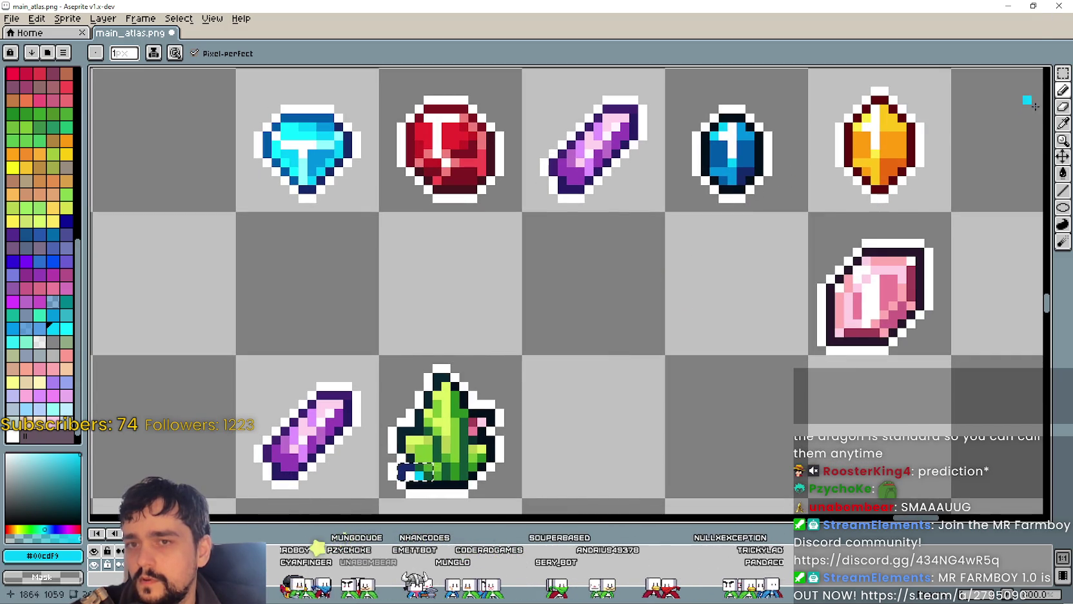
pyautogui.click(1063, 123)
pyautogui.scroll(2, 700, 180)
pyautogui.click(702, 185)
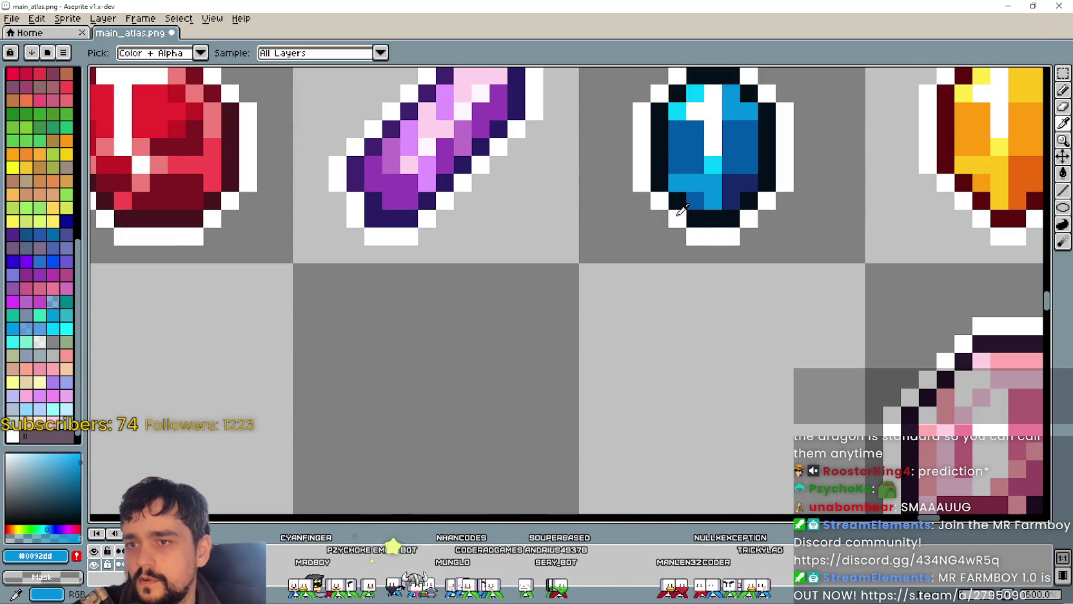
pyautogui.scroll(-2, 664, 194)
pyautogui.scroll(2, 390, 447)
pyautogui.scroll(2, 616, 323)
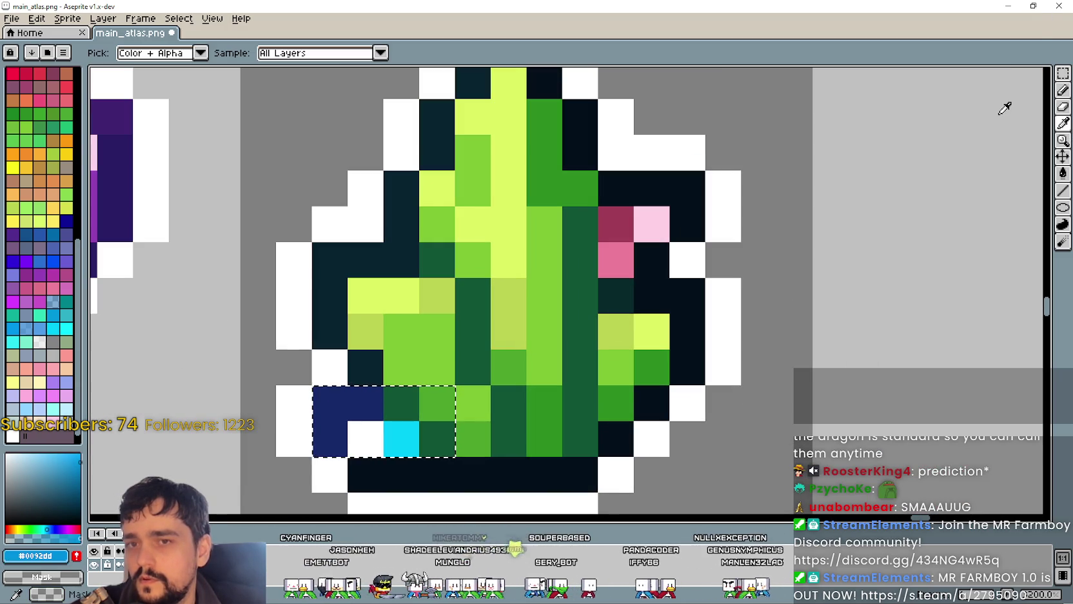
pyautogui.click(1063, 90)
pyautogui.click(437, 402)
pyautogui.click(508, 402)
pyautogui.scroll(-2, 507, 409)
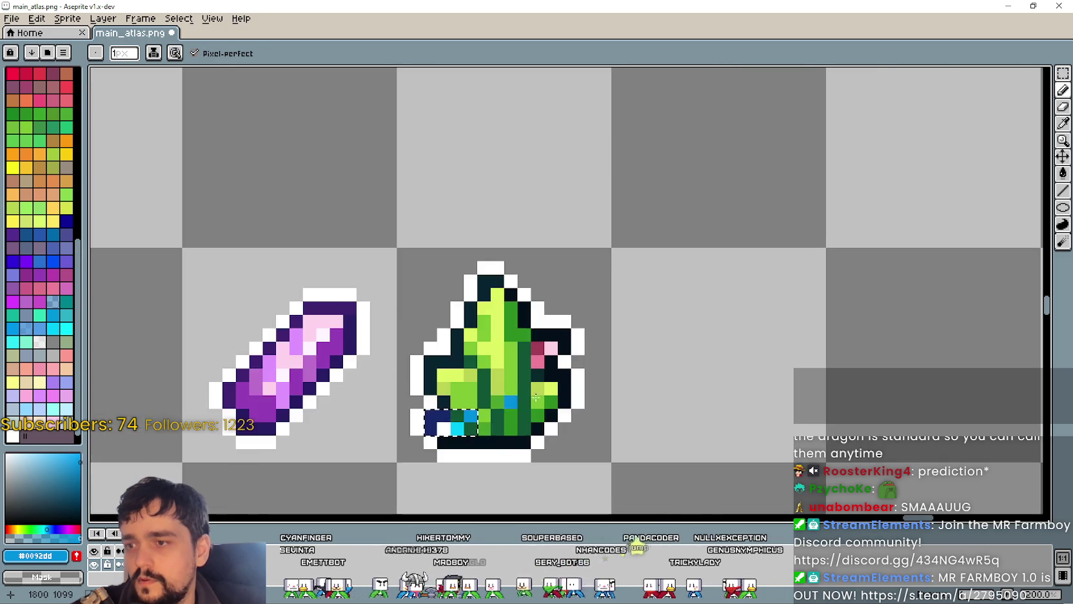
pyautogui.scroll(-2, 508, 409)
pyautogui.moveTo(802, 192); pyautogui.dragTo(656, 268)
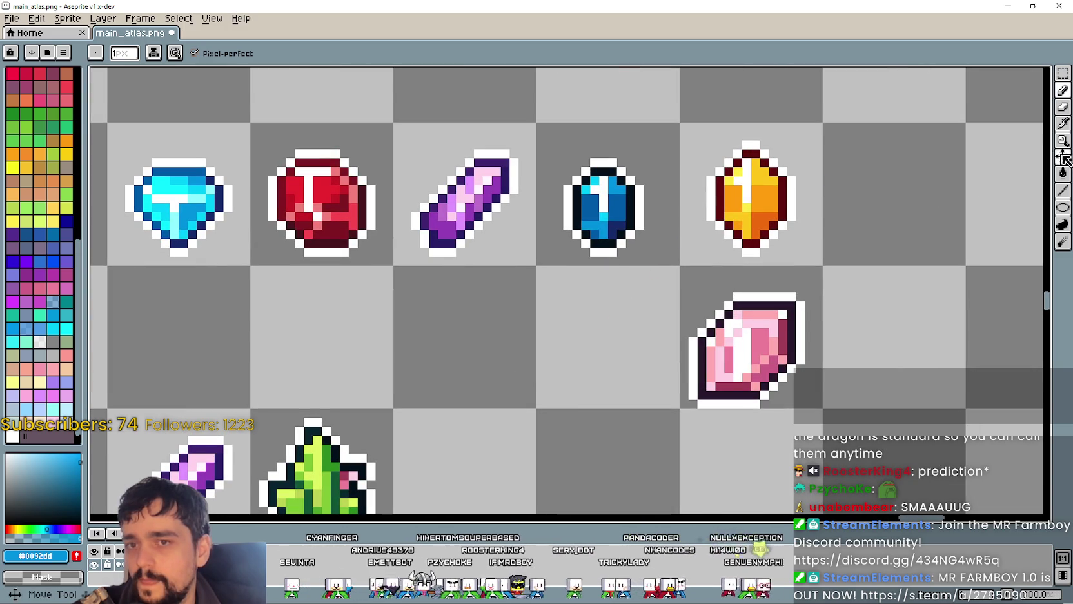
pyautogui.click(1062, 133)
pyautogui.scroll(1, 606, 206)
pyautogui.scroll(-2, 568, 182)
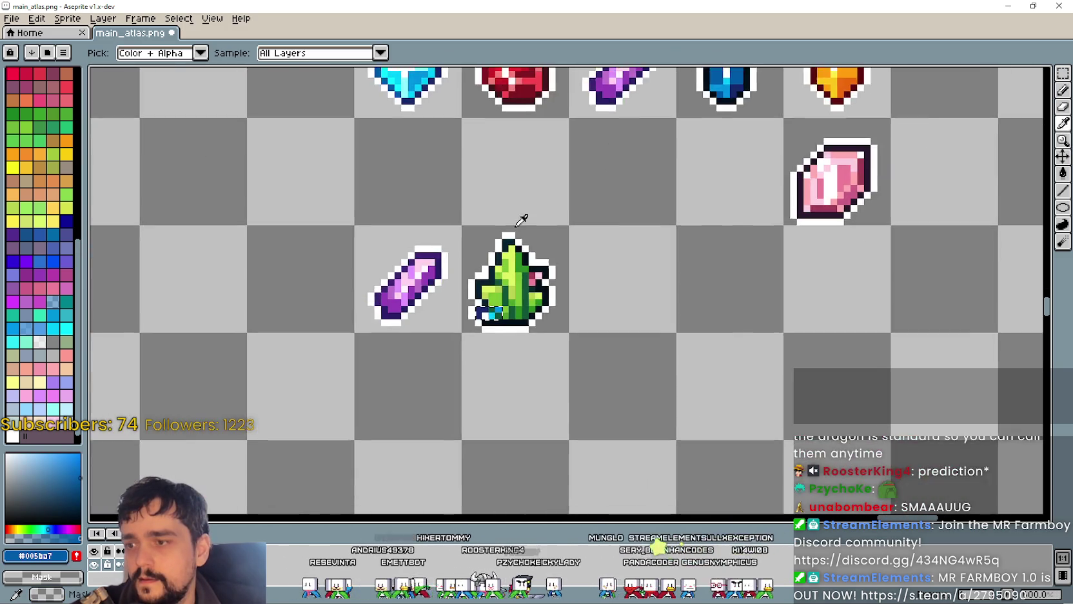
pyautogui.scroll(2, 484, 277)
pyautogui.click(1063, 90)
pyautogui.scroll(2, 539, 359)
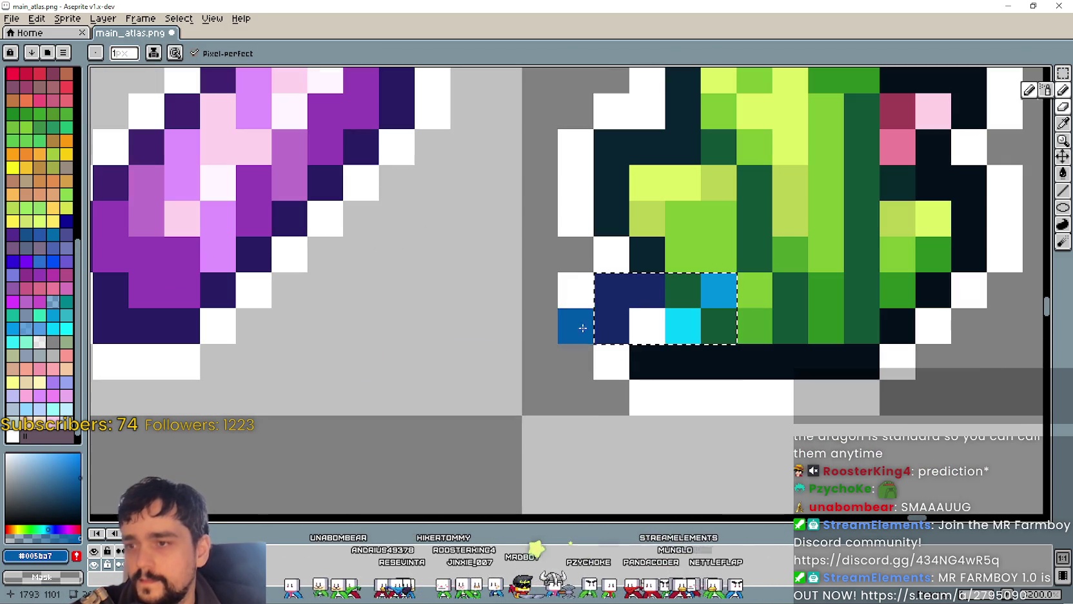
pyautogui.scroll(-3, 683, 400)
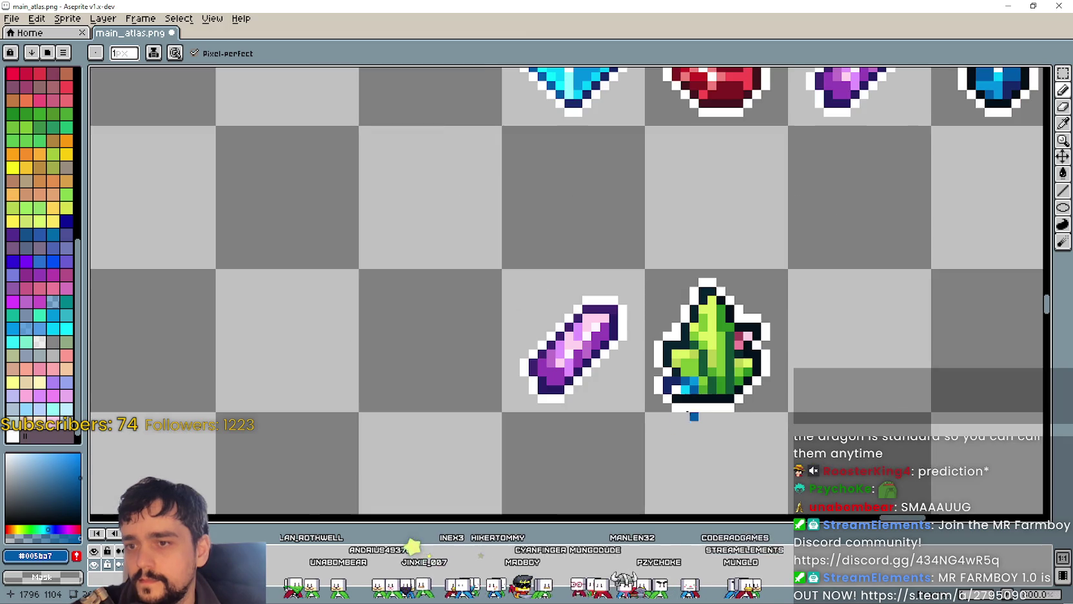
pyautogui.scroll(-1, 809, 379)
pyautogui.moveTo(814, 371); pyautogui.dragTo(618, 373)
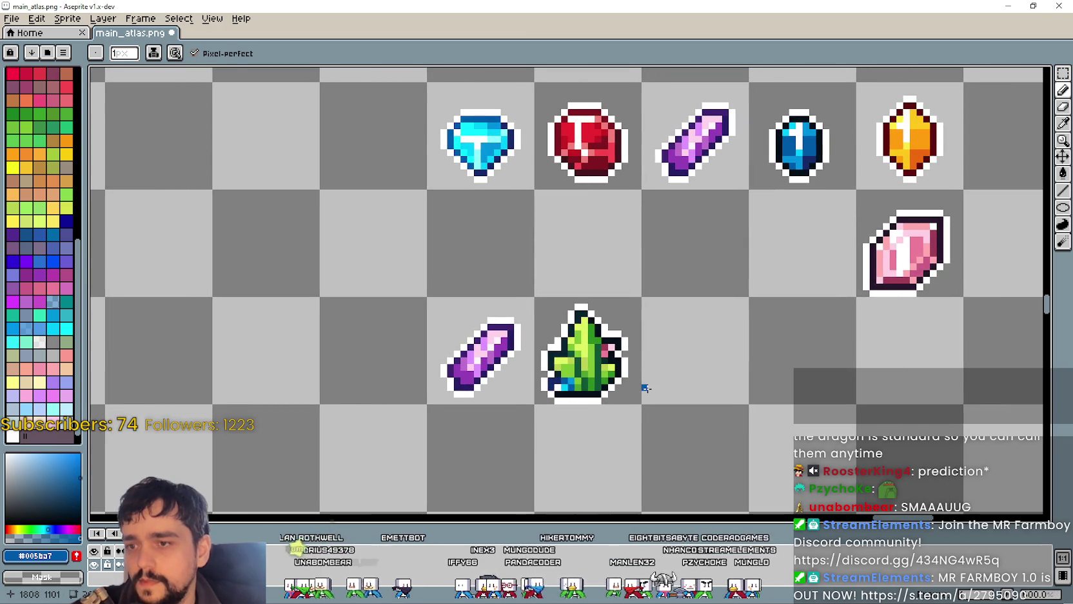
pyautogui.scroll(2, 645, 388)
pyautogui.scroll(-2, 575, 399)
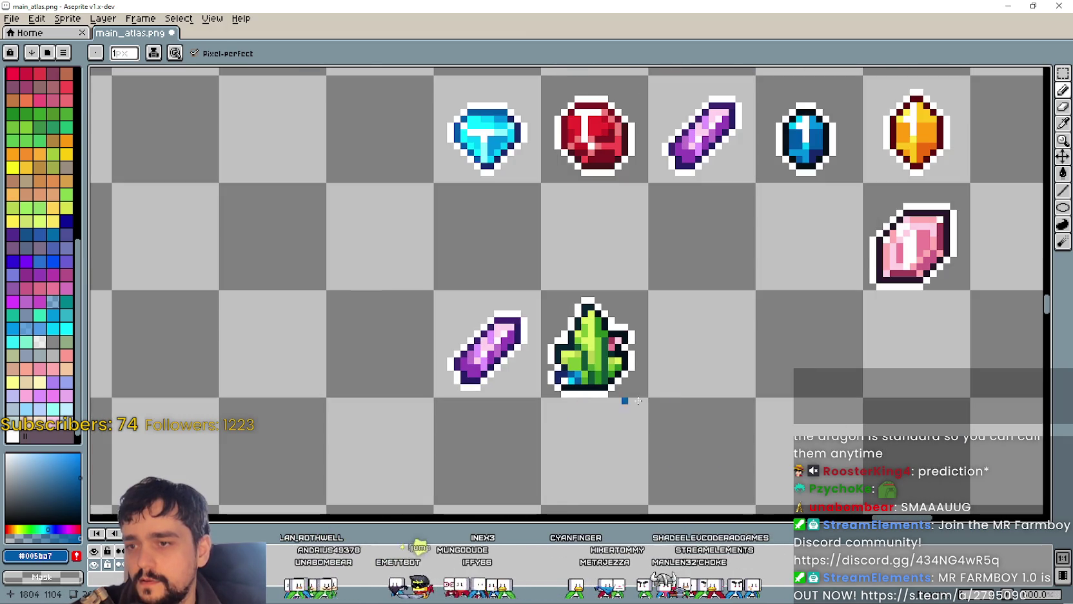
pyautogui.scroll(2, 581, 431)
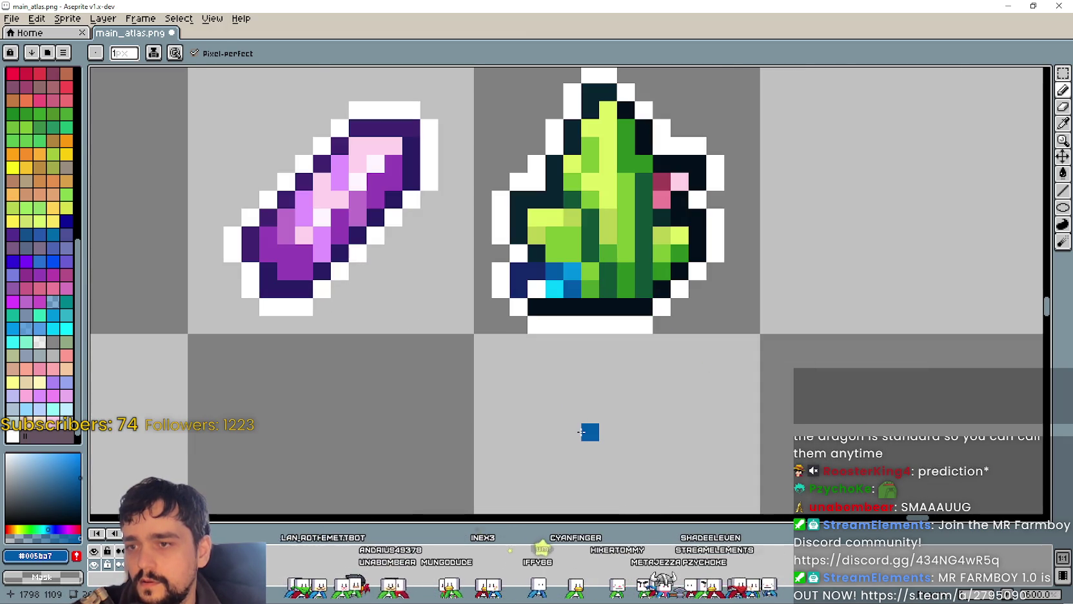
pyautogui.scroll(1, 581, 431)
pyautogui.scroll(2, 702, 270)
pyautogui.press('v')
pyautogui.press('b')
pyautogui.click(597, 316)
pyautogui.hotkey('ctrl', 'z')
pyautogui.scroll(-1, 591, 304)
pyautogui.click(566, 274)
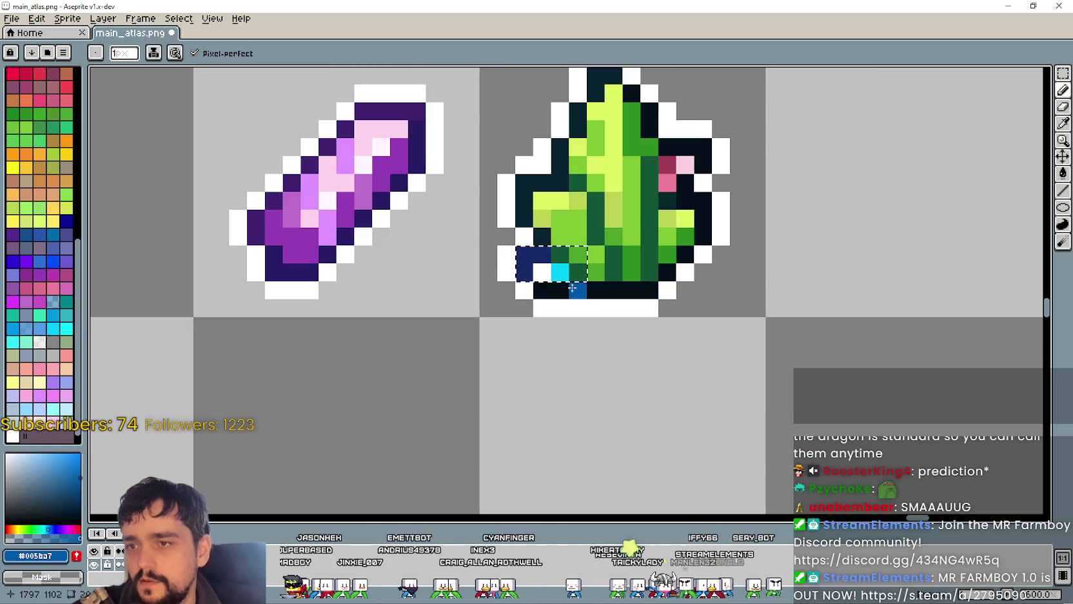
pyautogui.scroll(-3, 678, 213)
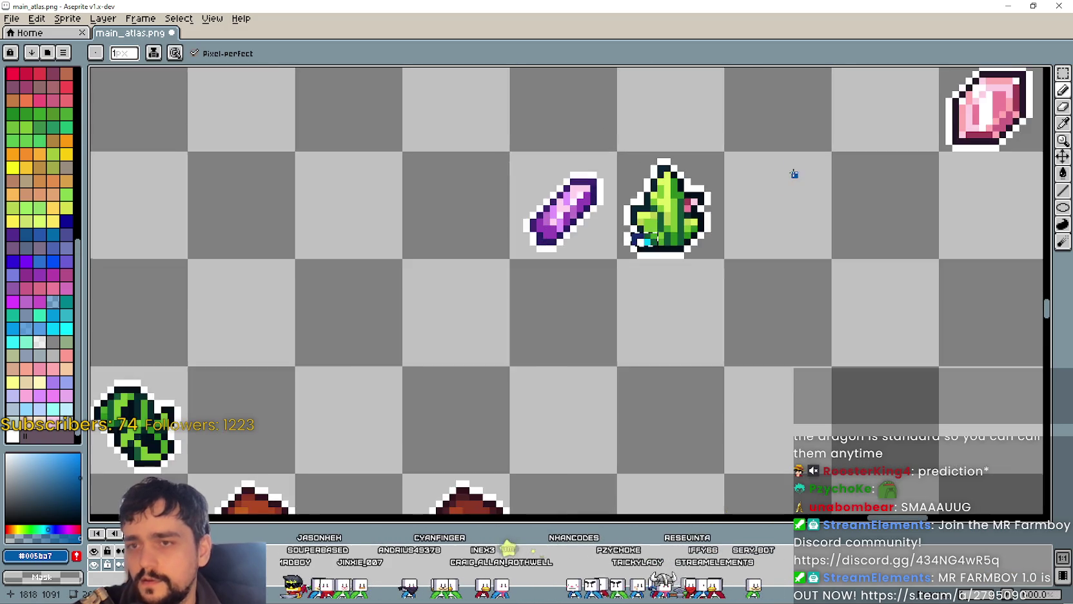
pyautogui.moveTo(793, 172); pyautogui.dragTo(558, 465)
pyautogui.scroll(1, 606, 368)
pyautogui.scroll(1, 632, 339)
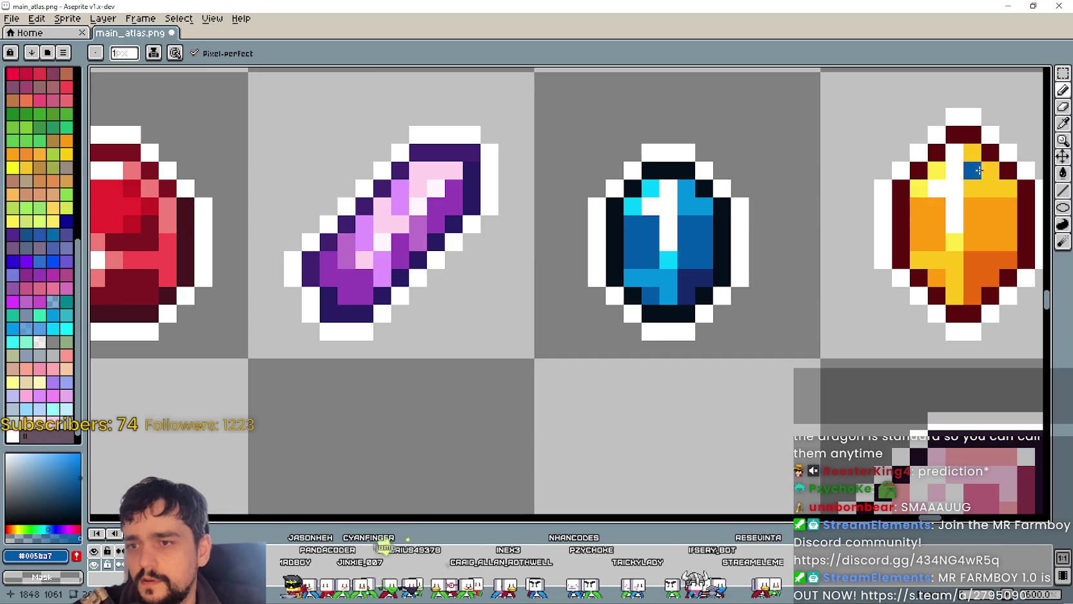
pyautogui.press('i')
pyautogui.click(662, 270)
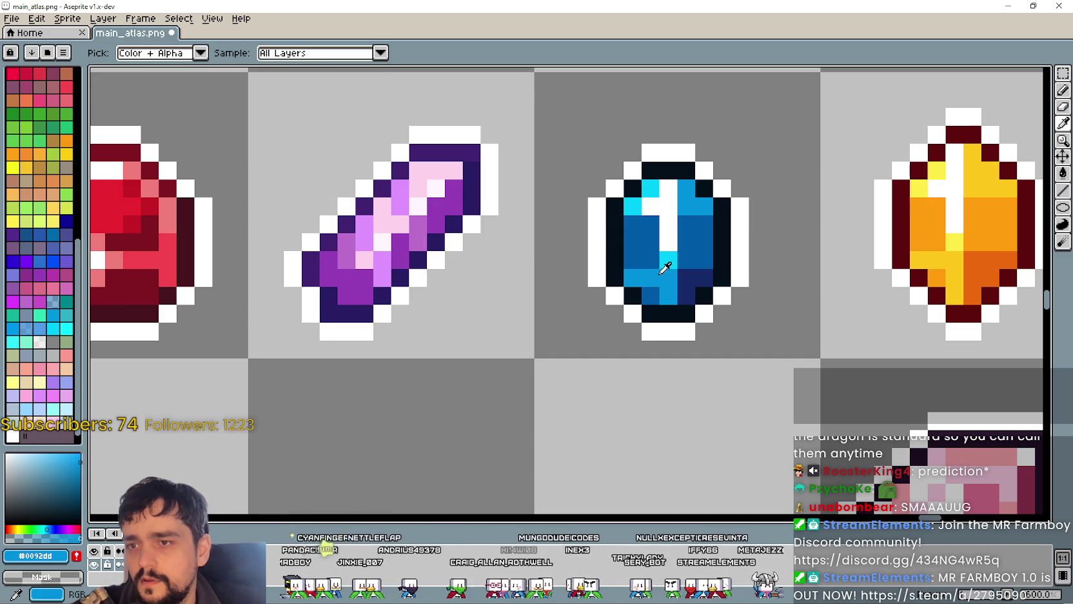
pyautogui.scroll(-3, 666, 277)
pyautogui.scroll(2, 495, 314)
pyautogui.scroll(1, 496, 314)
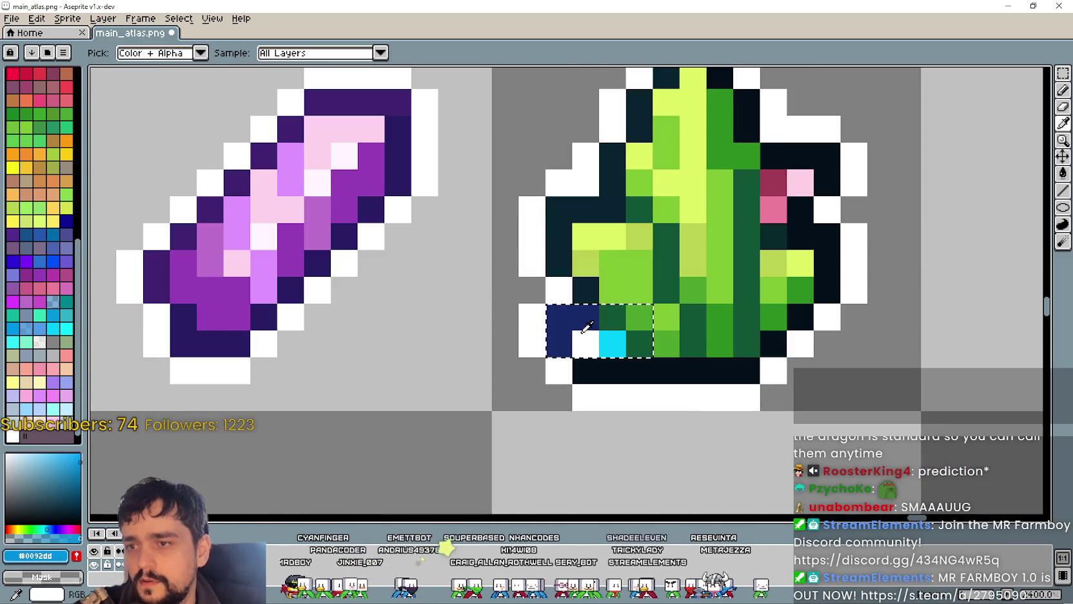
pyautogui.press('b')
pyautogui.click(612, 316)
pyautogui.click(639, 343)
pyautogui.scroll(-2, 687, 446)
pyautogui.scroll(-2, 607, 389)
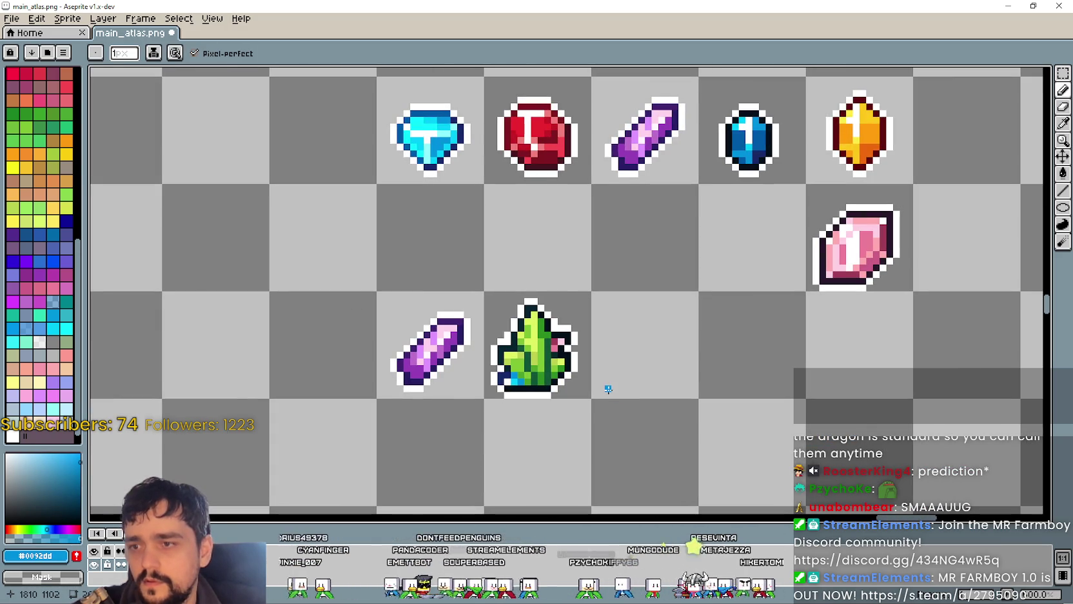
pyautogui.scroll(-1, 612, 392)
pyautogui.scroll(2, 523, 400)
pyautogui.scroll(3, 556, 379)
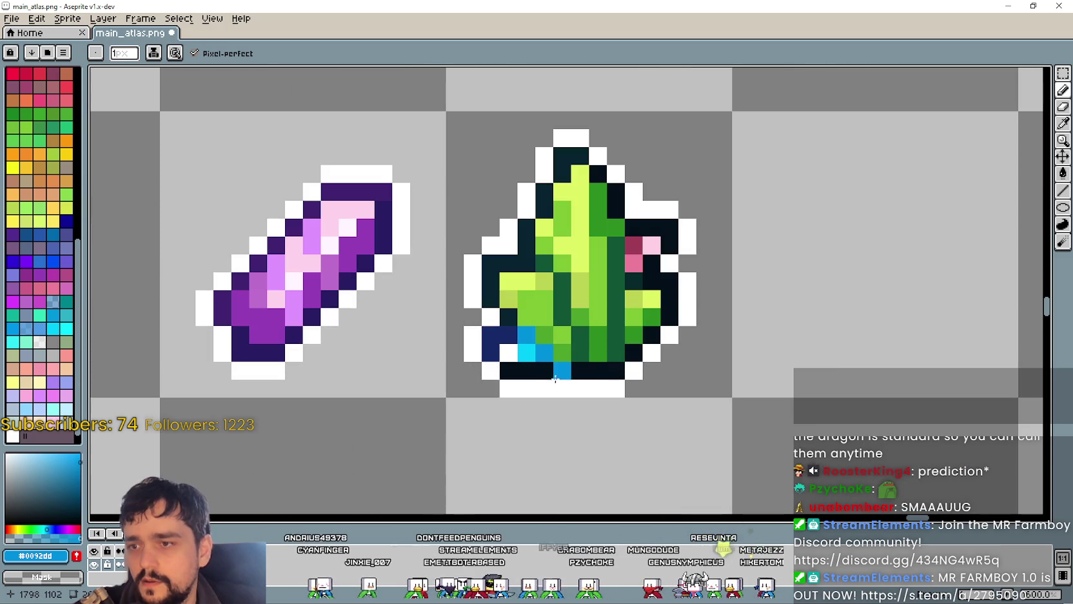
pyautogui.scroll(-3, 799, 405)
pyautogui.moveTo(759, 387); pyautogui.dragTo(596, 385)
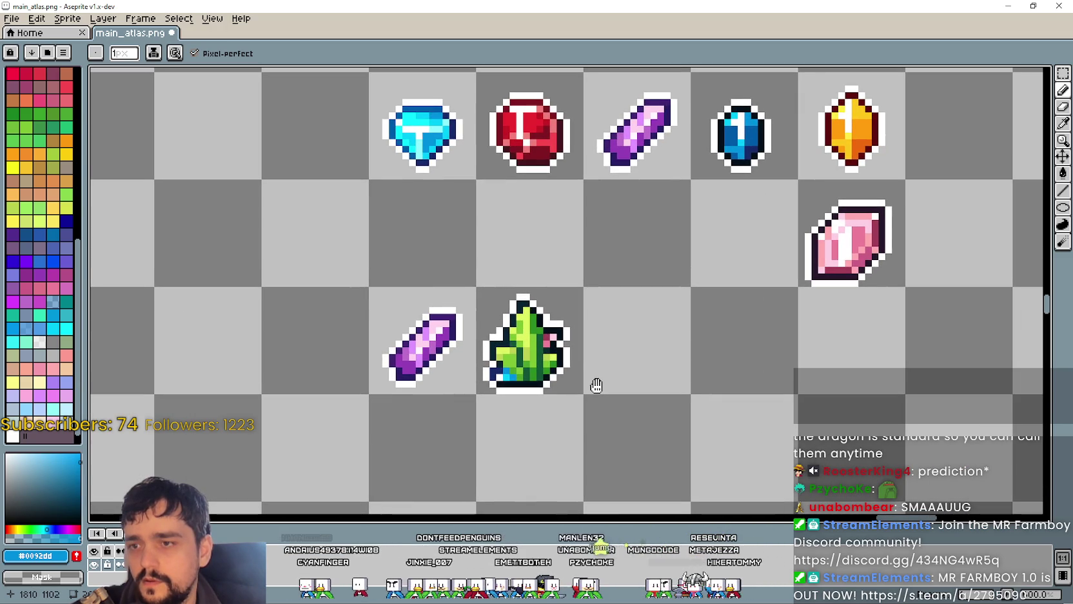
pyautogui.moveTo(594, 258)
pyautogui.mouseDown()
pyautogui.moveTo(613, 307)
pyautogui.moveTo(575, 304)
pyautogui.moveTo(576, 292)
pyautogui.moveTo(572, 352)
pyautogui.moveTo(534, 328)
pyautogui.moveTo(537, 278)
pyautogui.mouseUp()
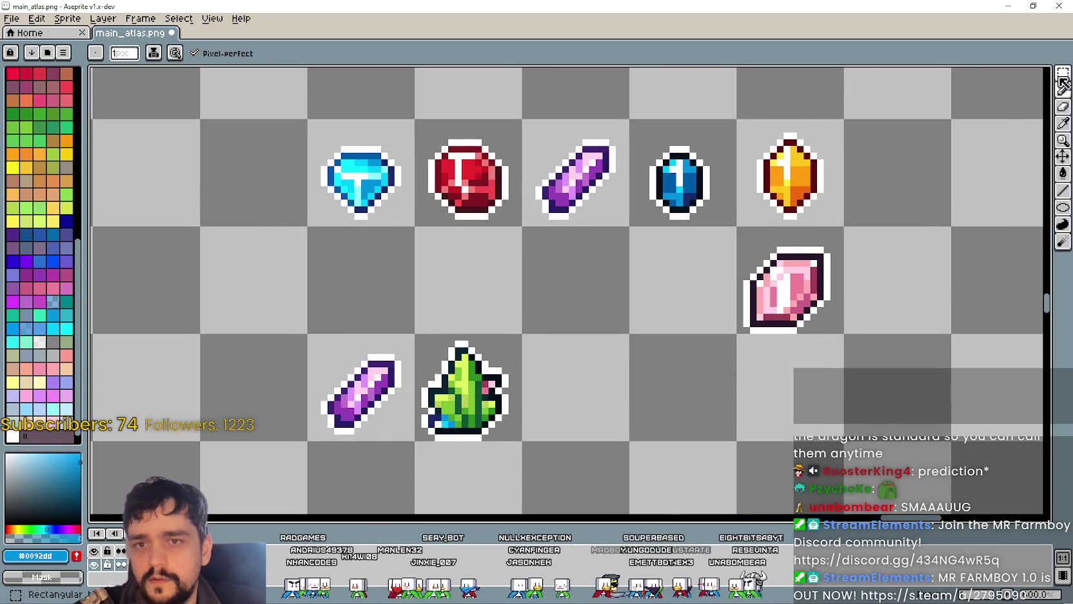
# Step: With the Rectangular Marquee (M), drag a selection box around the plant's right-hand leaf
pyautogui.press('m')
pyautogui.scroll(1, 723, 145)
pyautogui.scroll(1, 727, 259)
pyautogui.scroll(-1, 751, 222)
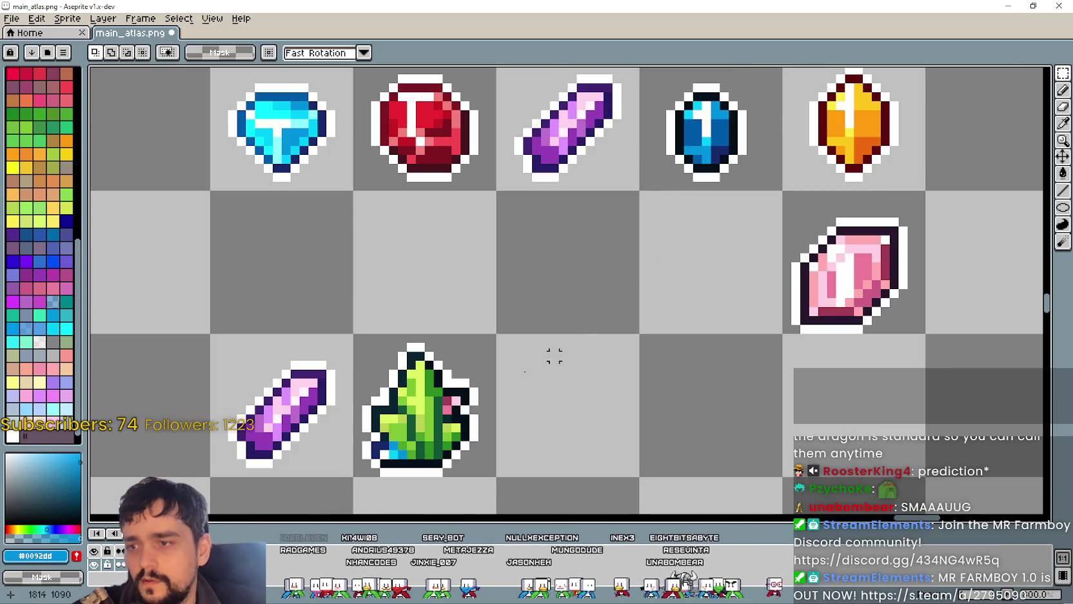
pyautogui.press('m')
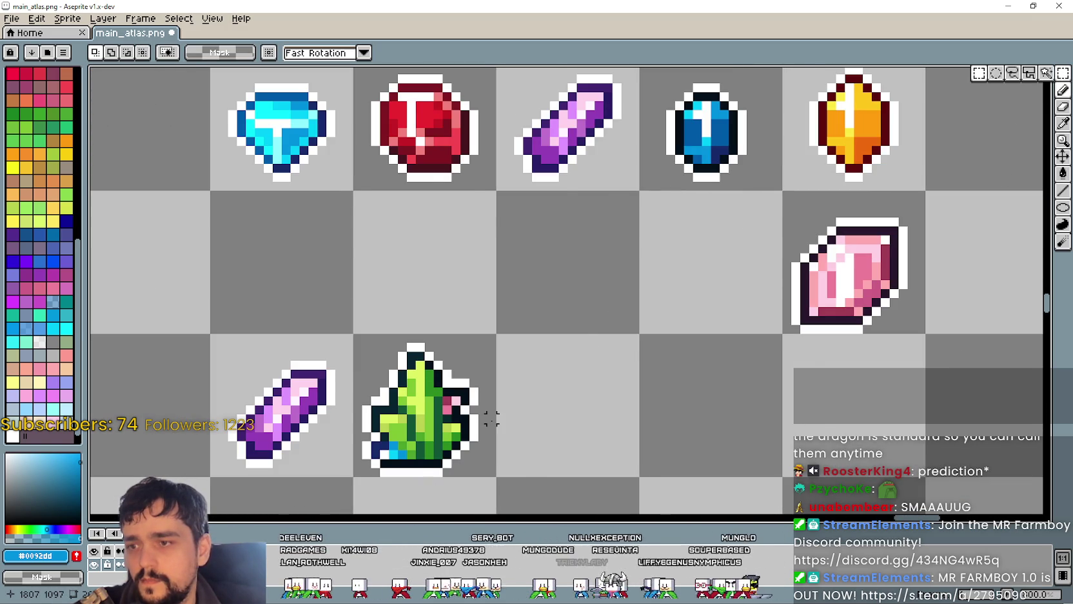
pyautogui.scroll(-1, 491, 419)
pyautogui.scroll(1, 494, 425)
pyautogui.scroll(2, 502, 445)
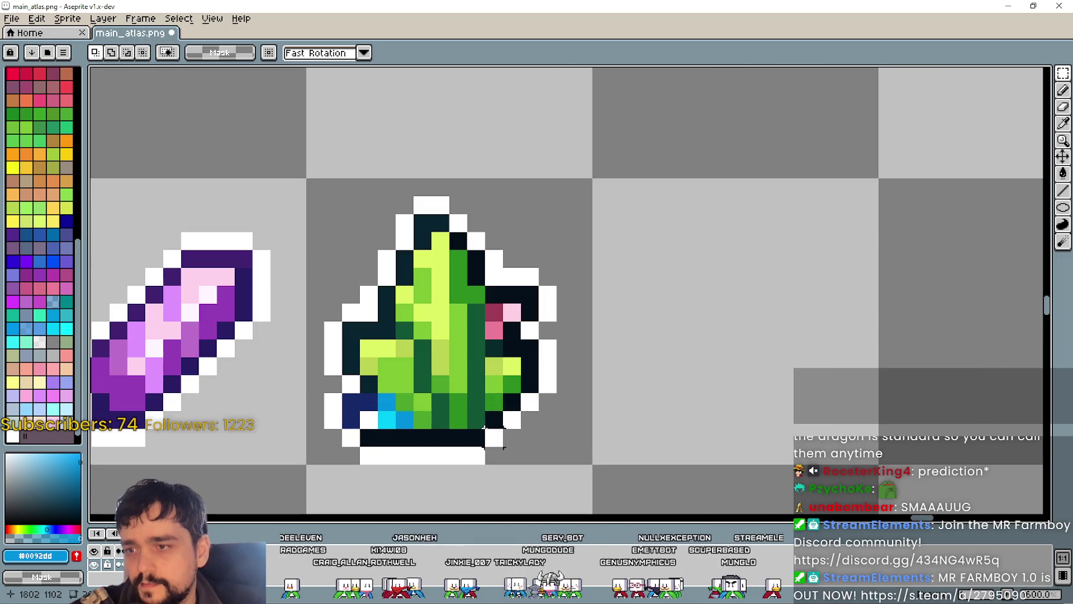
pyautogui.scroll(-1, 484, 362)
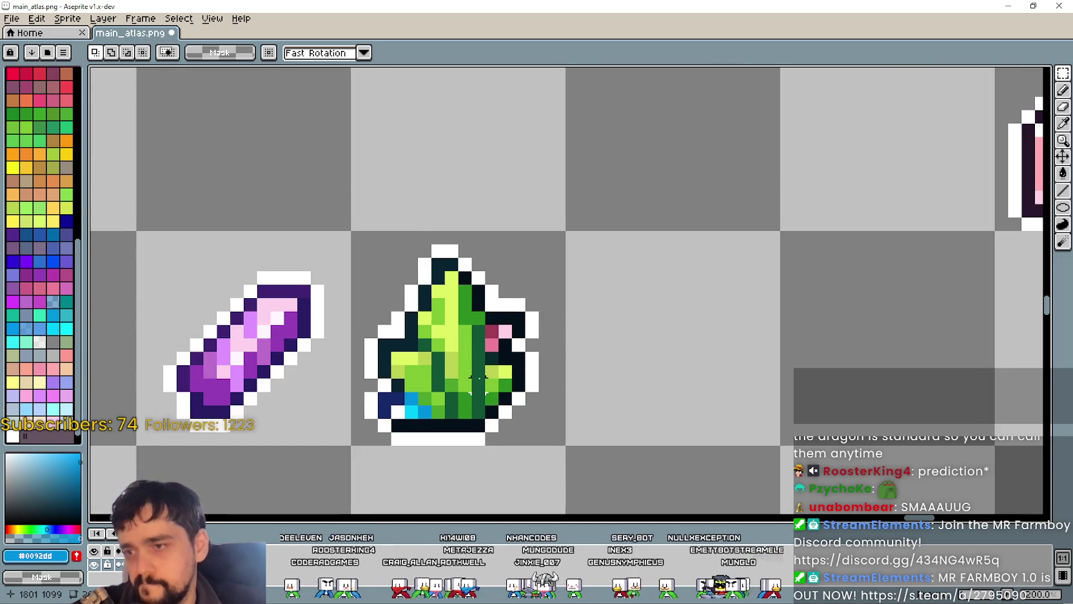
pyautogui.scroll(1, 558, 436)
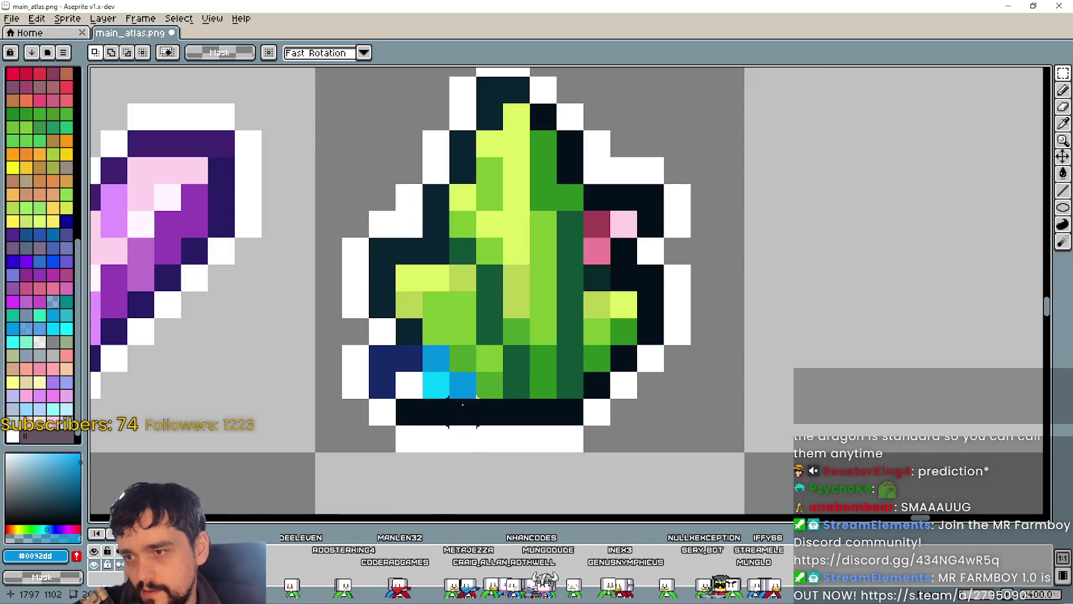
pyautogui.scroll(-1, 516, 380)
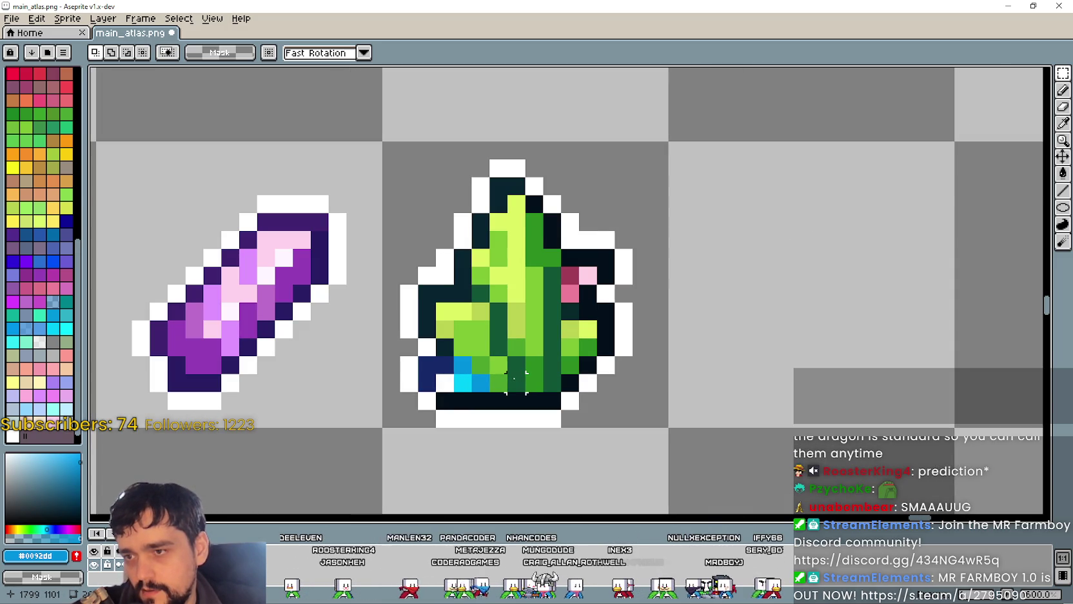
pyautogui.scroll(-1, 495, 358)
pyautogui.moveTo(434, 300); pyautogui.dragTo(507, 359)
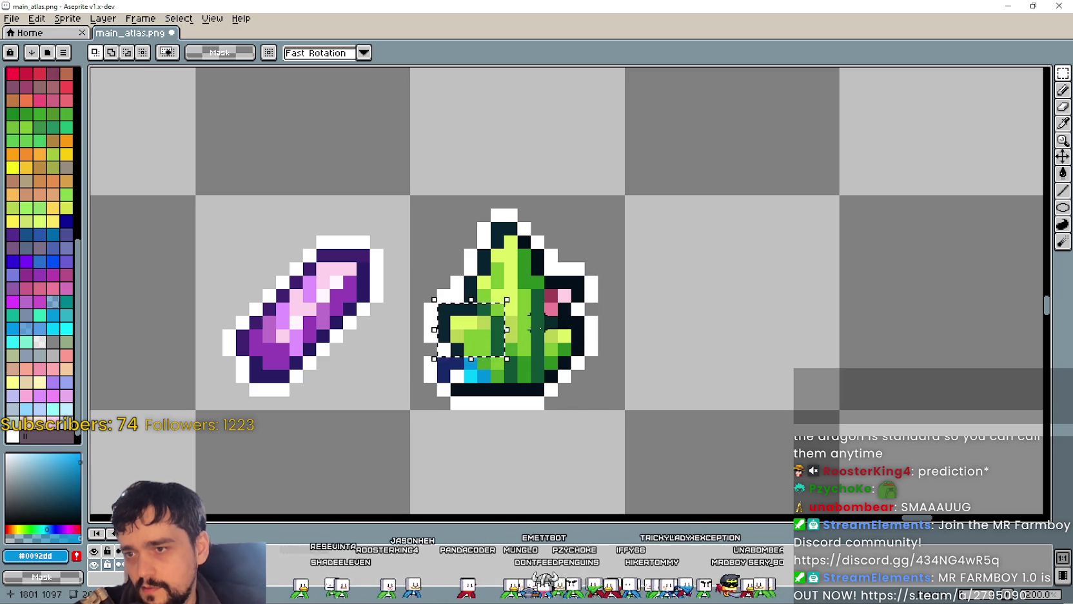
pyautogui.moveTo(542, 312); pyautogui.dragTo(588, 385)
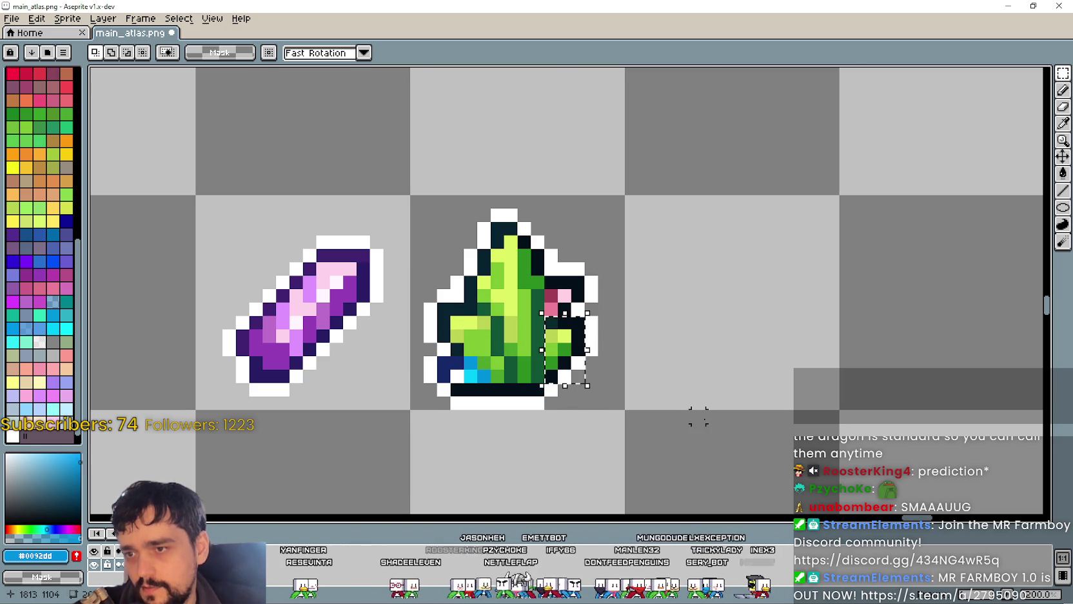
# Step: Pan and zoom across the atlas between the gem row and the plant
pyautogui.scroll(-2, 698, 416)
pyautogui.scroll(-1, 697, 415)
pyautogui.hscroll(1, 704, 388)
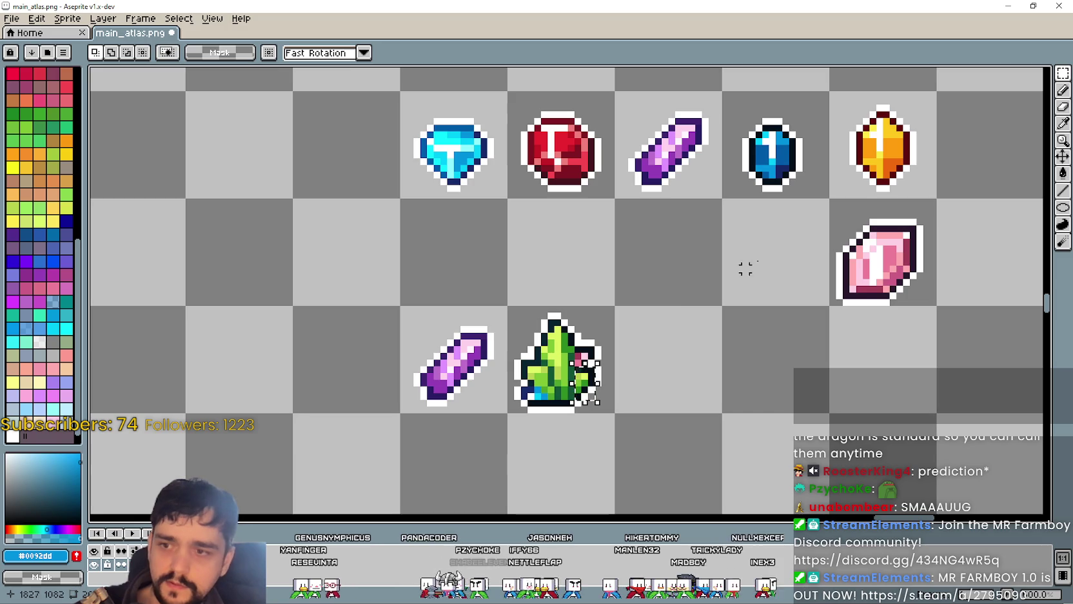
pyautogui.scroll(1, 732, 228)
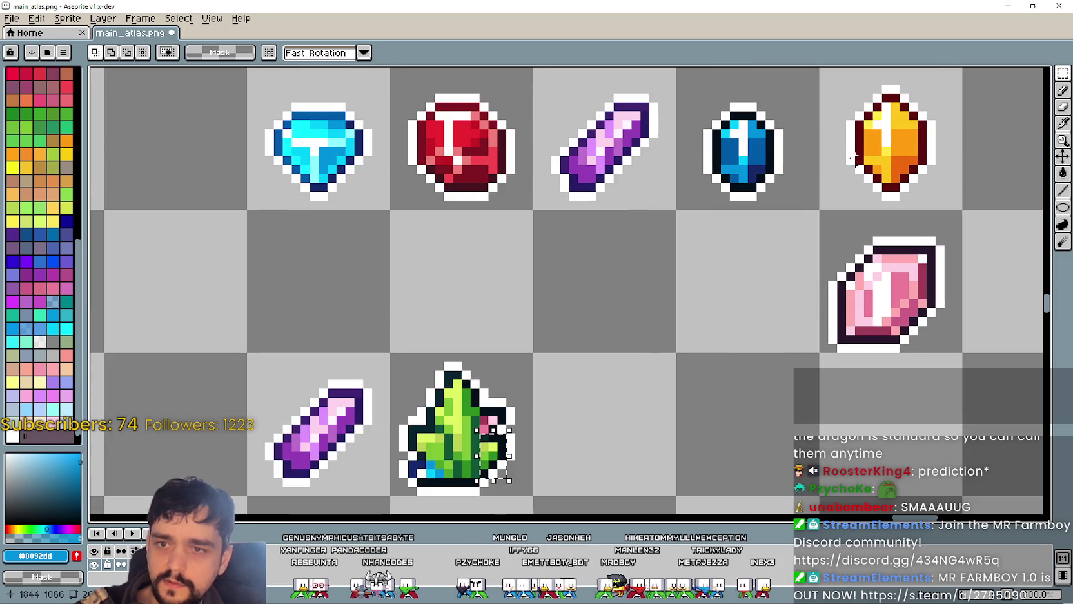
pyautogui.moveTo(736, 136)
pyautogui.mouseDown()
pyautogui.moveTo(715, 166)
pyautogui.moveTo(693, 157)
pyautogui.mouseUp()
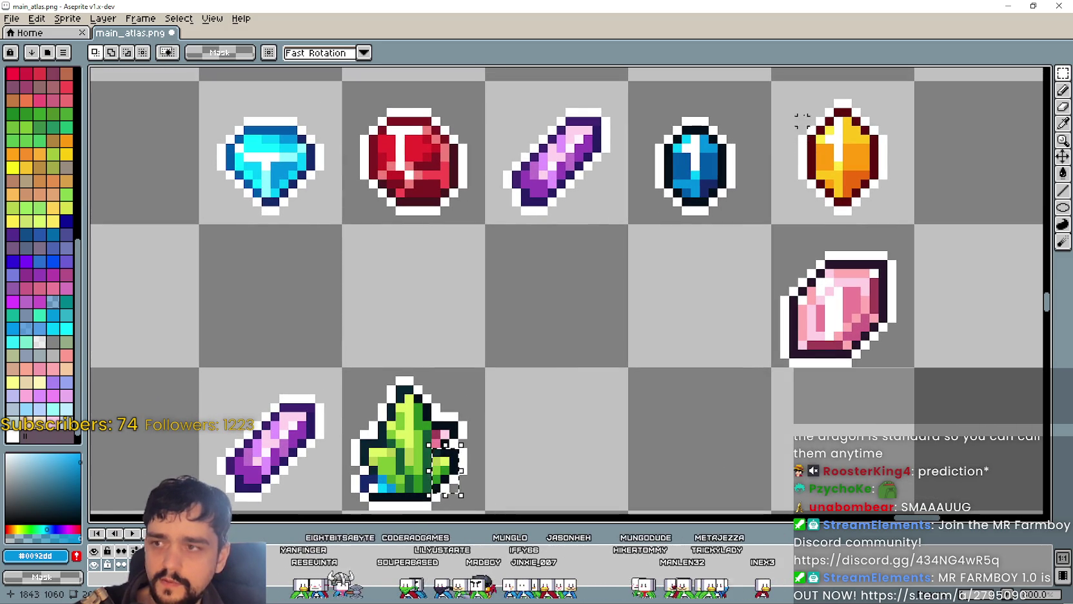
pyautogui.scroll(-1, 685, 186)
pyautogui.scroll(1, 816, 126)
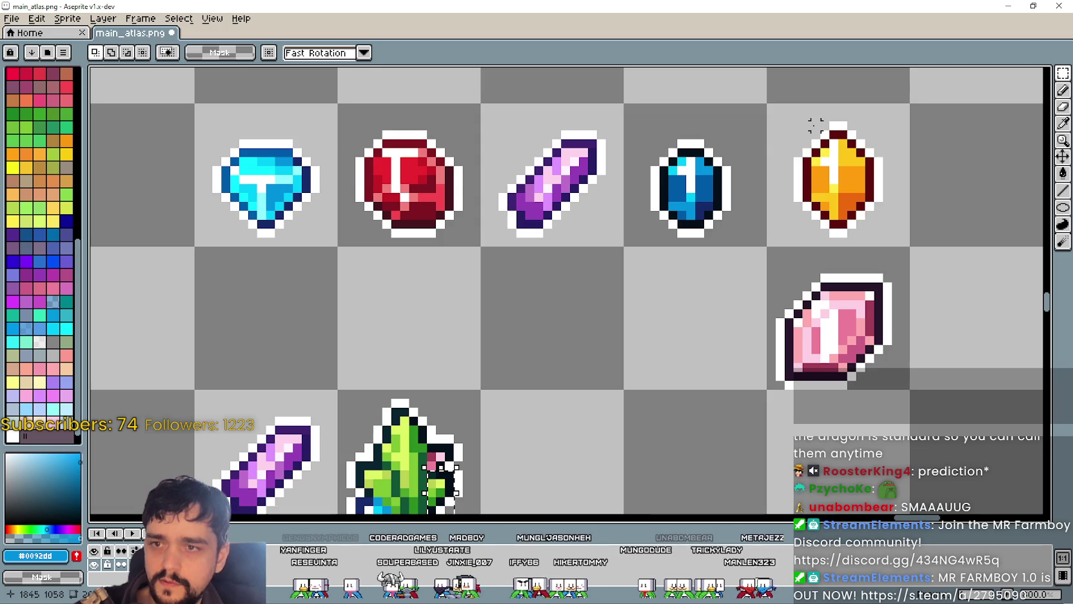
pyautogui.scroll(-1, 753, 153)
pyautogui.scroll(1, 736, 185)
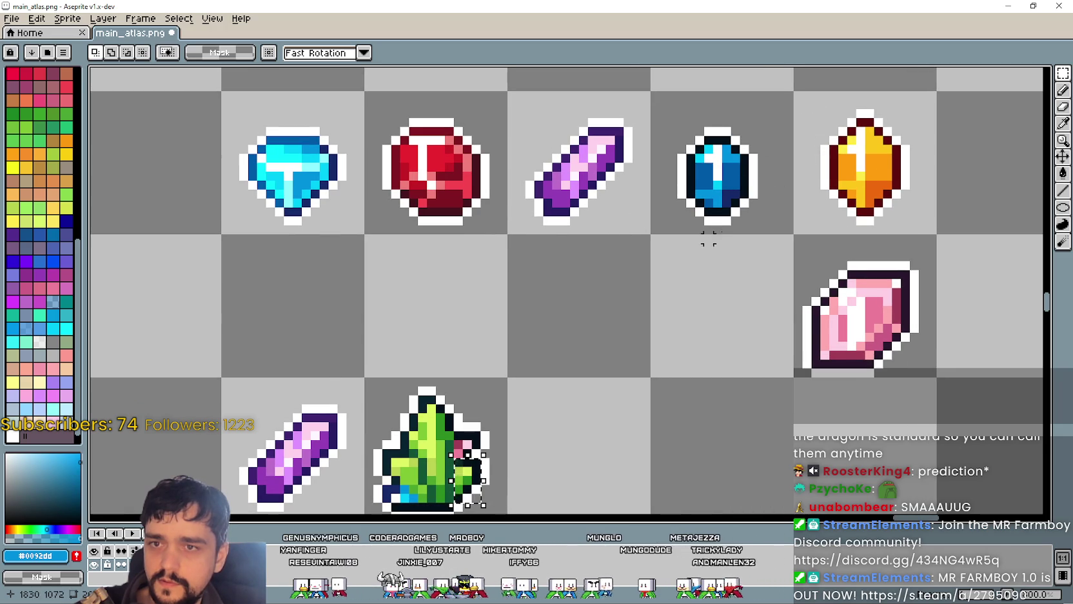
pyautogui.scroll(-1, 712, 184)
pyautogui.scroll(1, 718, 181)
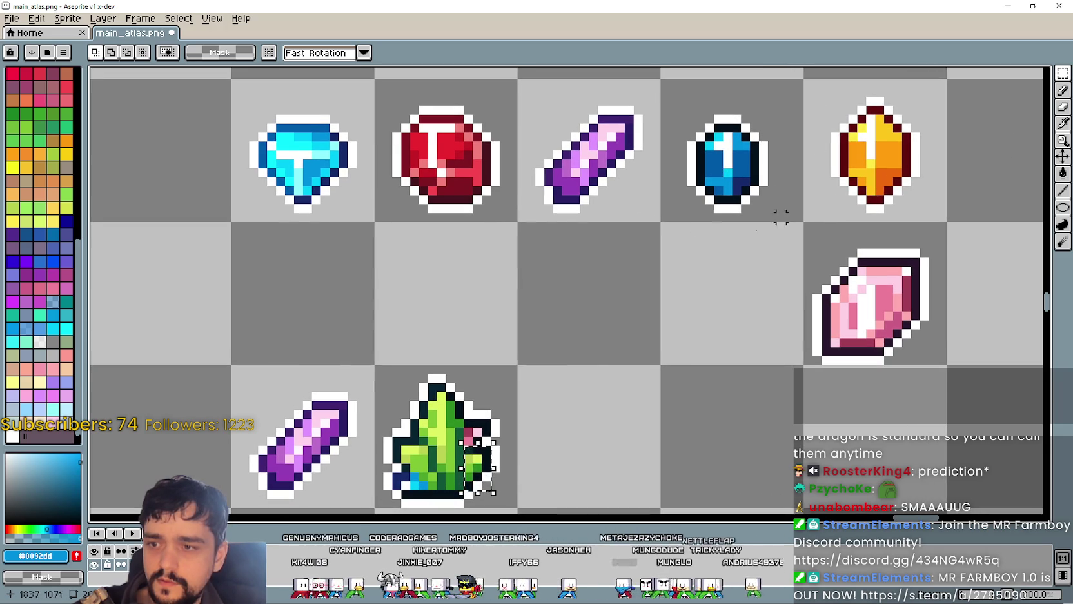
pyautogui.scroll(1, 593, 383)
pyautogui.scroll(1, 632, 306)
pyautogui.scroll(1, 781, 179)
pyautogui.moveTo(776, 184); pyautogui.dragTo(629, 306)
pyautogui.scroll(-1, 629, 303)
pyautogui.scroll(-1, 627, 271)
pyautogui.moveTo(631, 264); pyautogui.dragTo(623, 274)
pyautogui.moveTo(687, 404); pyautogui.dragTo(705, 378)
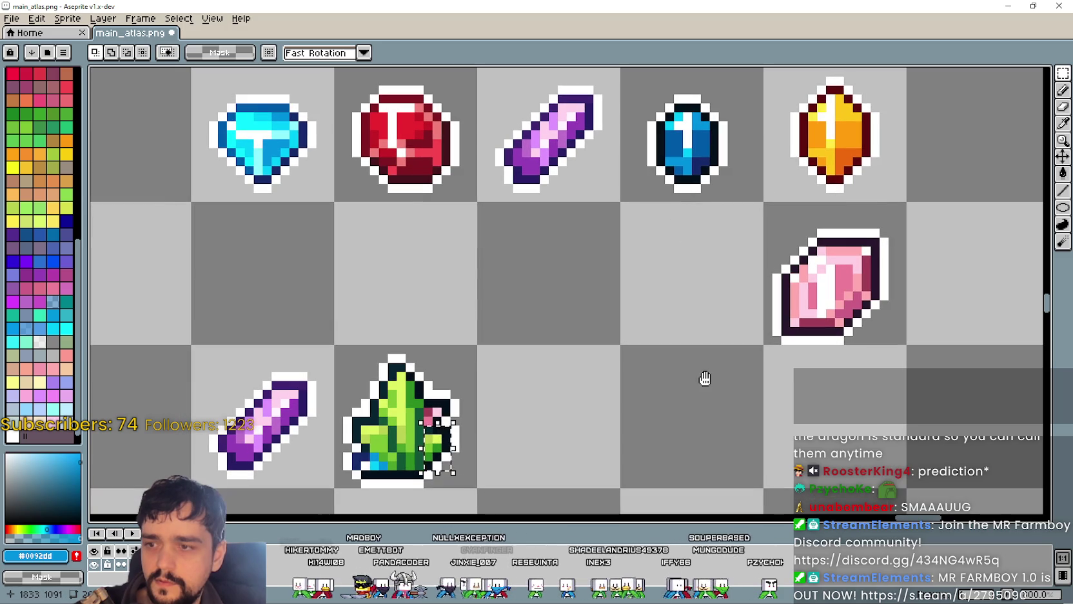
# Step: Paint a right-leaf pixel with the dark red outline colour sampled from the orange gem
pyautogui.click(1062, 123)
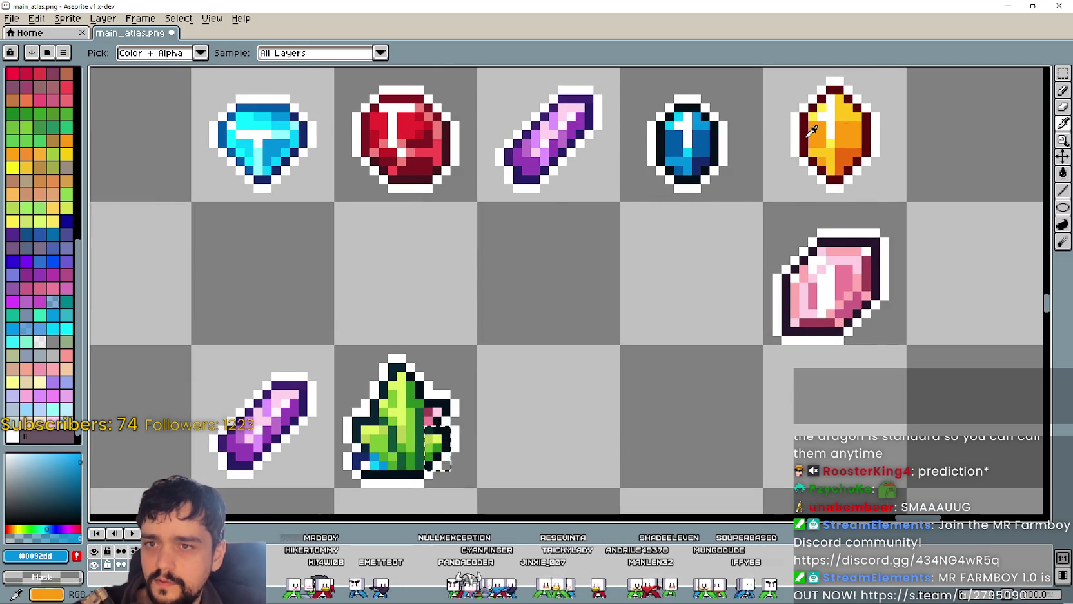
pyautogui.scroll(2, 814, 133)
pyautogui.click(806, 134)
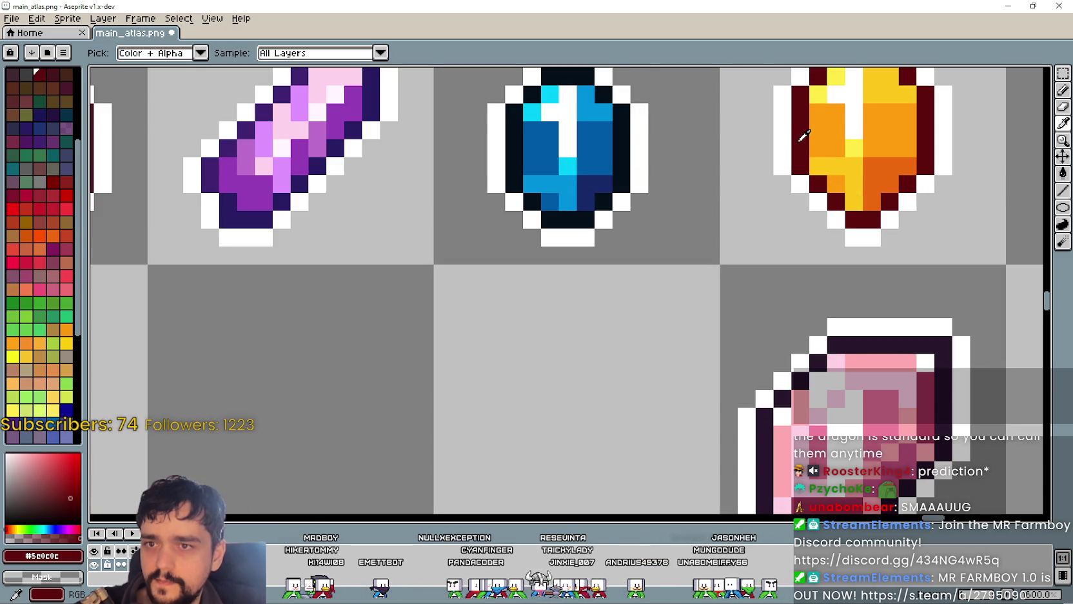
pyautogui.scroll(-3, 641, 211)
pyautogui.scroll(4, 579, 293)
pyautogui.scroll(-1, 664, 272)
pyautogui.scroll(1, 664, 272)
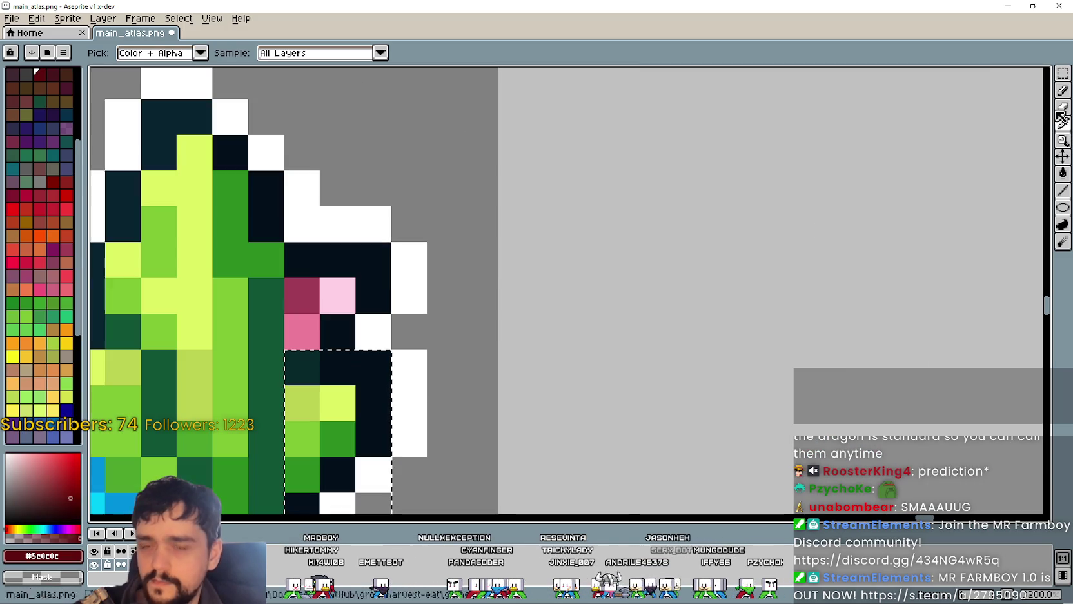
pyautogui.press('b')
pyautogui.click(466, 337)
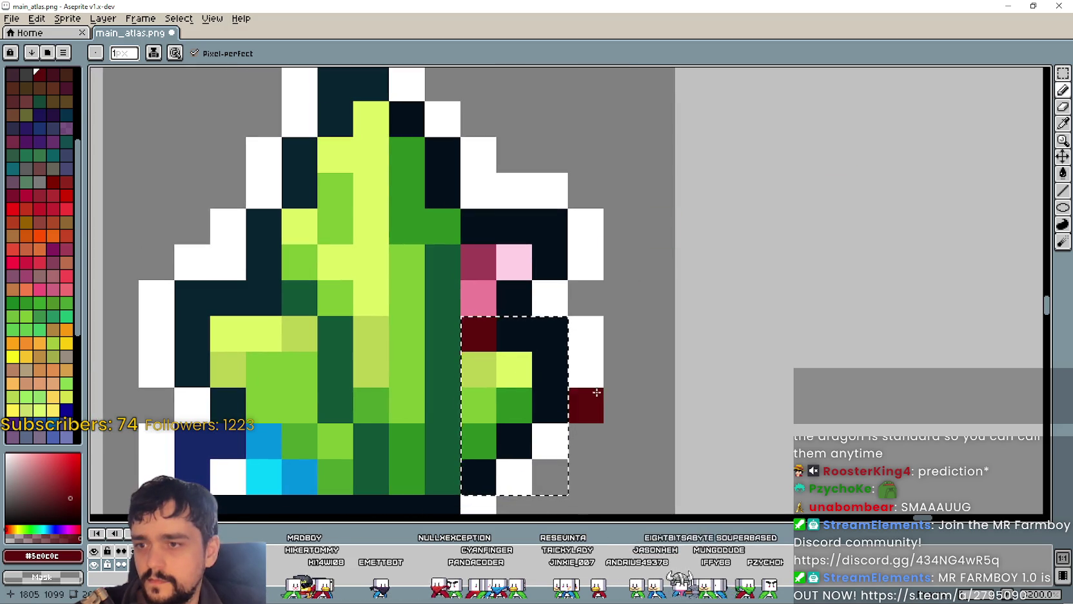
# Step: Pick white as the drawing colour and place a white pixel in an empty atlas cell
pyautogui.scroll(-3, 582, 403)
pyautogui.scroll(-1, 566, 328)
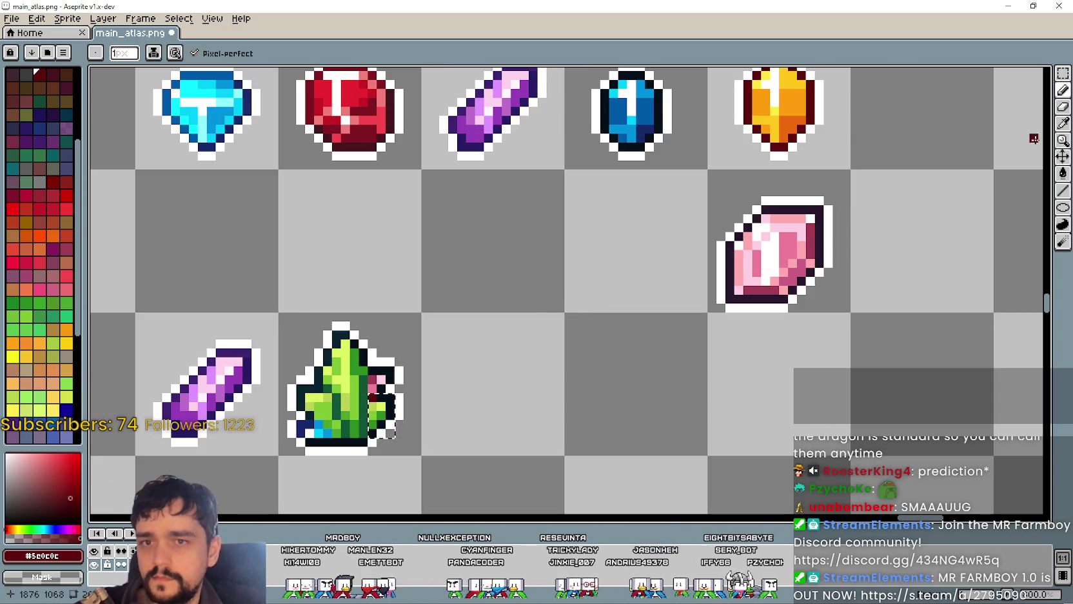
pyautogui.press('i')
pyautogui.moveTo(709, 158)
pyautogui.mouseDown()
pyautogui.moveTo(731, 156)
pyautogui.moveTo(724, 167)
pyautogui.mouseUp()
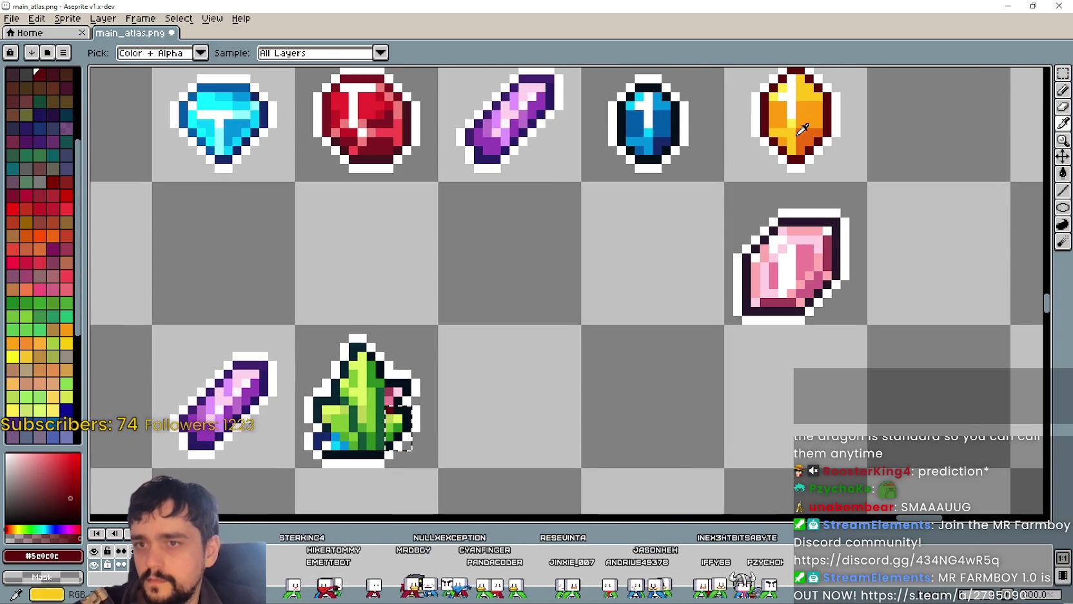
pyautogui.click(791, 93)
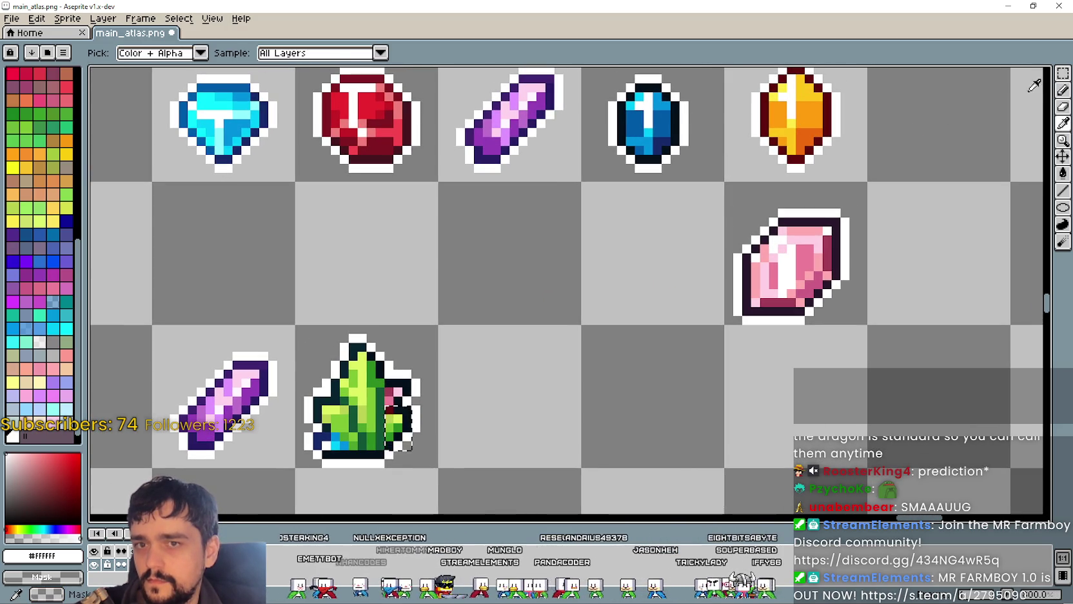
pyautogui.click(1062, 90)
pyautogui.click(612, 401)
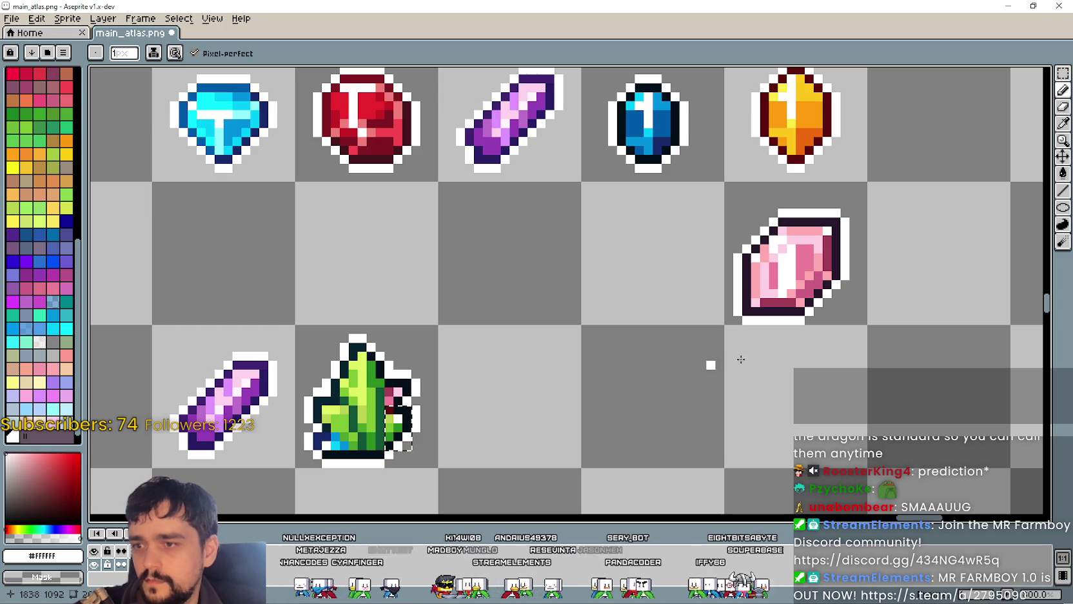
# Step: Paint a short run of bright yellow from the orange gem on the plant's right leaf
pyautogui.press('i')
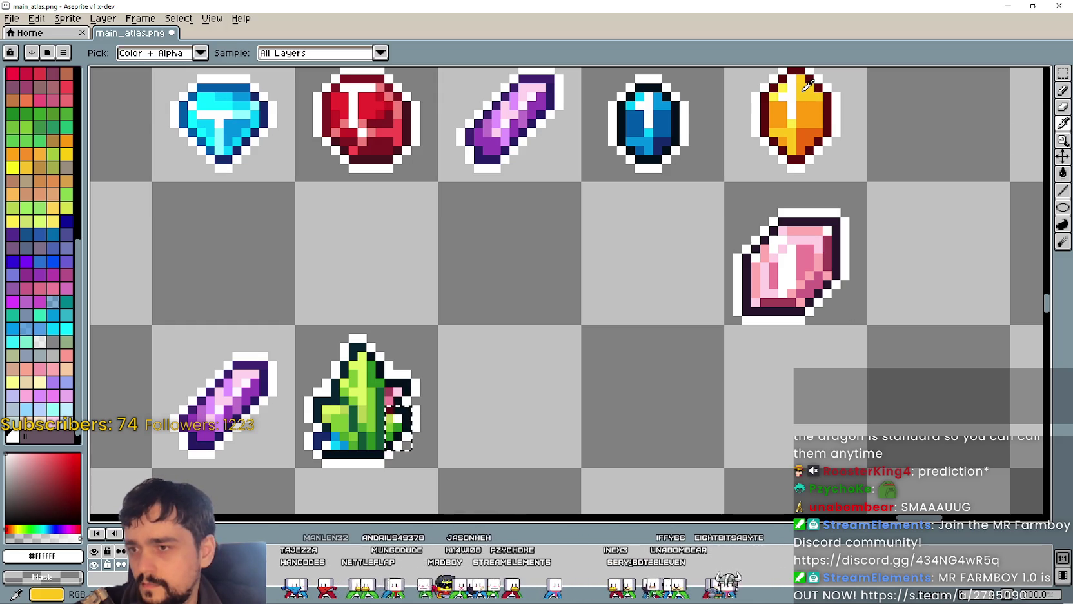
pyautogui.click(806, 88)
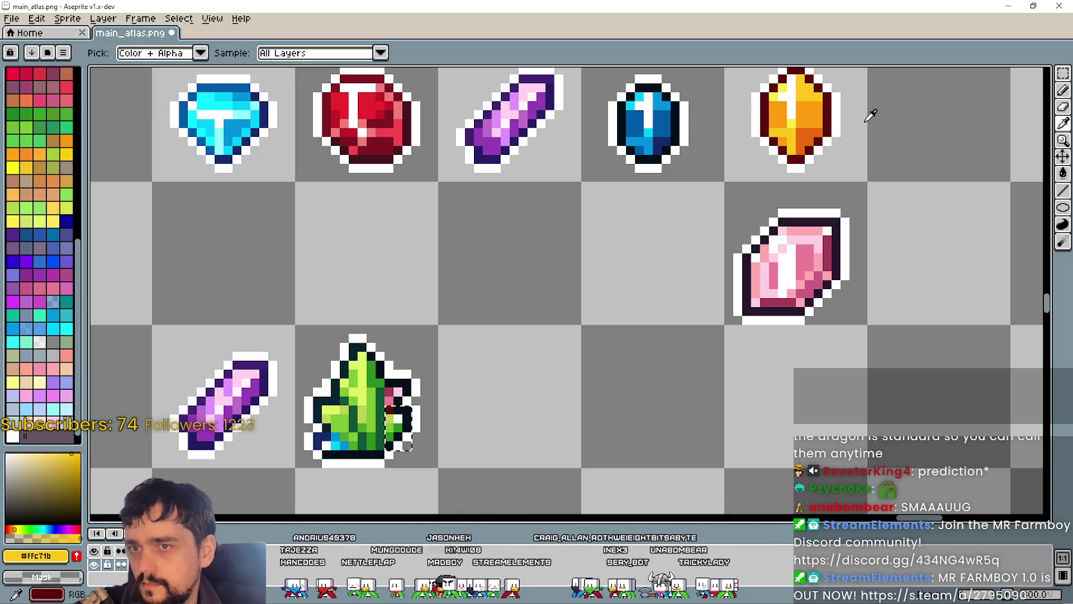
pyautogui.click(1063, 90)
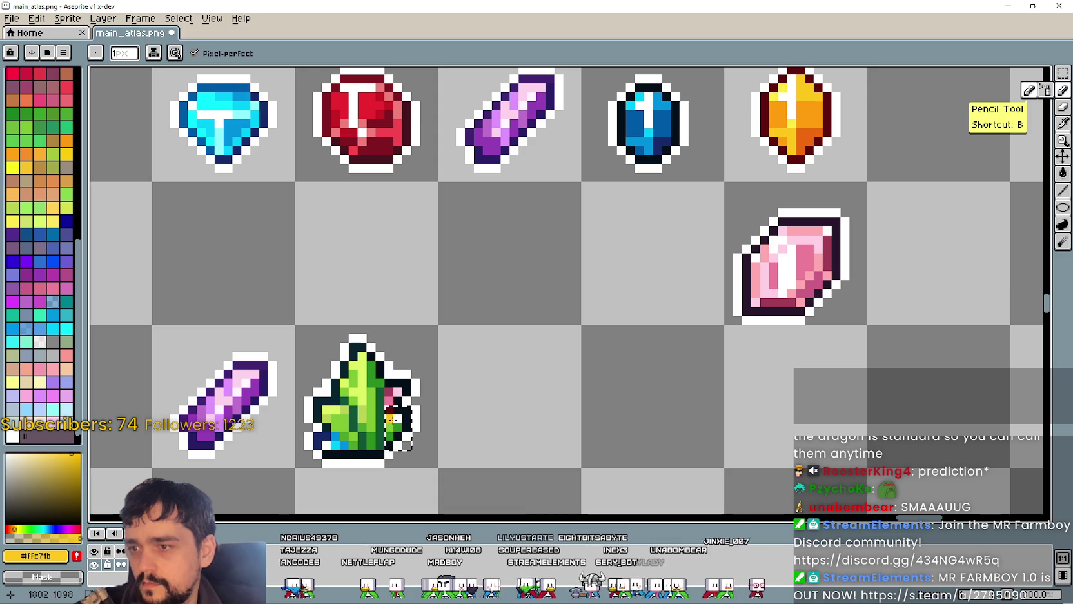
pyautogui.moveTo(391, 419); pyautogui.dragTo(413, 418)
# Step: Sample the orange shade from the orange gem as the drawing colour
pyautogui.click(1062, 123)
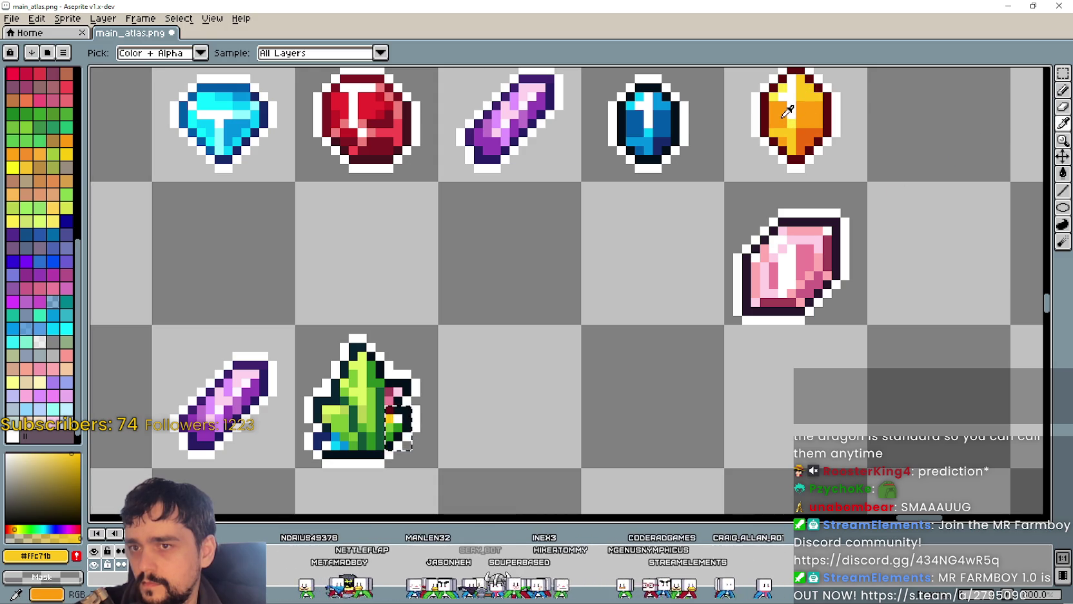
pyautogui.click(783, 116)
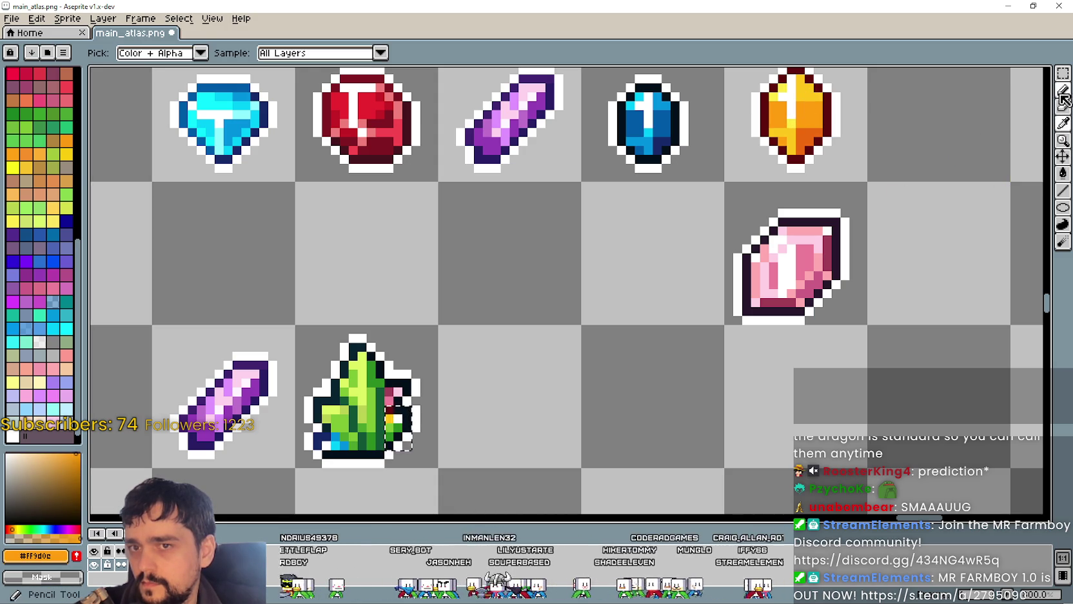
pyautogui.click(1063, 90)
pyautogui.scroll(1, 406, 429)
pyautogui.scroll(1, 374, 419)
pyautogui.scroll(-1, 374, 419)
pyautogui.scroll(-2, 400, 443)
pyautogui.scroll(1, 645, 200)
# Step: Paint two green beanstalk leaf pixels orange
pyautogui.click(1063, 123)
pyautogui.scroll(1, 640, 180)
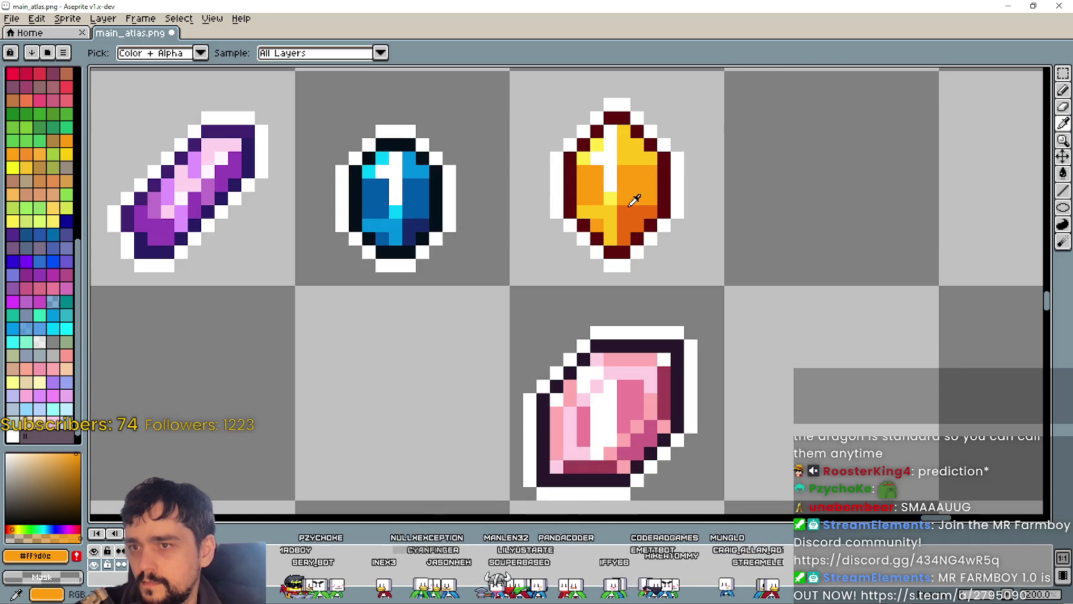
pyautogui.scroll(-1, 419, 421)
pyautogui.scroll(1, 847, 223)
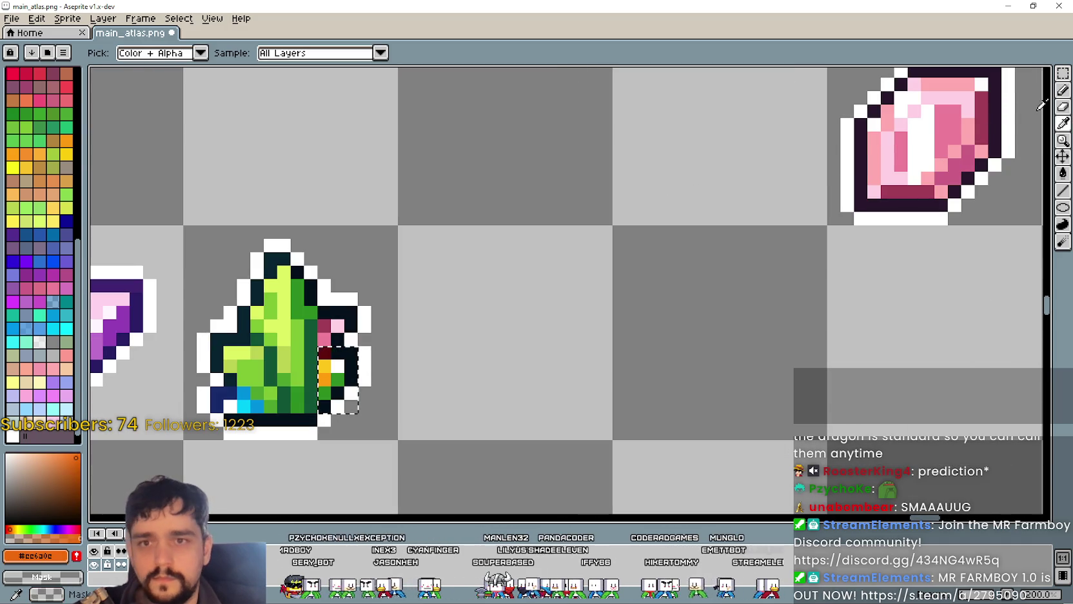
pyautogui.click(1061, 96)
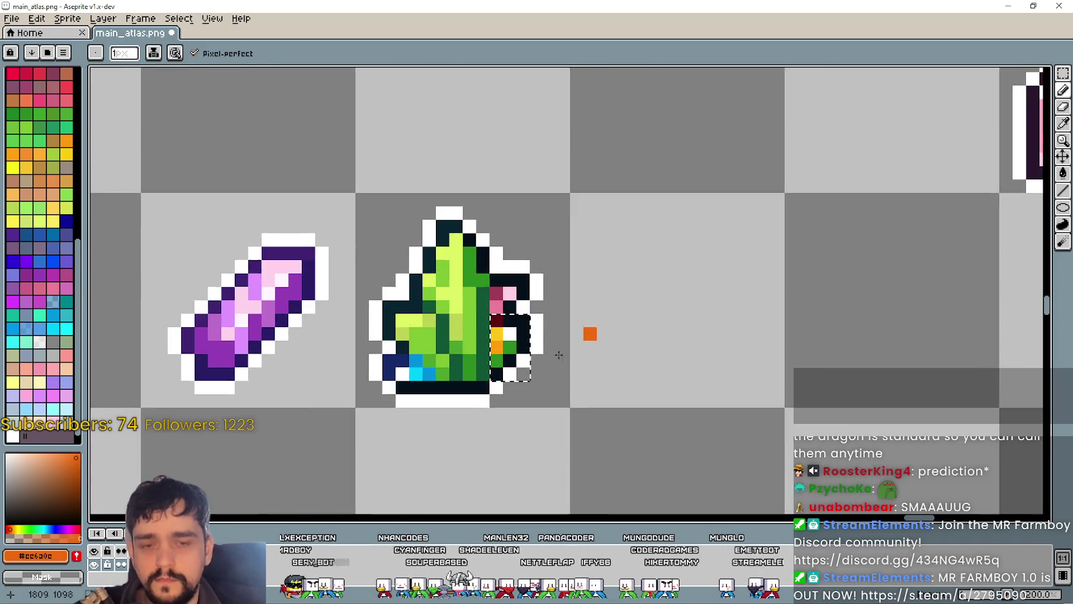
pyautogui.scroll(1, 497, 318)
pyautogui.click(537, 292)
pyautogui.click(509, 318)
# Step: Pan and zoom to bring the whole top gem row back into view
pyautogui.scroll(-2, 572, 334)
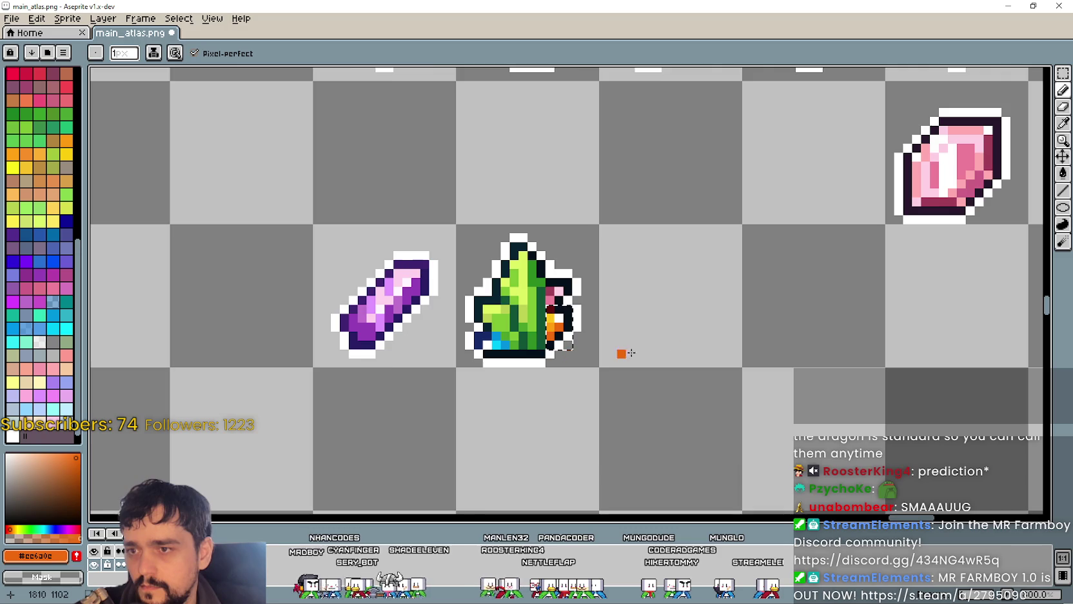
pyautogui.scroll(-1, 711, 334)
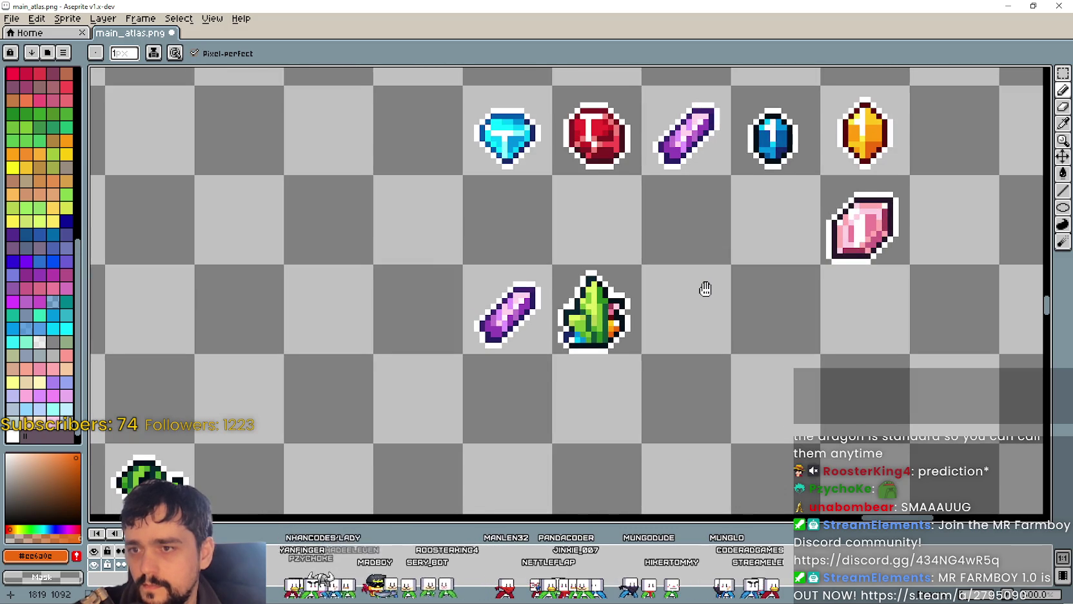
pyautogui.moveTo(706, 290); pyautogui.dragTo(649, 317)
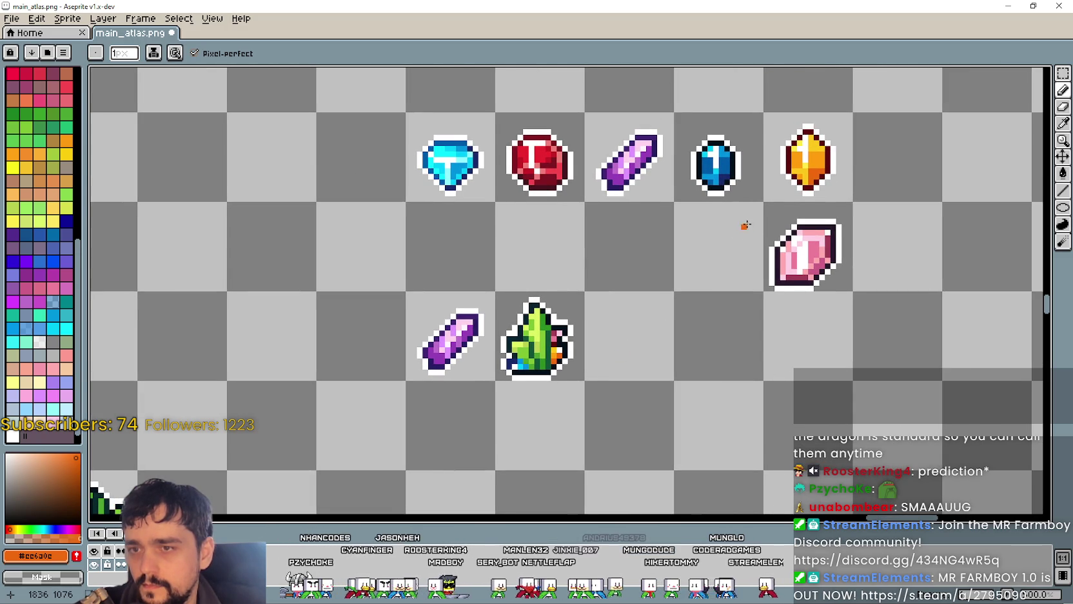
pyautogui.scroll(1, 628, 299)
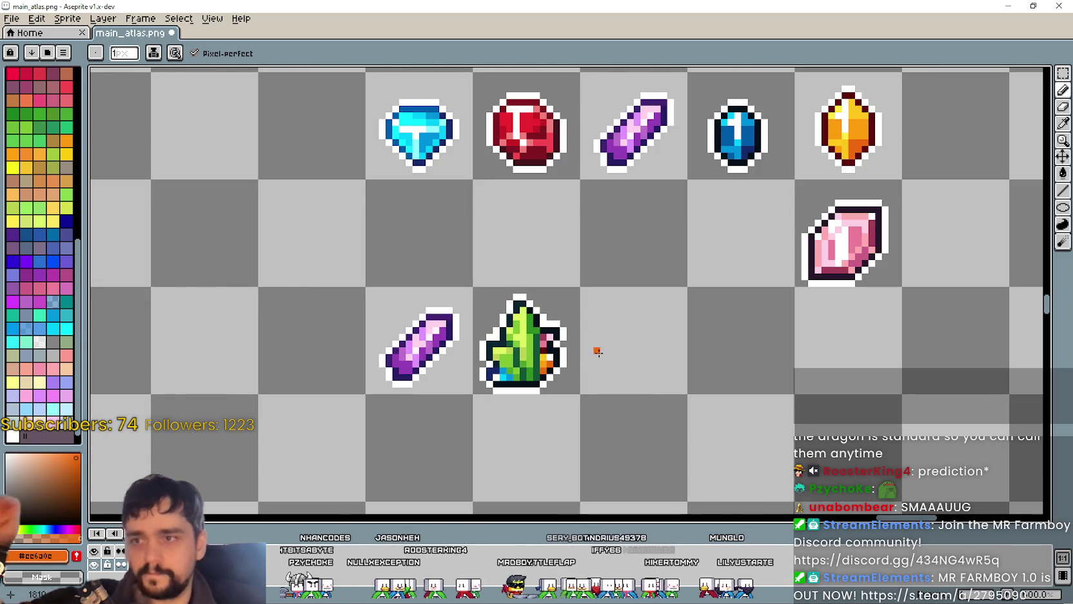
pyautogui.scroll(1, 624, 373)
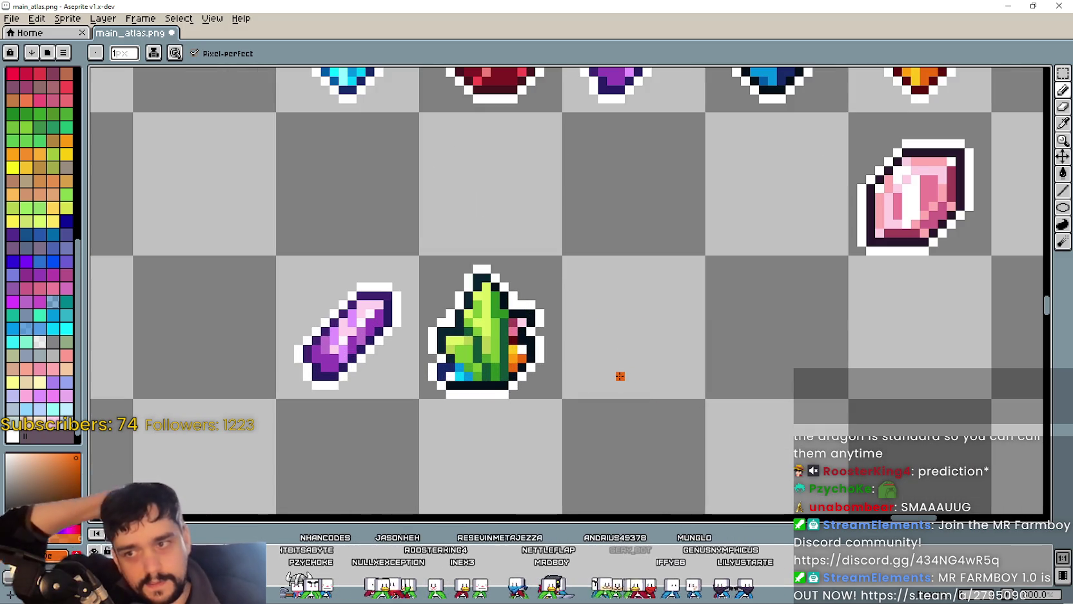
pyautogui.scroll(1, 620, 376)
pyautogui.scroll(-1, 620, 376)
pyautogui.moveTo(715, 227)
pyautogui.mouseDown()
pyautogui.moveTo(640, 407)
pyautogui.moveTo(638, 394)
pyautogui.mouseUp()
pyautogui.scroll(1, 858, 189)
pyautogui.scroll(1, 857, 194)
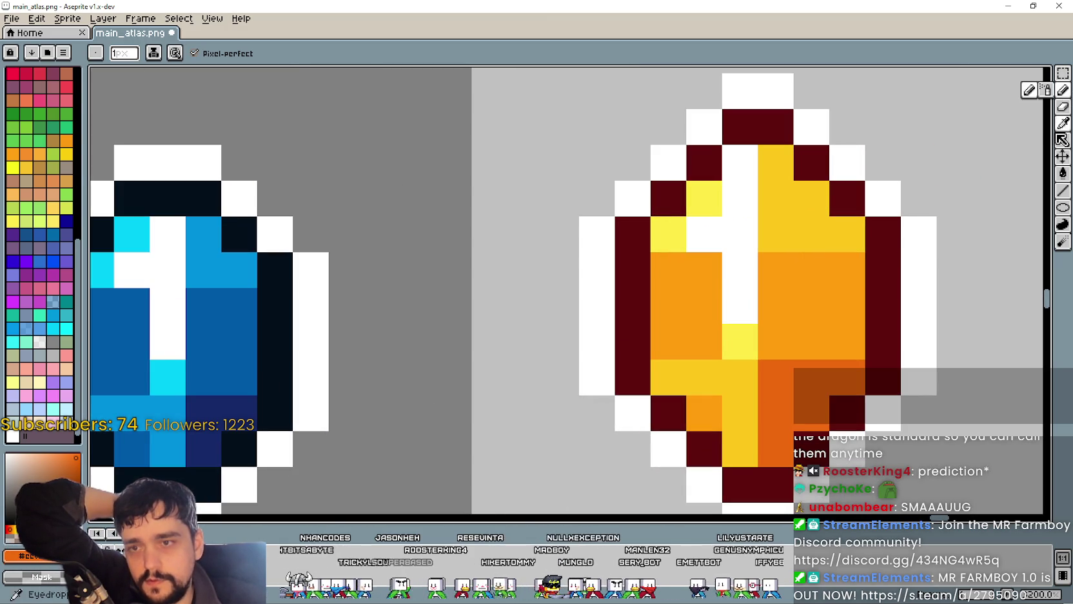
# Step: Sample yellow from the orange gem, return to the Pencil, and move the view to the gems
pyautogui.click(1062, 123)
pyautogui.click(742, 336)
pyautogui.scroll(-3, 629, 428)
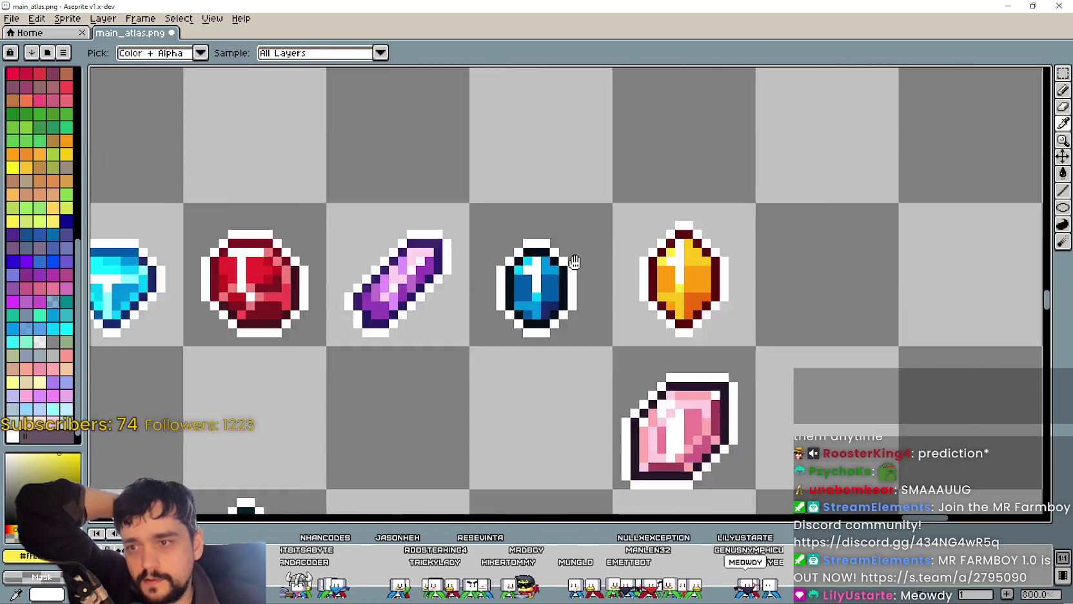
pyautogui.scroll(3, 675, 196)
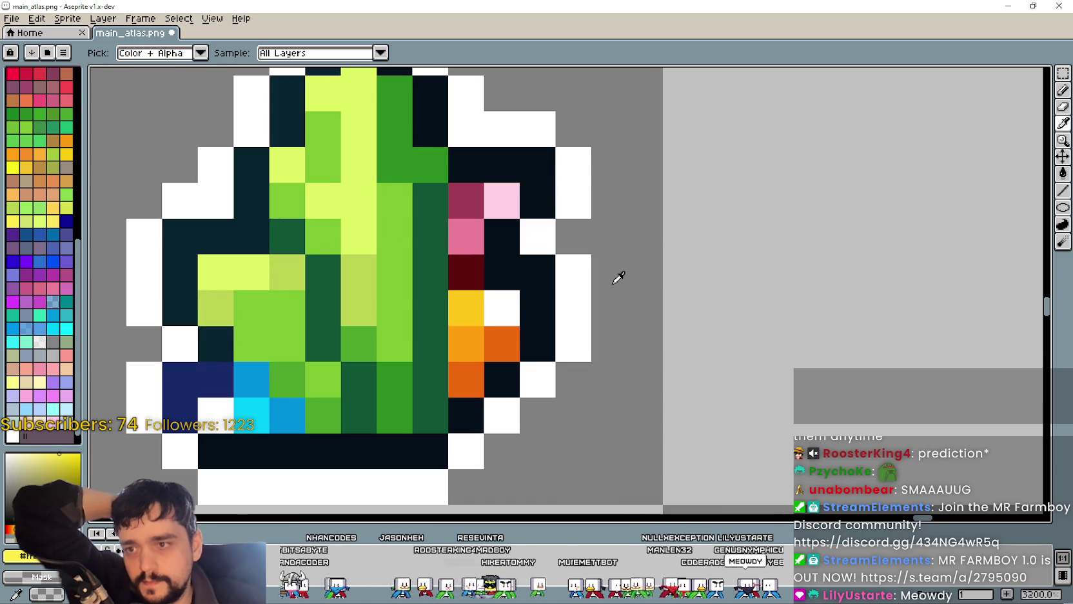
pyautogui.click(1063, 95)
pyautogui.scroll(-3, 679, 340)
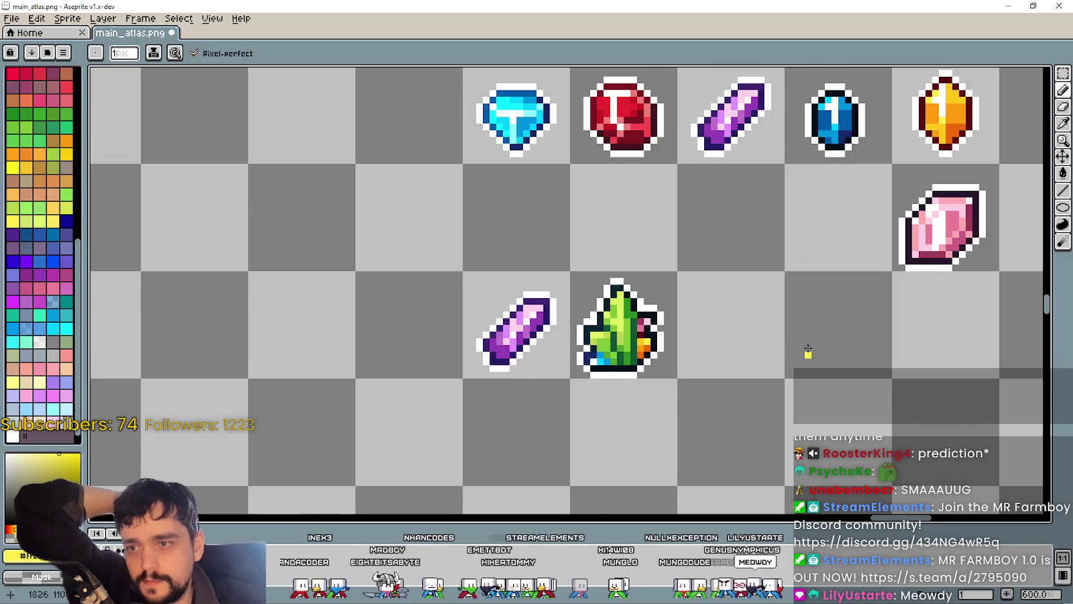
pyautogui.moveTo(801, 355); pyautogui.dragTo(674, 239)
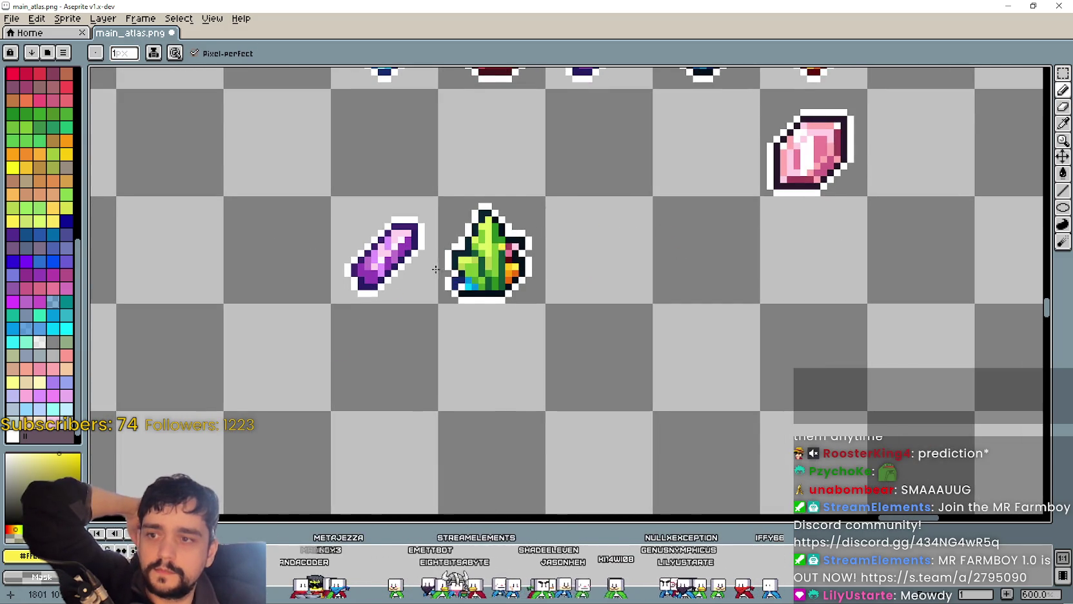
pyautogui.scroll(2, 534, 234)
pyautogui.scroll(-2, 533, 234)
pyautogui.moveTo(670, 137); pyautogui.dragTo(625, 247)
pyautogui.scroll(2, 627, 222)
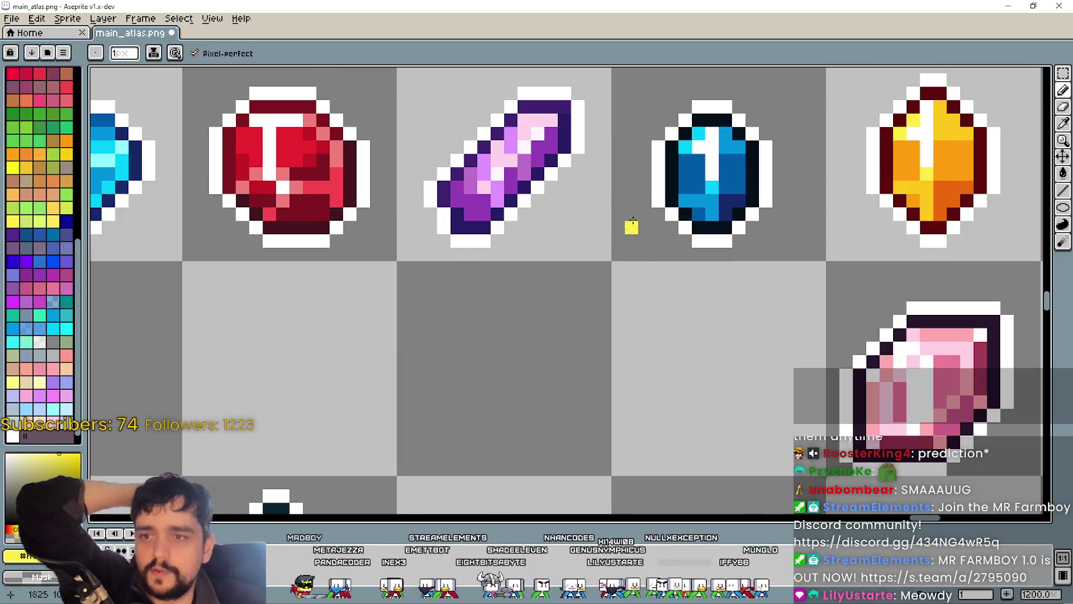
# Step: Sample a pale tint near the blue gem and switch back to the Pencil (B)
pyautogui.click(1063, 124)
pyautogui.scroll(2, 687, 182)
pyautogui.scroll(-2, 688, 182)
pyautogui.scroll(-1, 437, 383)
pyautogui.moveTo(437, 383); pyautogui.dragTo(644, 309)
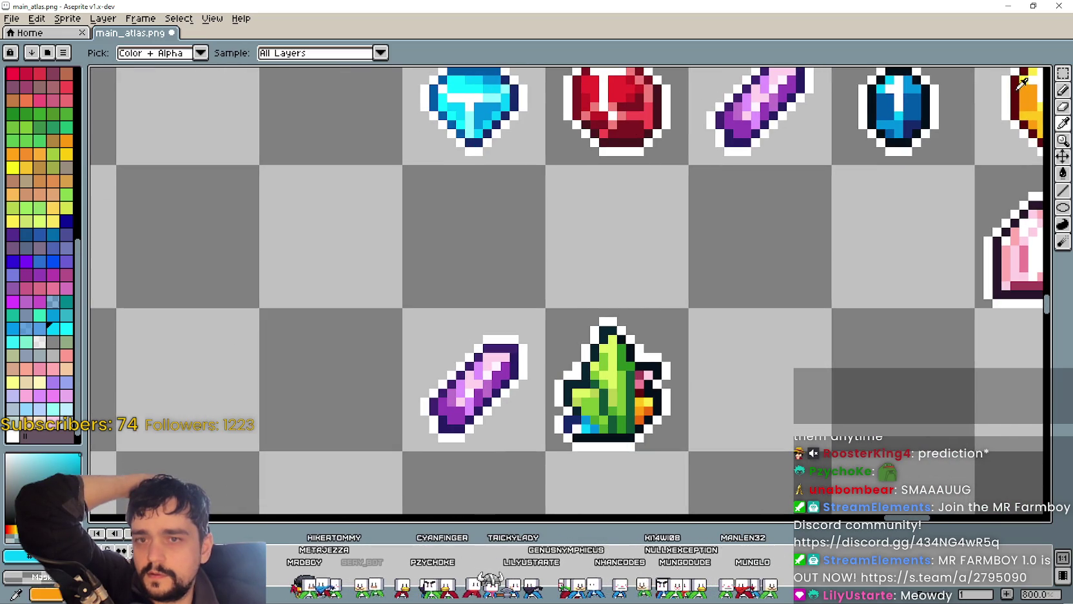
pyautogui.click(478, 95)
pyautogui.scroll(2, 480, 91)
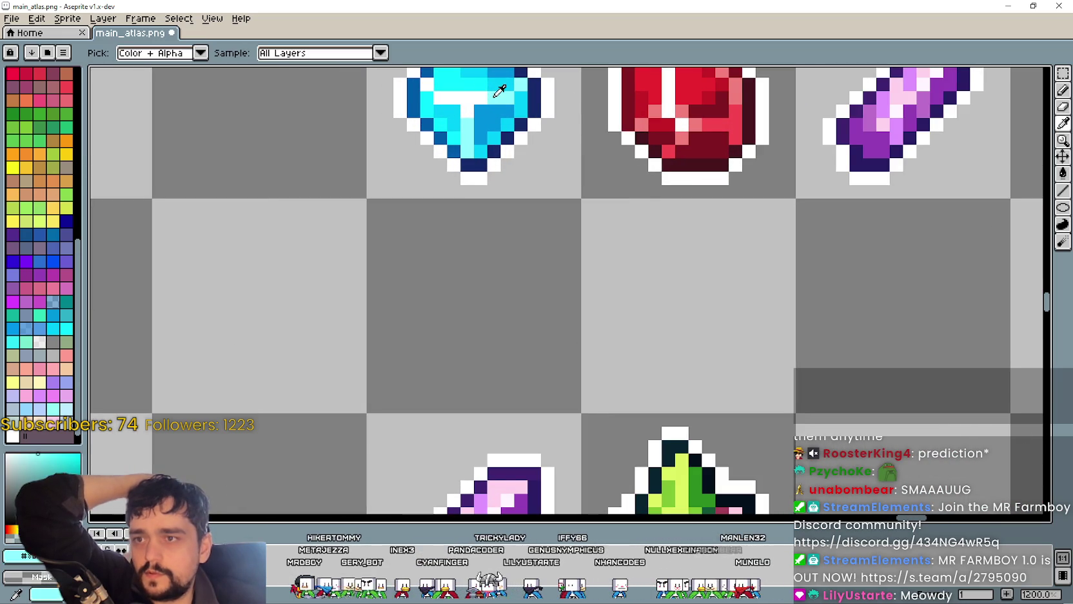
pyautogui.scroll(-2, 699, 165)
pyautogui.scroll(4, 617, 465)
pyautogui.click(1062, 94)
pyautogui.scroll(-3, 870, 365)
pyautogui.scroll(-1, 798, 349)
pyautogui.scroll(-1, 670, 355)
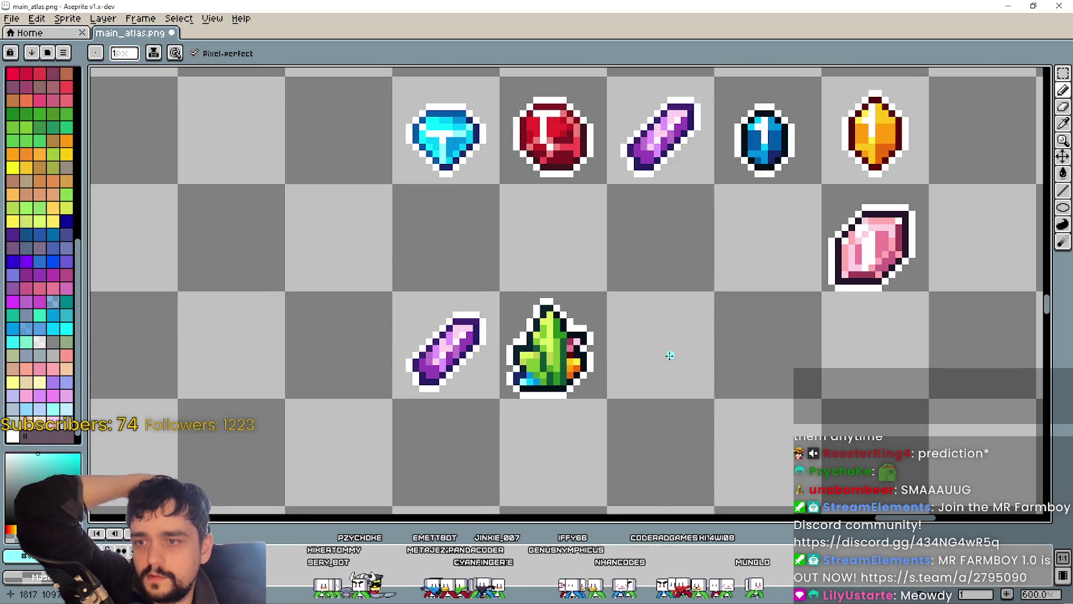
pyautogui.moveTo(656, 355); pyautogui.dragTo(623, 364)
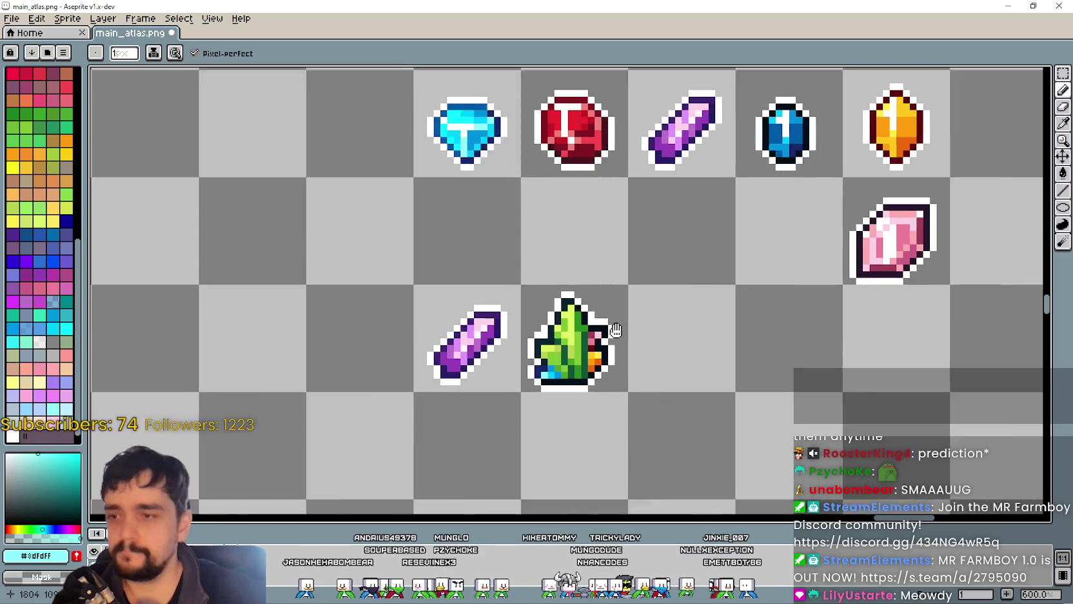
# Step: Pan and zoom around the gem sprites to inspect them
pyautogui.moveTo(548, 314)
pyautogui.mouseDown()
pyautogui.moveTo(659, 297)
pyautogui.moveTo(551, 264)
pyautogui.moveTo(579, 340)
pyautogui.mouseUp()
pyautogui.scroll(1, 551, 265)
pyautogui.scroll(-1, 551, 253)
pyautogui.scroll(-2, 584, 332)
pyautogui.scroll(1, 583, 332)
pyautogui.scroll(1, 584, 332)
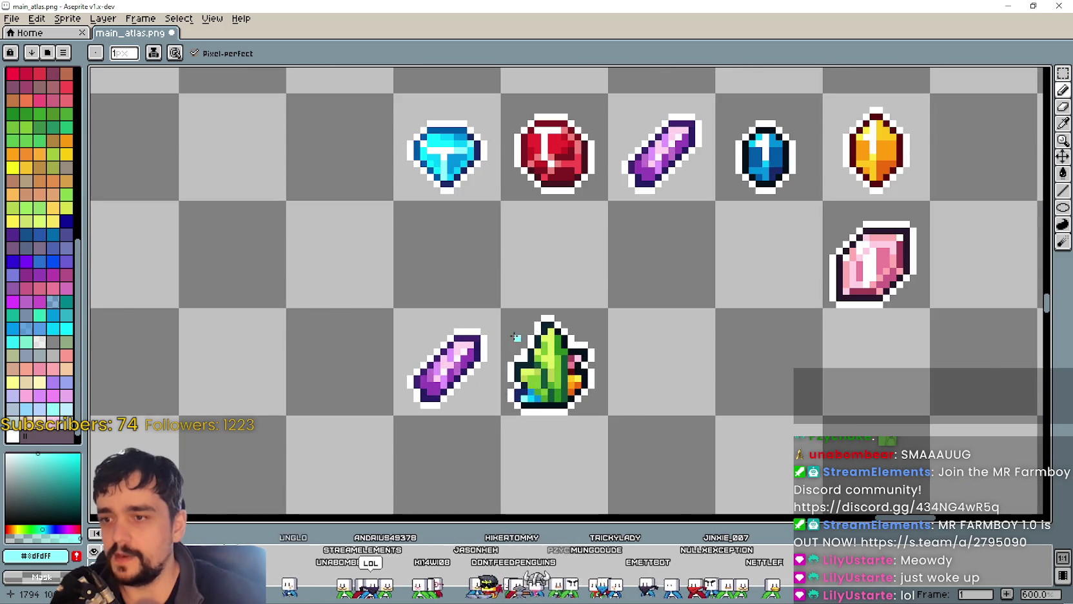
pyautogui.scroll(-2, 604, 374)
pyautogui.scroll(3, 604, 375)
pyautogui.scroll(4, 568, 402)
pyautogui.scroll(-6, 556, 393)
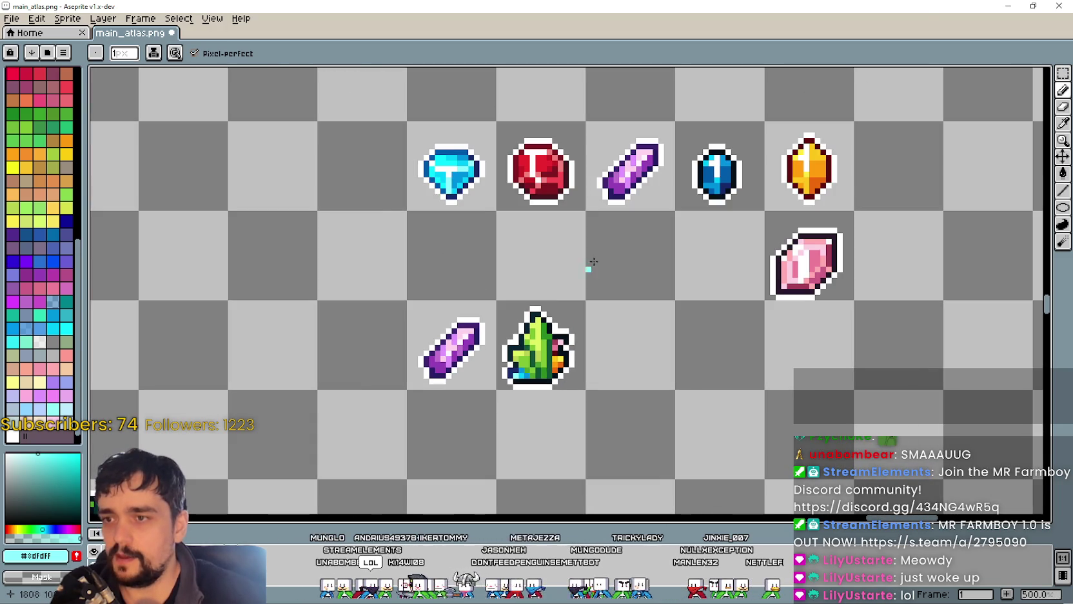
pyautogui.scroll(-3, 650, 332)
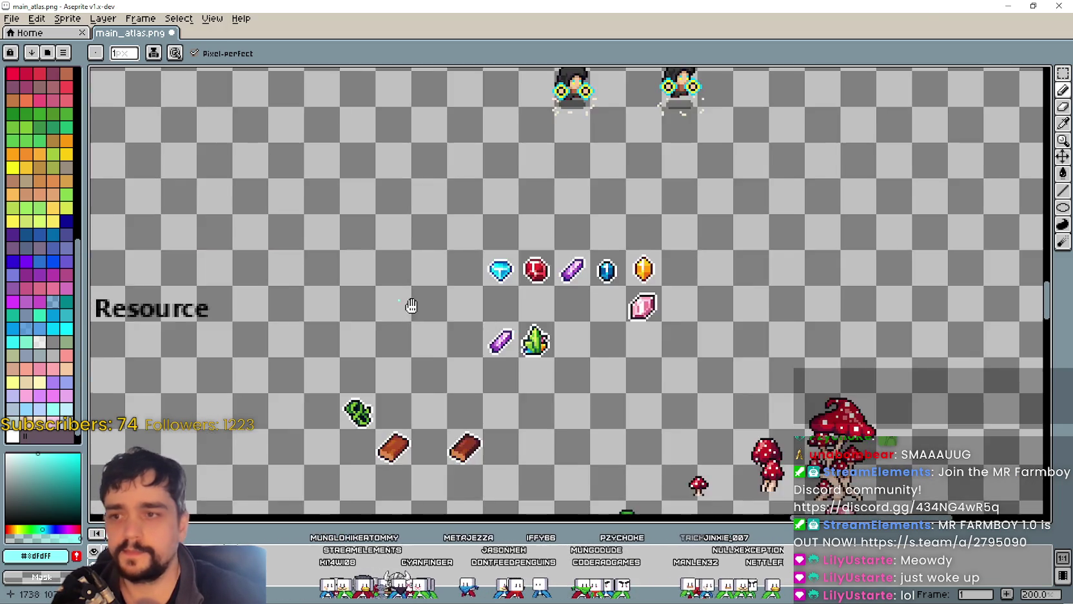
pyautogui.scroll(-1, 650, 332)
pyautogui.scroll(2, 599, 291)
# Step: Scroll across the rest of the atlas, then bring the Steam window to the front
pyautogui.hscroll(5, 558, 282)
pyautogui.hscroll(5, 594, 257)
pyautogui.scroll(-1, 563, 283)
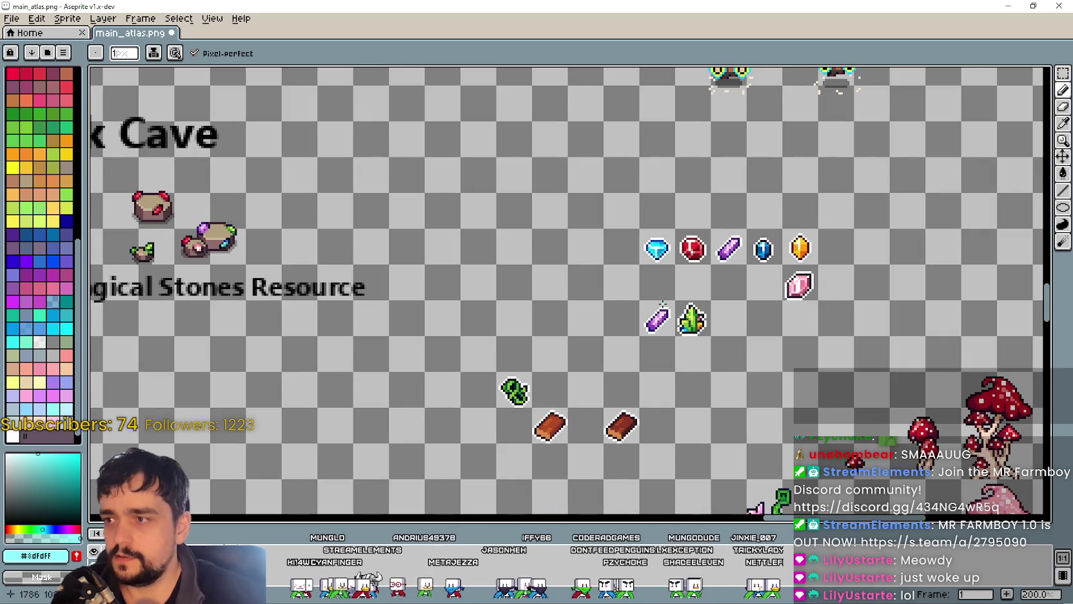
pyautogui.scroll(1, 709, 334)
pyautogui.scroll(2, 689, 319)
pyautogui.scroll(2, 684, 310)
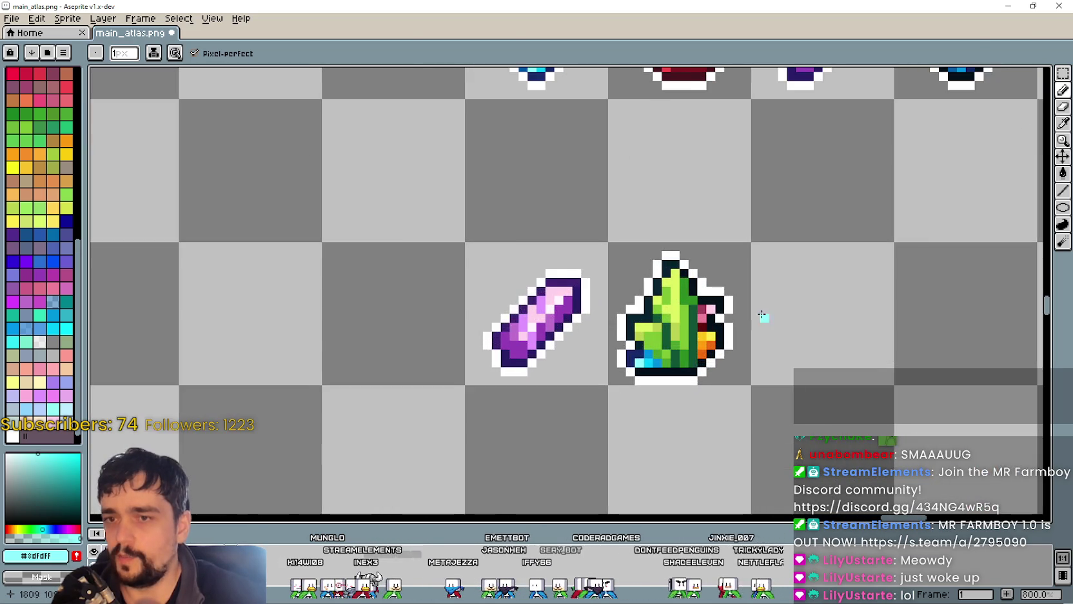
pyautogui.scroll(-1, 761, 314)
pyautogui.scroll(-4, 556, 318)
pyautogui.scroll(-1, 529, 312)
pyautogui.scroll(2, 496, 306)
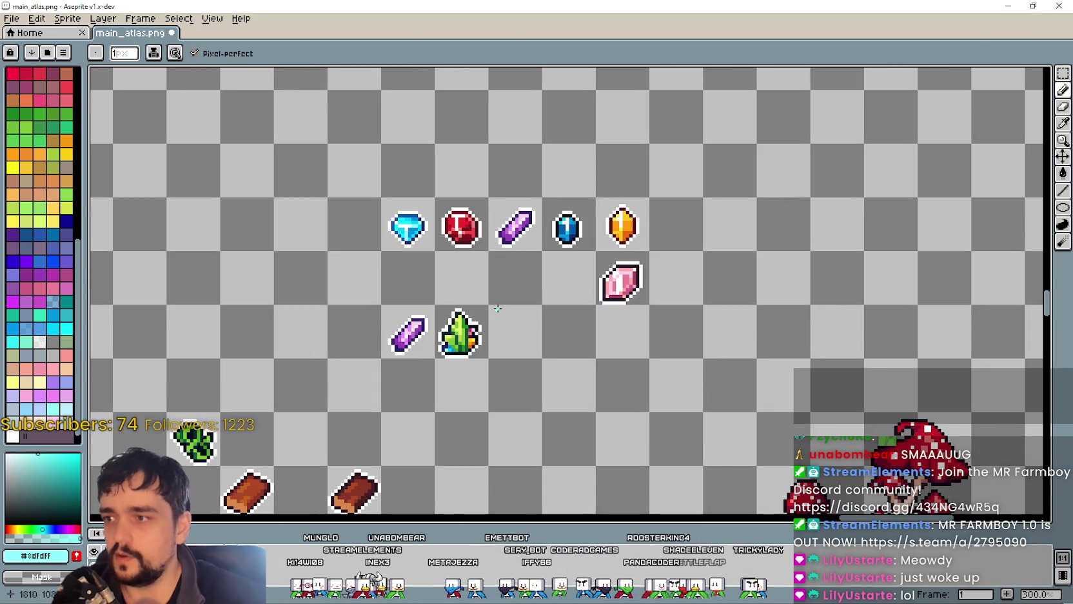
pyautogui.scroll(1, 445, 312)
pyautogui.scroll(3, 632, 258)
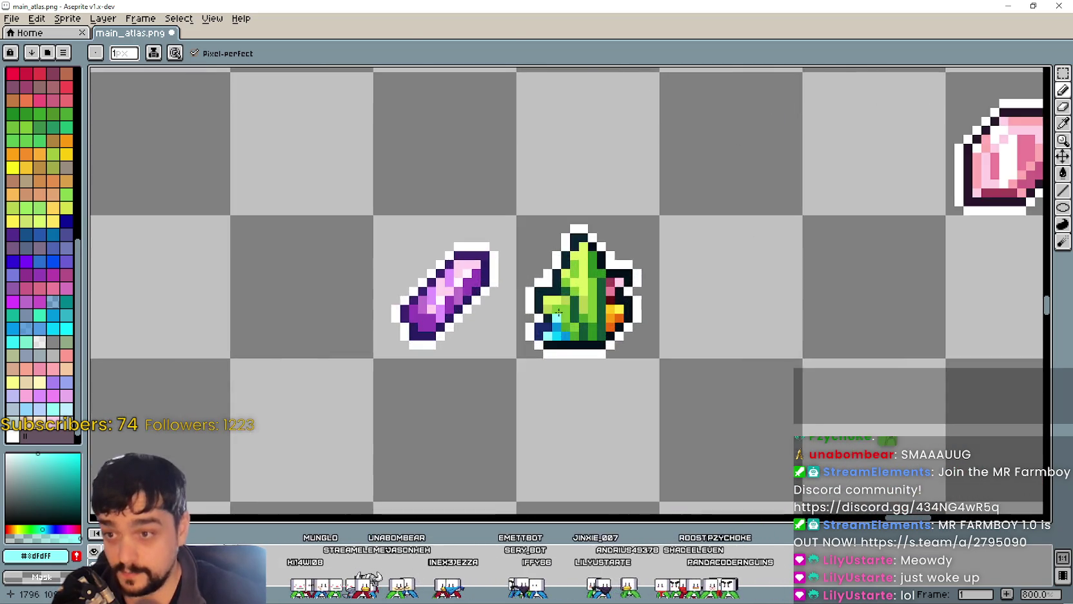
pyautogui.scroll(-2, 637, 284)
pyautogui.scroll(2, 637, 284)
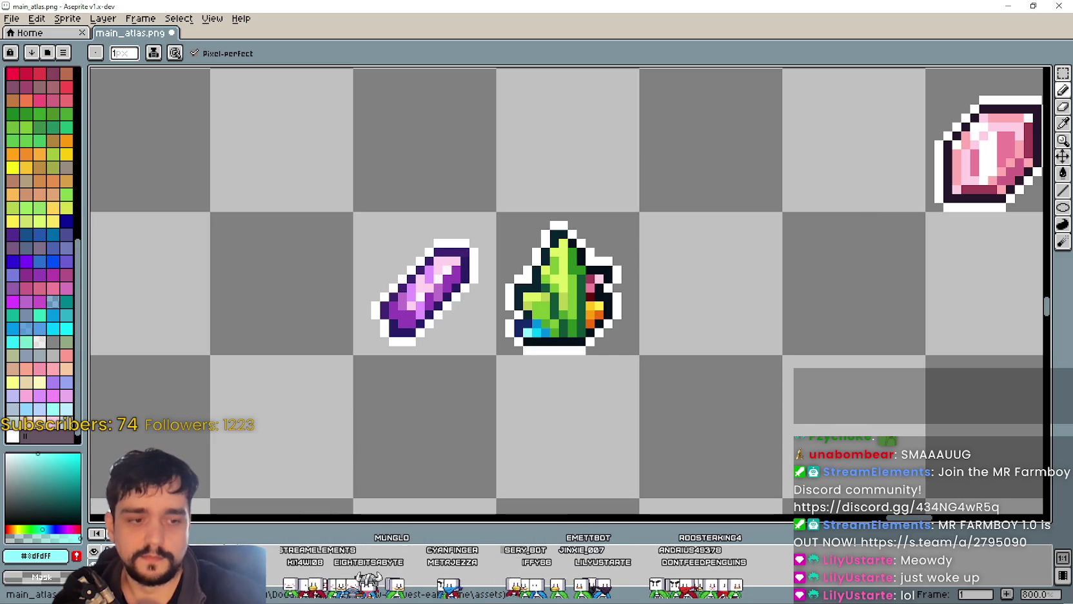
pyautogui.hotkey('alt', 'Tab')
pyautogui.scroll(3, 40, 52)
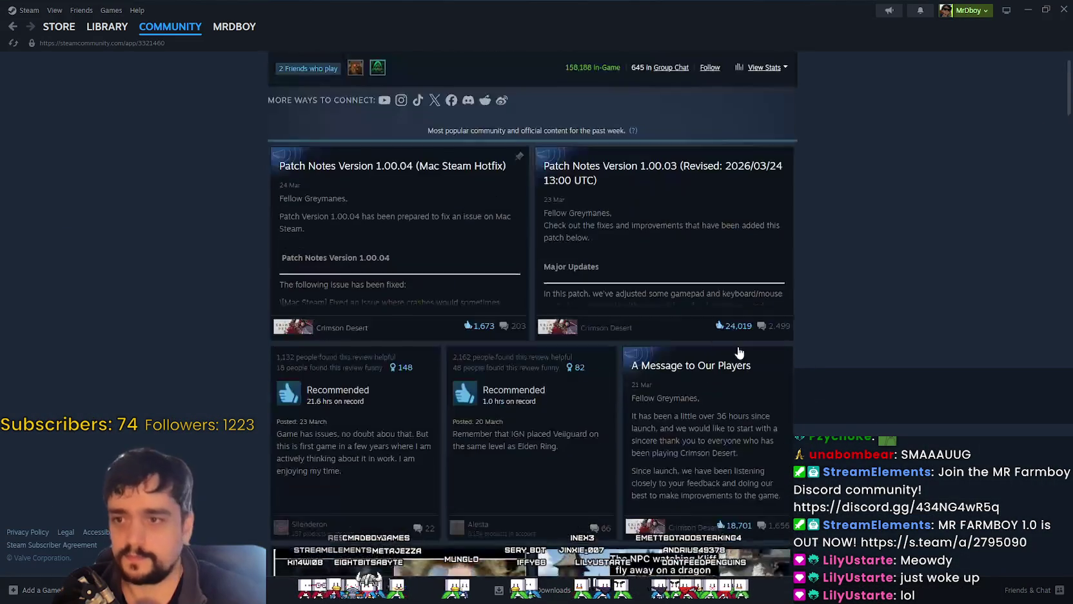
# Step: Go to the MR FARMBOY store page and open its community hub
pyautogui.click(57, 32)
pyautogui.click(108, 28)
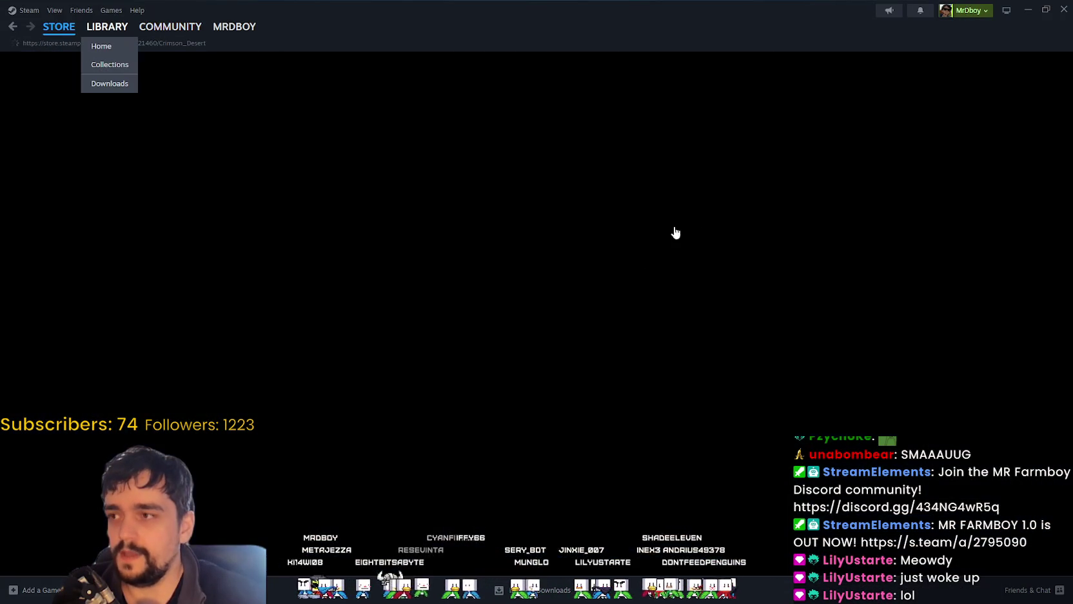
pyautogui.click(418, 276)
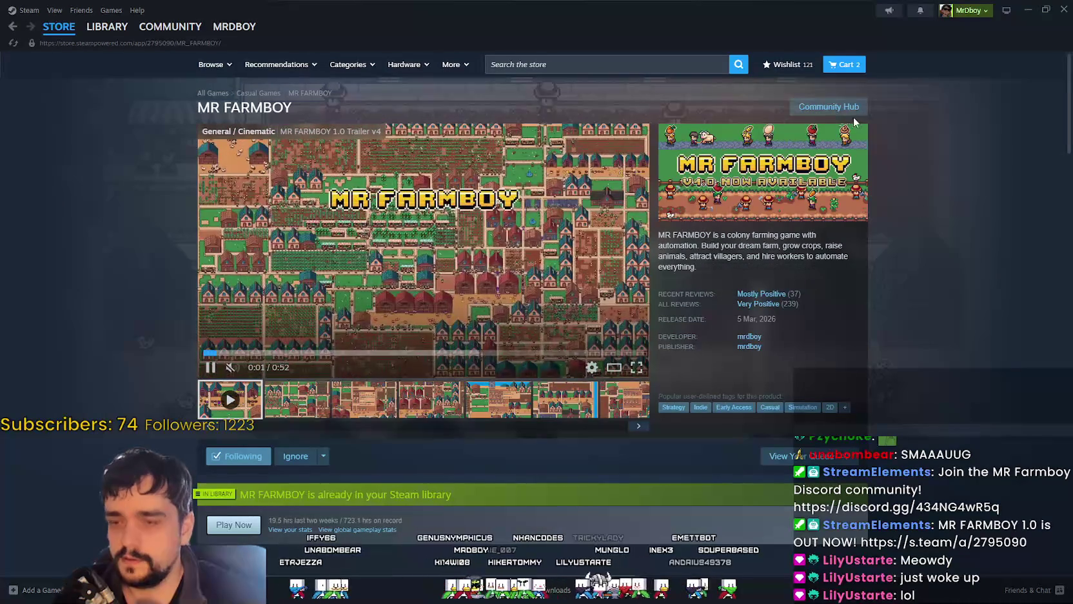
pyautogui.click(851, 111)
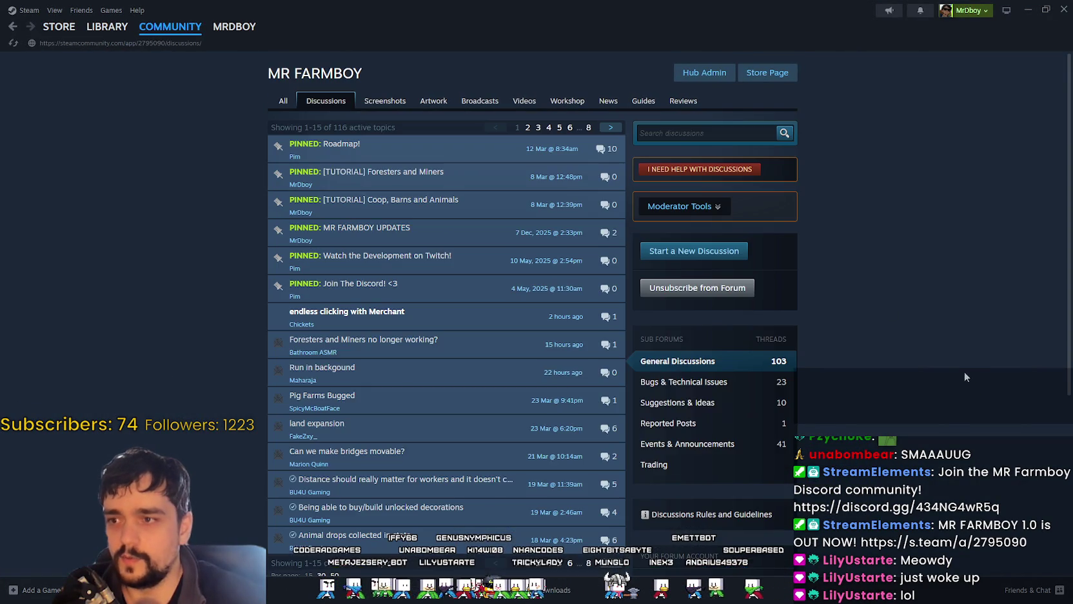
# Step: Read the 'endless clicking with Merchant' thread, return to Discussions, then go to Reviews
pyautogui.click(347, 311)
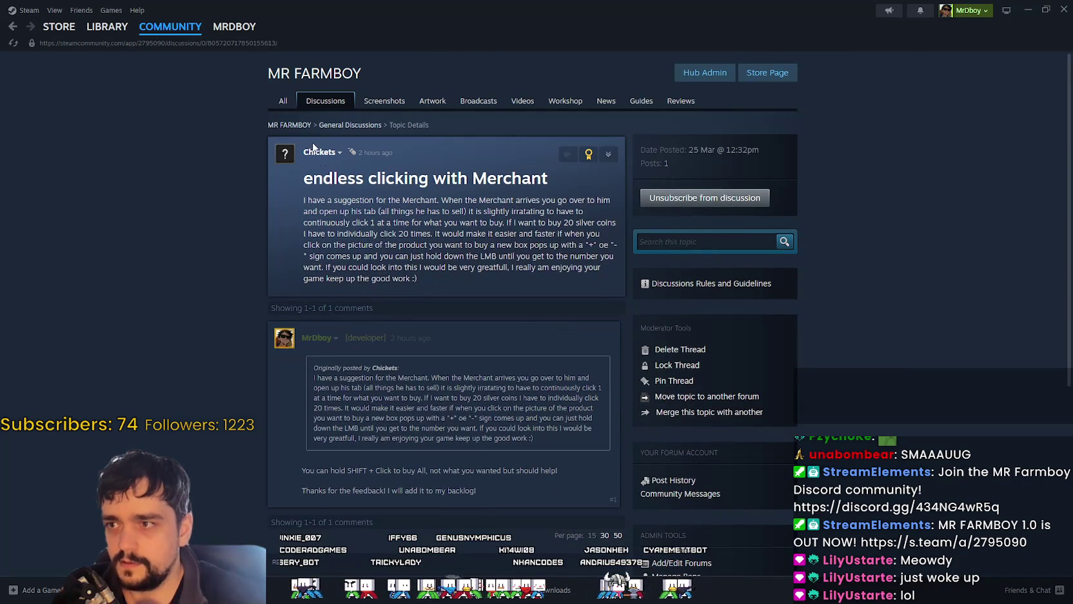
pyautogui.click(12, 25)
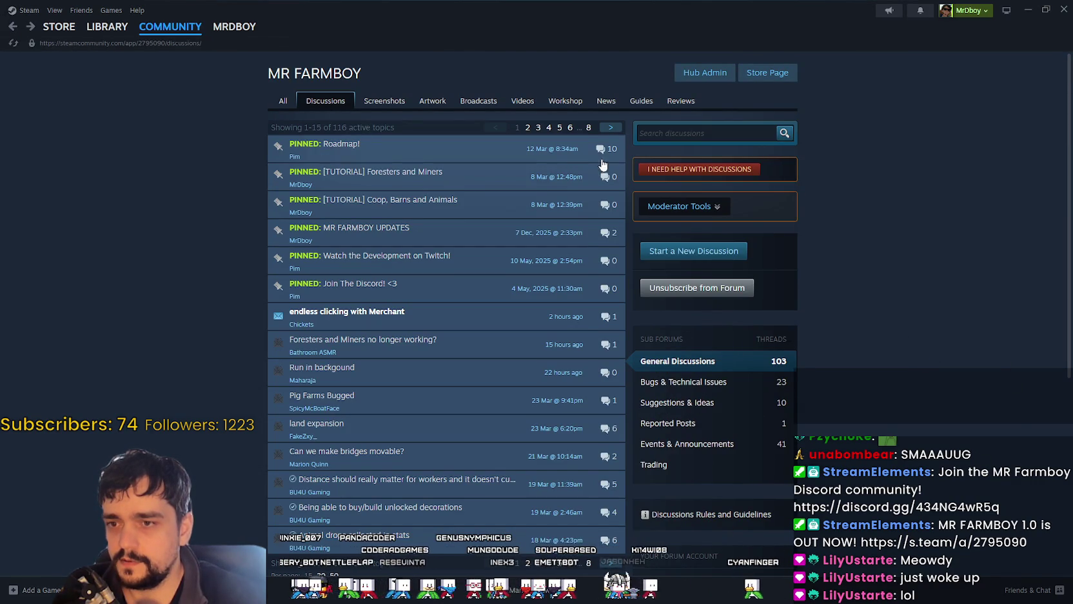
pyautogui.click(691, 101)
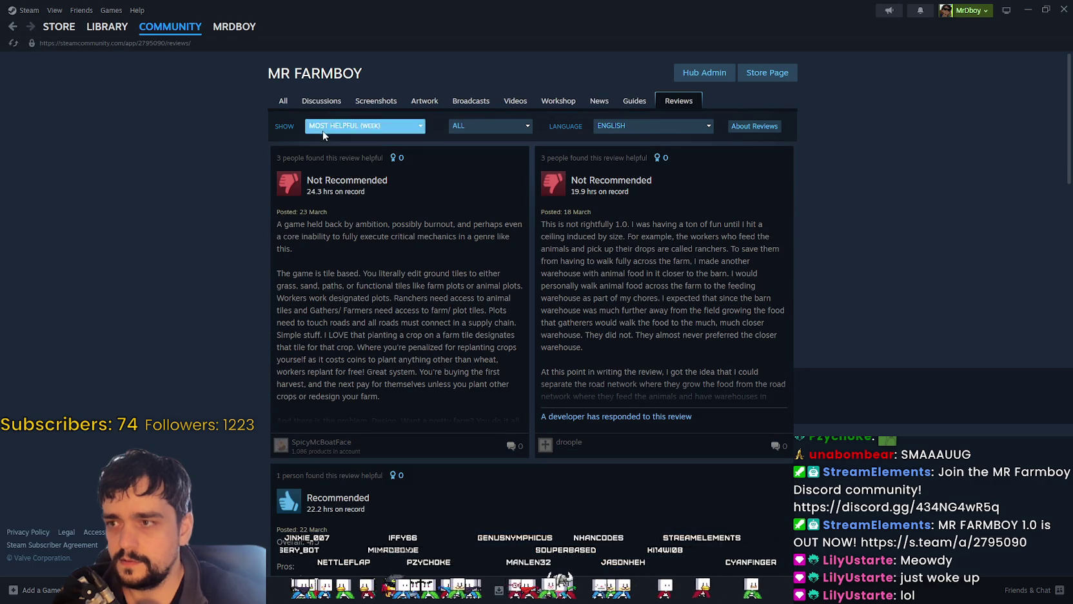
# Step: Show MR FARMBOY reviews sorted by Most Recent in All Languages
pyautogui.click(361, 126)
pyautogui.click(348, 261)
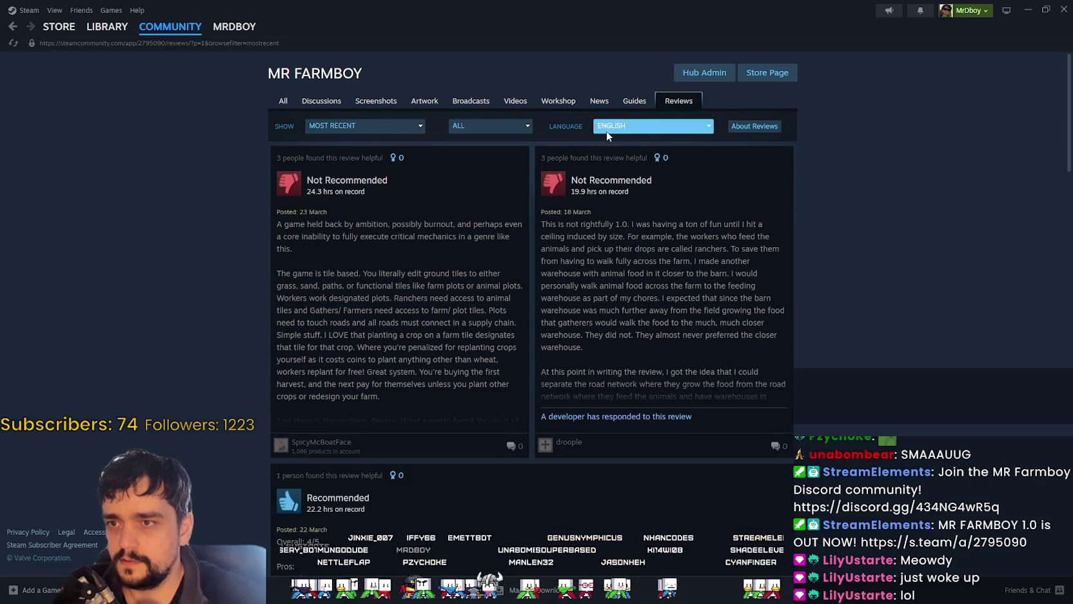
pyautogui.click(651, 125)
pyautogui.click(625, 136)
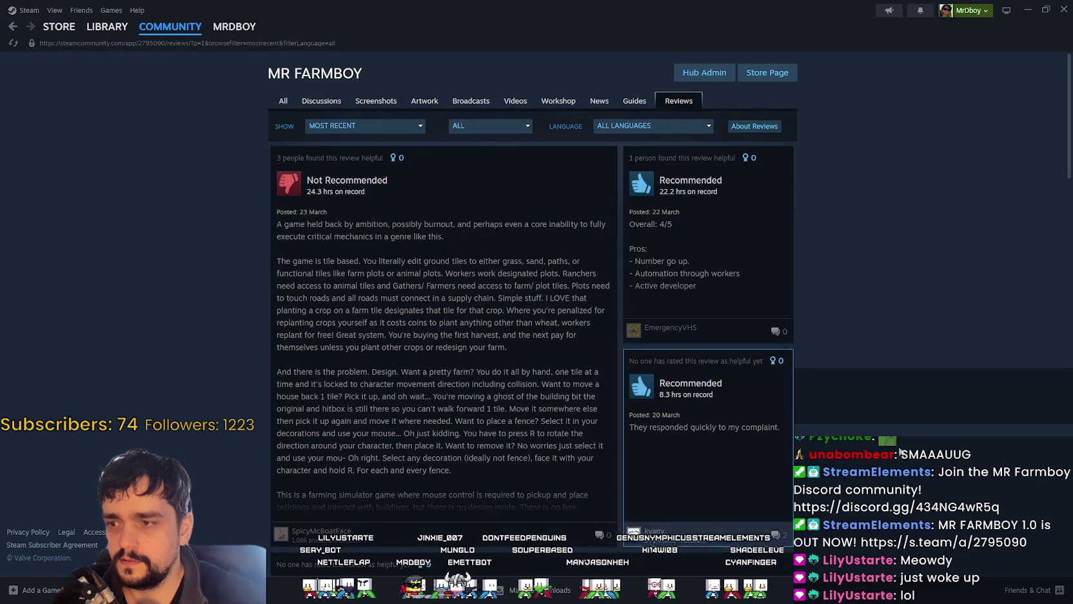
# Step: Scroll through the reviews, then close Steam to return to the atlas
pyautogui.scroll(-3, 909, 416)
pyautogui.scroll(-3, 909, 419)
pyautogui.scroll(-2, 908, 418)
pyautogui.scroll(-2, 907, 418)
pyautogui.scroll(-2, 907, 418)
pyautogui.scroll(3, 908, 416)
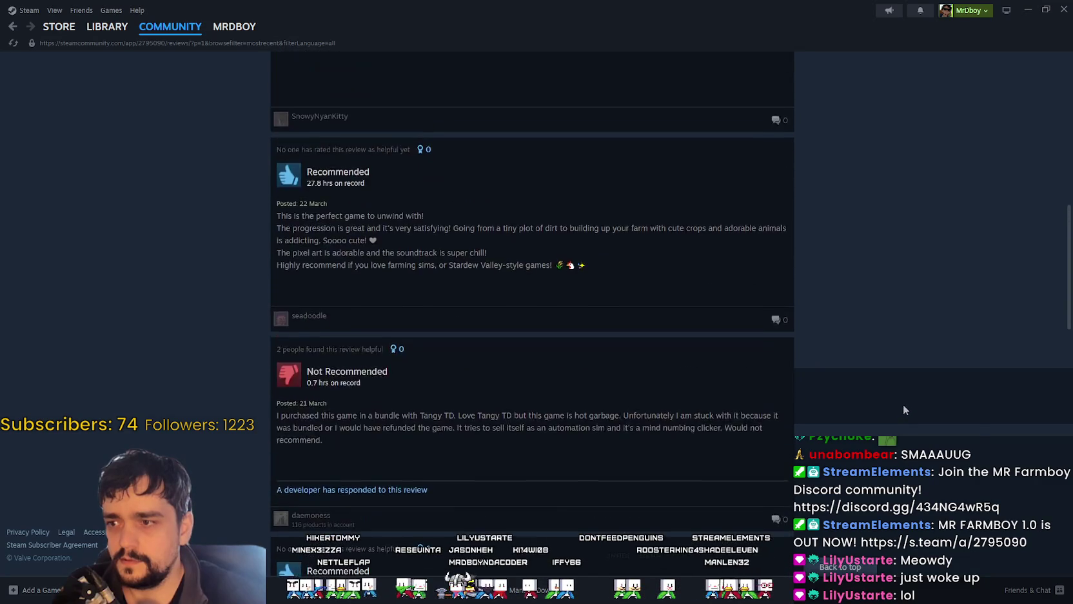
pyautogui.scroll(3, 903, 404)
pyautogui.scroll(2, 908, 369)
pyautogui.click(1063, 11)
pyautogui.scroll(1, 581, 320)
pyautogui.scroll(-3, 580, 319)
pyautogui.scroll(2, 597, 317)
pyautogui.scroll(2, 639, 398)
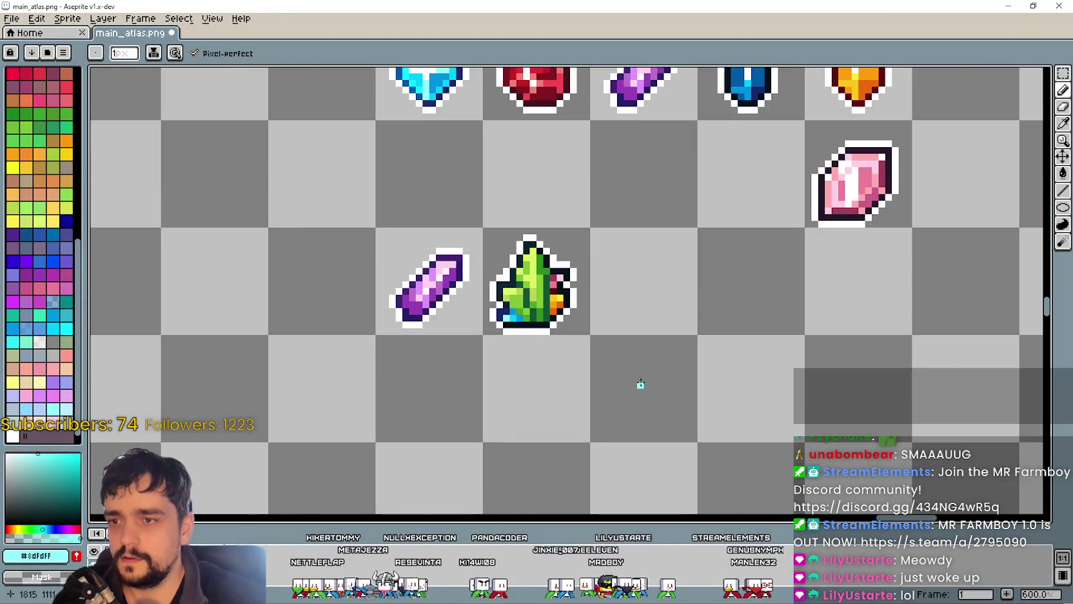
# Step: Bring the gem row into view and sample the red gem's dark red, returning to Pencil
pyautogui.scroll(-2, 647, 366)
pyautogui.scroll(-1, 647, 366)
pyautogui.click(1063, 73)
pyautogui.scroll(2, 547, 364)
pyautogui.moveTo(546, 365); pyautogui.dragTo(627, 249)
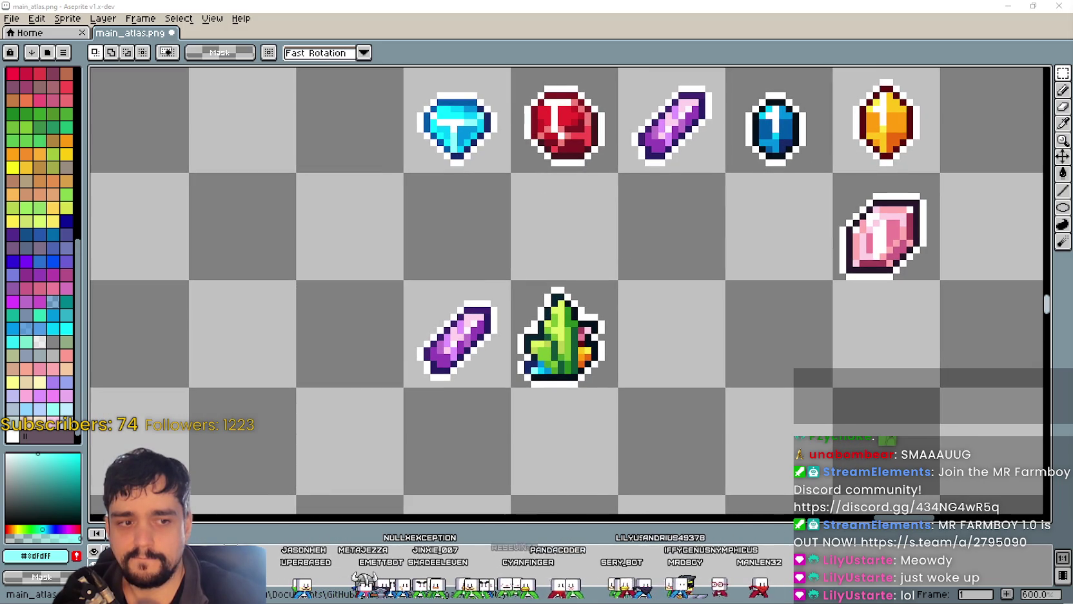
pyautogui.scroll(2, 483, 264)
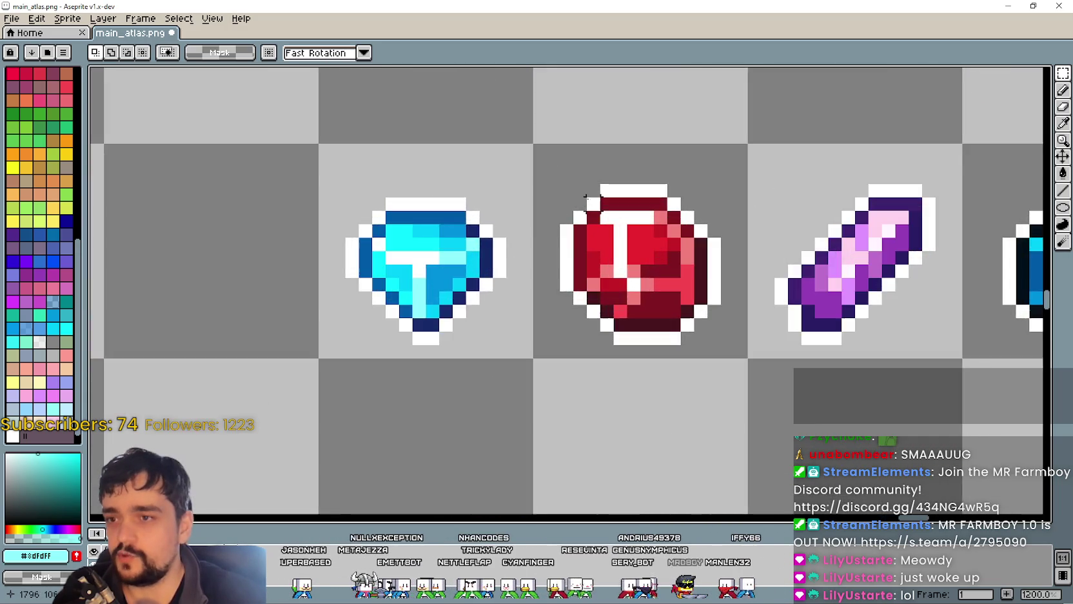
pyautogui.scroll(-2, 716, 320)
pyautogui.scroll(1, 715, 320)
pyautogui.scroll(-1, 618, 312)
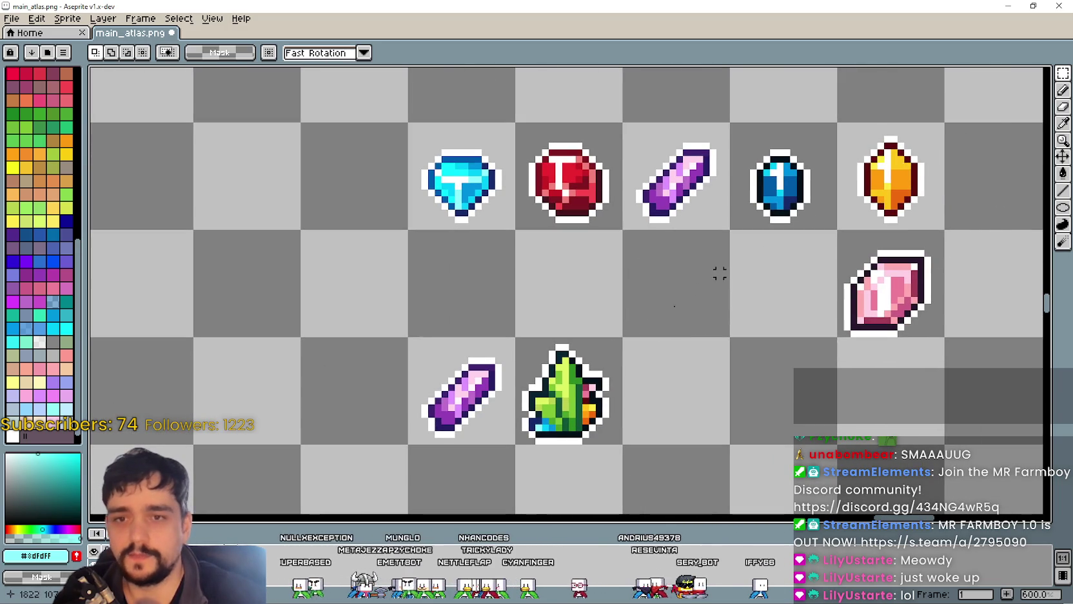
pyautogui.scroll(1, 592, 305)
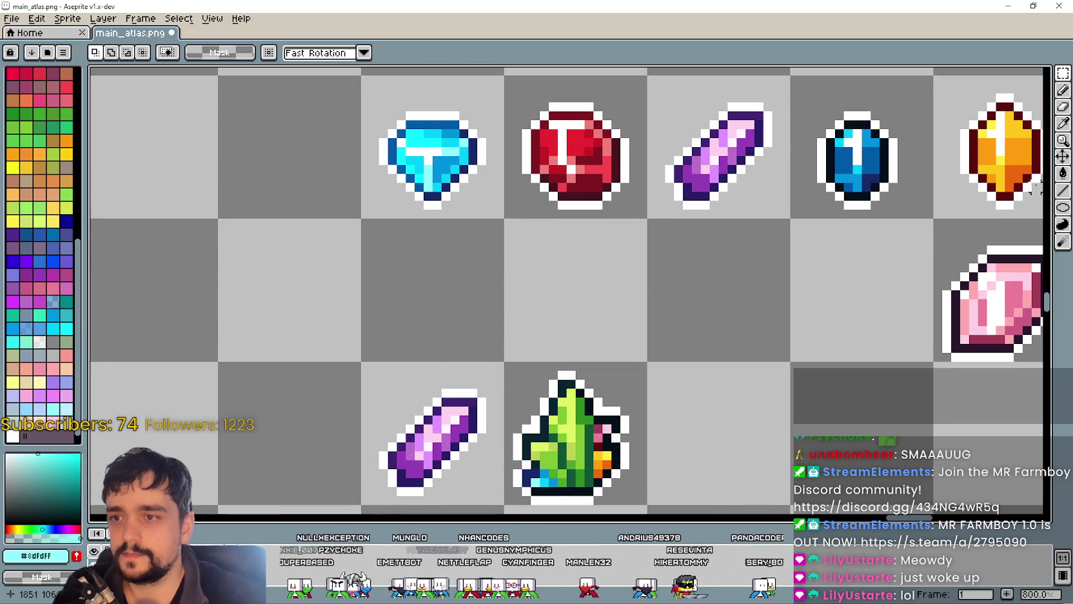
pyautogui.click(1062, 133)
pyautogui.click(588, 179)
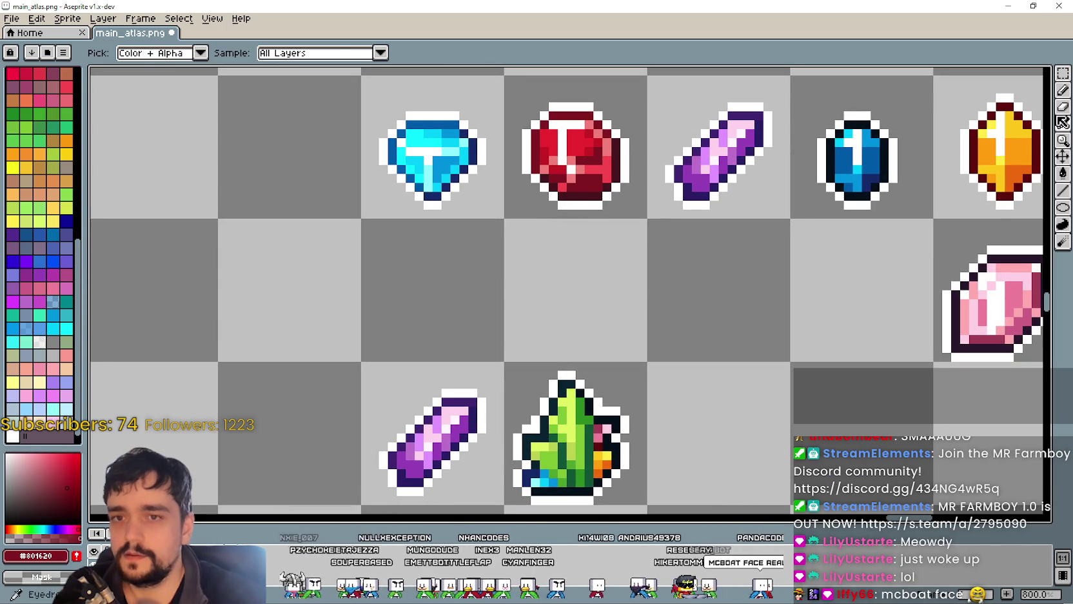
pyautogui.click(1063, 90)
# Step: Sample the pink-red #a13d57 from a gem and return to Pencil
pyautogui.scroll(1, 588, 456)
pyautogui.scroll(2, 589, 455)
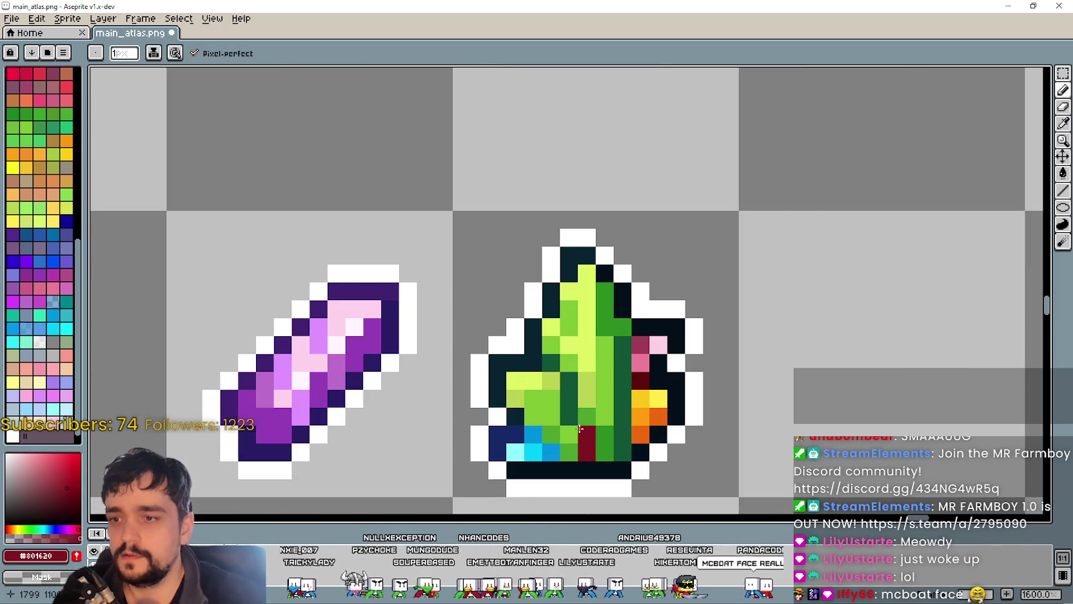
pyautogui.scroll(-4, 555, 370)
pyautogui.scroll(1, 690, 292)
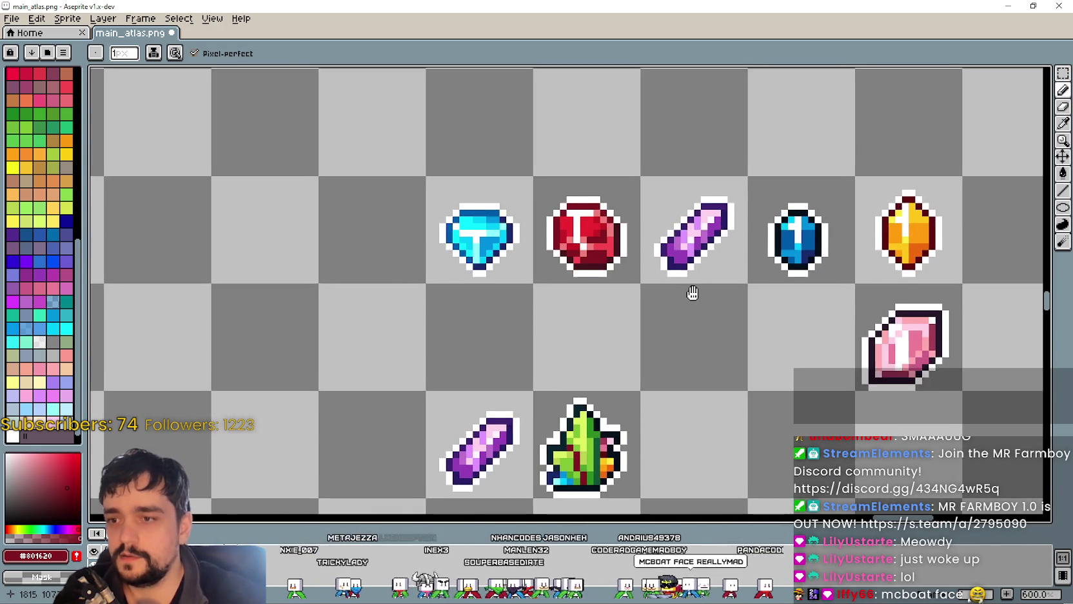
pyautogui.scroll(1, 658, 340)
pyautogui.scroll(1, 644, 381)
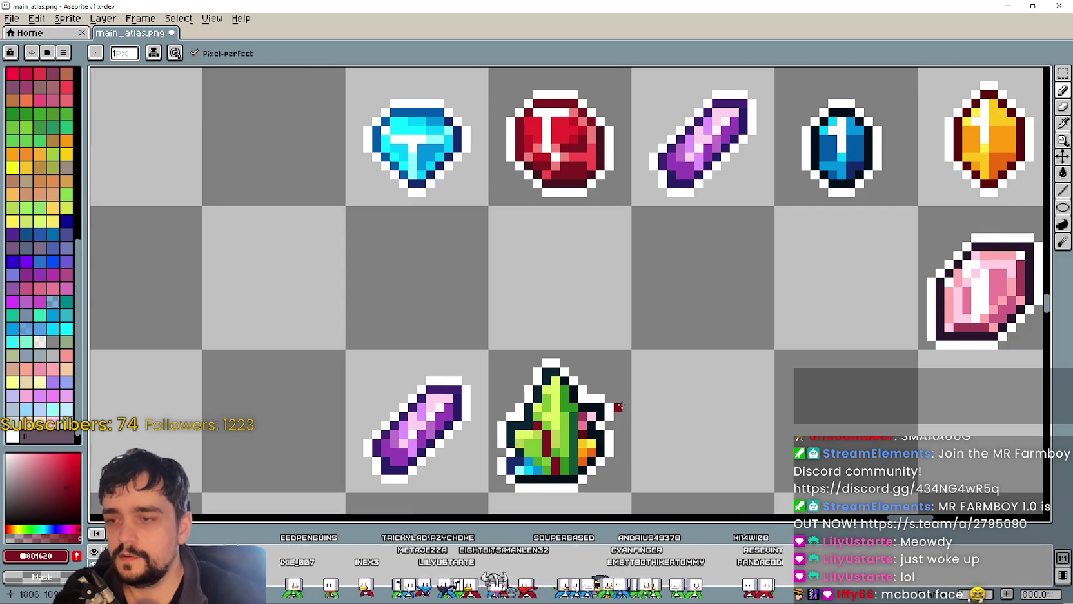
pyautogui.scroll(2, 576, 337)
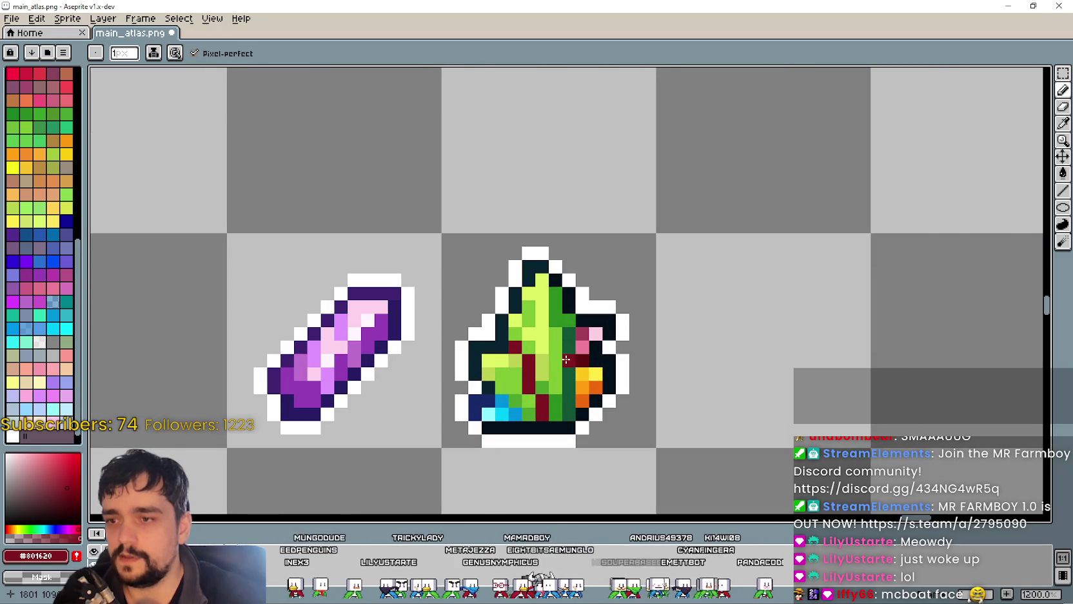
pyautogui.scroll(-2, 567, 350)
pyautogui.scroll(1, 645, 290)
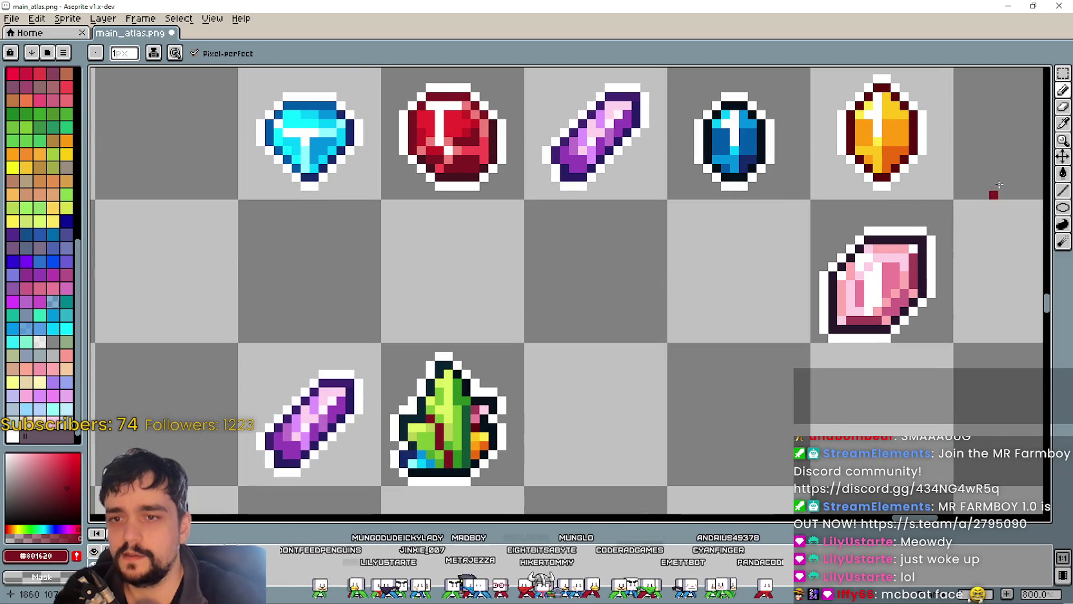
pyautogui.click(1063, 124)
pyautogui.click(917, 259)
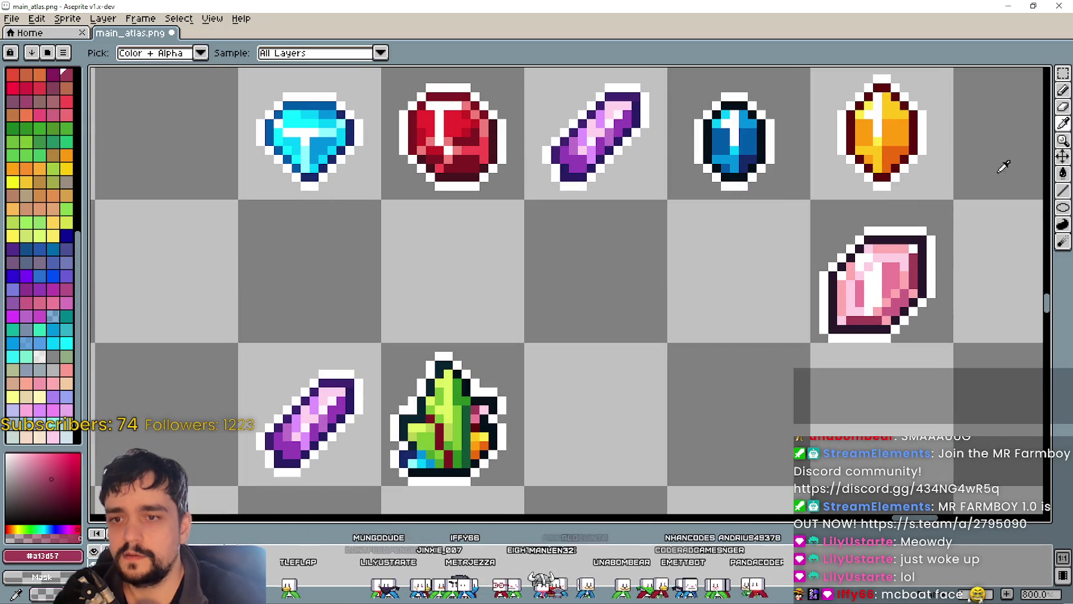
pyautogui.click(1064, 107)
# Step: Undo the last stroke on the beanstalk and pan back to the gem row
pyautogui.scroll(2, 458, 396)
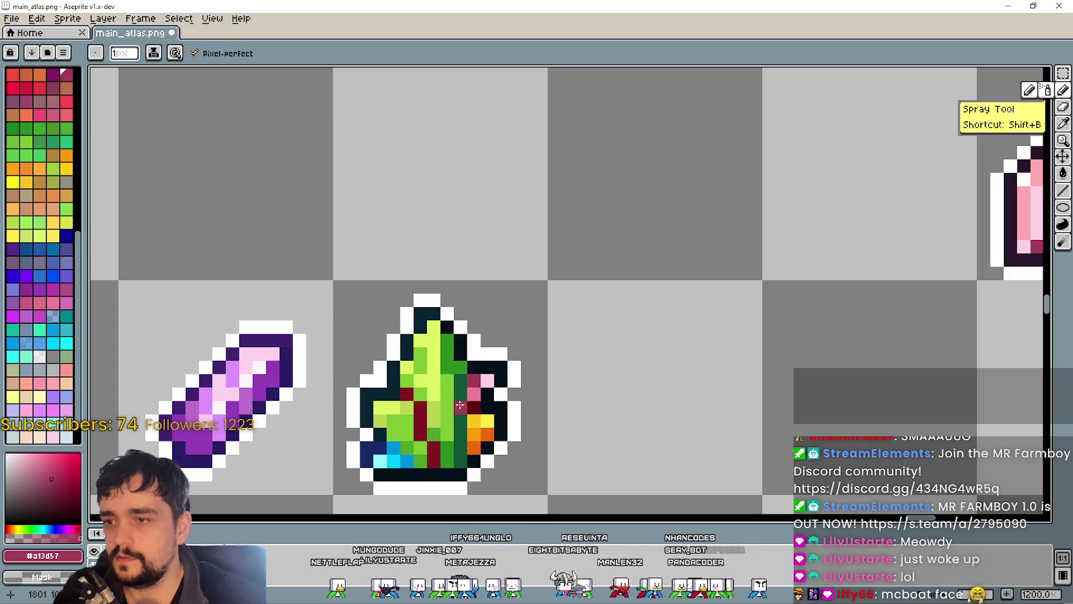
pyautogui.scroll(-3, 634, 418)
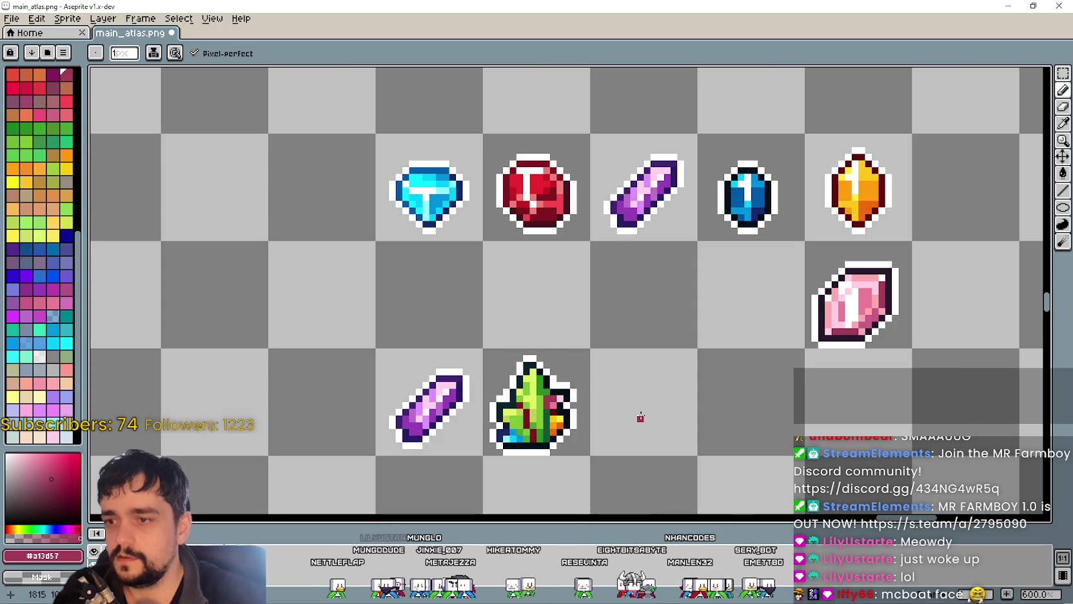
pyautogui.moveTo(636, 416); pyautogui.dragTo(708, 370)
pyautogui.scroll(3, 710, 370)
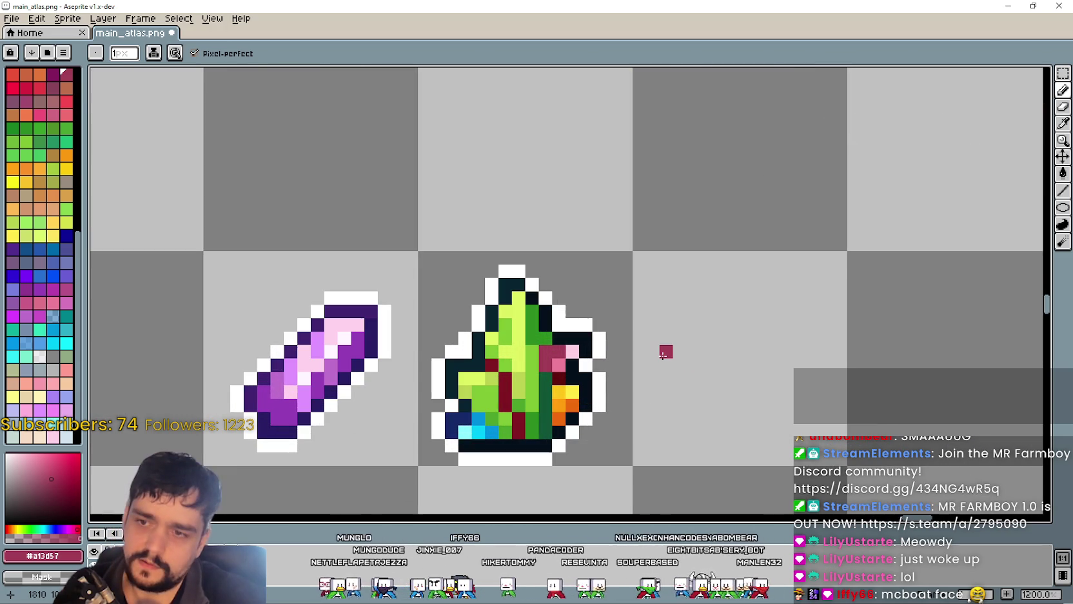
pyautogui.hotkey('ctrl', 'z')
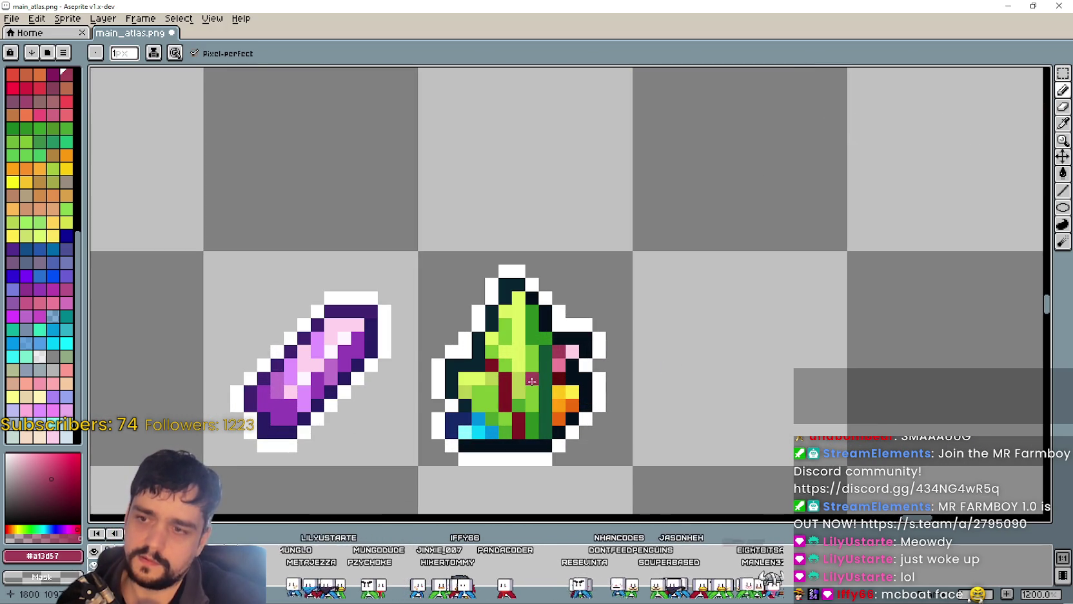
pyautogui.scroll(-3, 683, 354)
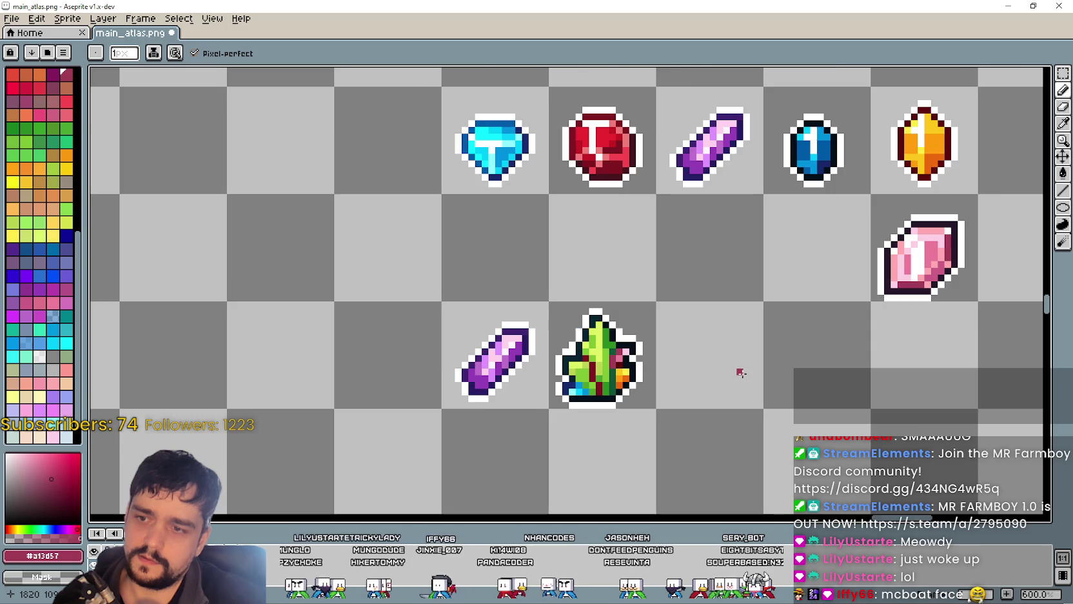
pyautogui.scroll(1, 740, 372)
pyautogui.scroll(3, 731, 368)
pyautogui.scroll(-4, 730, 369)
pyautogui.moveTo(730, 369); pyautogui.dragTo(743, 232)
pyautogui.scroll(1, 696, 214)
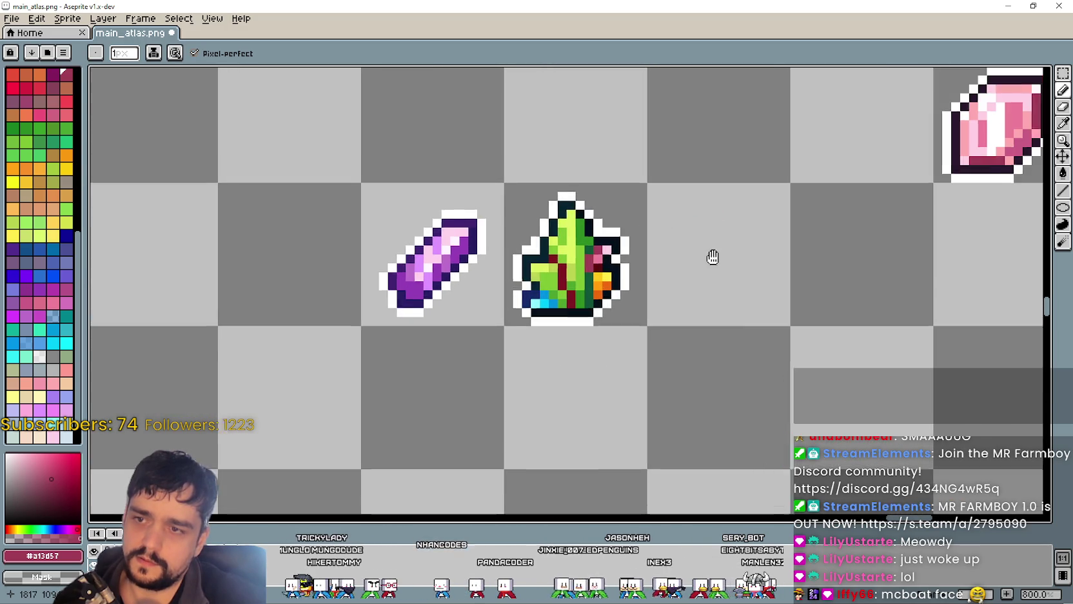
pyautogui.scroll(-1, 740, 232)
# Step: Sample orange from the orange gem and return to Pencil
pyautogui.click(1062, 123)
pyautogui.scroll(1, 778, 167)
pyautogui.scroll(-2, 819, 155)
pyautogui.scroll(2, 863, 142)
pyautogui.scroll(1, 863, 142)
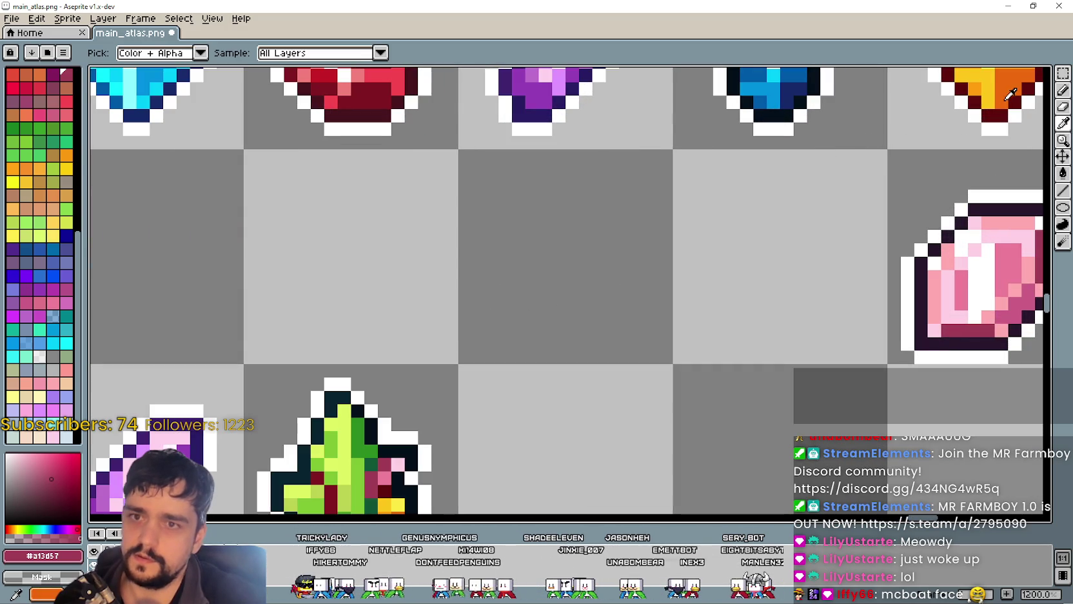
pyautogui.moveTo(832, 194)
pyautogui.mouseDown()
pyautogui.moveTo(721, 232)
pyautogui.moveTo(748, 240)
pyautogui.mouseUp()
pyautogui.scroll(-1, 765, 217)
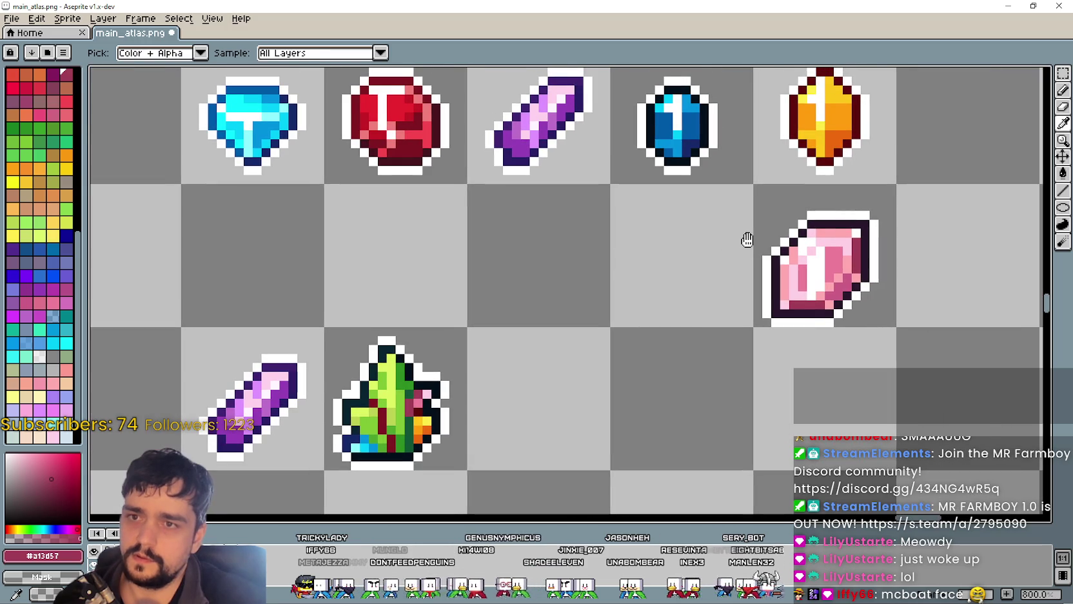
pyautogui.click(843, 136)
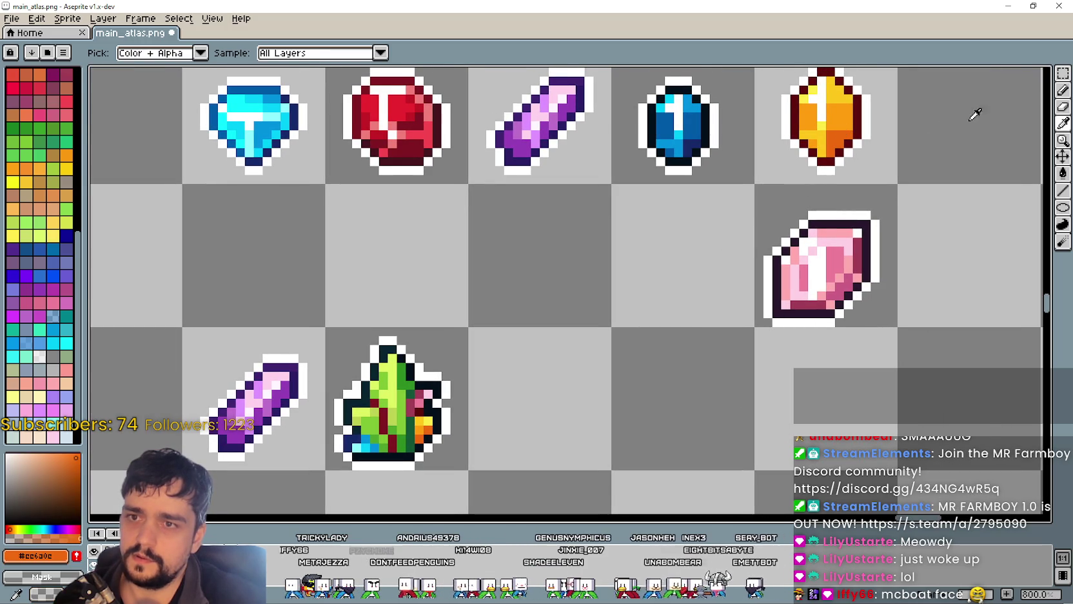
pyautogui.click(1062, 91)
# Step: Sample the beanstalk's dark red with the Eyedropper (I) and return to Pencil
pyautogui.scroll(2, 403, 410)
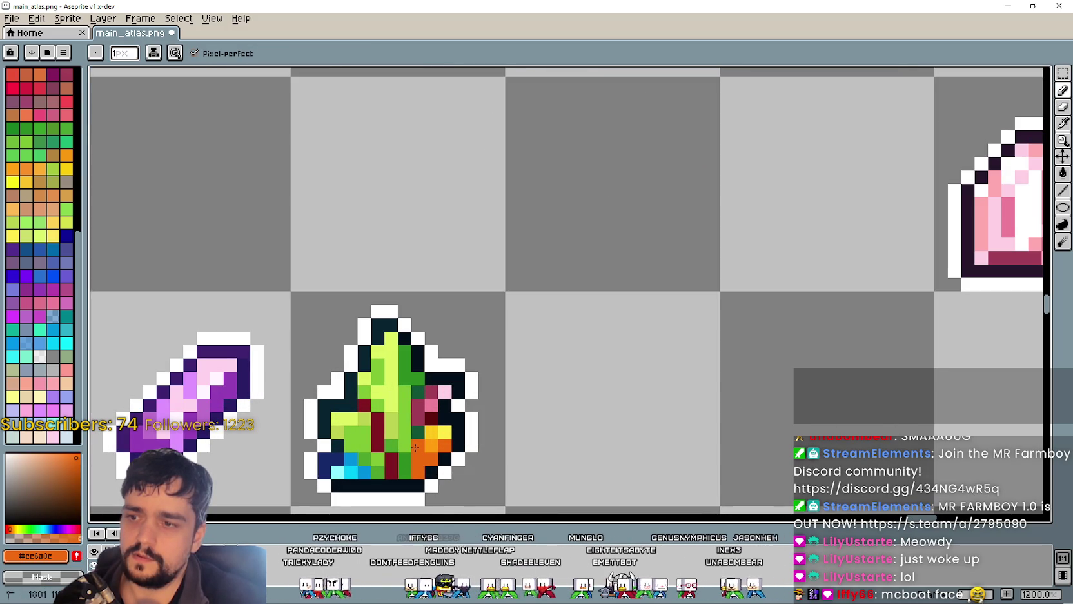
pyautogui.scroll(-1, 415, 448)
pyautogui.scroll(-1, 675, 338)
pyautogui.scroll(-1, 713, 239)
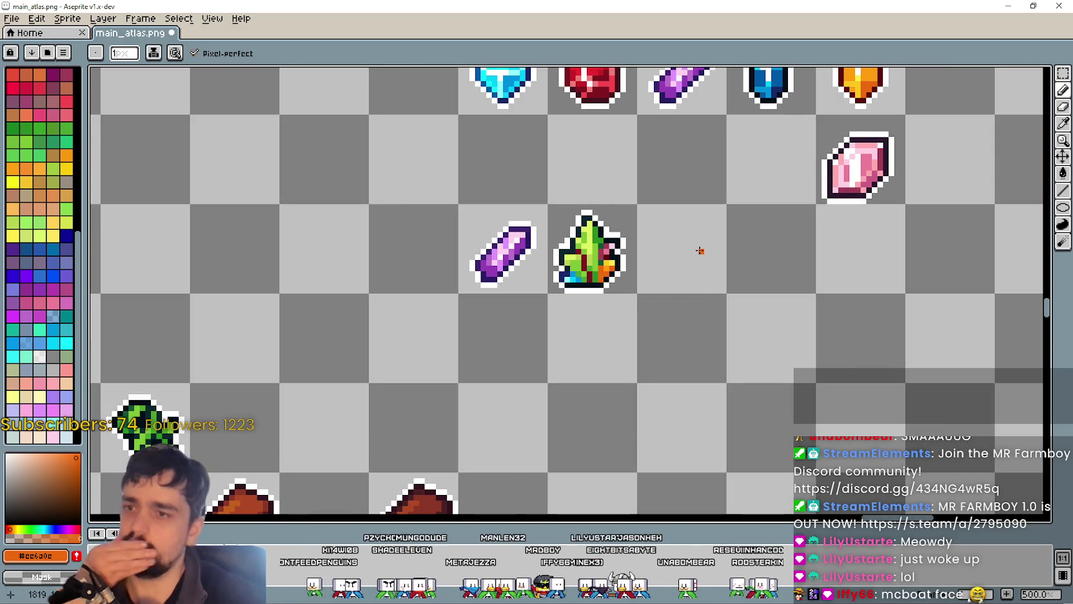
pyautogui.moveTo(634, 252); pyautogui.dragTo(631, 252)
pyautogui.scroll(2, 631, 252)
pyautogui.scroll(1, 616, 247)
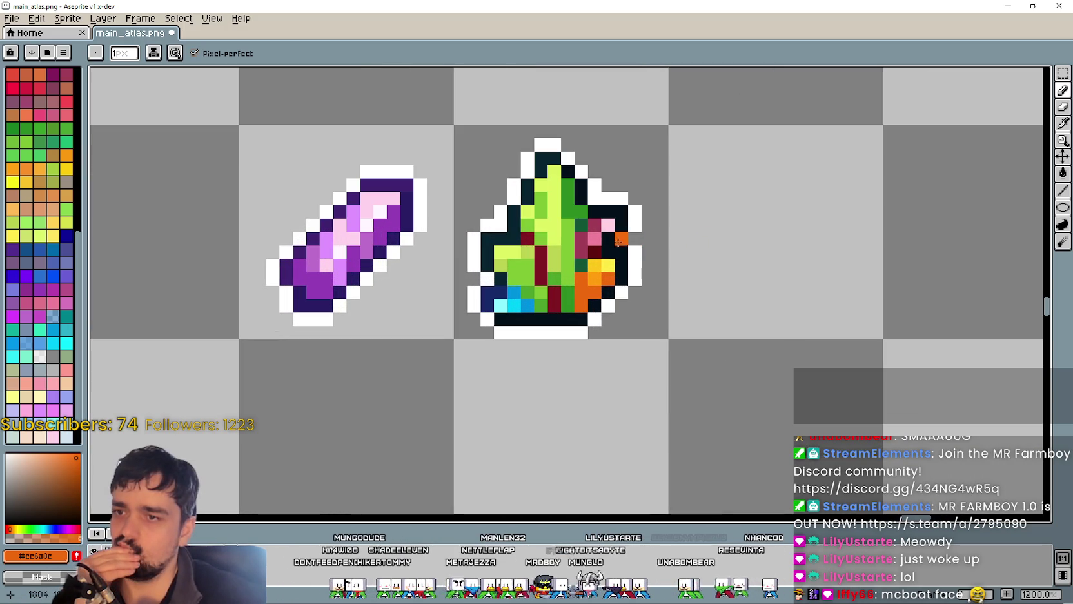
pyautogui.scroll(-3, 645, 252)
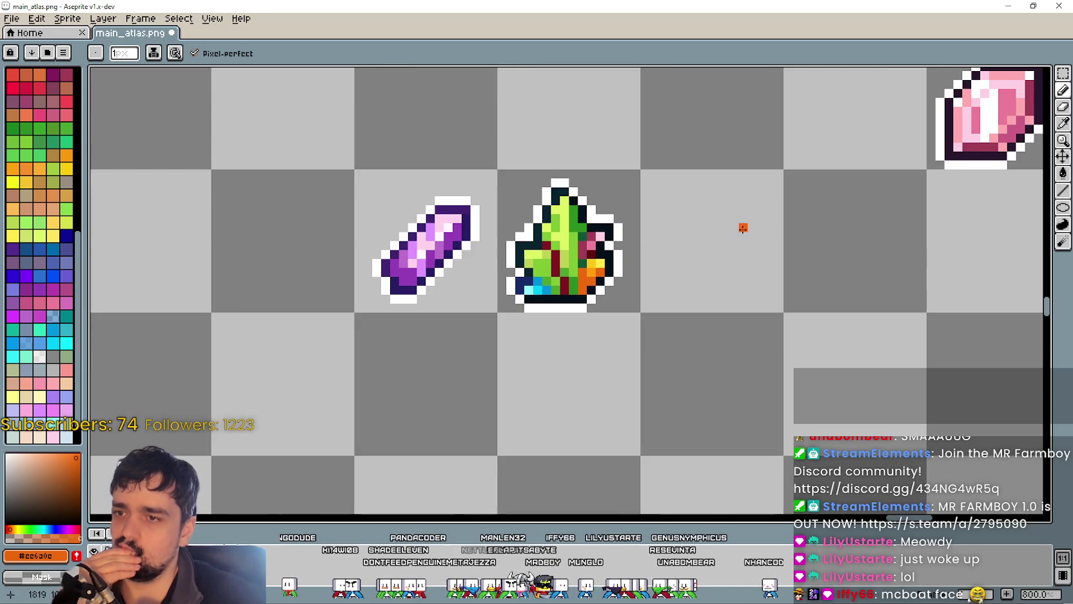
pyautogui.scroll(1, 696, 271)
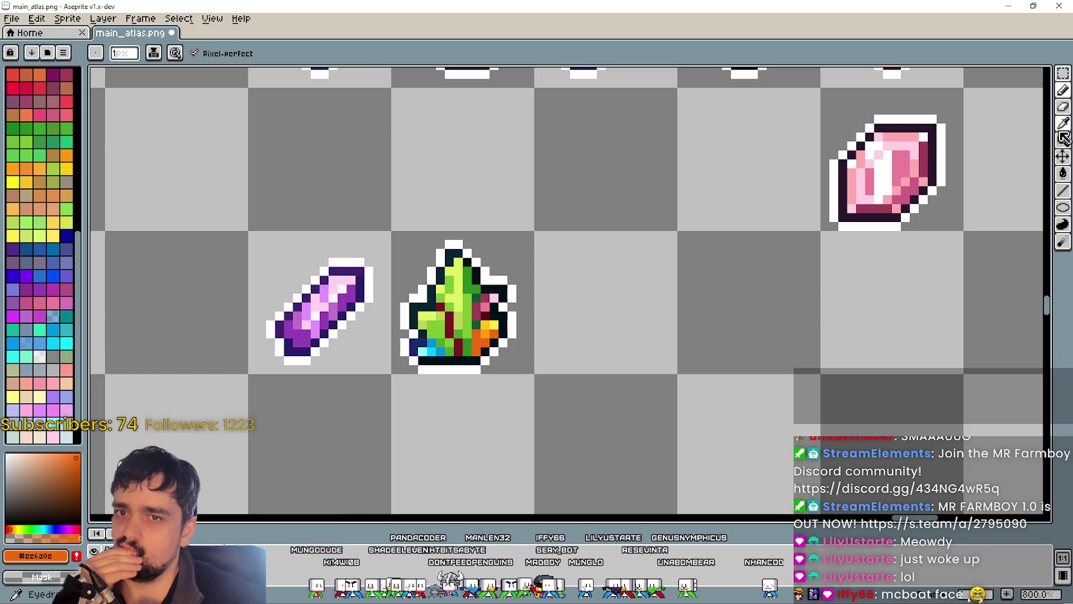
pyautogui.press('i')
pyautogui.scroll(2, 482, 327)
pyautogui.click(495, 297)
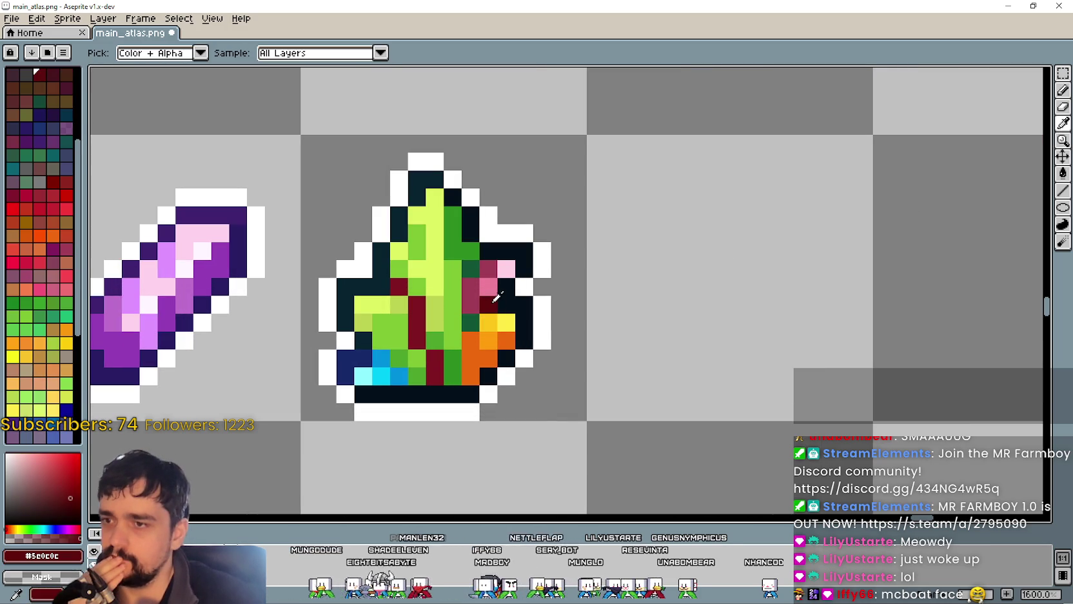
pyautogui.click(1062, 90)
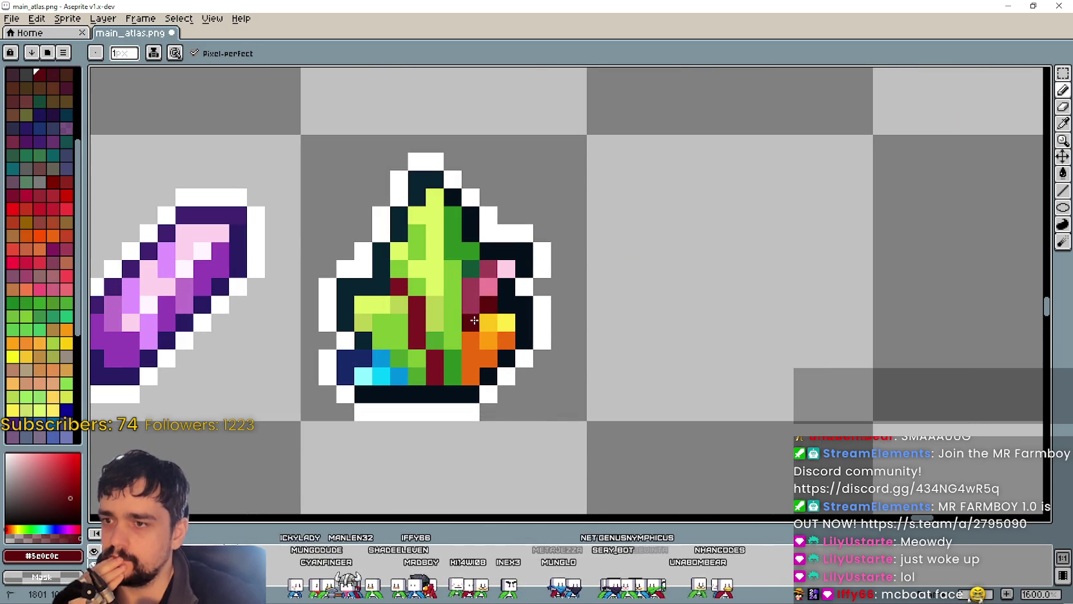
# Step: Pan back onto the gem row and sample a red from the red gem
pyautogui.scroll(-3, 630, 367)
pyautogui.scroll(-1, 630, 367)
pyautogui.moveTo(663, 365)
pyautogui.mouseDown()
pyautogui.moveTo(667, 290)
pyautogui.moveTo(799, 203)
pyautogui.mouseUp()
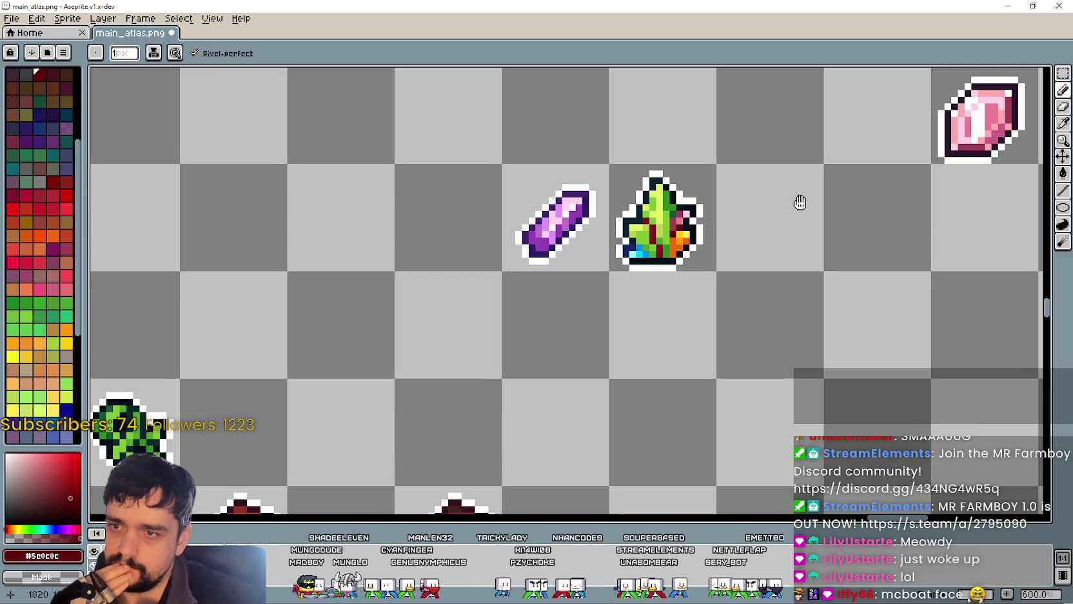
pyautogui.moveTo(800, 203); pyautogui.dragTo(688, 298)
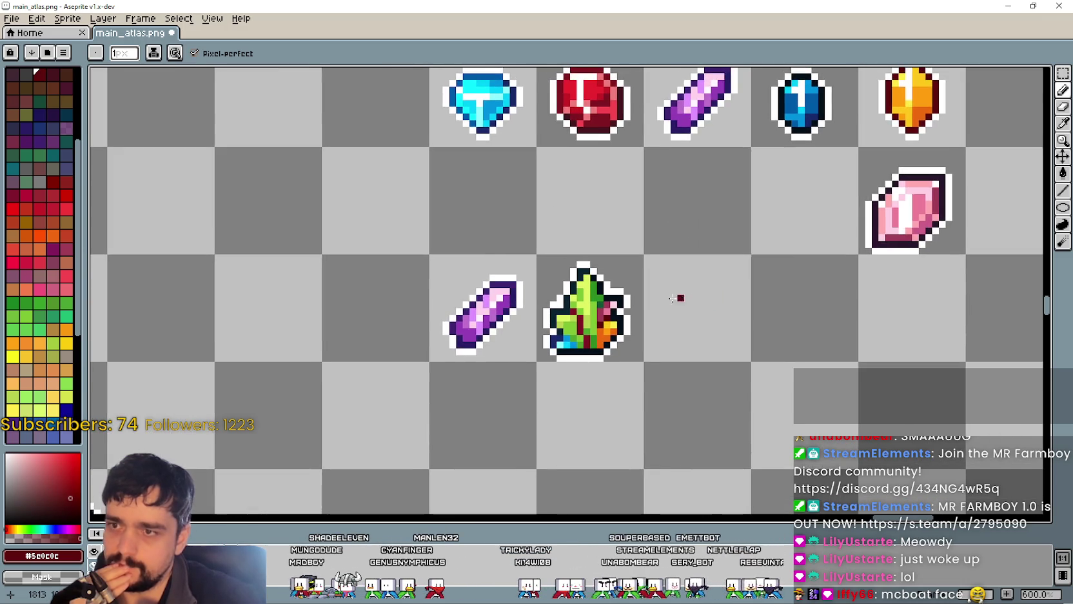
pyautogui.scroll(1, 687, 297)
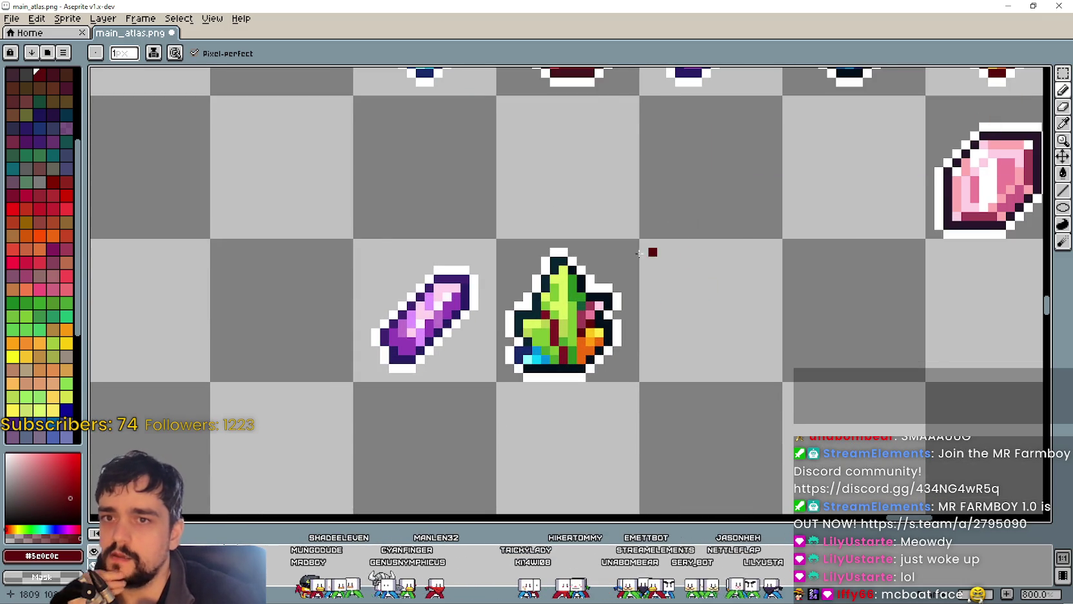
pyautogui.scroll(-2, 568, 284)
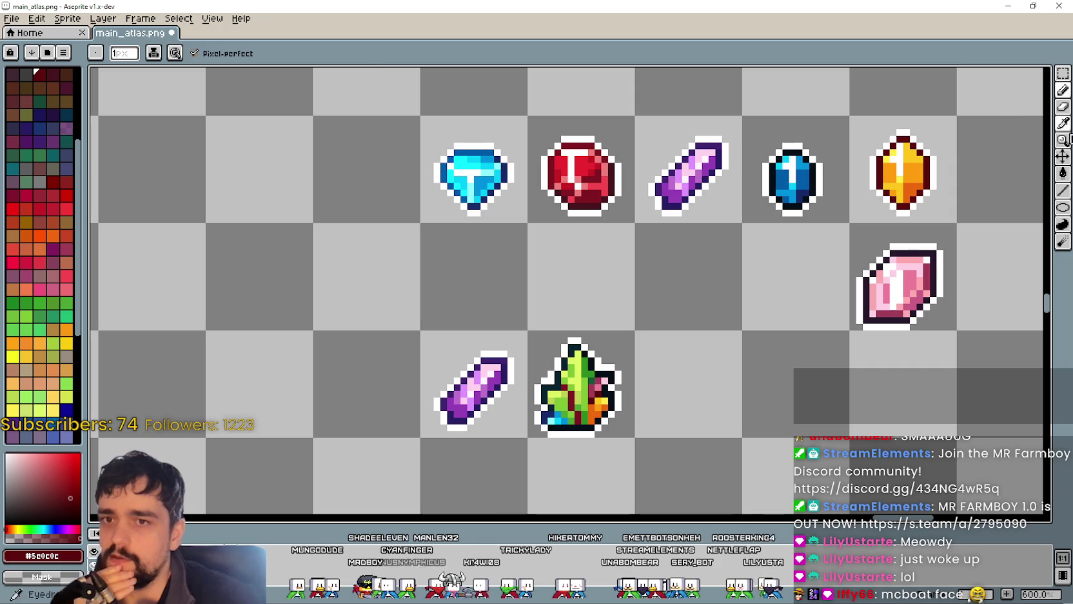
pyautogui.scroll(1, 524, 247)
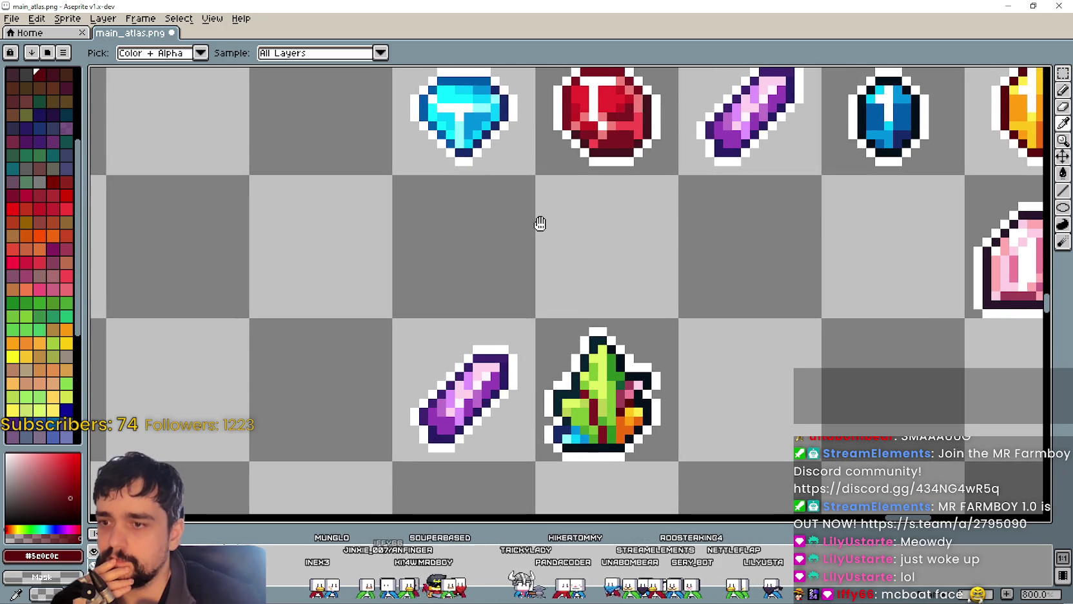
pyautogui.moveTo(538, 221); pyautogui.dragTo(517, 282)
pyautogui.click(621, 178)
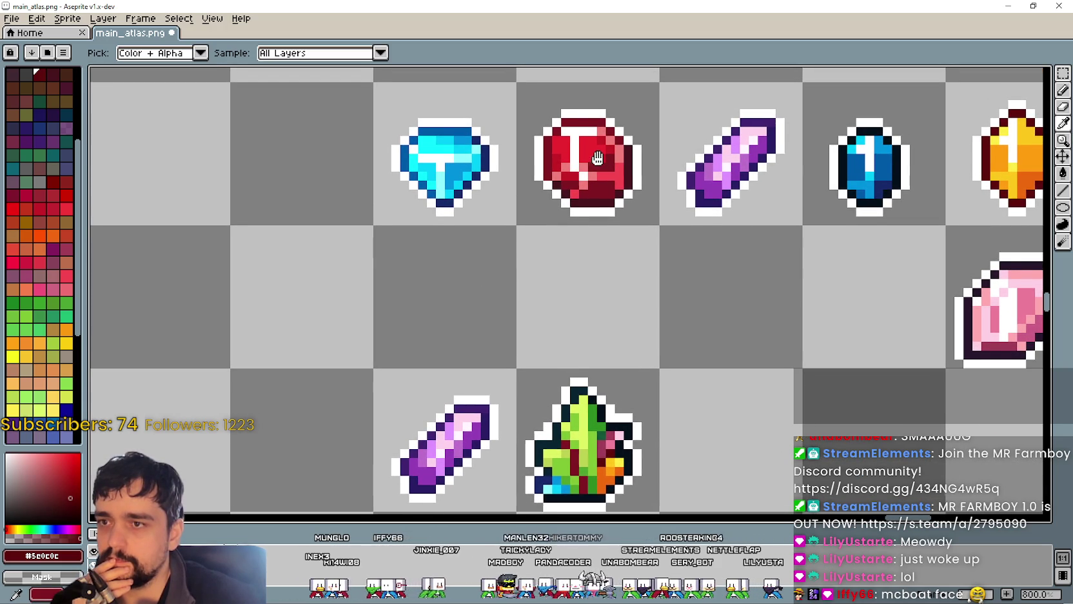
# Step: Sample a light red, then a brighter red, from the red gem, alternating Eyedropper and Pencil
pyautogui.moveTo(606, 162); pyautogui.dragTo(588, 150)
pyautogui.click(585, 153)
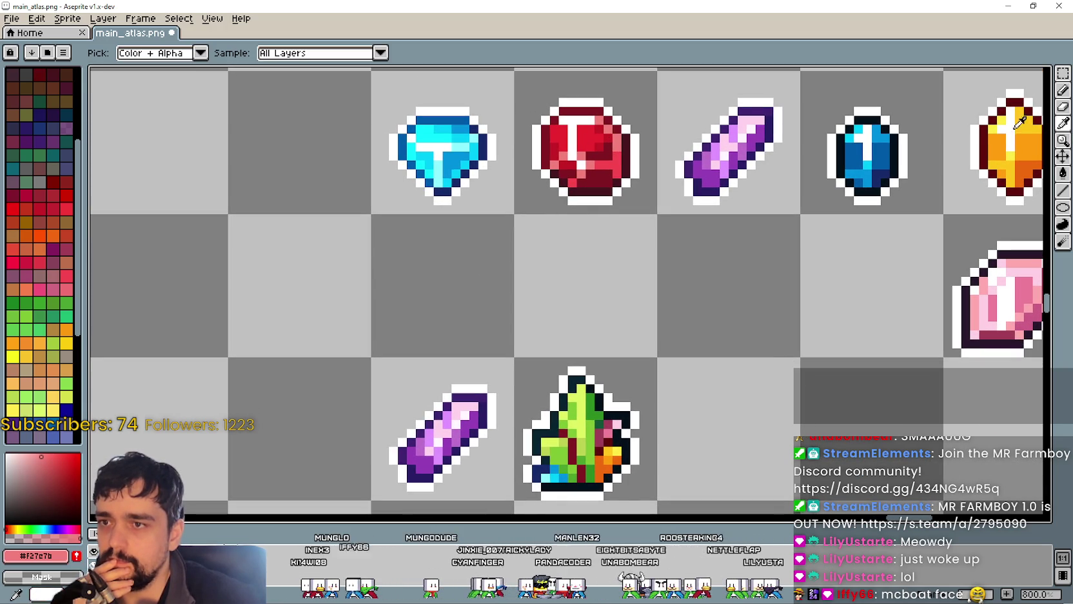
pyautogui.click(1063, 91)
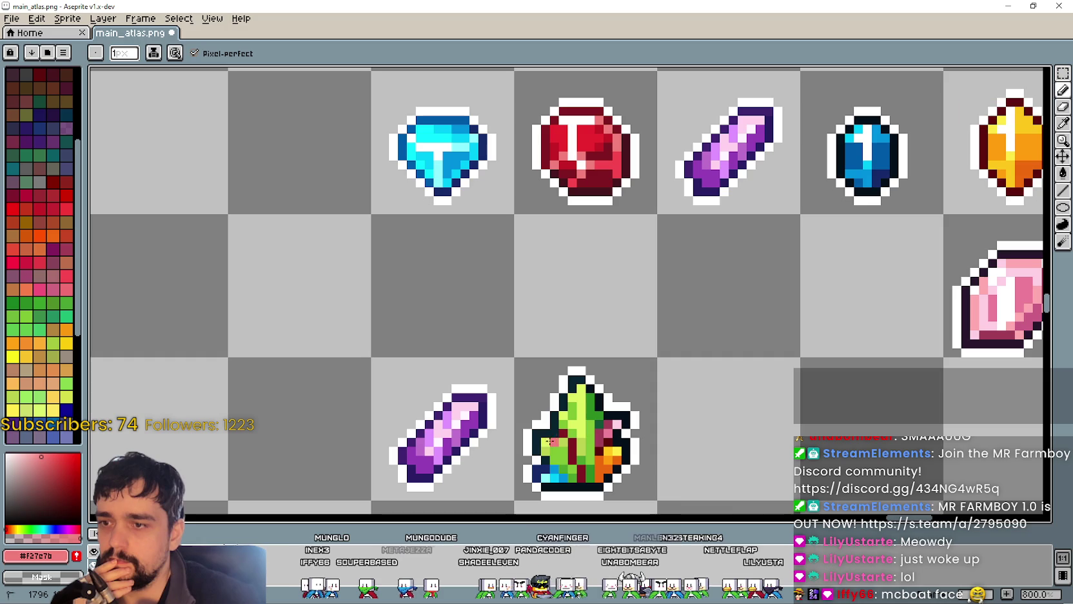
pyautogui.click(1063, 125)
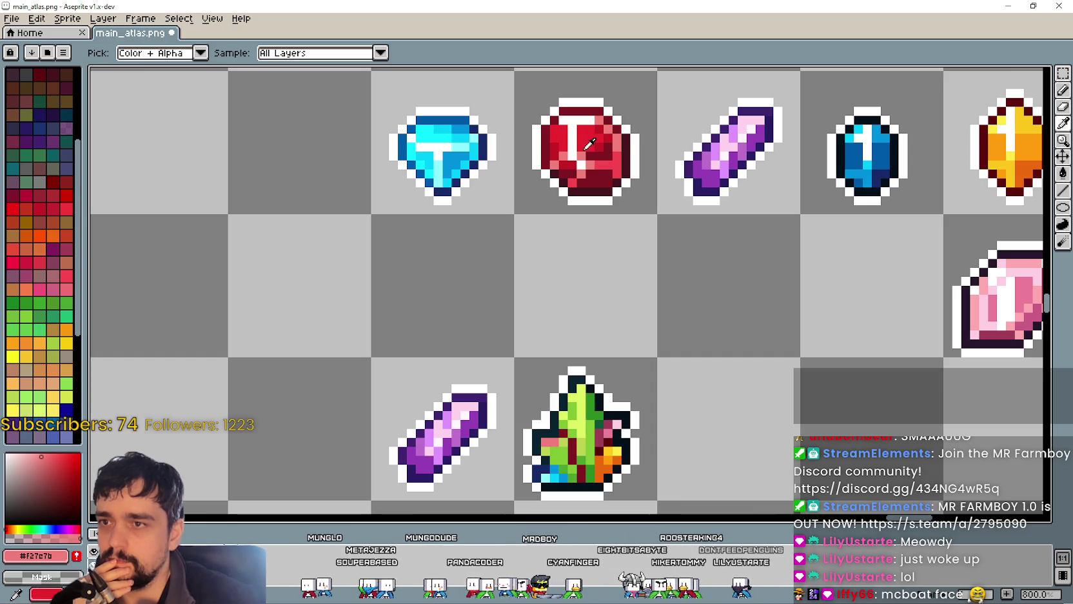
pyautogui.click(617, 163)
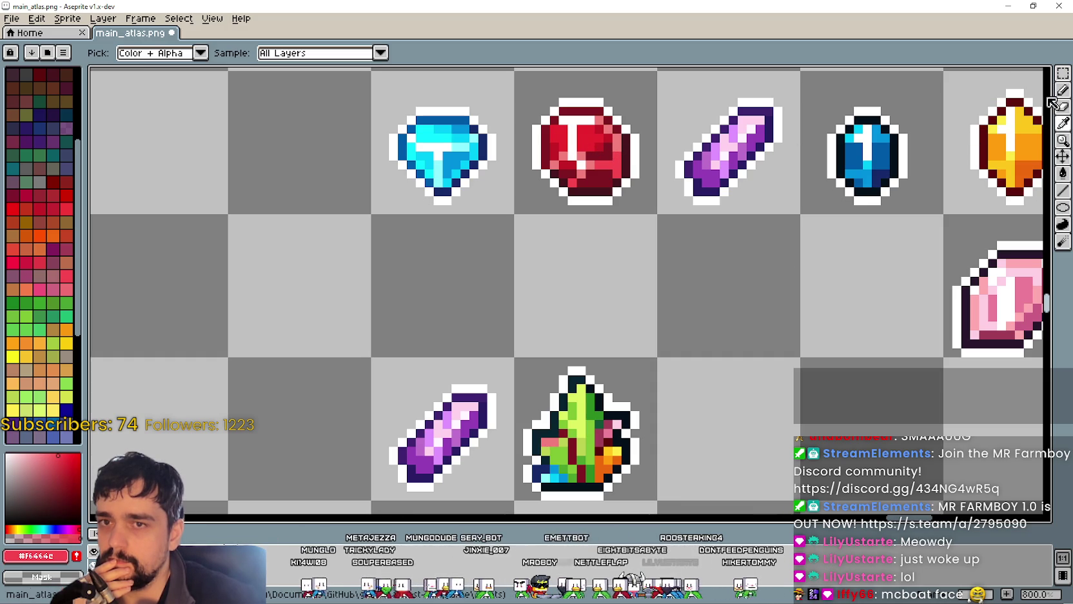
pyautogui.click(1063, 91)
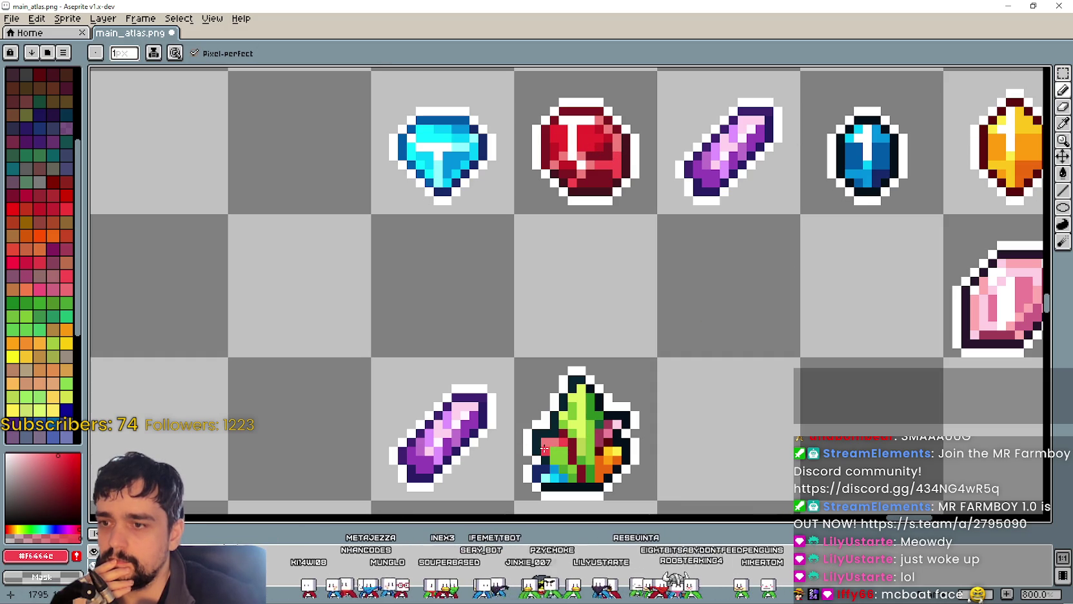
# Step: Sample a deeper red from the red gem and paint it over the lower-left leaf pixels
pyautogui.press('alt')
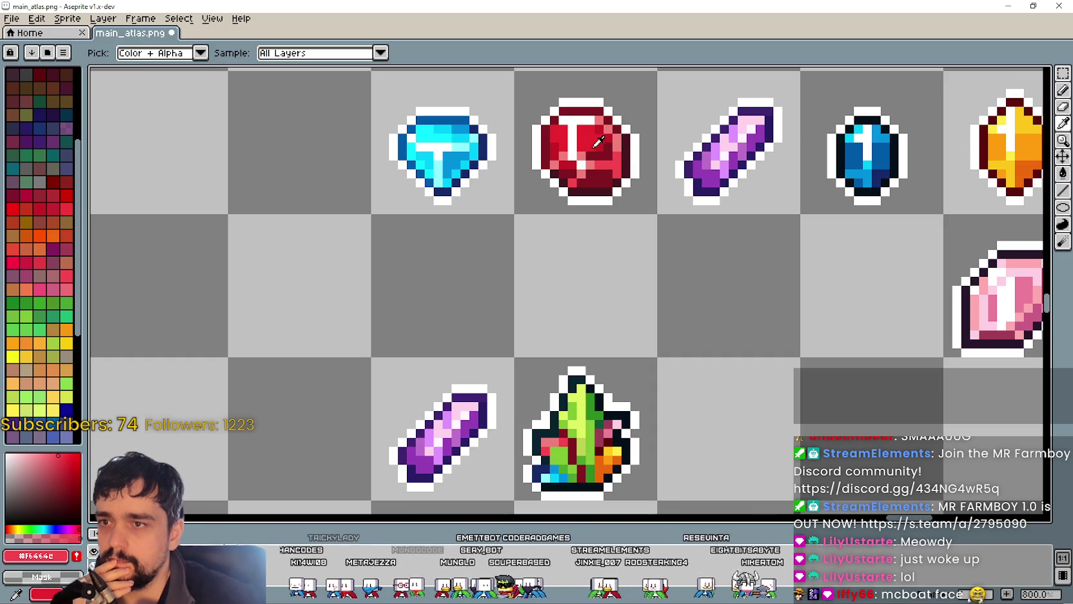
pyautogui.keyDown('alt'); pyautogui.click(599, 142); pyautogui.keyUp('alt')
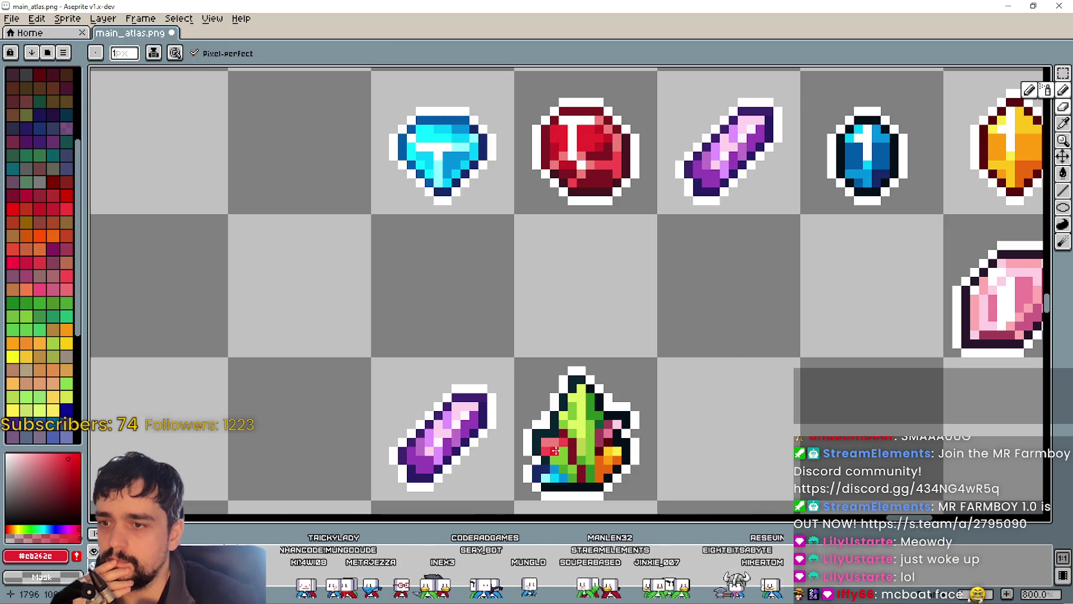
pyautogui.scroll(1, 555, 450)
pyautogui.scroll(4, 531, 355)
pyautogui.moveTo(558, 364); pyautogui.dragTo(577, 394)
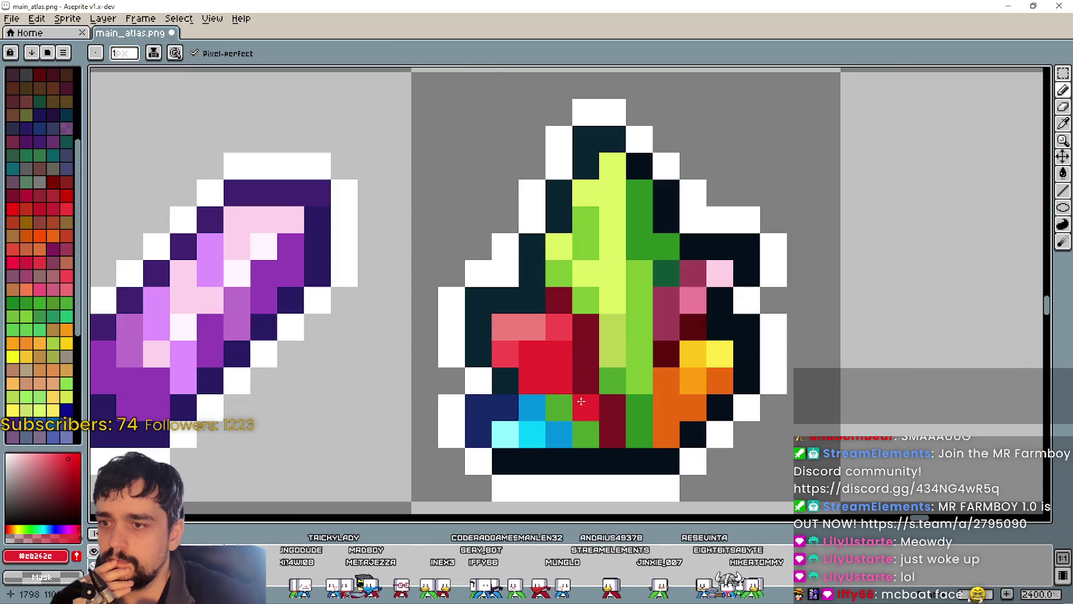
pyautogui.scroll(-5, 586, 401)
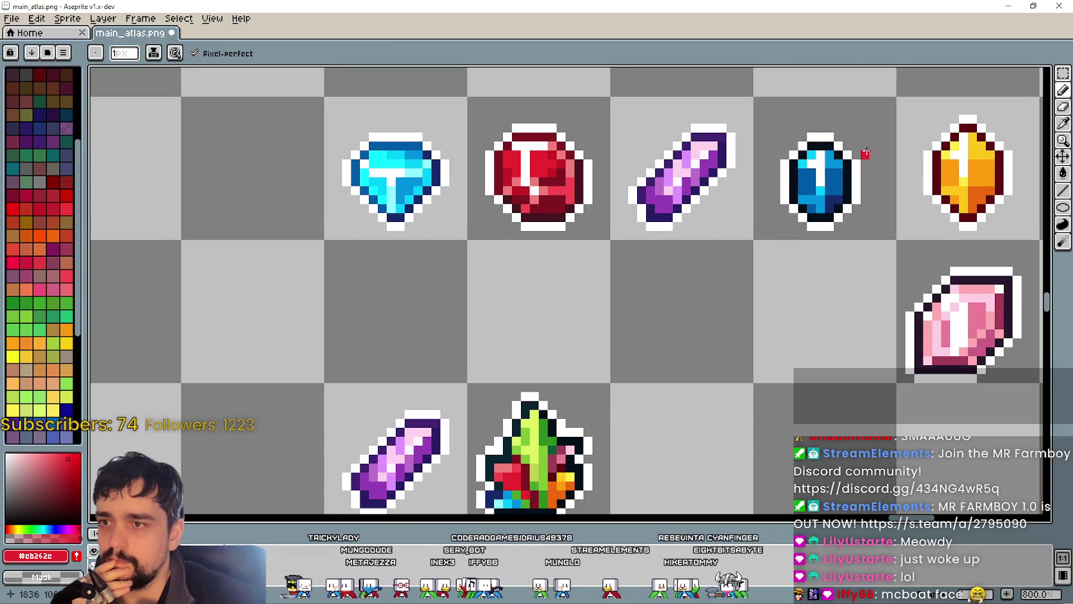
# Step: Zoom and pan around the atlas to reframe the gems and the beanstalk's leaf for further painting
pyautogui.click(1062, 123)
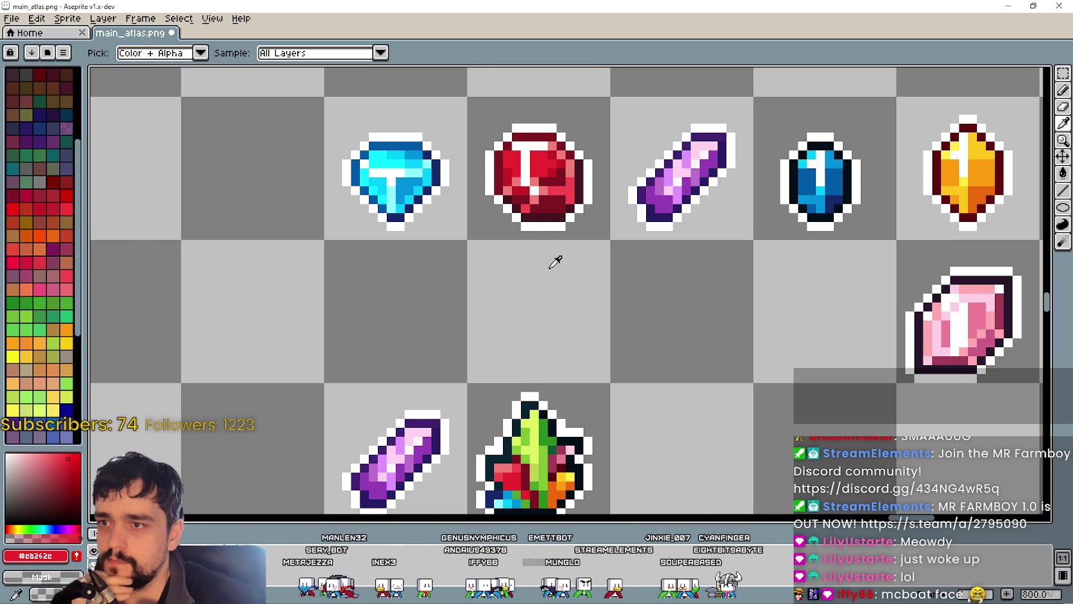
pyautogui.scroll(-2, 555, 261)
pyautogui.scroll(3, 535, 194)
pyautogui.scroll(2, 528, 181)
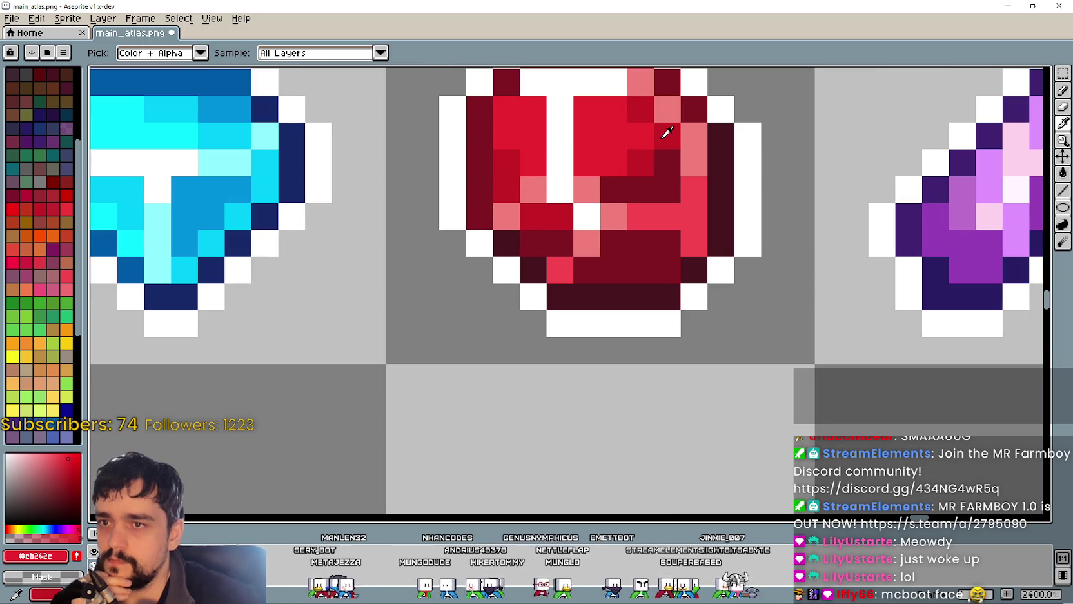
pyautogui.scroll(-5, 631, 244)
pyautogui.scroll(2, 610, 304)
pyautogui.scroll(1, 611, 304)
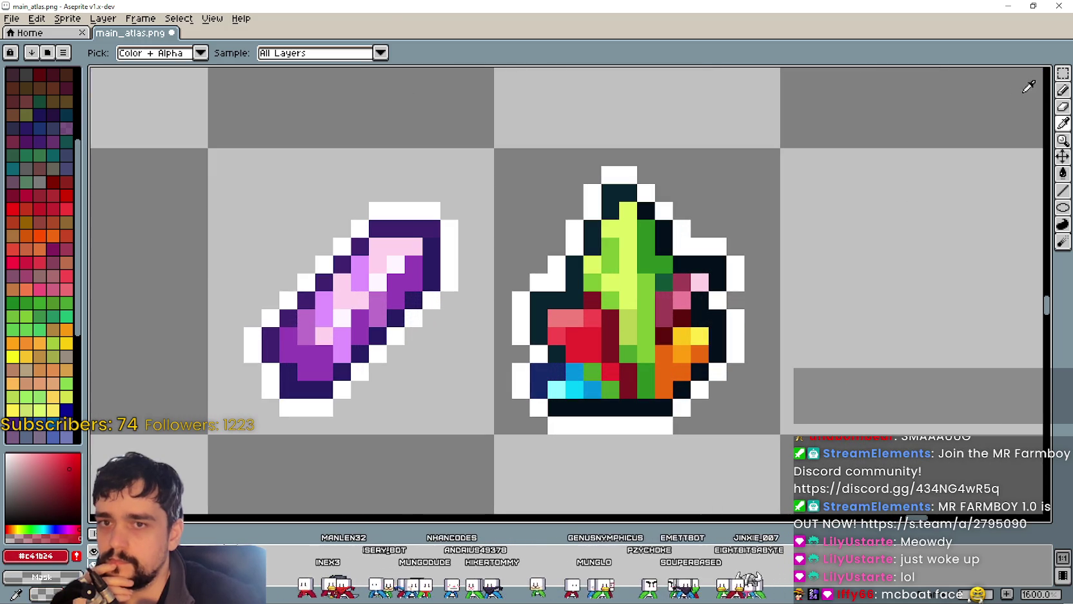
pyautogui.click(1063, 90)
pyautogui.scroll(1, 613, 303)
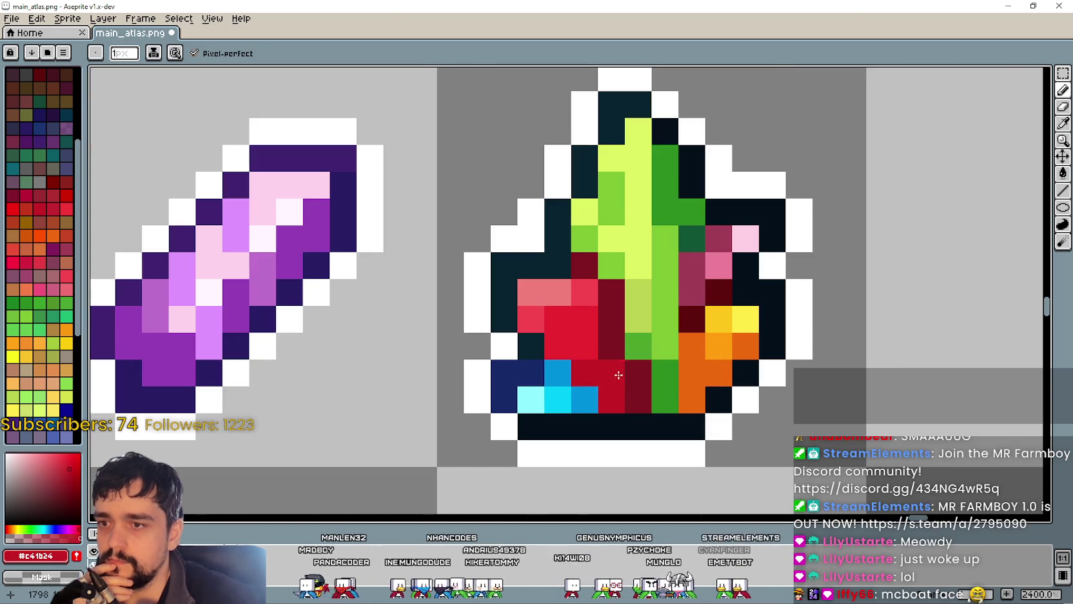
pyautogui.scroll(-5, 727, 373)
pyautogui.moveTo(728, 373)
pyautogui.mouseDown()
pyautogui.moveTo(599, 273)
pyautogui.moveTo(583, 292)
pyautogui.mouseUp()
pyautogui.scroll(-1, 600, 273)
pyautogui.scroll(-1, 581, 299)
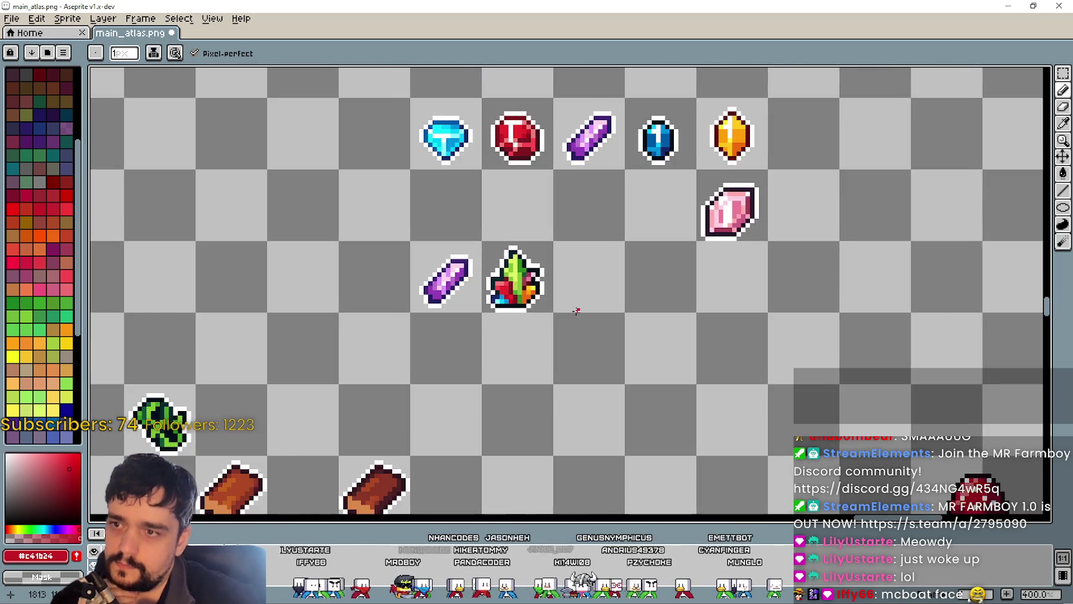
pyautogui.scroll(-1, 610, 309)
pyautogui.scroll(2, 626, 318)
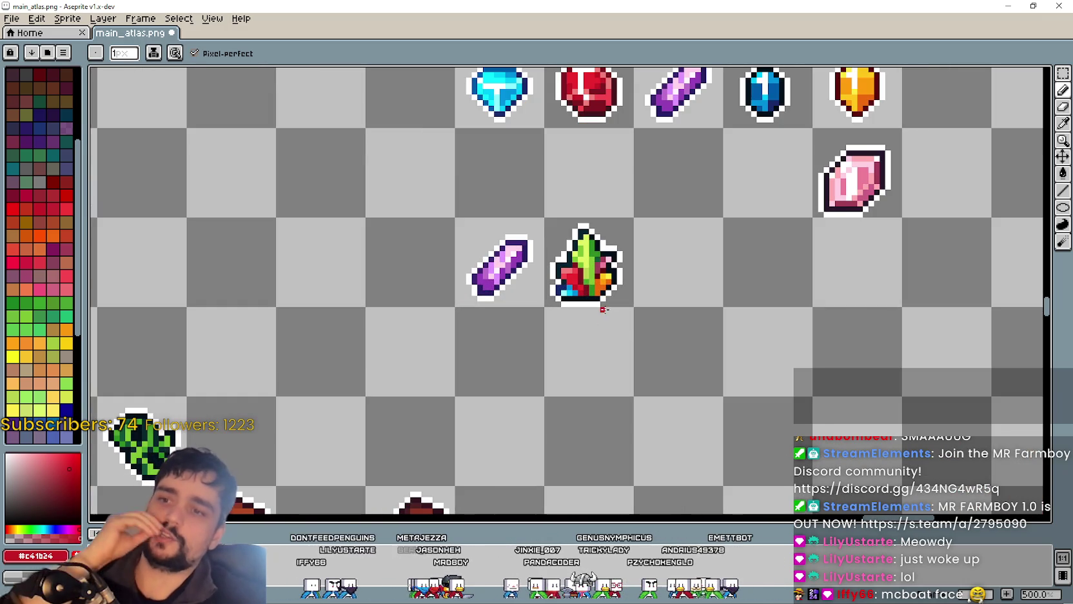
pyautogui.scroll(-1, 632, 326)
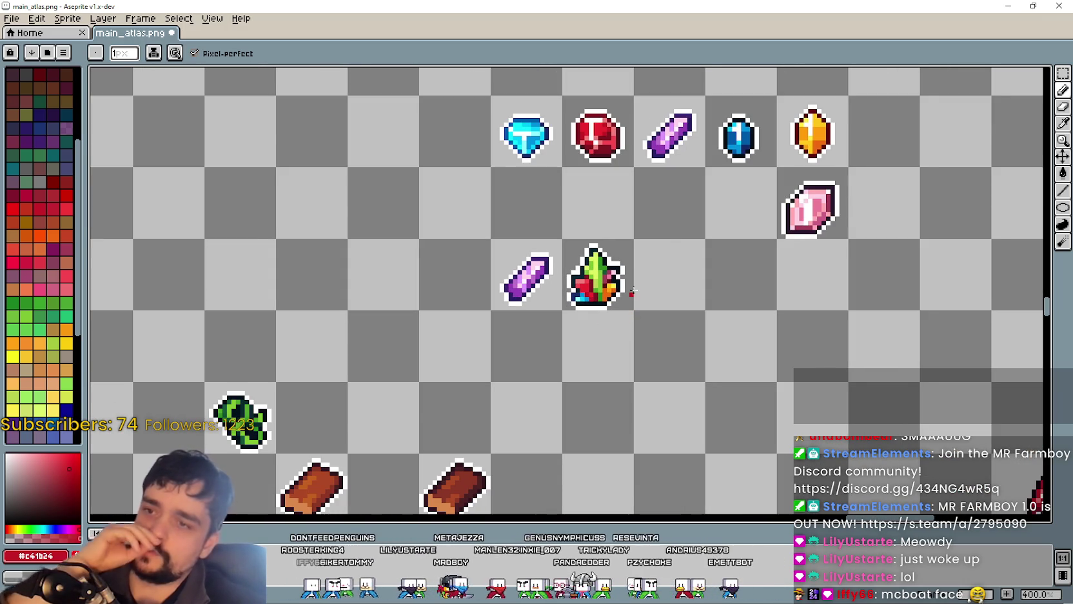
pyautogui.scroll(-2, 665, 335)
pyautogui.moveTo(665, 355); pyautogui.dragTo(584, 355)
pyautogui.scroll(1, 585, 354)
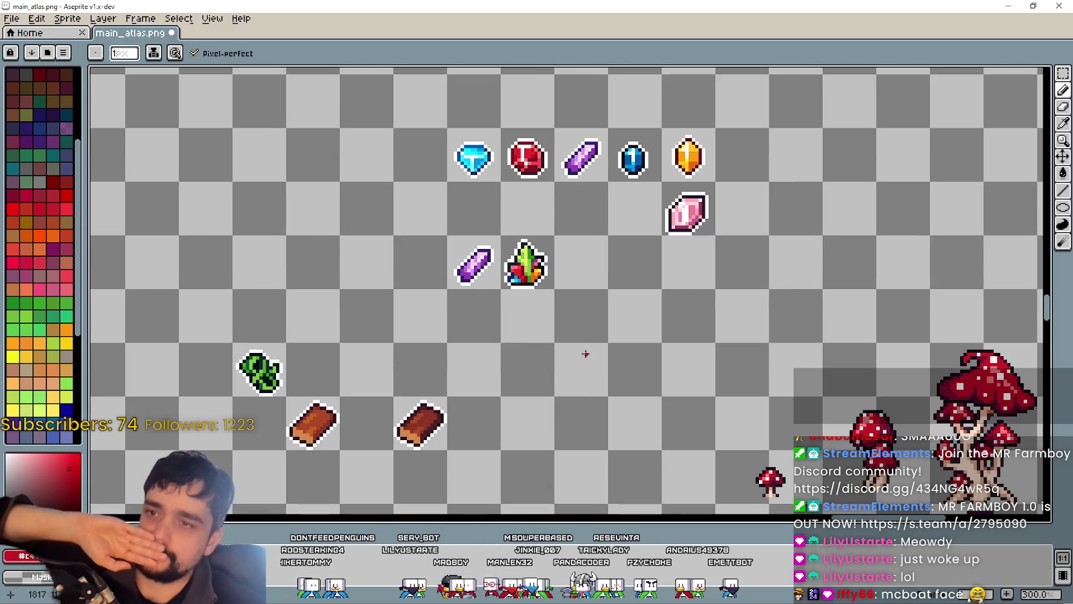
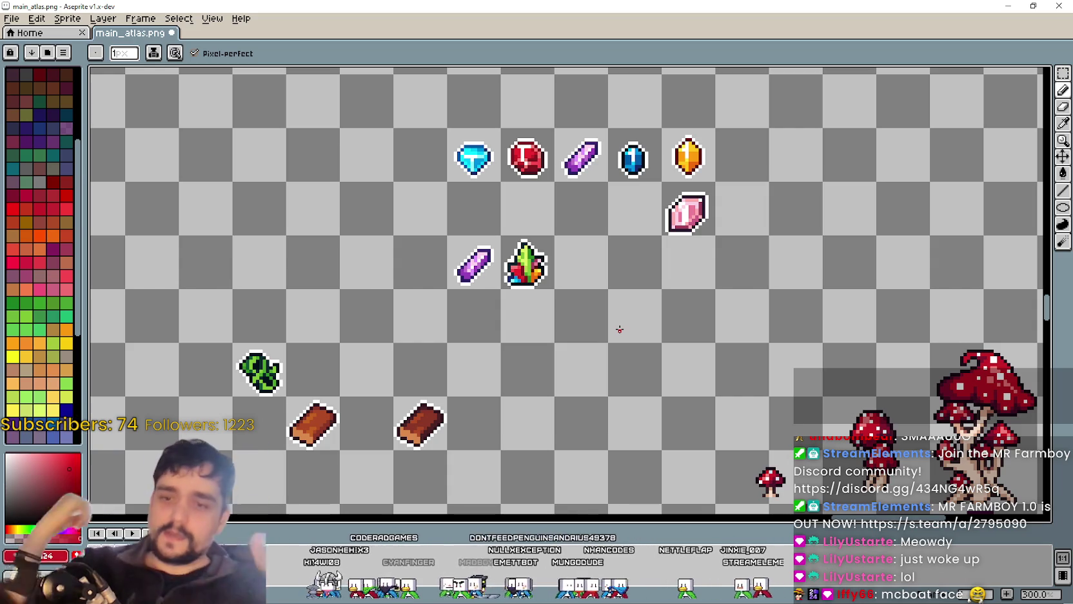
# Step: With the Rectangular Marquee, select the green crystal and survey the gem and cave areas
pyautogui.scroll(-1, 619, 329)
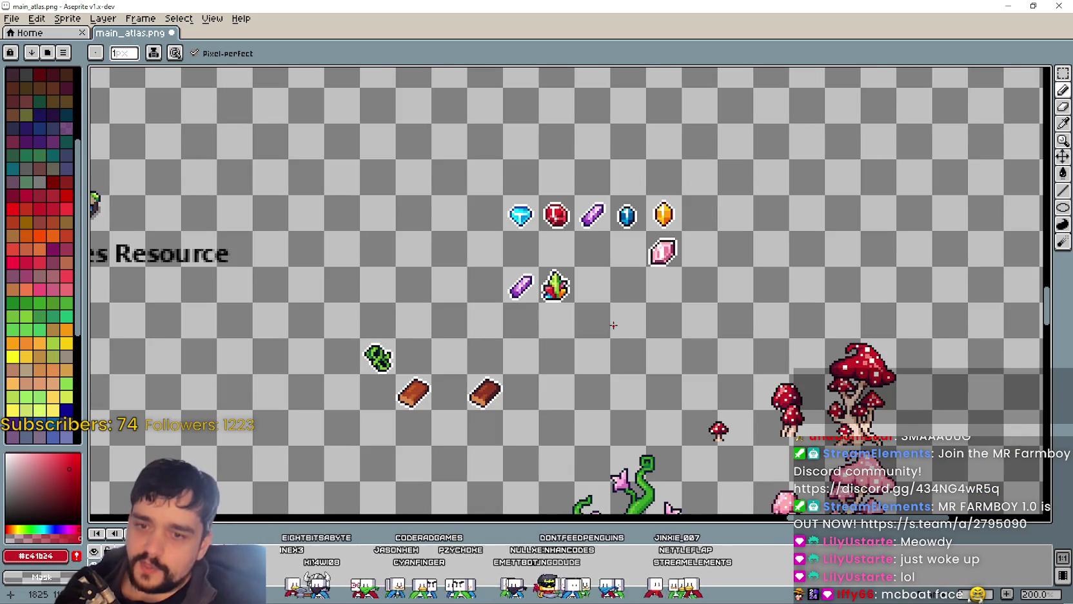
pyautogui.moveTo(611, 322); pyautogui.dragTo(548, 333)
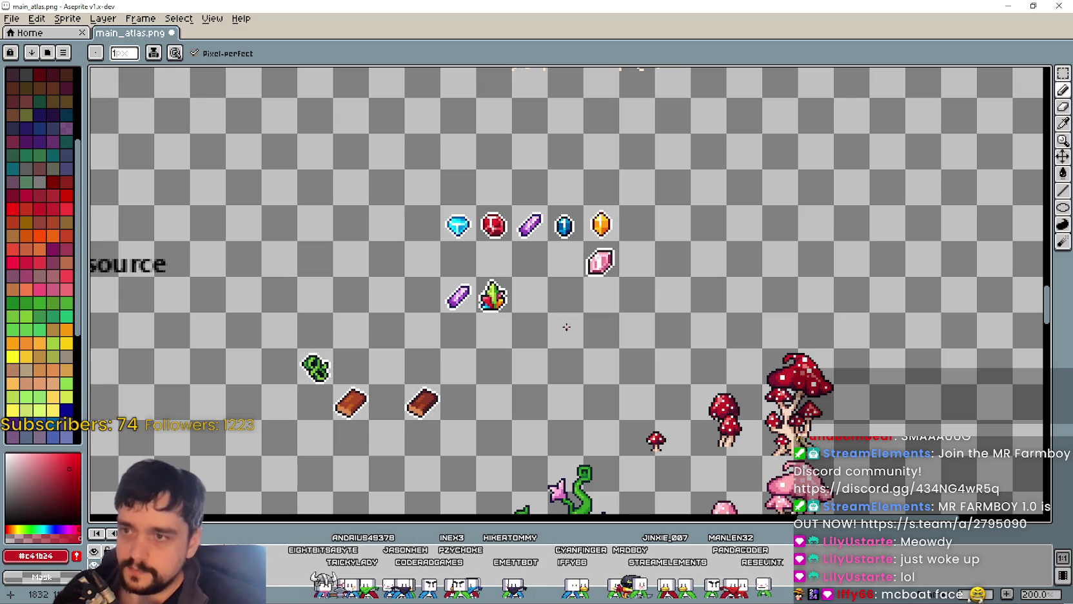
pyautogui.moveTo(471, 324); pyautogui.dragTo(669, 312)
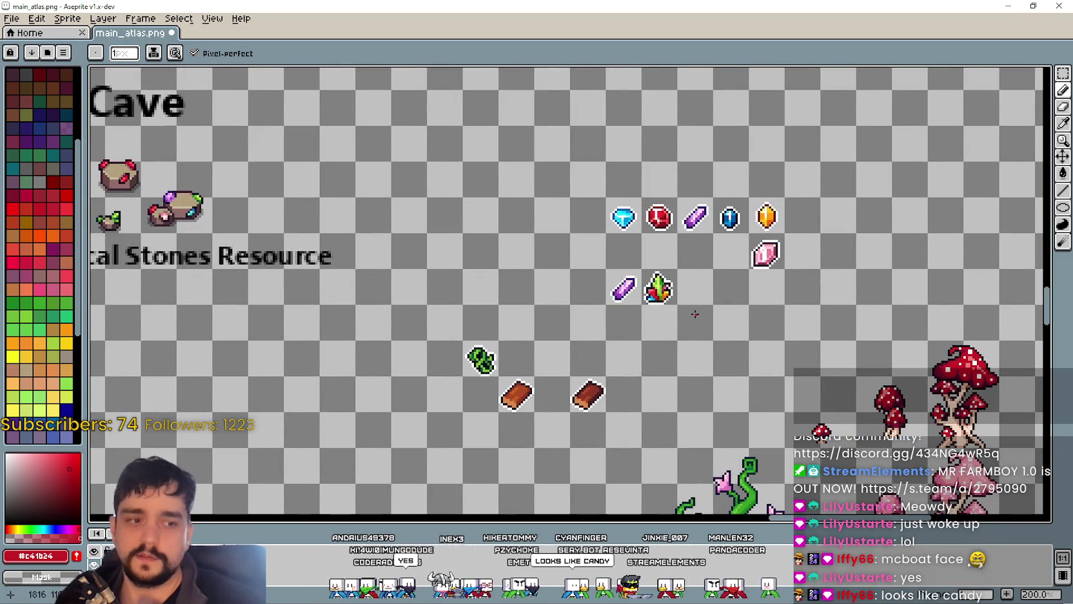
pyautogui.moveTo(694, 314); pyautogui.dragTo(551, 321)
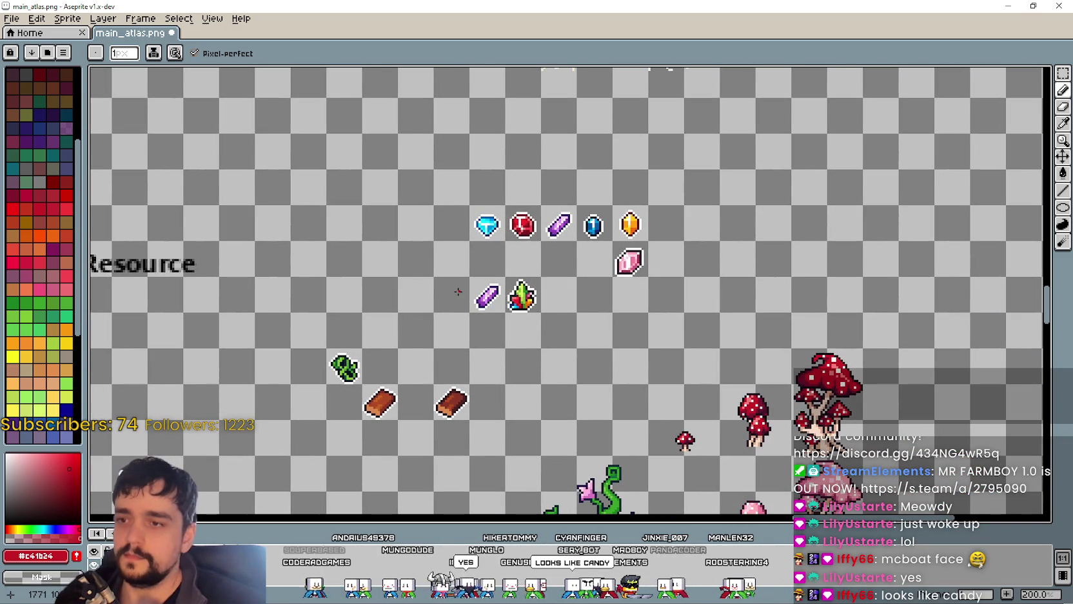
pyautogui.moveTo(458, 292); pyautogui.dragTo(457, 291)
pyautogui.scroll(1, 657, 327)
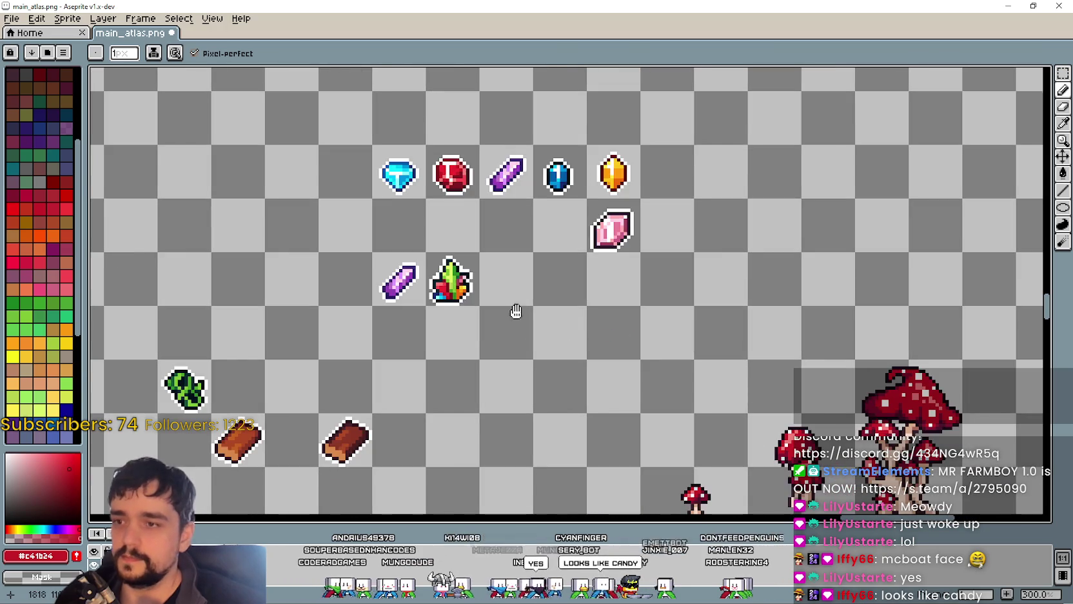
pyautogui.click(1063, 75)
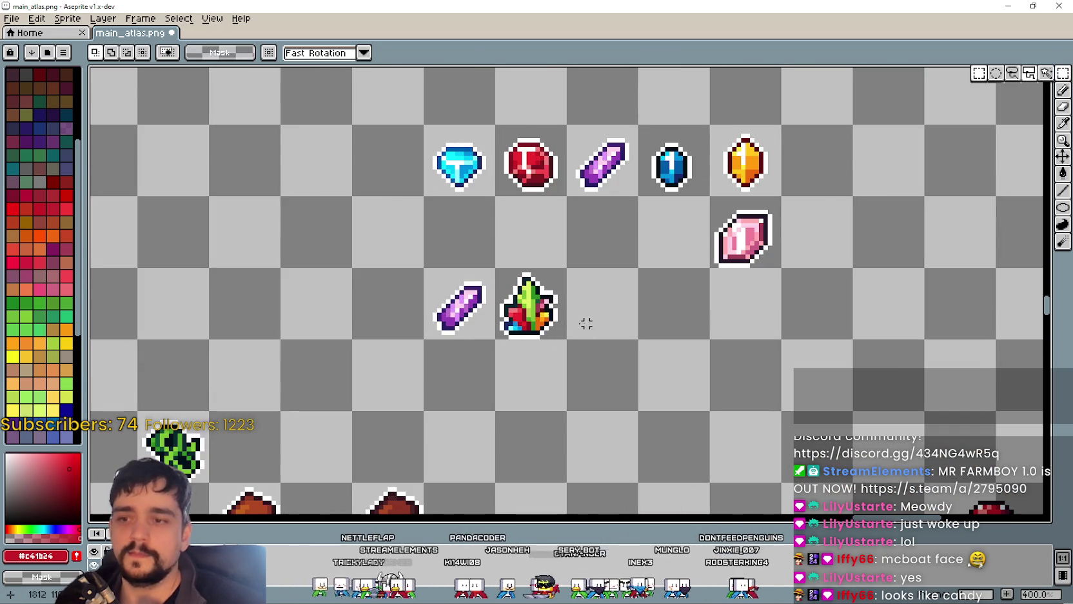
pyautogui.moveTo(490, 263); pyautogui.dragTo(572, 345)
pyautogui.scroll(-1, 582, 325)
pyautogui.scroll(-1, 582, 325)
pyautogui.scroll(1, 581, 324)
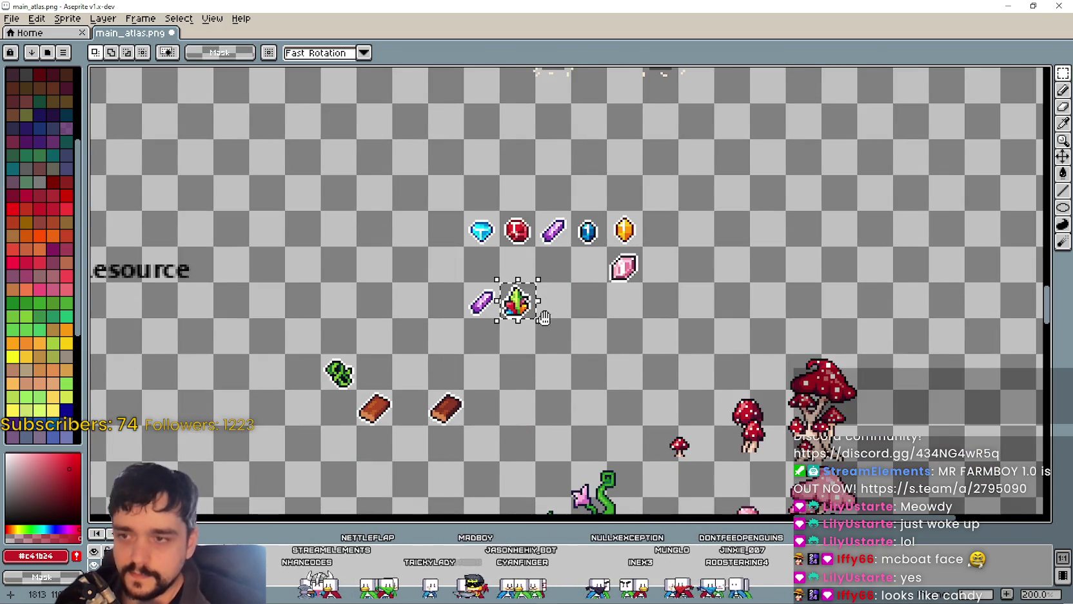
pyautogui.scroll(-2, 608, 309)
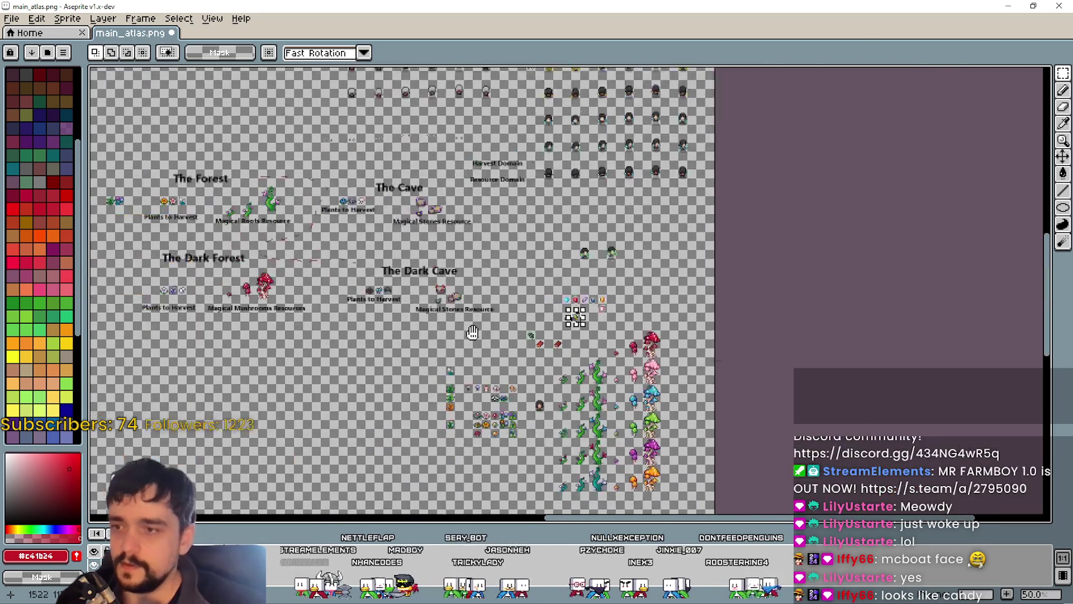
pyautogui.hscroll(-5, 544, 319)
pyautogui.hscroll(-3, 452, 291)
pyautogui.hscroll(-3, 378, 261)
pyautogui.hscroll(-3, 377, 261)
pyautogui.scroll(-5, 420, 290)
pyautogui.scroll(-1, 471, 326)
pyautogui.scroll(1, 411, 217)
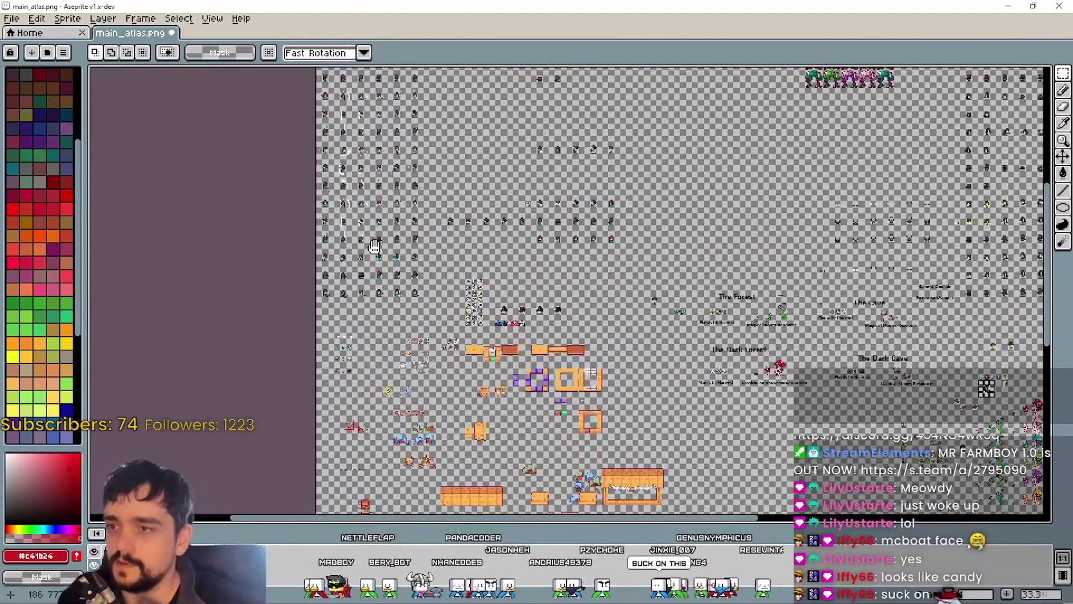
pyautogui.scroll(1, 410, 217)
pyautogui.scroll(1, 410, 217)
pyautogui.scroll(1, 410, 218)
pyautogui.scroll(-3, 407, 217)
pyautogui.scroll(2, 426, 347)
pyautogui.scroll(1, 443, 269)
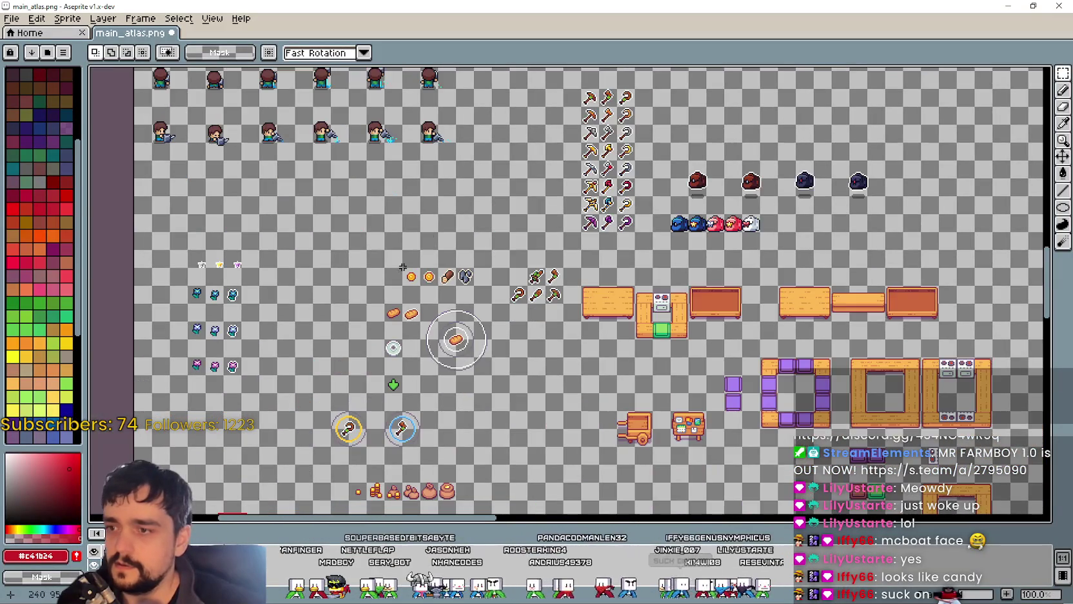
pyautogui.scroll(1, 406, 225)
pyautogui.scroll(1, 483, 281)
pyautogui.scroll(-4, 484, 281)
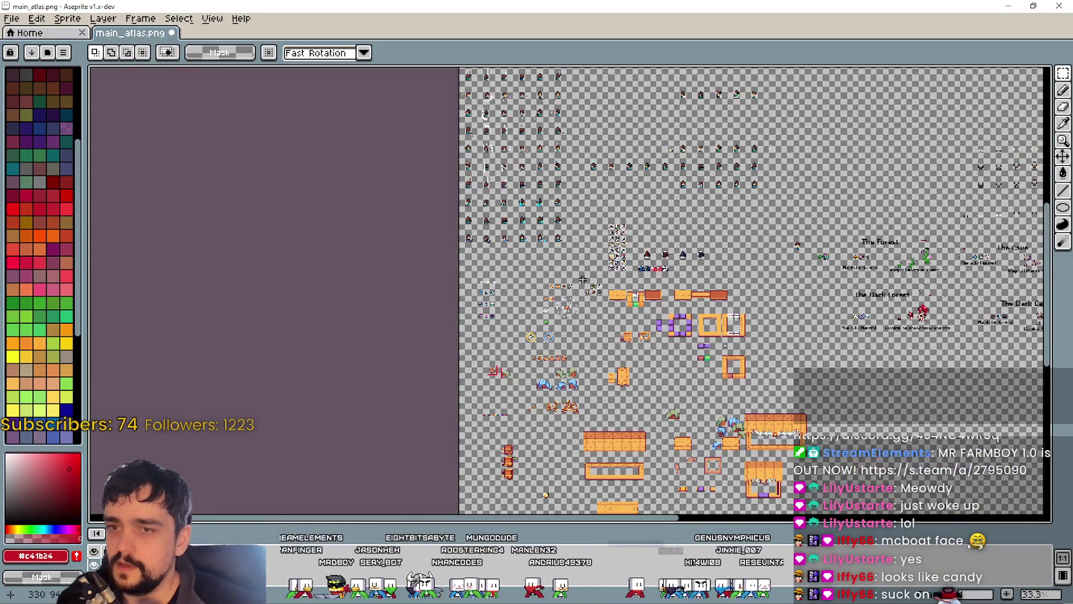
pyautogui.scroll(1, 814, 312)
pyautogui.scroll(1, 862, 266)
pyautogui.scroll(-1, 862, 266)
pyautogui.scroll(1, 967, 193)
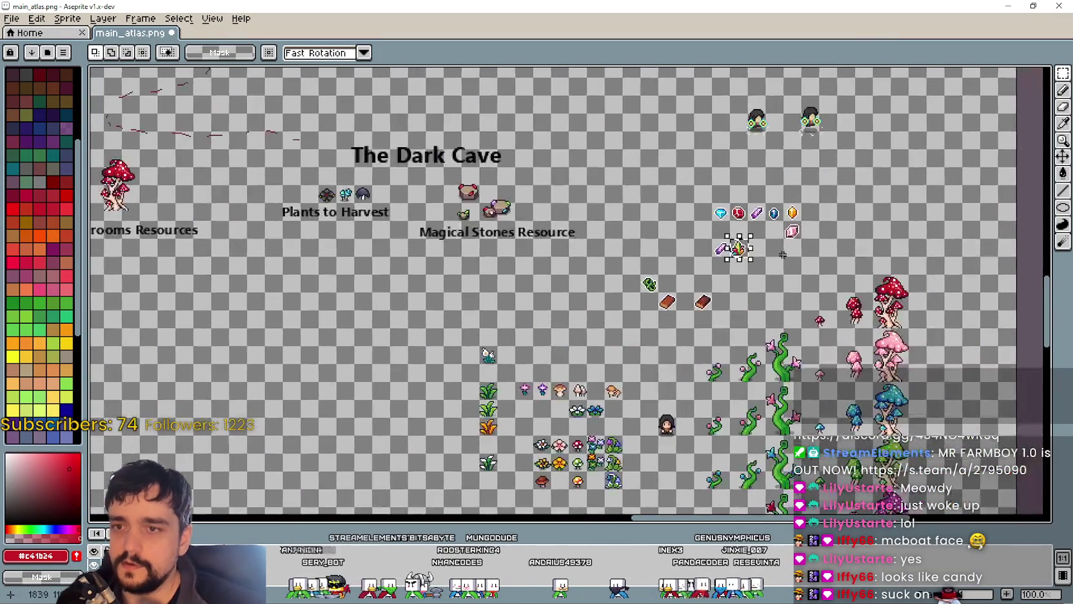
pyautogui.scroll(2, 777, 245)
pyautogui.scroll(-1, 677, 263)
pyautogui.scroll(1, 638, 236)
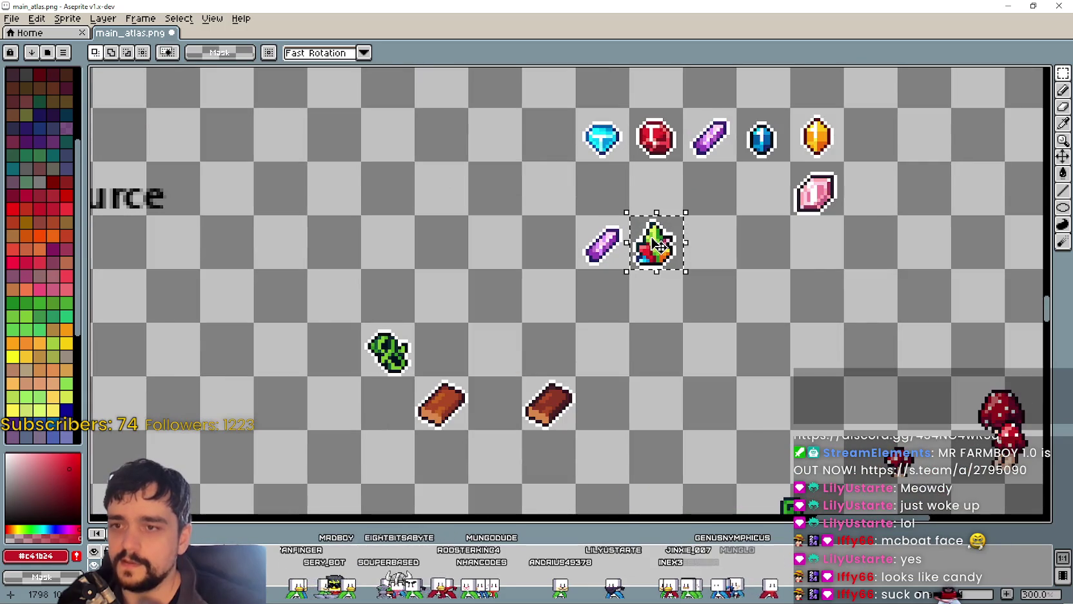
pyautogui.scroll(-3, 655, 241)
pyautogui.scroll(-2, 467, 382)
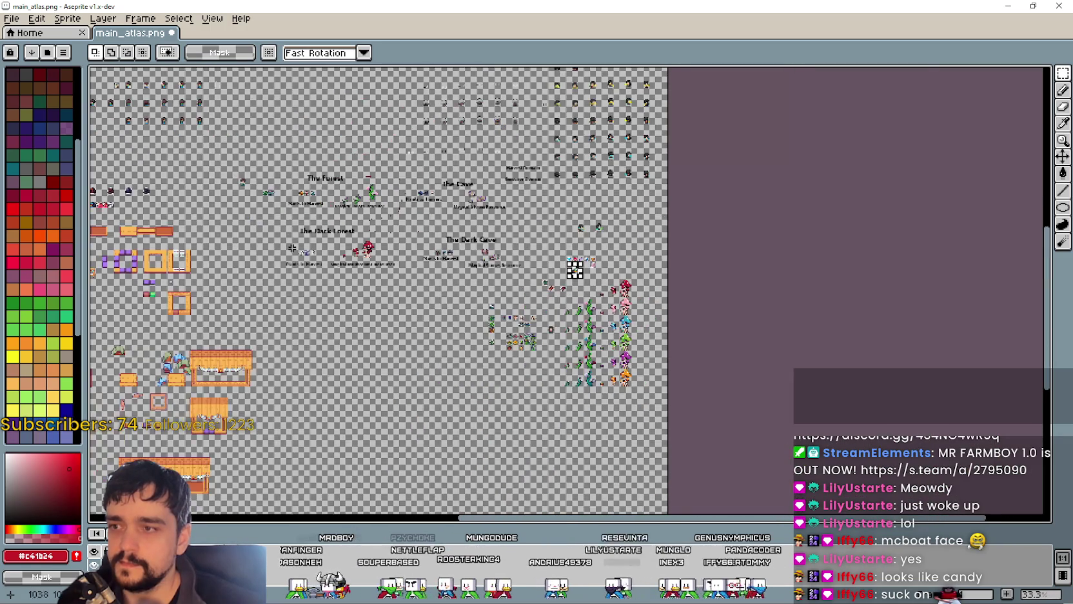
pyautogui.scroll(2, 574, 271)
pyautogui.moveTo(445, 208); pyautogui.dragTo(570, 310)
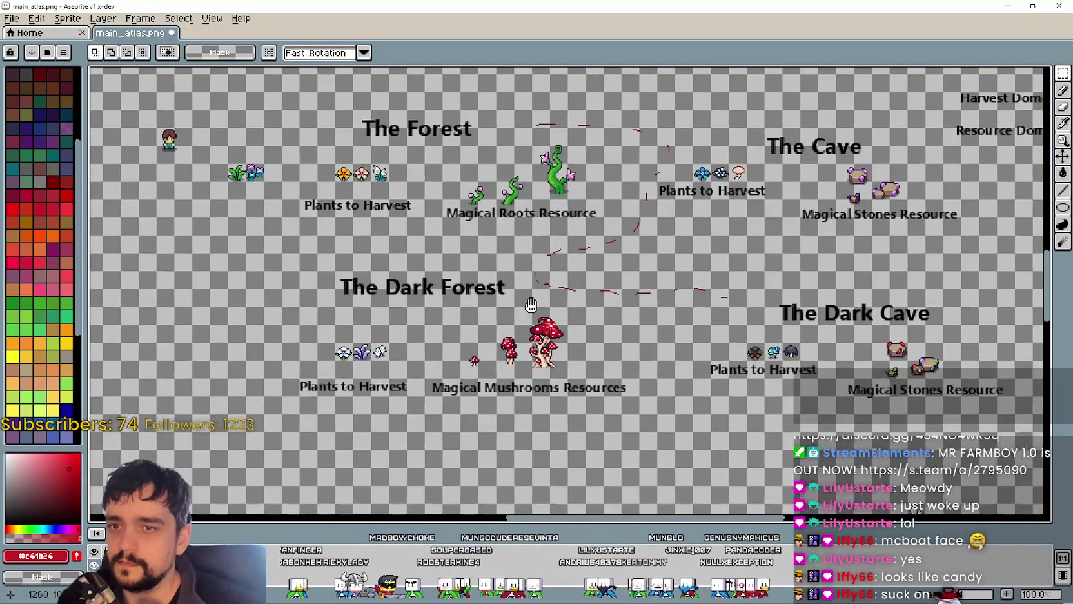
pyautogui.moveTo(728, 222); pyautogui.dragTo(466, 232)
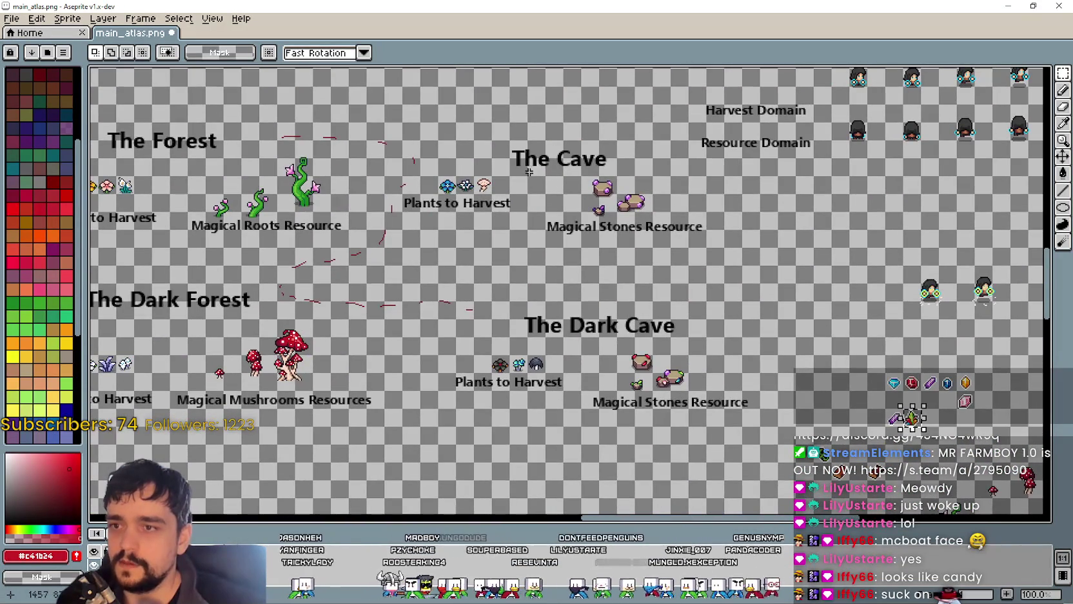
pyautogui.moveTo(867, 442); pyautogui.dragTo(674, 275)
pyautogui.scroll(2, 674, 276)
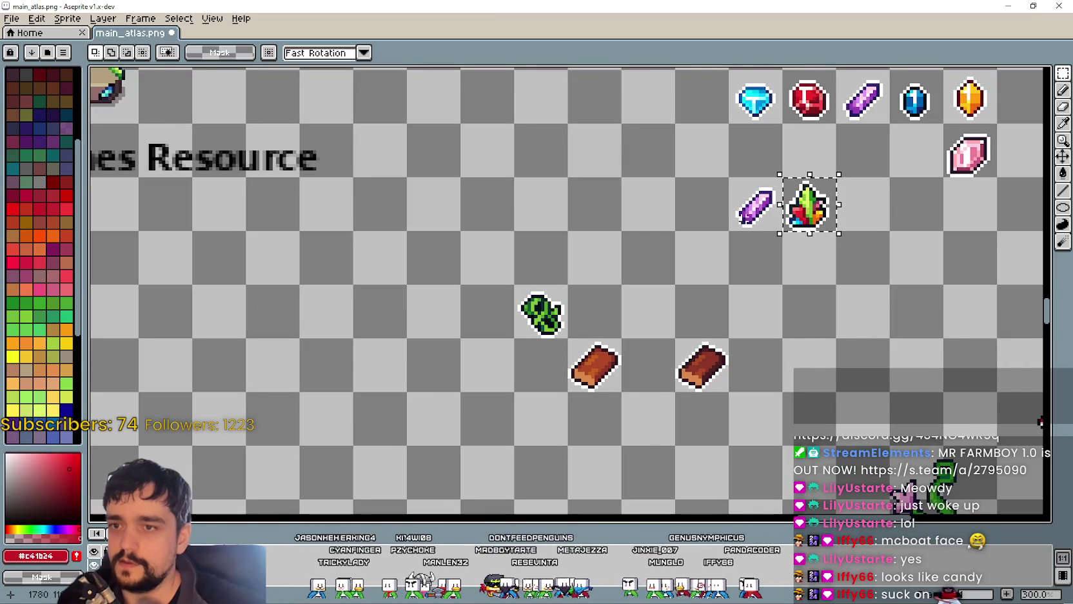
# Step: Move the purple and green crystals left and set both wooden logs in one row between them
pyautogui.moveTo(703, 220); pyautogui.dragTo(586, 251)
pyautogui.moveTo(613, 211)
pyautogui.mouseDown()
pyautogui.moveTo(719, 258)
pyautogui.moveTo(523, 245)
pyautogui.mouseUp()
pyautogui.moveTo(451, 371)
pyautogui.mouseDown()
pyautogui.moveTo(505, 423)
pyautogui.moveTo(483, 377)
pyautogui.moveTo(386, 253)
pyautogui.mouseUp()
pyautogui.moveTo(554, 365)
pyautogui.mouseDown()
pyautogui.moveTo(615, 426)
pyautogui.moveTo(572, 300)
pyautogui.mouseUp()
pyautogui.moveTo(460, 236); pyautogui.dragTo(407, 238)
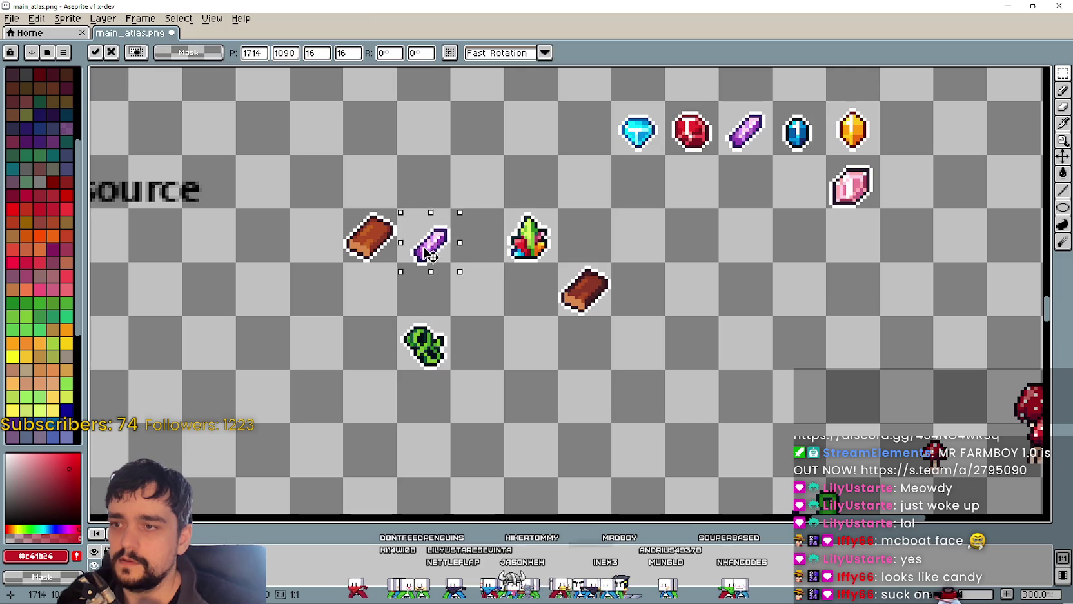
pyautogui.moveTo(556, 263)
pyautogui.mouseDown()
pyautogui.moveTo(614, 318)
pyautogui.moveTo(492, 258)
pyautogui.mouseUp()
pyautogui.click(517, 342)
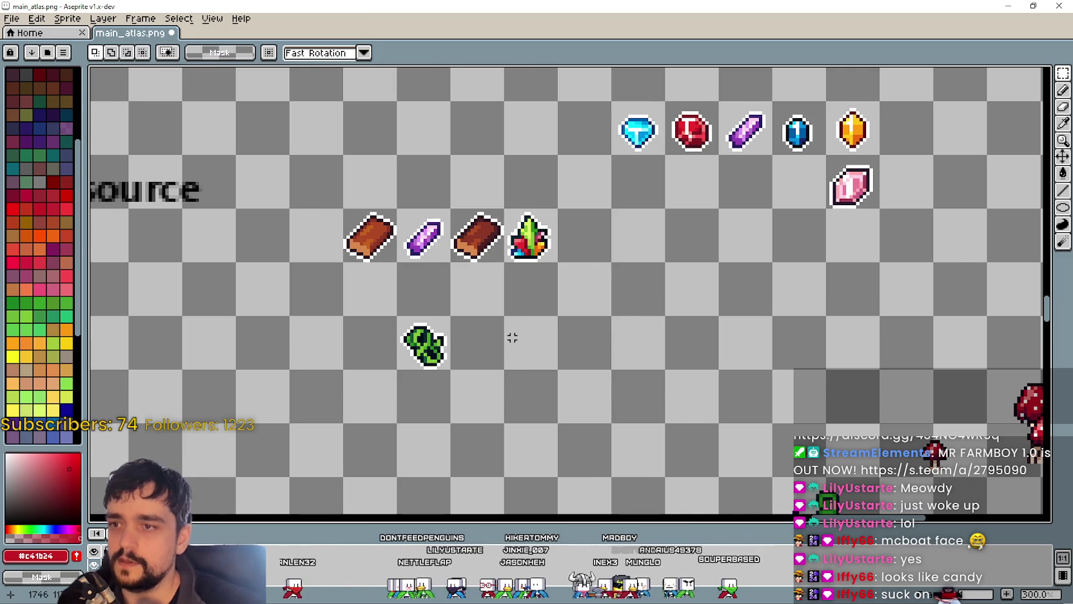
pyautogui.scroll(-1, 589, 339)
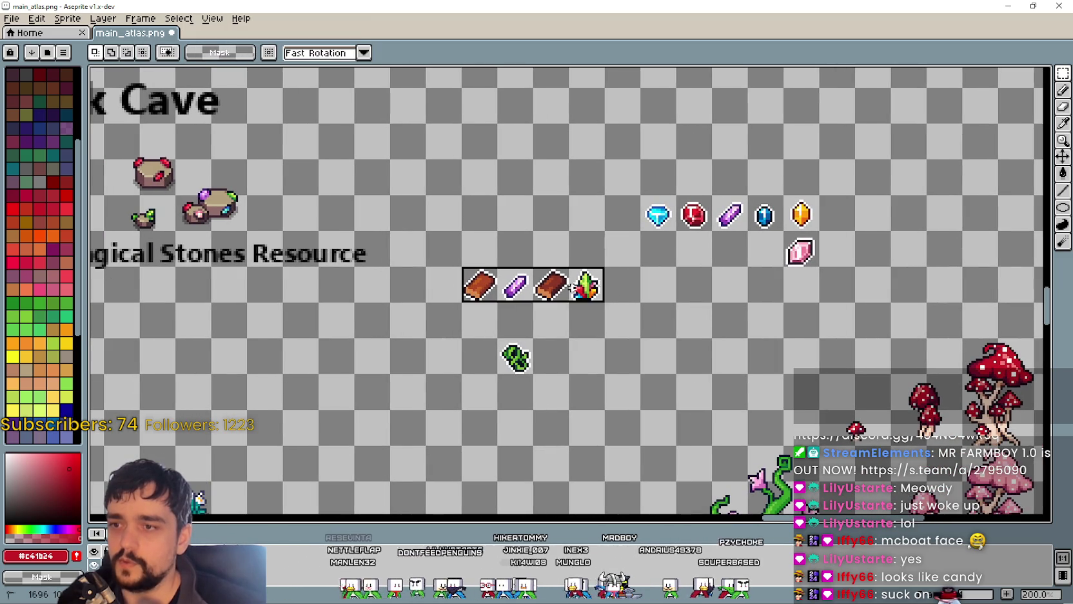
pyautogui.scroll(-3, 637, 361)
pyautogui.scroll(5, 420, 230)
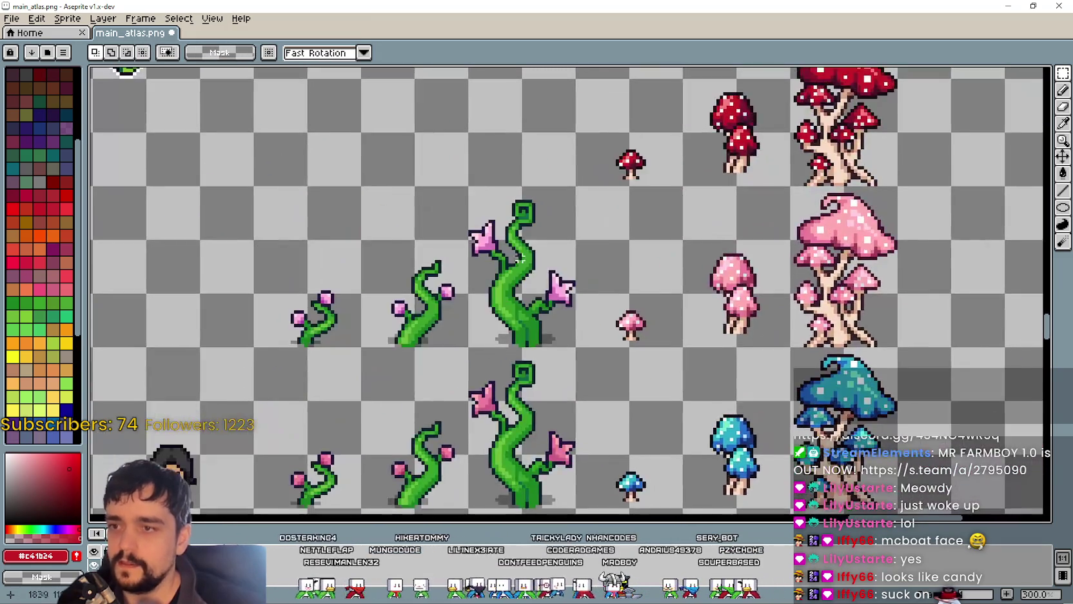
pyautogui.scroll(-1, 420, 231)
pyautogui.moveTo(420, 230)
pyautogui.mouseDown()
pyautogui.moveTo(452, 344)
pyautogui.moveTo(550, 383)
pyautogui.mouseUp()
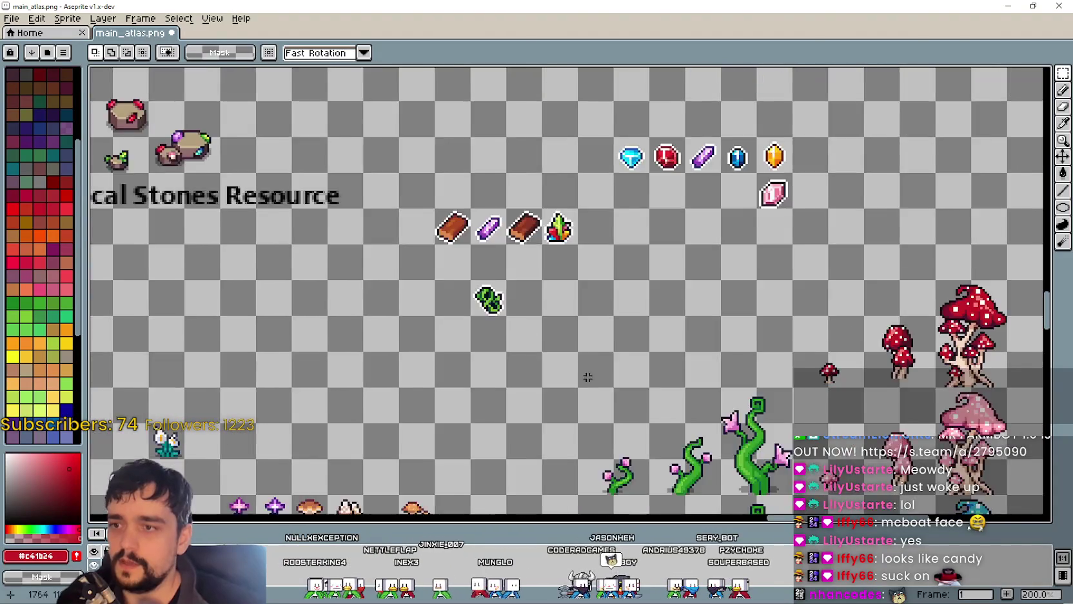
pyautogui.scroll(1, 593, 314)
pyautogui.scroll(2, 591, 229)
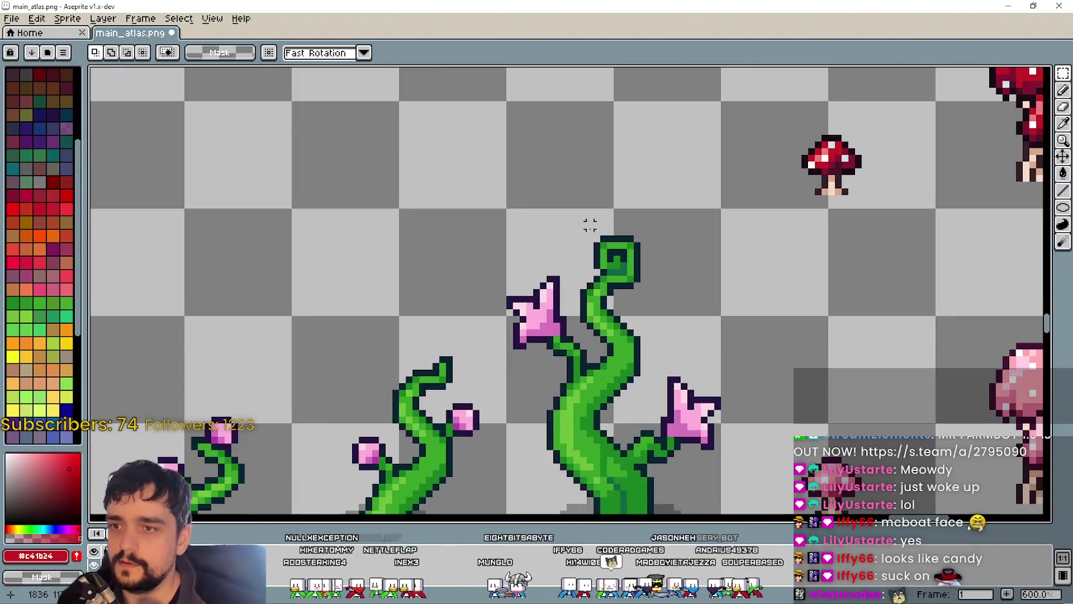
pyautogui.scroll(2, 415, 278)
pyautogui.scroll(-1, 519, 276)
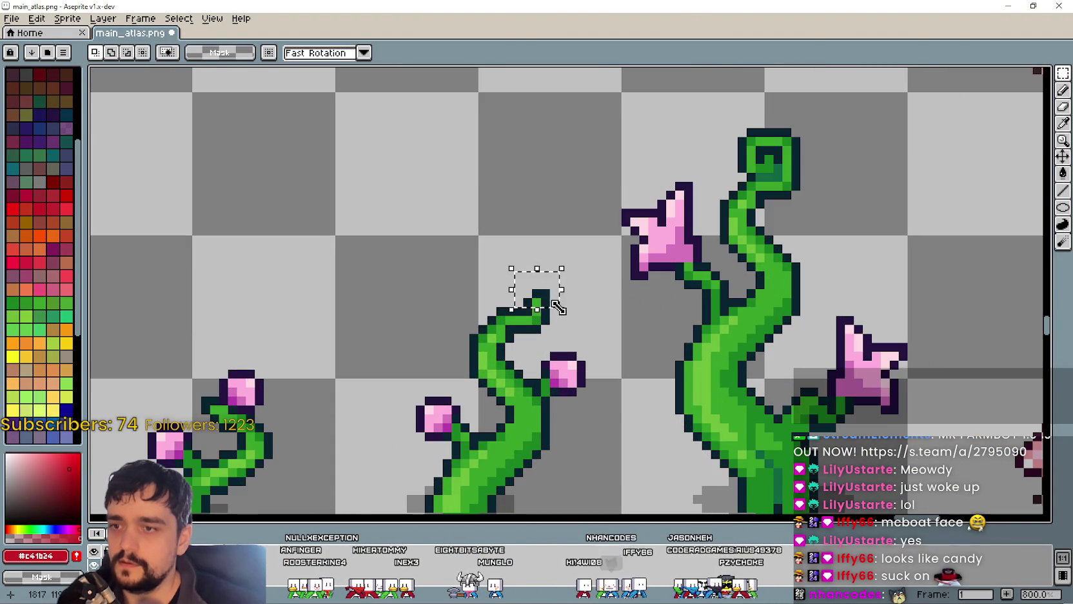
pyautogui.scroll(-3, 540, 283)
pyautogui.scroll(-3, 547, 307)
pyautogui.scroll(2, 543, 355)
pyautogui.scroll(2, 543, 355)
pyautogui.scroll(-2, 545, 355)
pyautogui.scroll(-1, 503, 270)
pyautogui.scroll(2, 469, 267)
pyautogui.scroll(1, 470, 267)
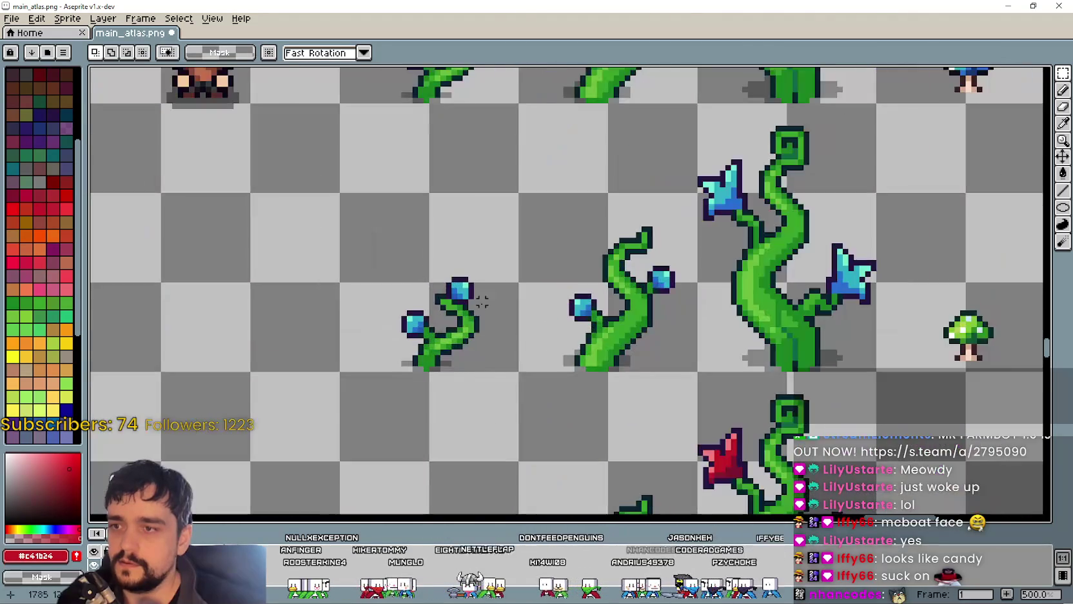
pyautogui.scroll(-2, 465, 258)
pyautogui.scroll(1, 450, 231)
pyautogui.scroll(-3, 449, 231)
pyautogui.scroll(1, 449, 231)
pyautogui.moveTo(350, 287)
pyautogui.mouseDown()
pyautogui.moveTo(562, 333)
pyautogui.moveTo(178, 86)
pyautogui.mouseUp()
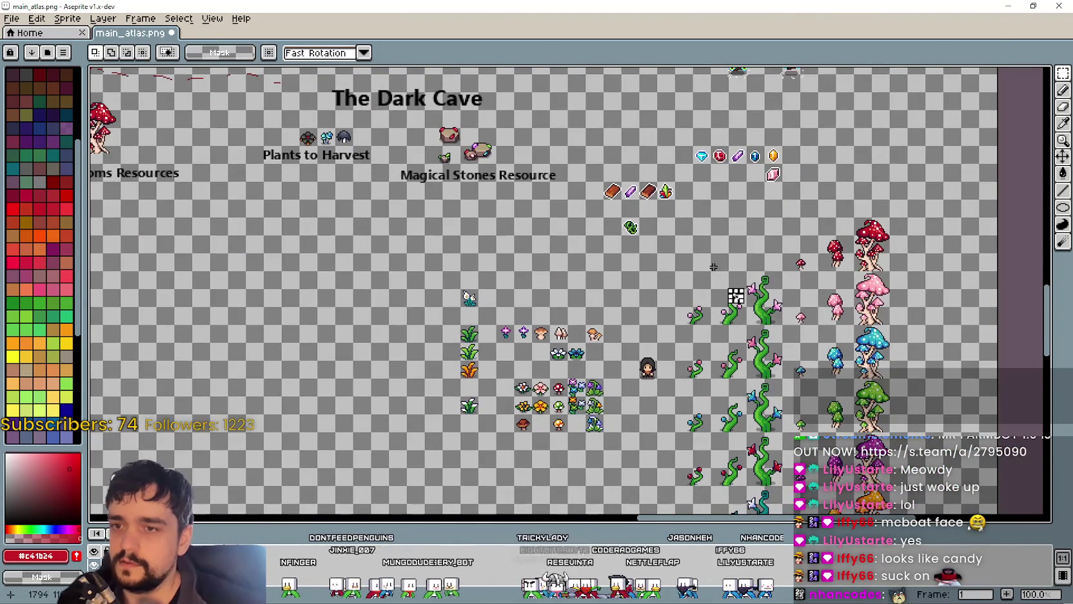
pyautogui.scroll(2, 814, 301)
pyautogui.scroll(-1, 460, 181)
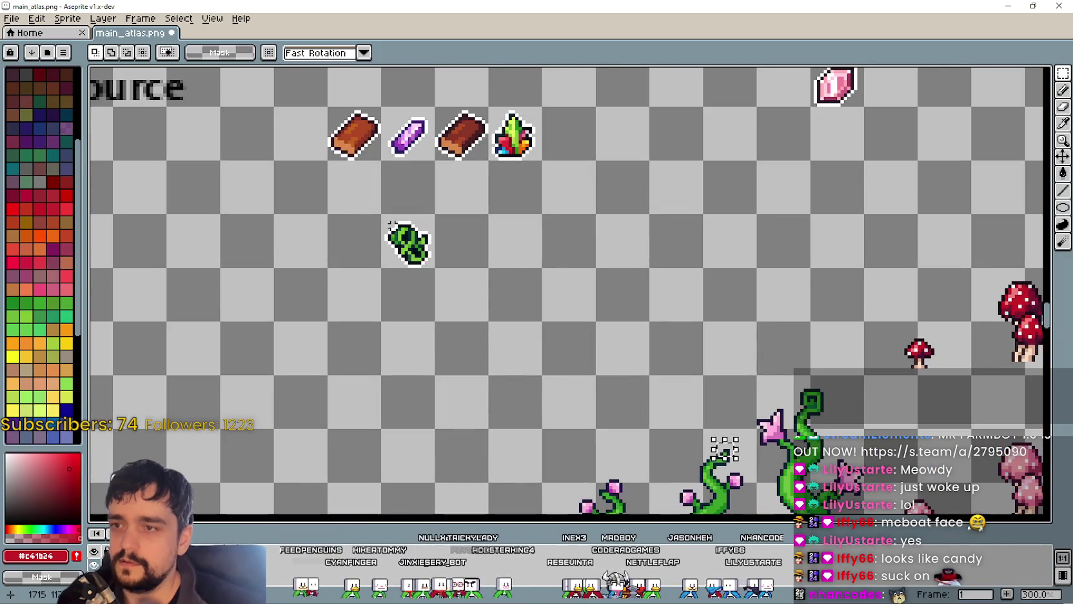
pyautogui.moveTo(615, 340); pyautogui.dragTo(683, 391)
pyautogui.scroll(1, 486, 223)
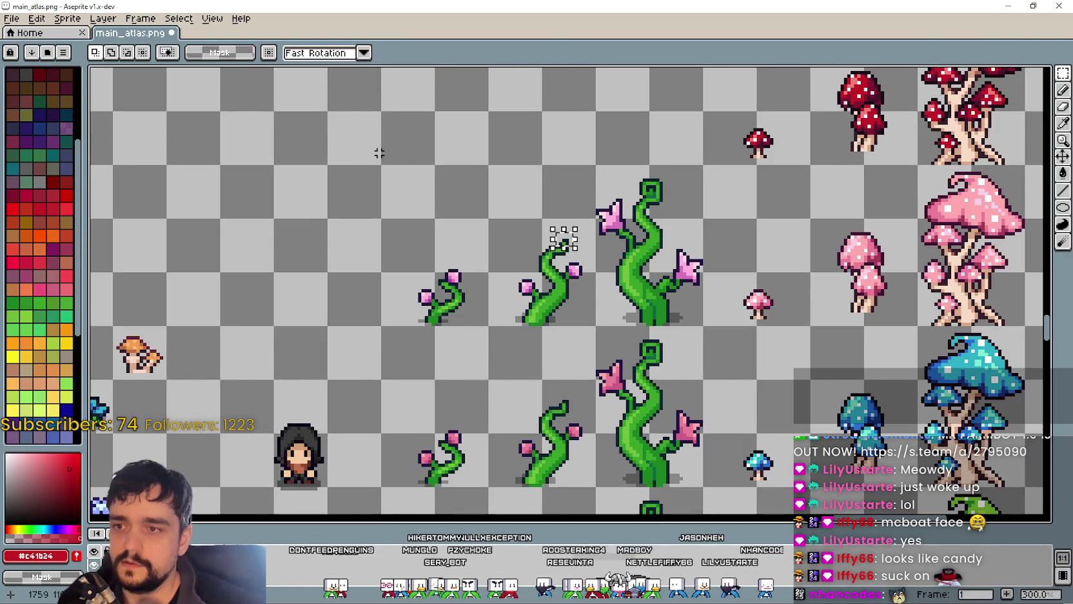
pyautogui.scroll(-1, 691, 252)
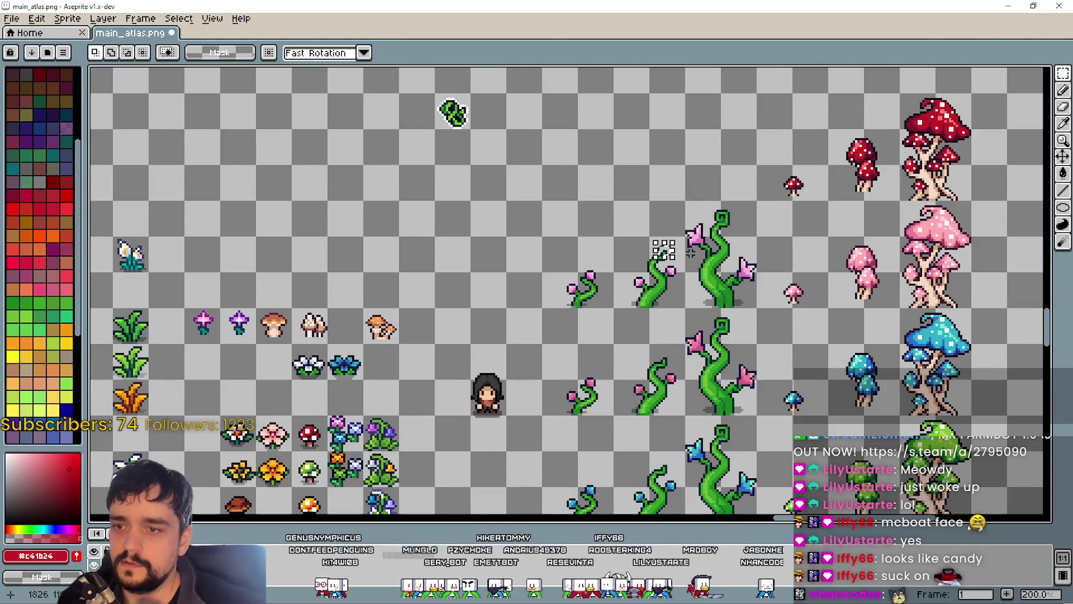
pyautogui.scroll(-1, 691, 253)
pyautogui.scroll(3, 645, 245)
pyautogui.scroll(1, 613, 233)
pyautogui.scroll(-2, 588, 225)
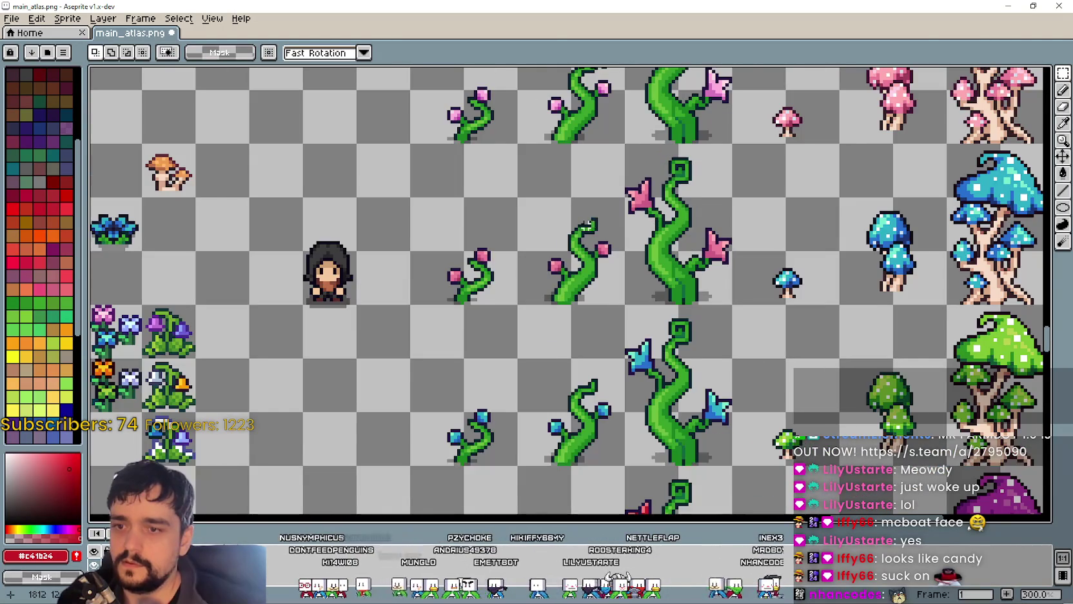
pyautogui.scroll(-2, 585, 225)
pyautogui.scroll(1, 503, 276)
pyautogui.scroll(2, 454, 216)
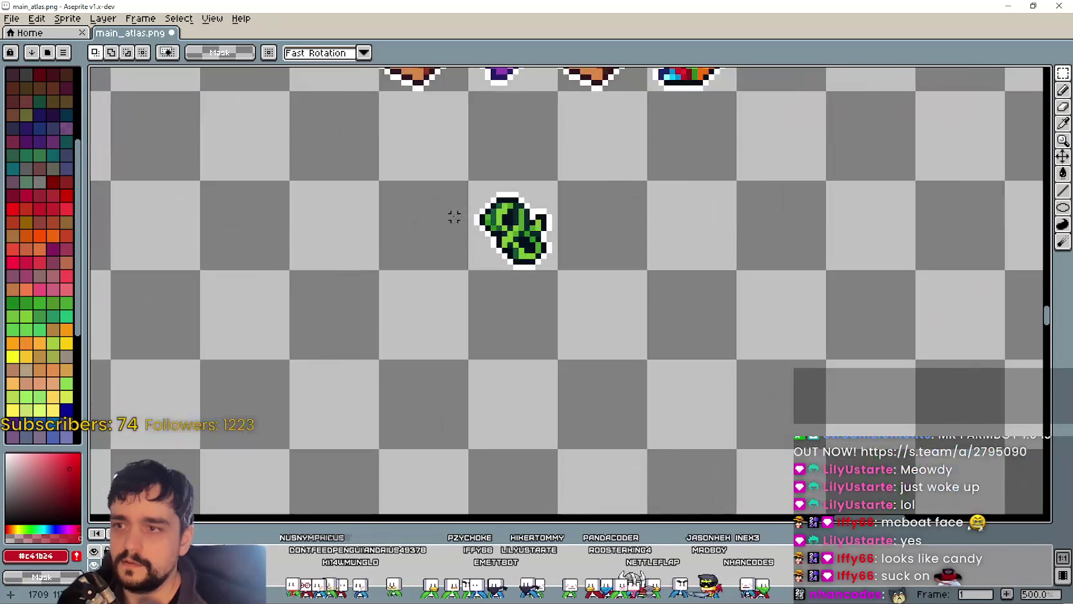
pyautogui.moveTo(463, 213); pyautogui.dragTo(490, 240)
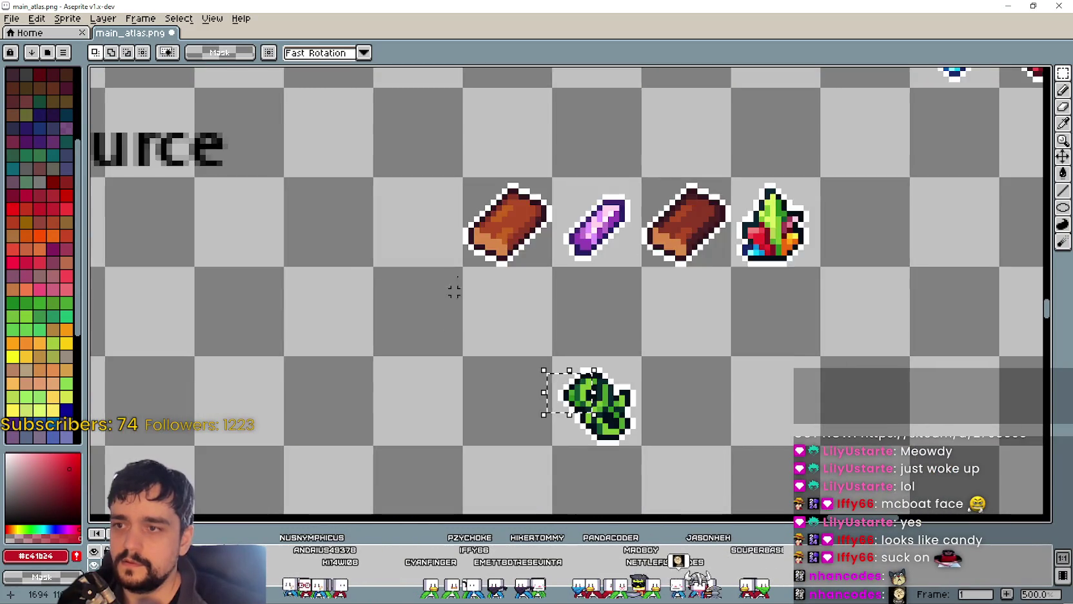
pyautogui.scroll(3, 523, 270)
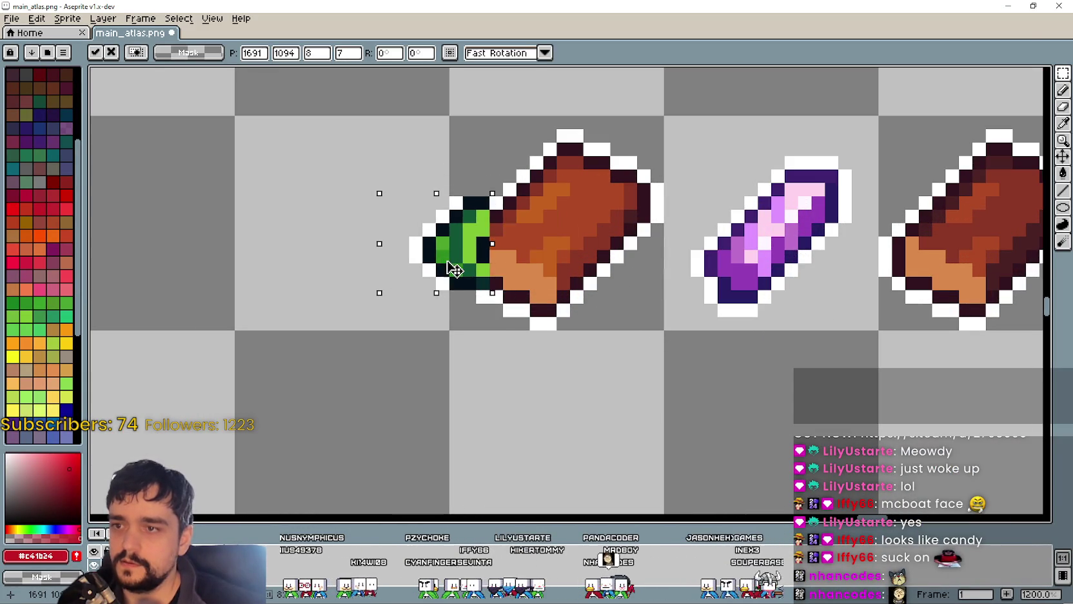
pyautogui.moveTo(711, 314); pyautogui.dragTo(481, 207)
pyautogui.scroll(-3, 494, 229)
pyautogui.press('Escape')
pyautogui.scroll(-1, 616, 321)
pyautogui.scroll(-1, 556, 328)
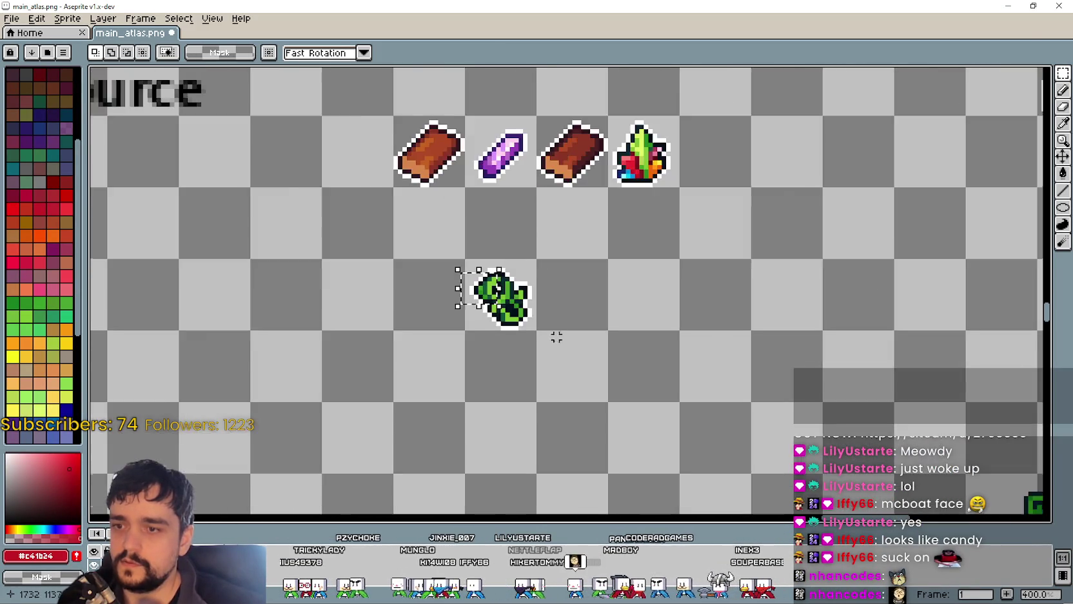
pyautogui.scroll(3, 536, 321)
pyautogui.scroll(-3, 539, 267)
pyautogui.moveTo(538, 267); pyautogui.dragTo(489, 159)
pyautogui.scroll(2, 729, 338)
pyautogui.scroll(-3, 580, 304)
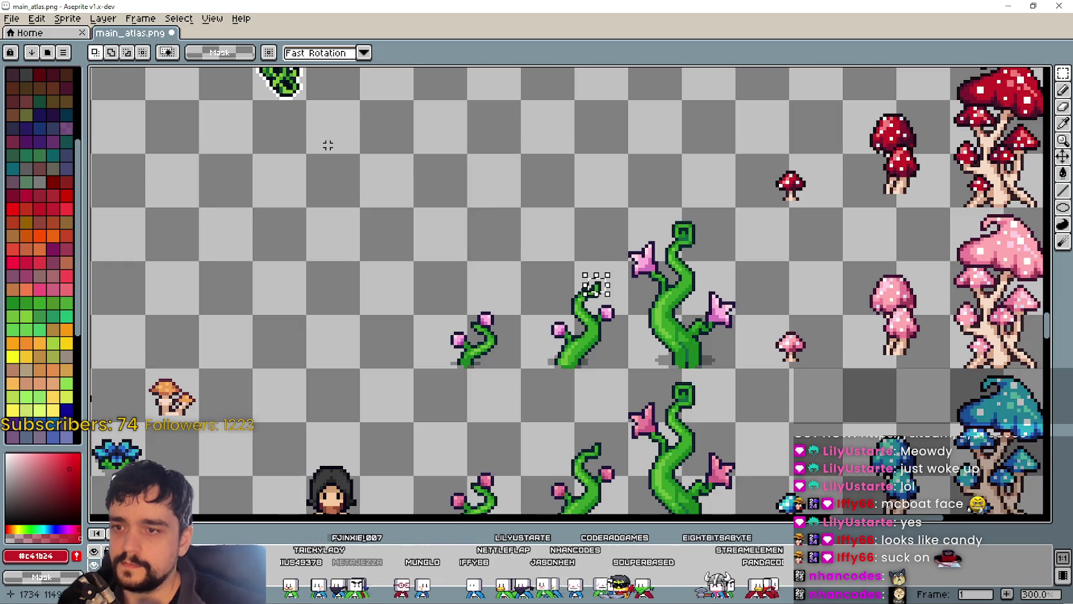
pyautogui.scroll(1, 570, 249)
pyautogui.scroll(2, 600, 282)
pyautogui.scroll(3, 606, 300)
pyautogui.moveTo(583, 275); pyautogui.dragTo(648, 336)
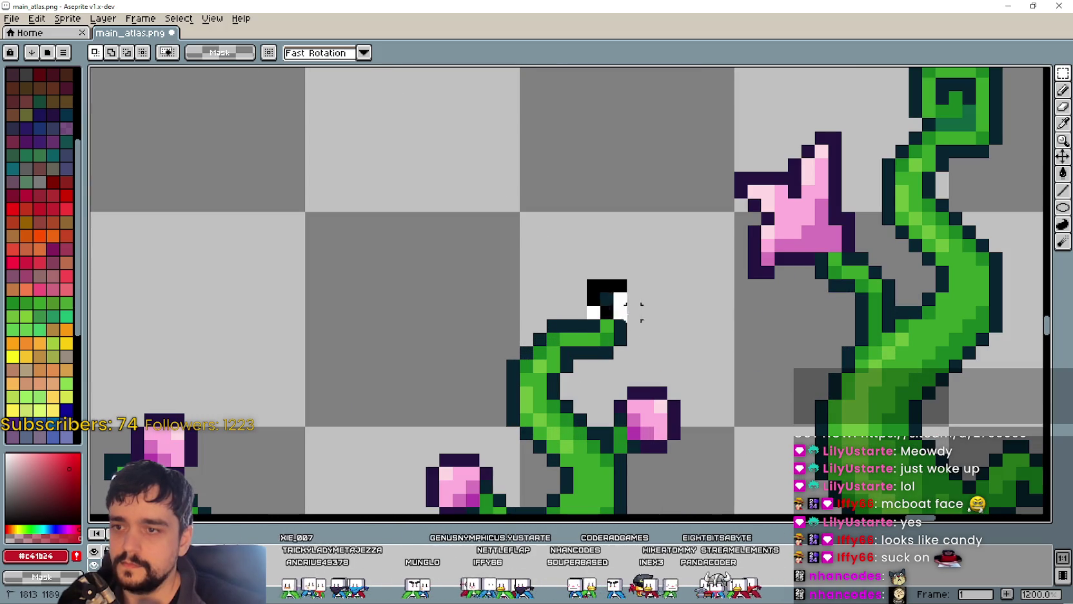
pyautogui.scroll(-4, 567, 298)
pyautogui.scroll(1, 601, 292)
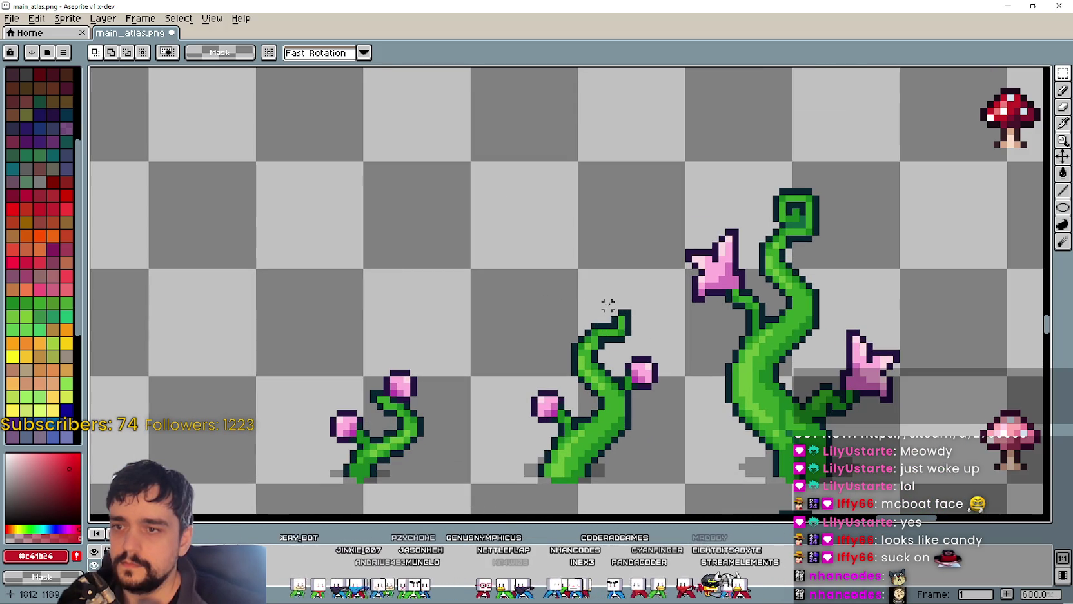
pyautogui.scroll(-1, 634, 324)
pyautogui.scroll(-2, 619, 316)
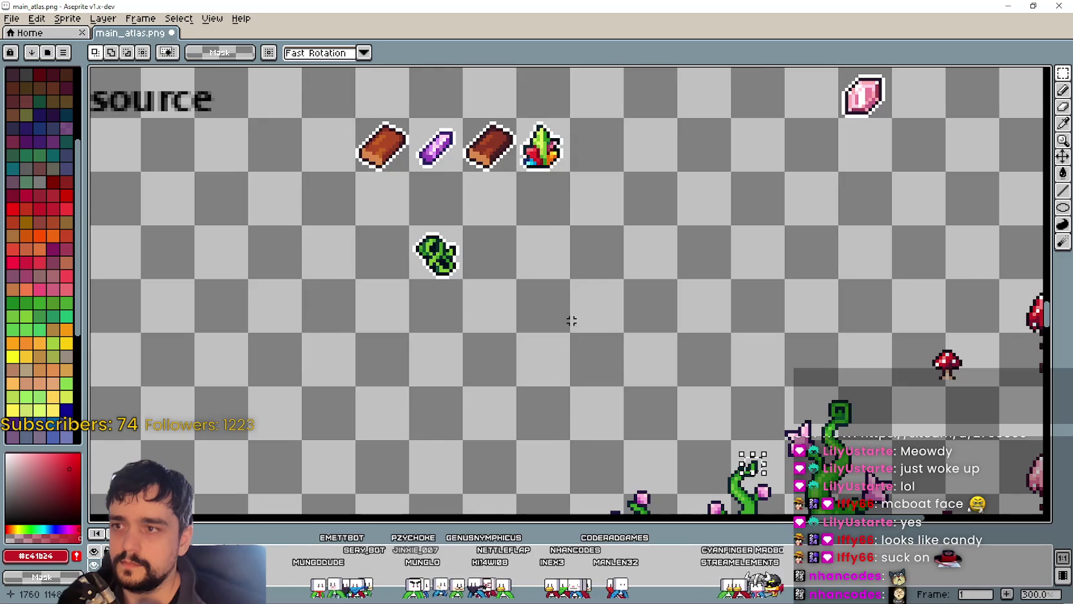
pyautogui.scroll(1, 551, 314)
pyautogui.scroll(1, 567, 320)
pyautogui.scroll(2, 577, 317)
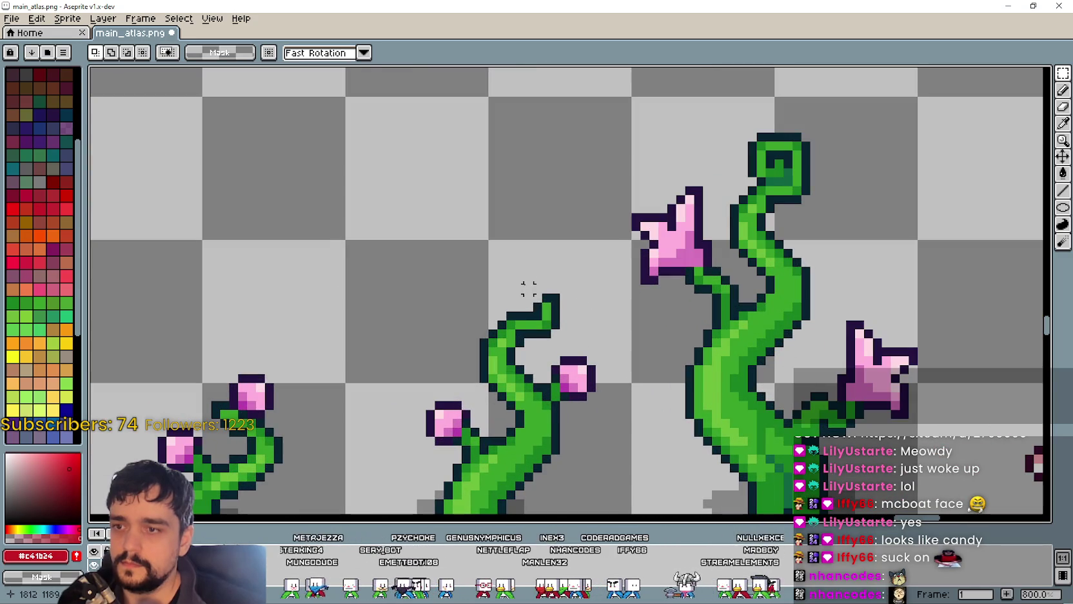
pyautogui.scroll(-4, 525, 287)
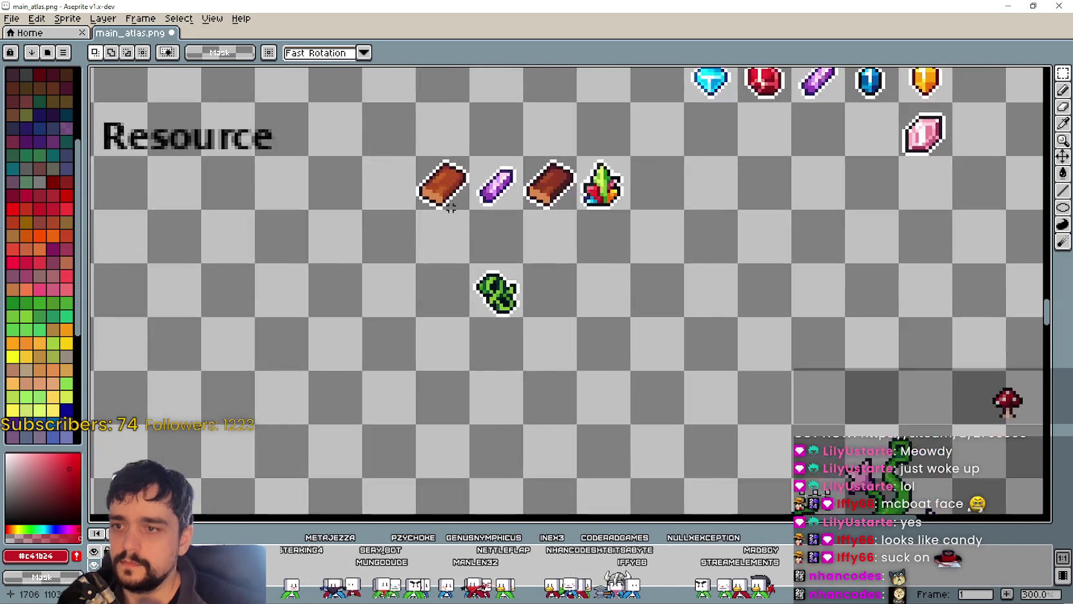
pyautogui.scroll(3, 413, 165)
pyautogui.hotkey('ctrl', 'v')
pyautogui.moveTo(560, 289)
pyautogui.mouseDown()
pyautogui.moveTo(498, 196)
pyautogui.moveTo(513, 185)
pyautogui.mouseUp()
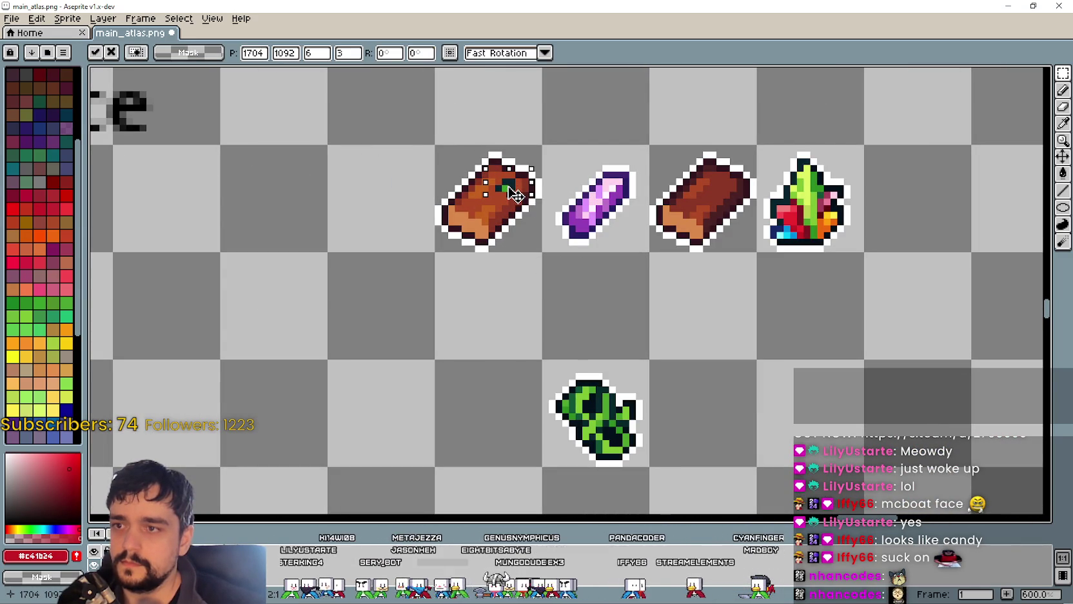
pyautogui.press('Return')
pyautogui.scroll(-2, 585, 275)
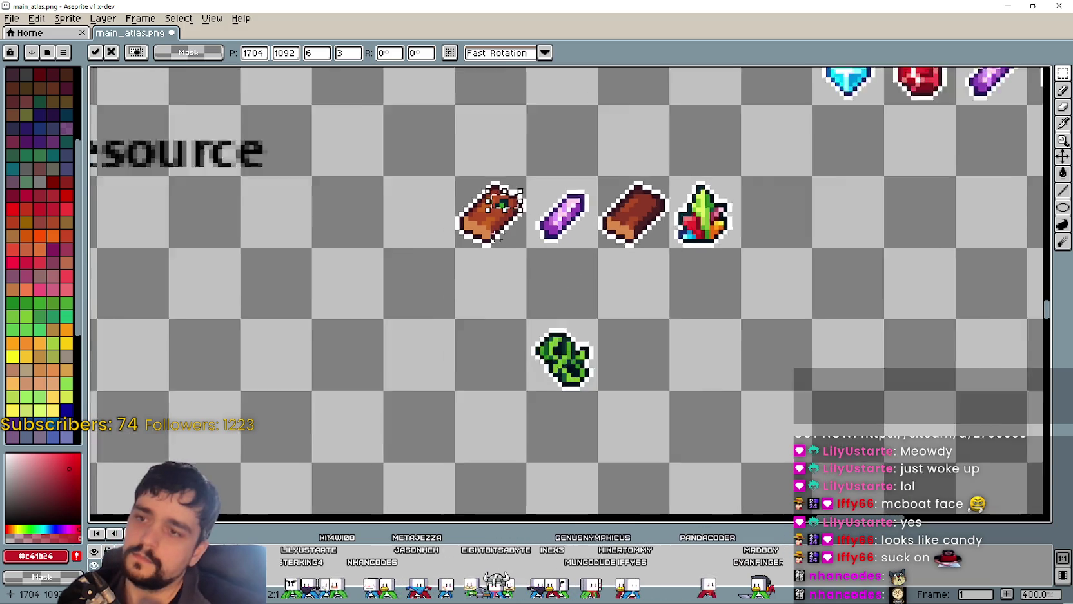
pyautogui.scroll(-1, 585, 276)
pyautogui.scroll(-1, 468, 157)
pyautogui.scroll(2, 600, 225)
pyautogui.scroll(2, 603, 223)
pyautogui.moveTo(598, 217); pyautogui.dragTo(671, 271)
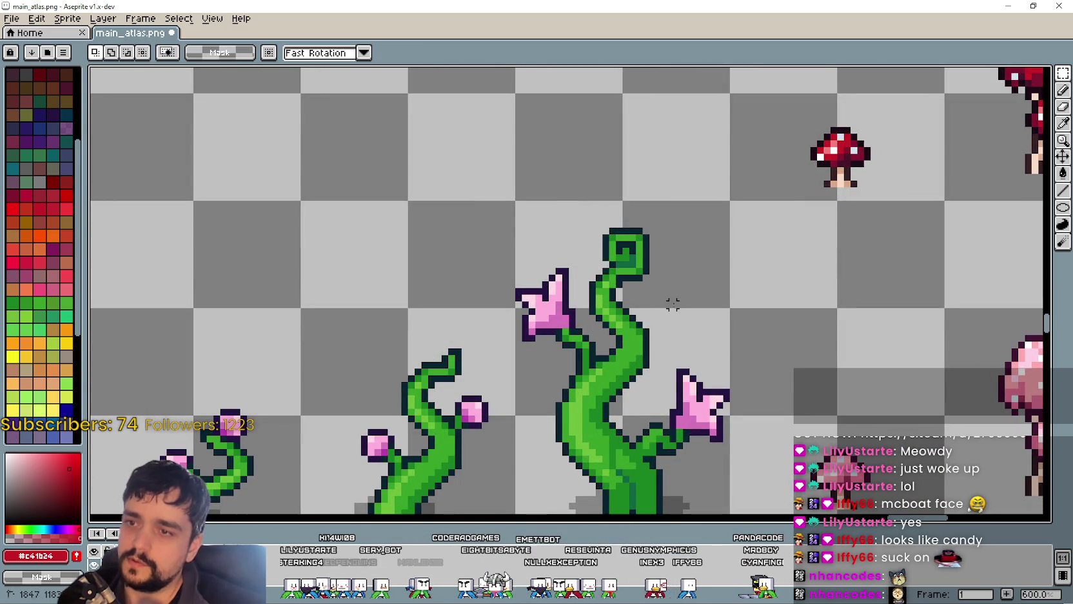
pyautogui.moveTo(590, 285)
pyautogui.mouseDown()
pyautogui.moveTo(653, 237)
pyautogui.moveTo(650, 227)
pyautogui.mouseUp()
pyautogui.scroll(-2, 607, 210)
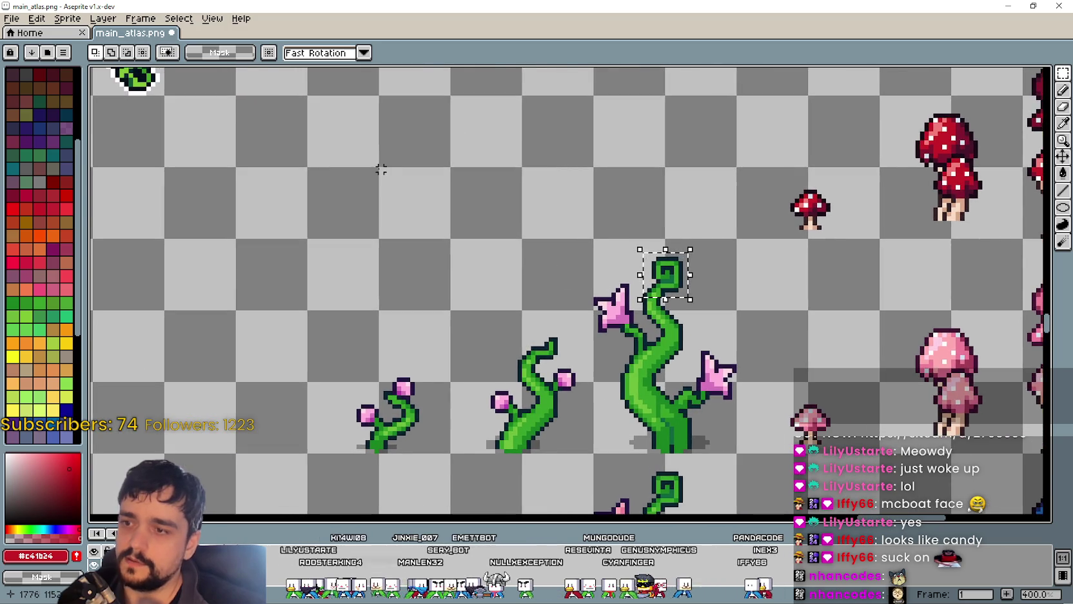
pyautogui.scroll(-1, 443, 184)
pyautogui.scroll(2, 459, 249)
pyautogui.hotkey('ctrl', 'v')
pyautogui.moveTo(556, 298); pyautogui.dragTo(557, 308)
pyautogui.scroll(-2, 560, 328)
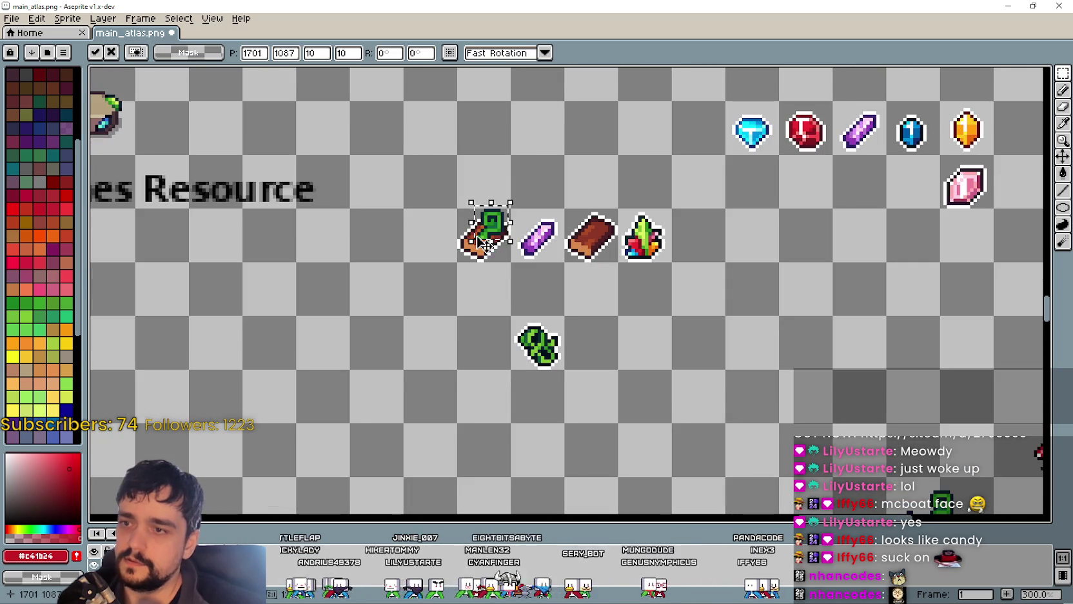
pyautogui.moveTo(488, 239); pyautogui.dragTo(483, 239)
pyautogui.press('Escape')
pyautogui.scroll(-3, 641, 350)
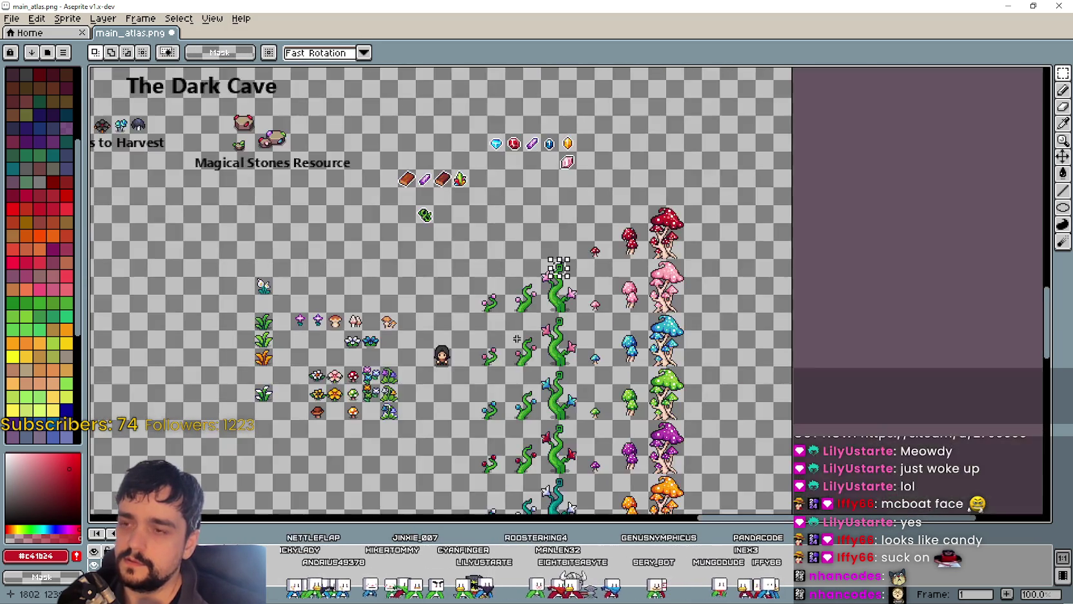
pyautogui.scroll(3, 436, 264)
pyautogui.moveTo(366, 180); pyautogui.dragTo(472, 265)
pyautogui.scroll(-1, 456, 206)
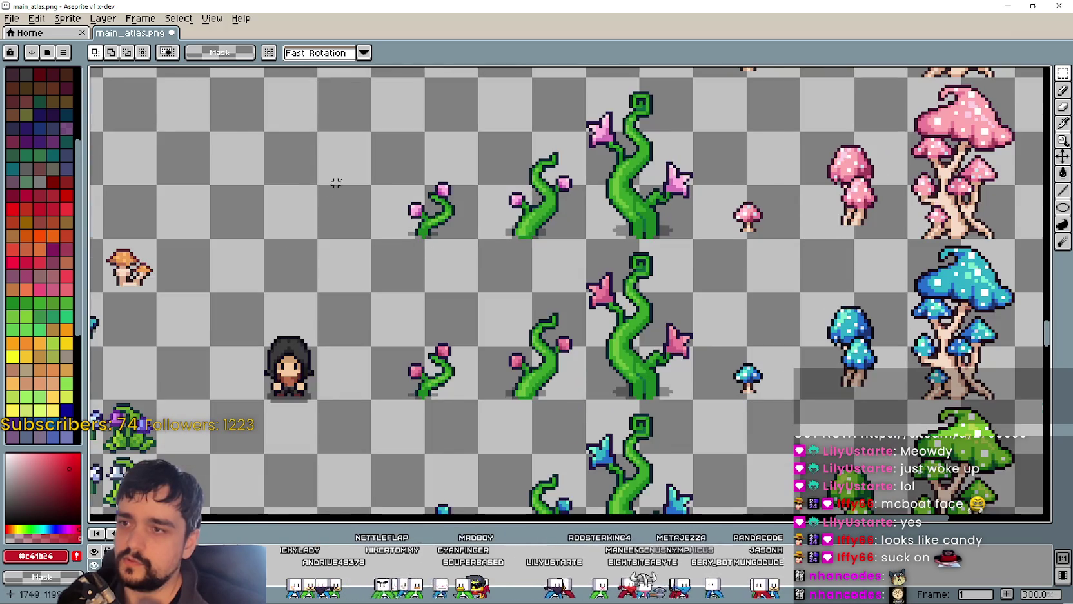
pyautogui.scroll(3, 462, 180)
pyautogui.scroll(1, 420, 169)
pyautogui.scroll(-1, 423, 168)
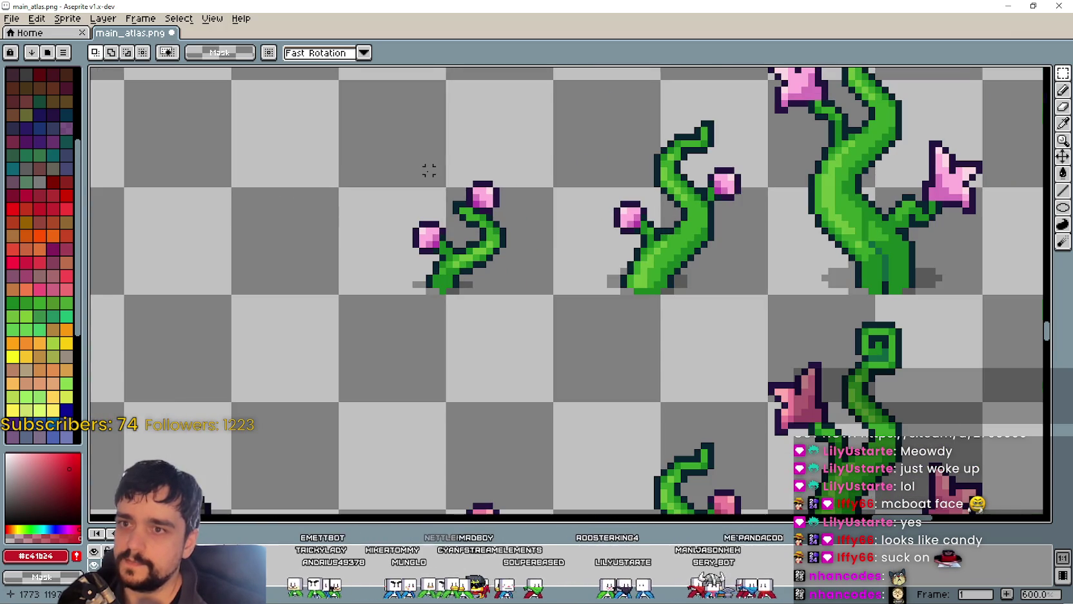
pyautogui.moveTo(424, 166); pyautogui.dragTo(527, 275)
pyautogui.scroll(3, 492, 200)
pyautogui.moveTo(416, 161); pyautogui.dragTo(503, 264)
pyautogui.scroll(-4, 330, 125)
pyautogui.scroll(-1, 361, 173)
pyautogui.scroll(3, 361, 174)
pyautogui.hotkey('ctrl', 'v')
pyautogui.moveTo(924, 301)
pyautogui.mouseDown()
pyautogui.moveTo(427, 214)
pyautogui.moveTo(435, 243)
pyautogui.moveTo(420, 210)
pyautogui.mouseUp()
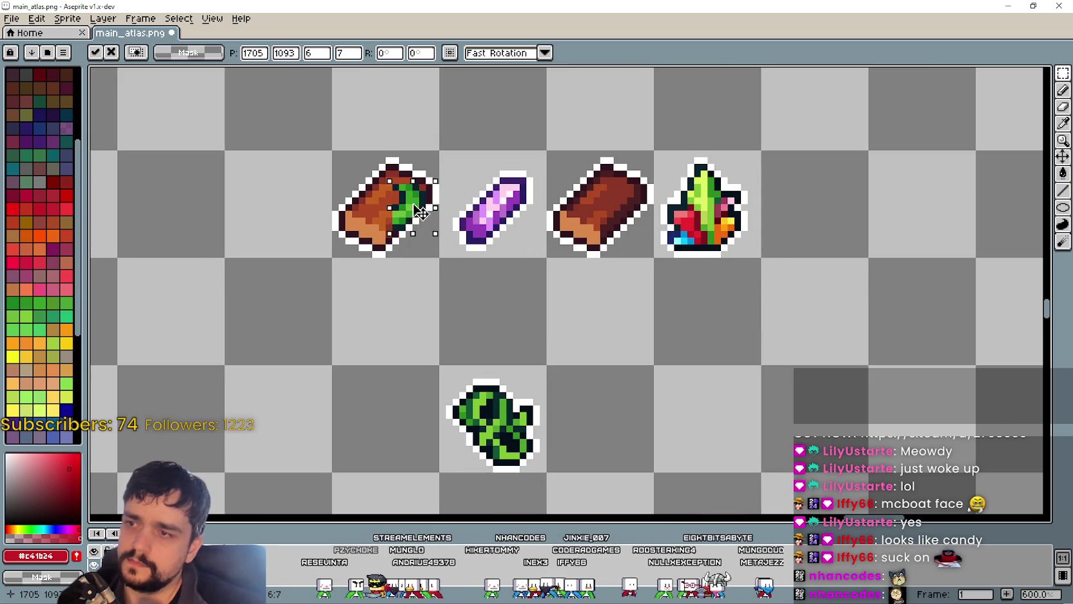
pyautogui.press('Escape')
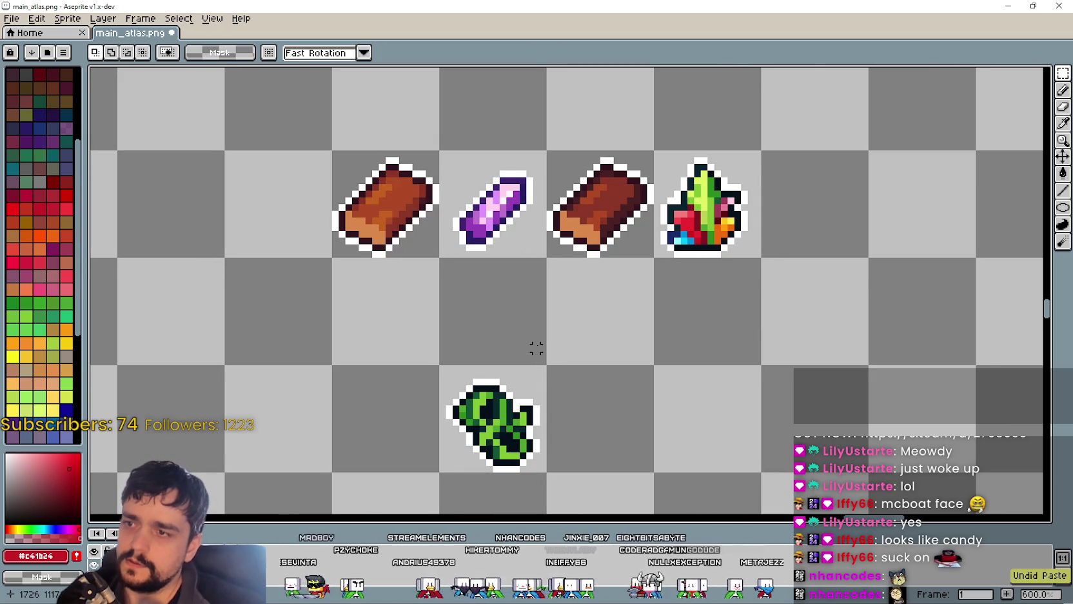
pyautogui.scroll(-1, 532, 350)
pyautogui.scroll(-1, 530, 350)
pyautogui.scroll(3, 527, 352)
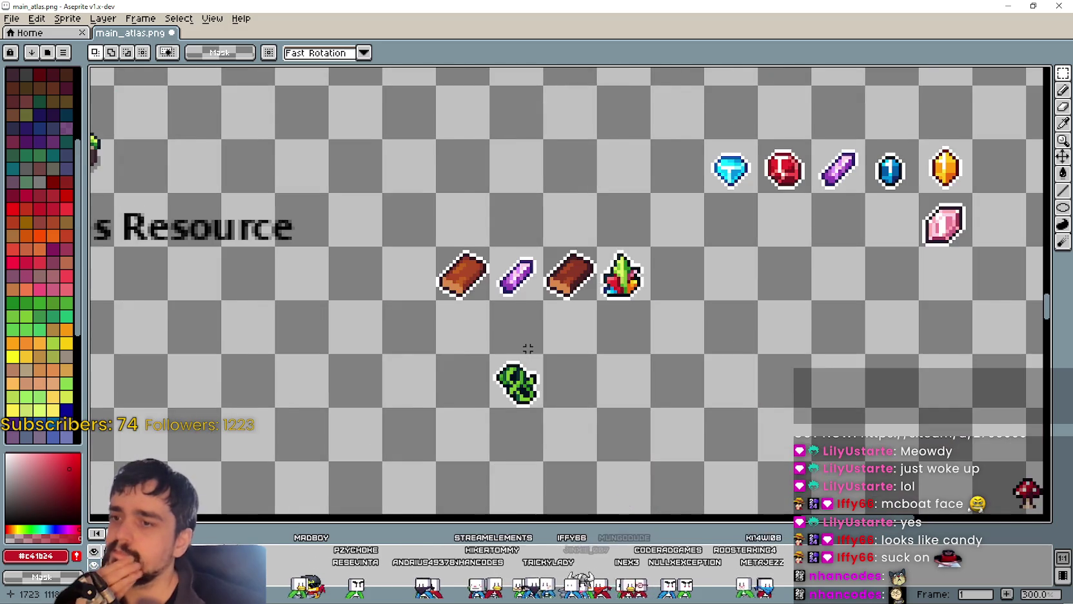
pyautogui.scroll(-2, 532, 361)
pyautogui.scroll(2, 539, 376)
pyautogui.scroll(-1, 555, 386)
pyautogui.moveTo(558, 392); pyautogui.dragTo(506, 103)
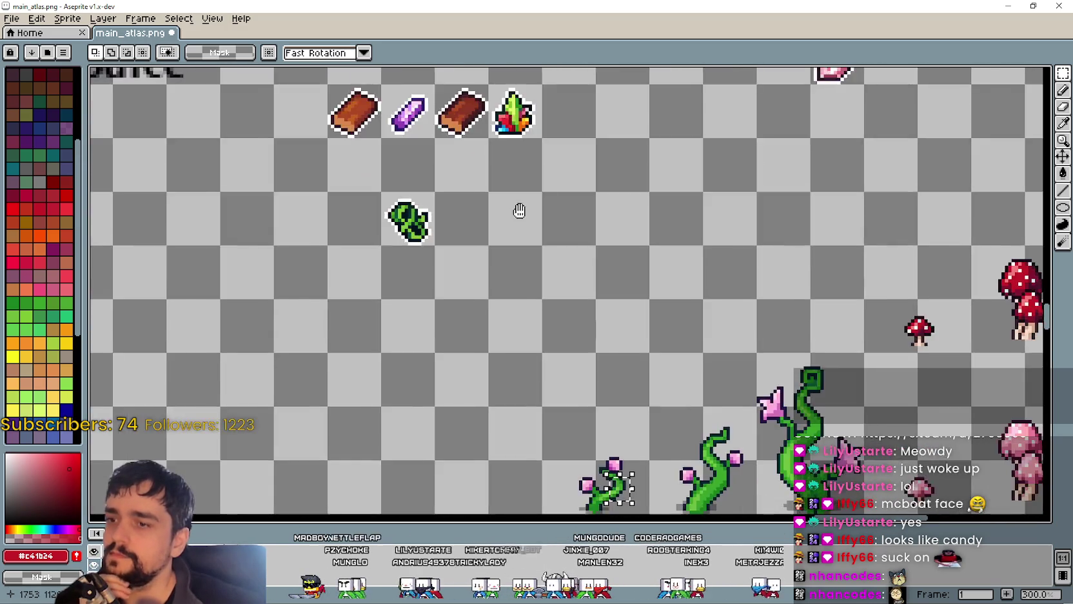
pyautogui.scroll(-2, 638, 310)
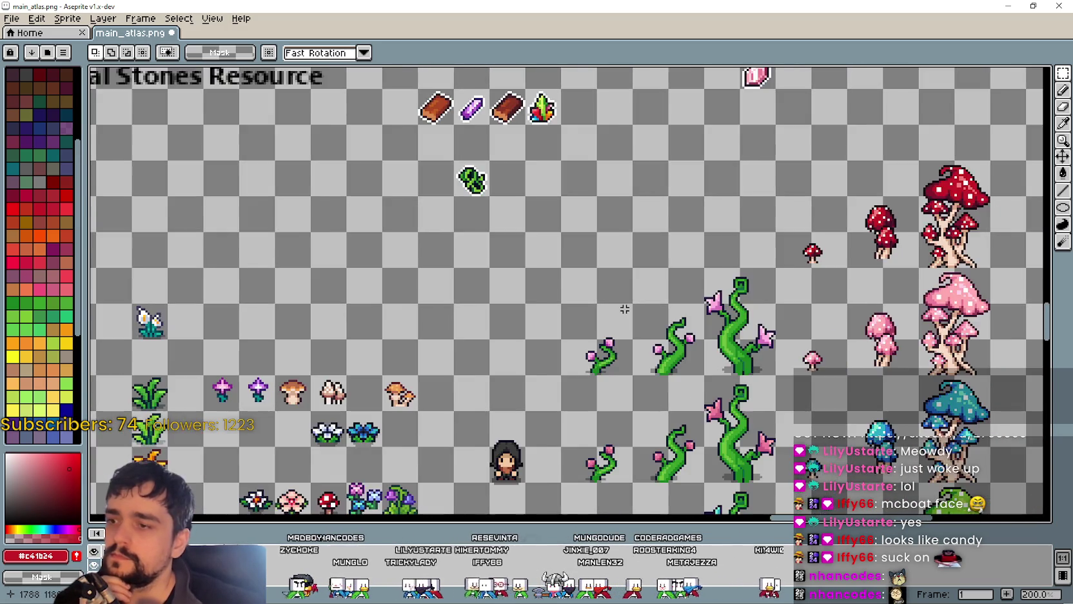
pyautogui.scroll(1, 611, 239)
pyautogui.moveTo(611, 240)
pyautogui.mouseDown()
pyautogui.moveTo(675, 247)
pyautogui.moveTo(616, 156)
pyautogui.moveTo(832, 91)
pyautogui.mouseUp()
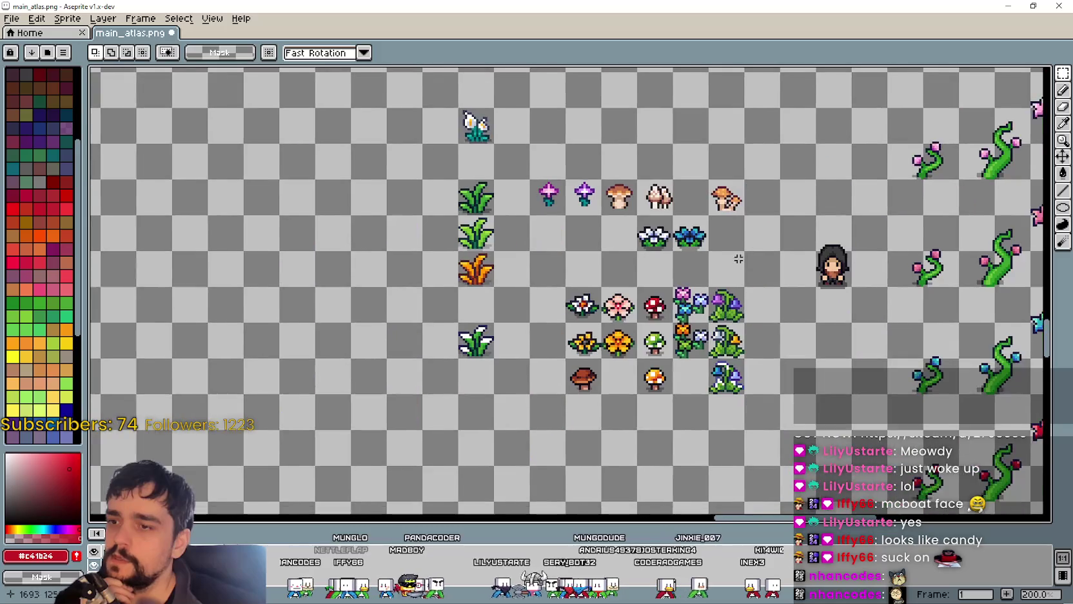
pyautogui.moveTo(543, 254); pyautogui.dragTo(542, 206)
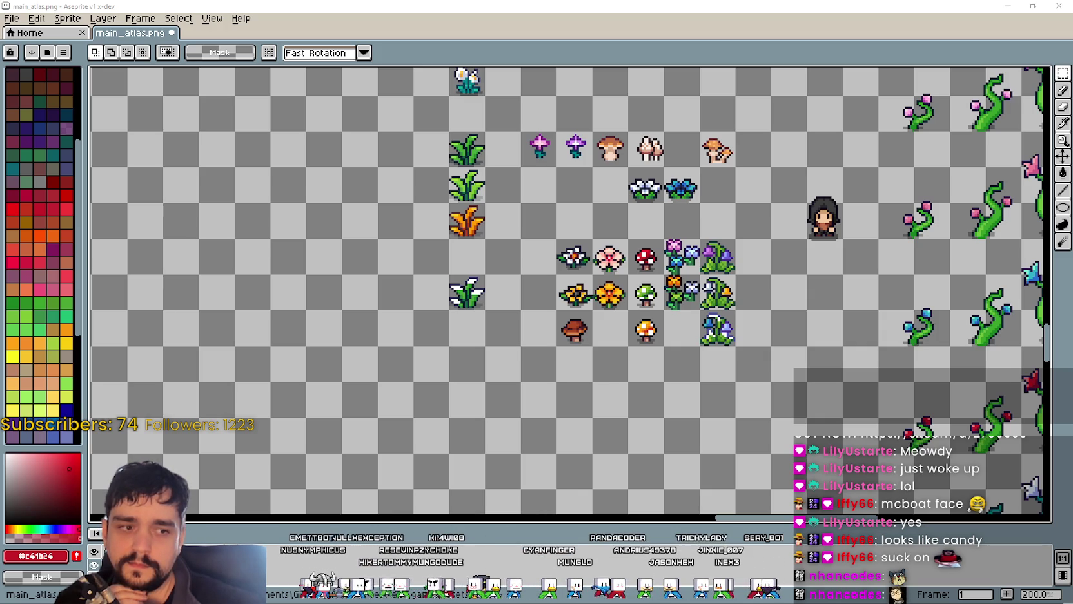
pyautogui.hotkey('alt', 'Tab')
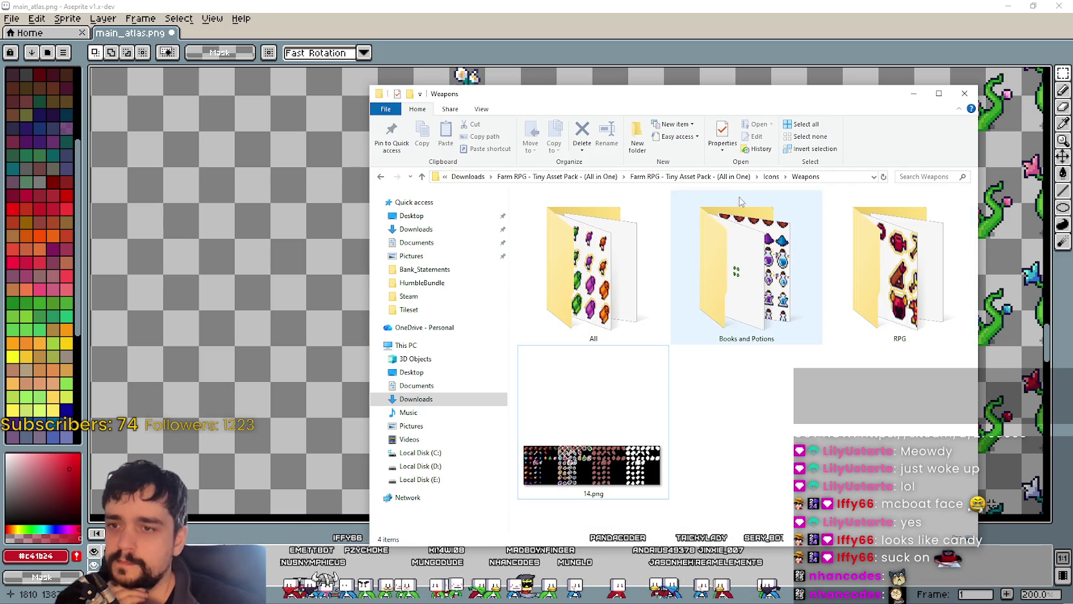
# Step: Return to the Farm RPG asset pack folder and look over its UI, CHANGELOG and Icons entries
pyautogui.click(735, 177)
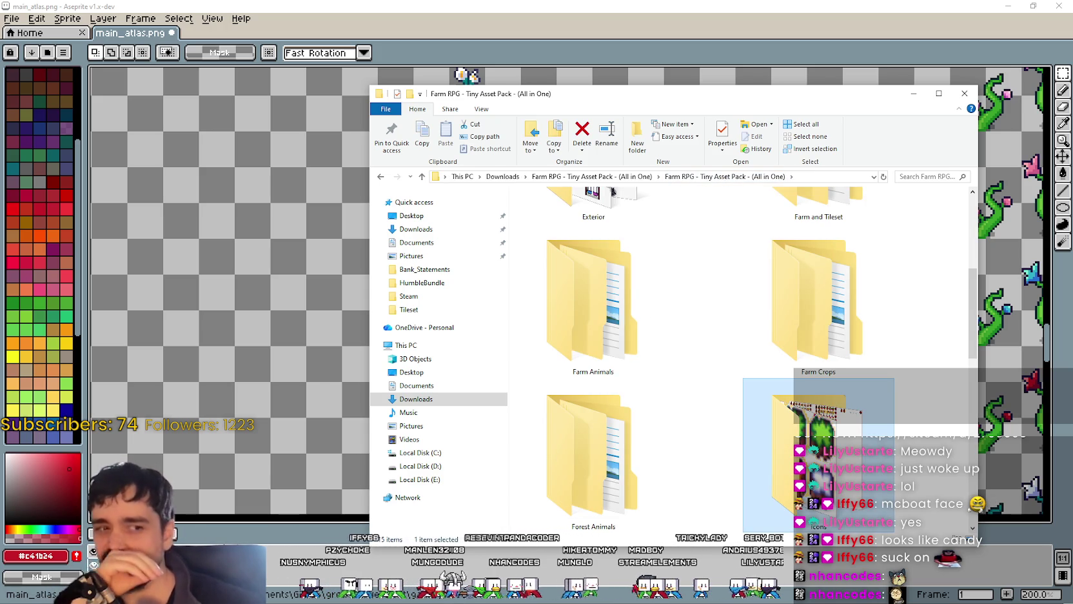
pyautogui.scroll(-2, 779, 351)
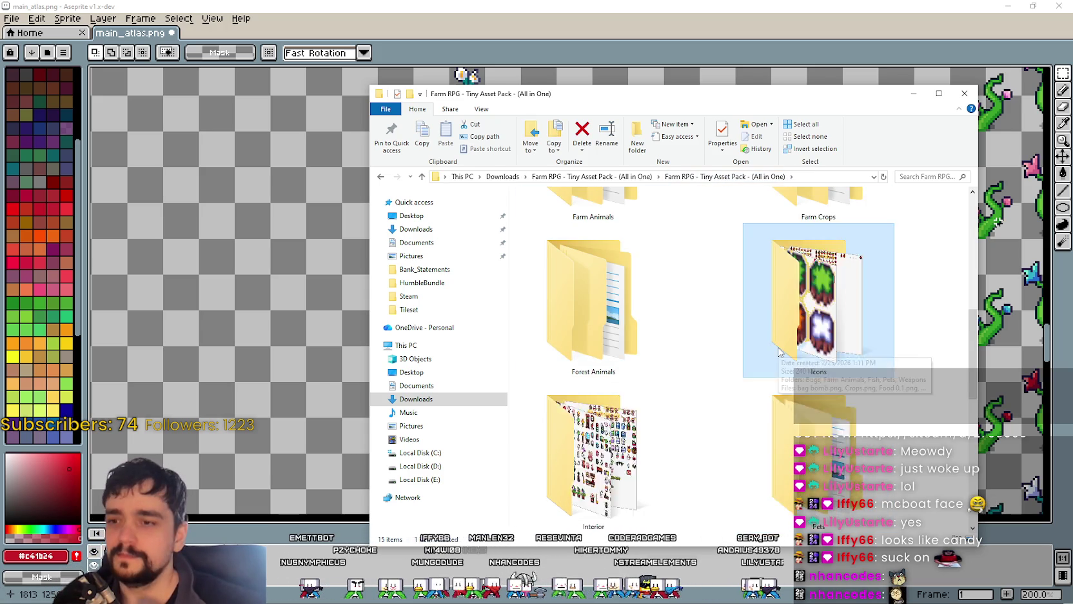
pyautogui.scroll(-1, 779, 352)
pyautogui.scroll(-2, 709, 332)
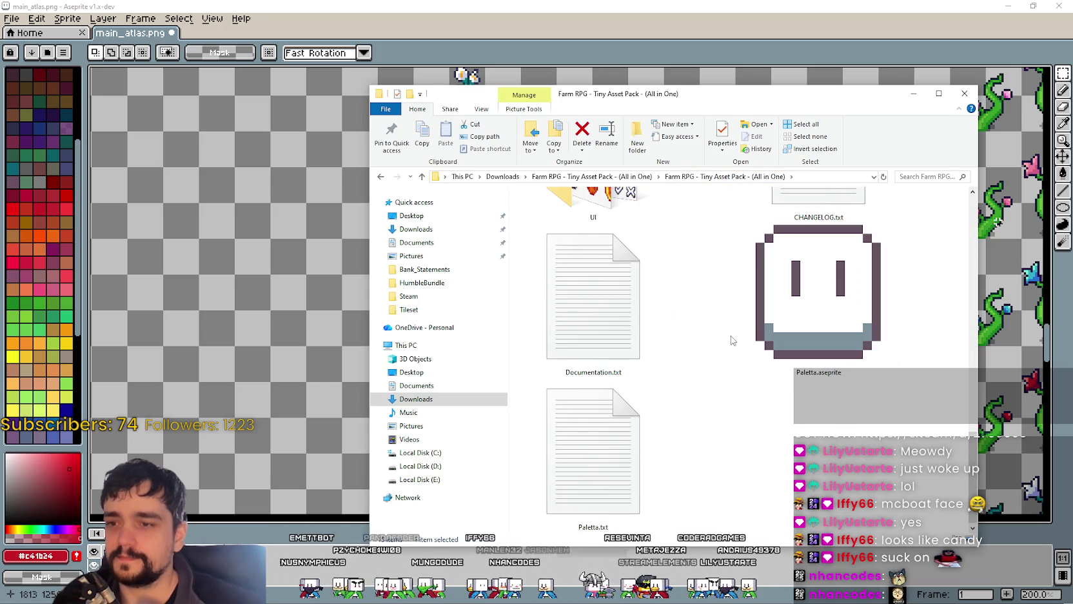
pyautogui.scroll(2, 748, 335)
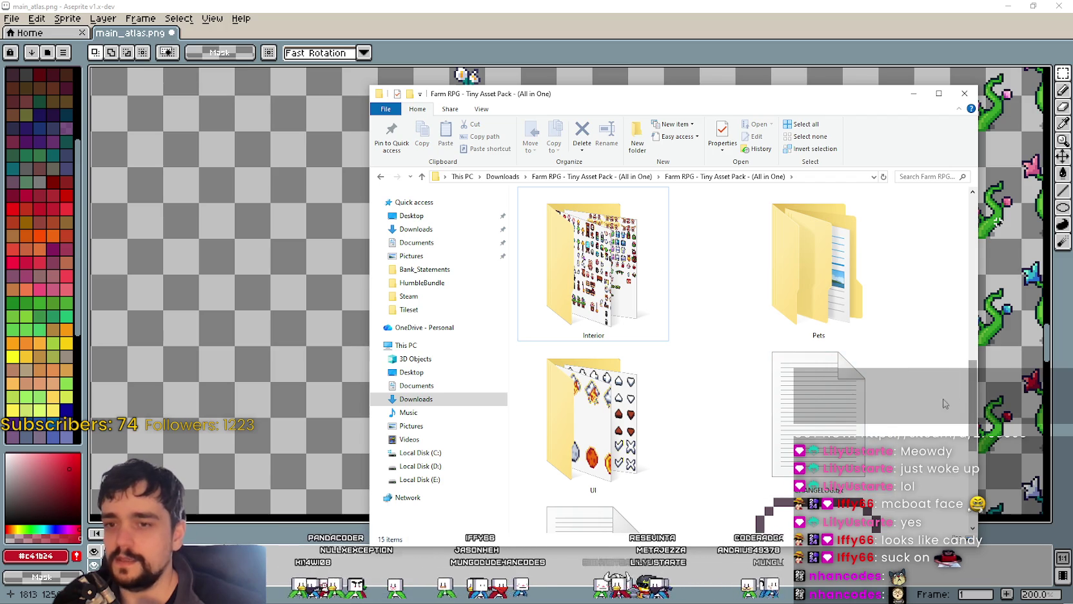
pyautogui.moveTo(938, 382); pyautogui.dragTo(847, 461)
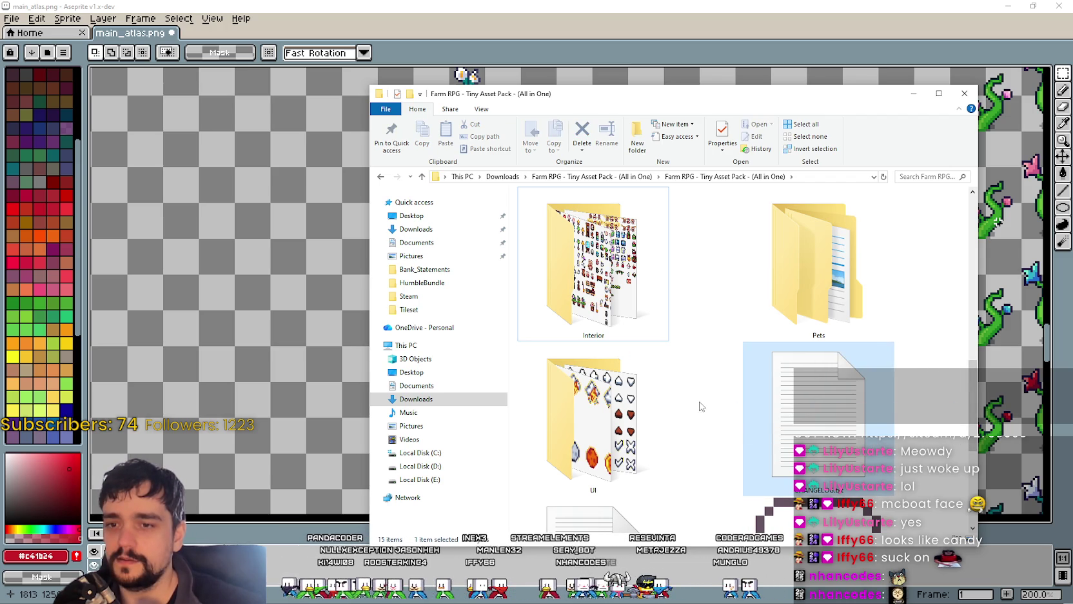
pyautogui.moveTo(923, 401)
pyautogui.mouseDown()
pyautogui.moveTo(655, 425)
pyautogui.moveTo(680, 408)
pyautogui.mouseUp()
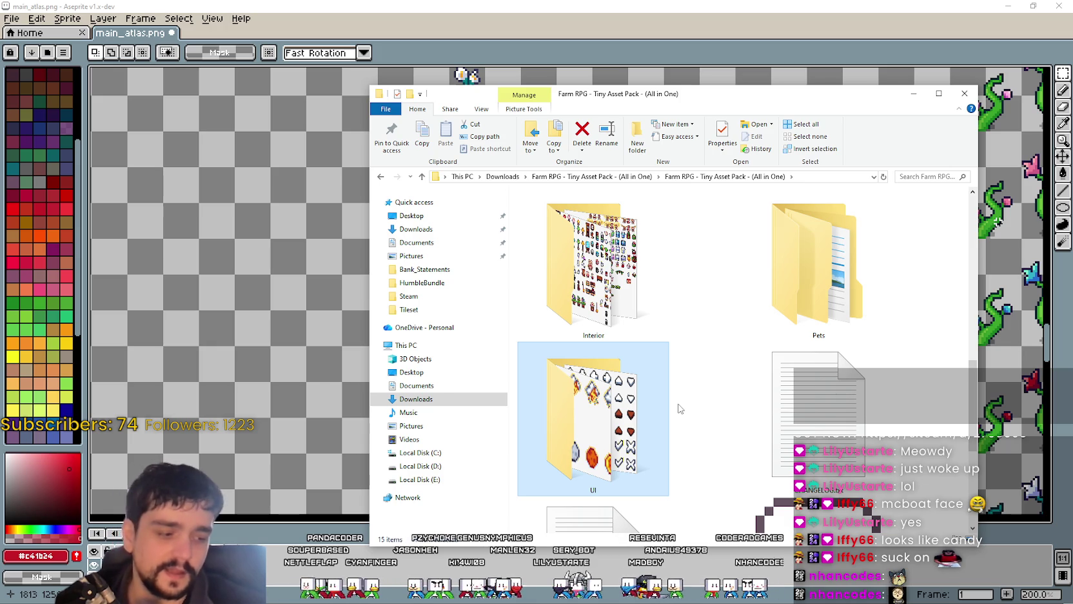
pyautogui.click(714, 406)
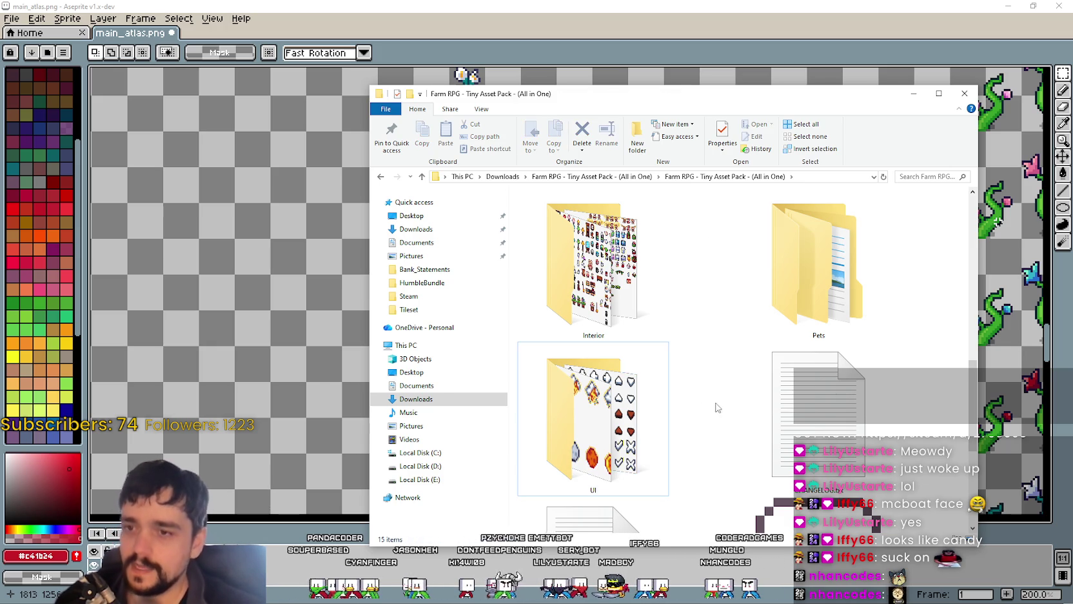
pyautogui.moveTo(707, 401); pyautogui.dragTo(610, 386)
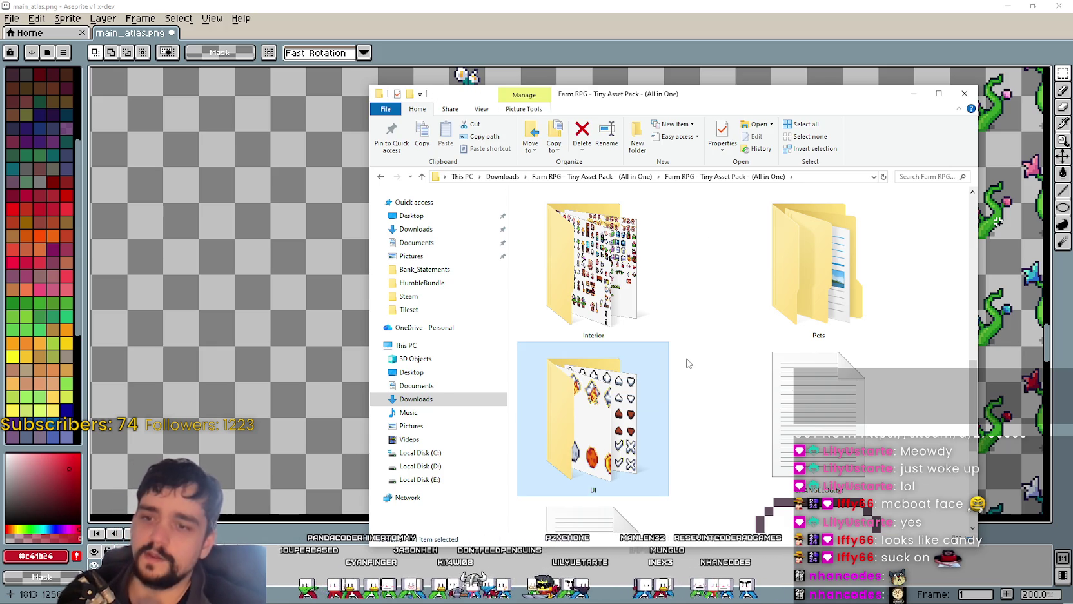
pyautogui.scroll(-2, 709, 413)
pyautogui.scroll(2, 711, 415)
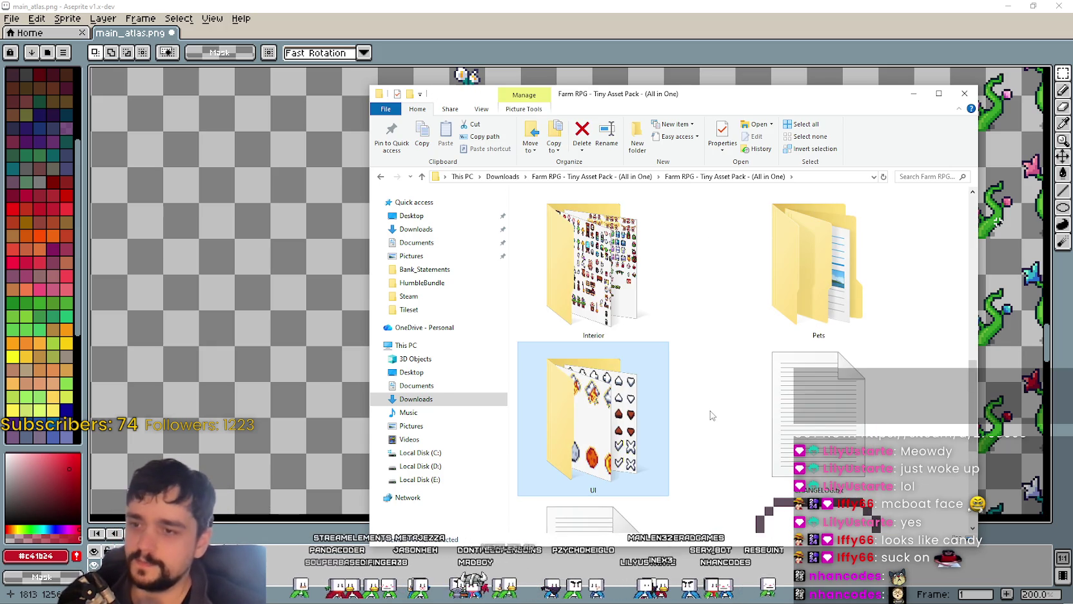
pyautogui.scroll(2, 712, 415)
pyautogui.scroll(1, 671, 364)
pyautogui.click(818, 316)
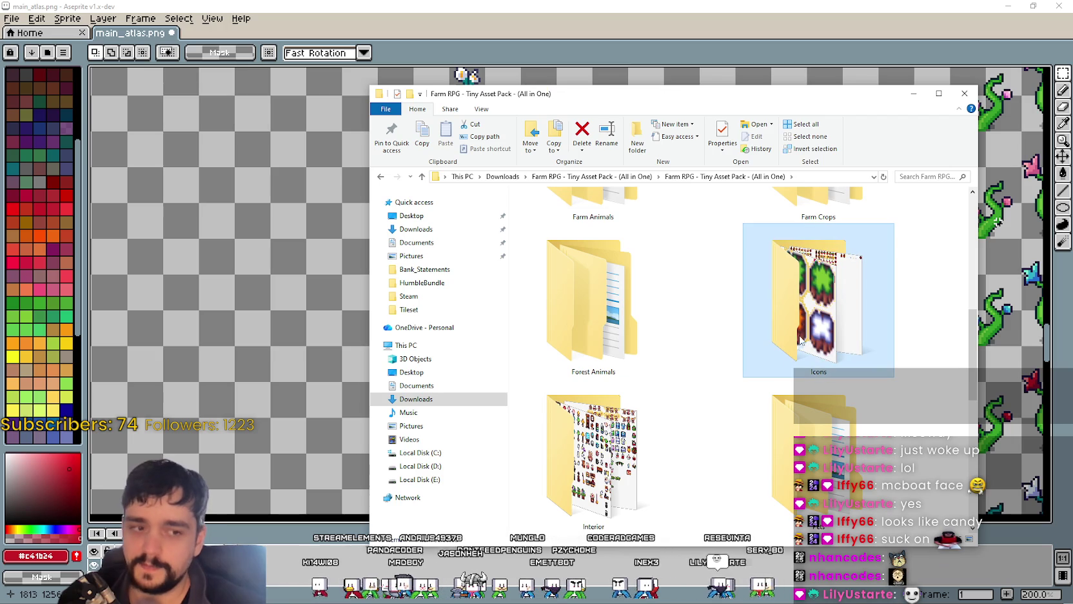
pyautogui.scroll(2, 819, 333)
pyautogui.scroll(-2, 820, 335)
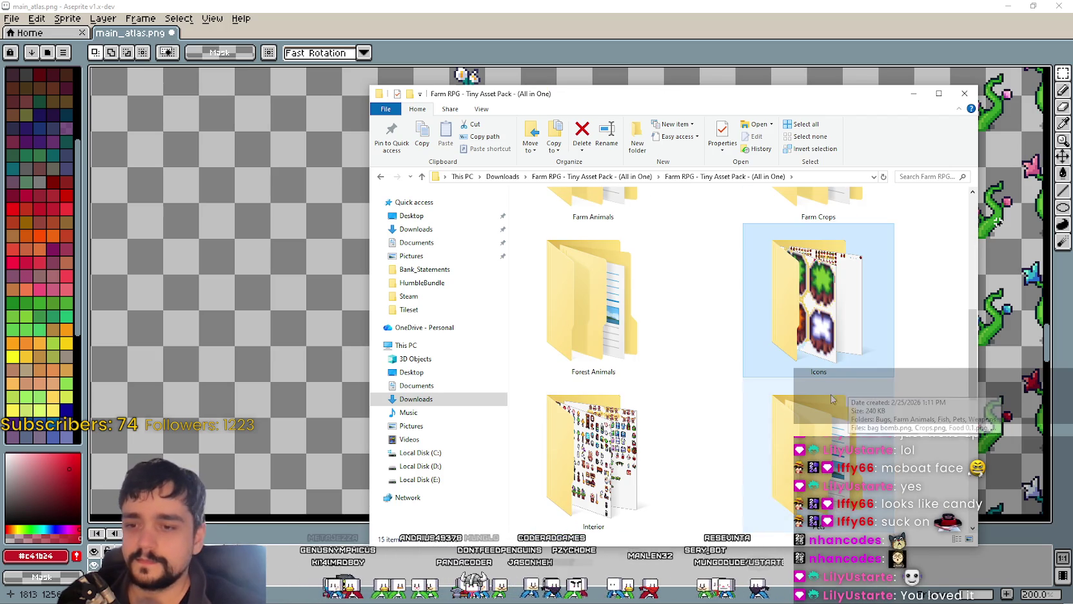
# Step: Browse the pack's Interior, Pets, Farm Crops and Farm and Tileset folders
pyautogui.hotkey('alt', 'Tab')
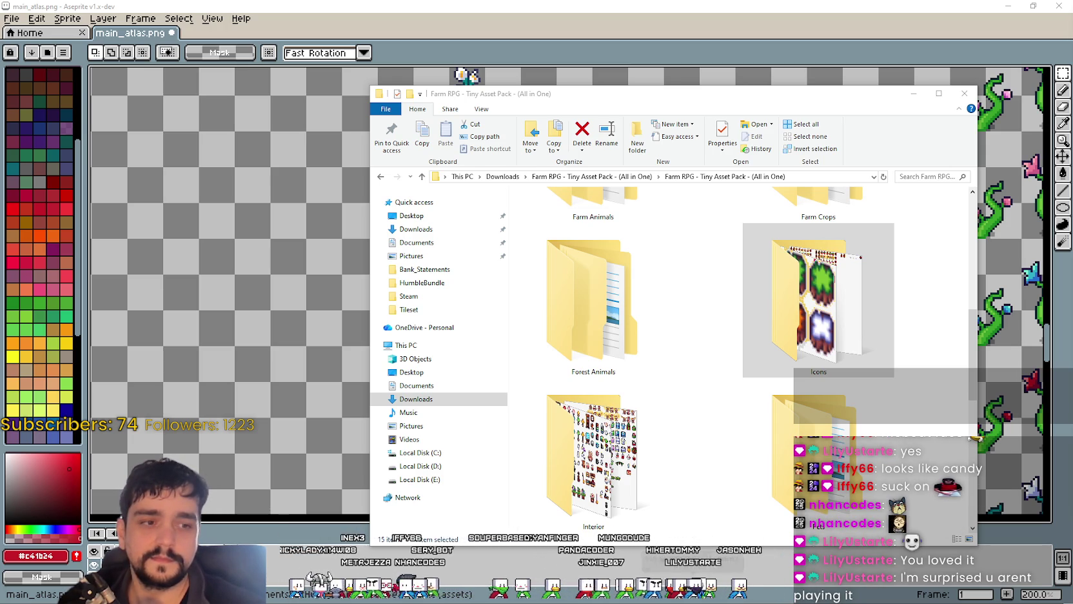
pyautogui.scroll(-3, 711, 384)
pyautogui.scroll(2, 716, 382)
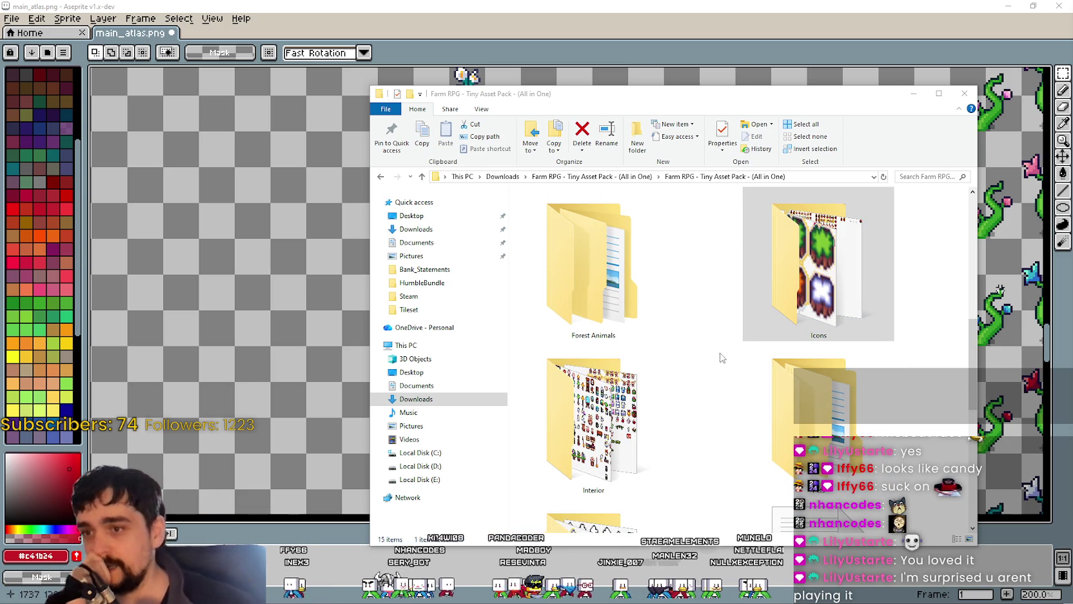
pyautogui.scroll(2, 742, 387)
pyautogui.scroll(2, 741, 396)
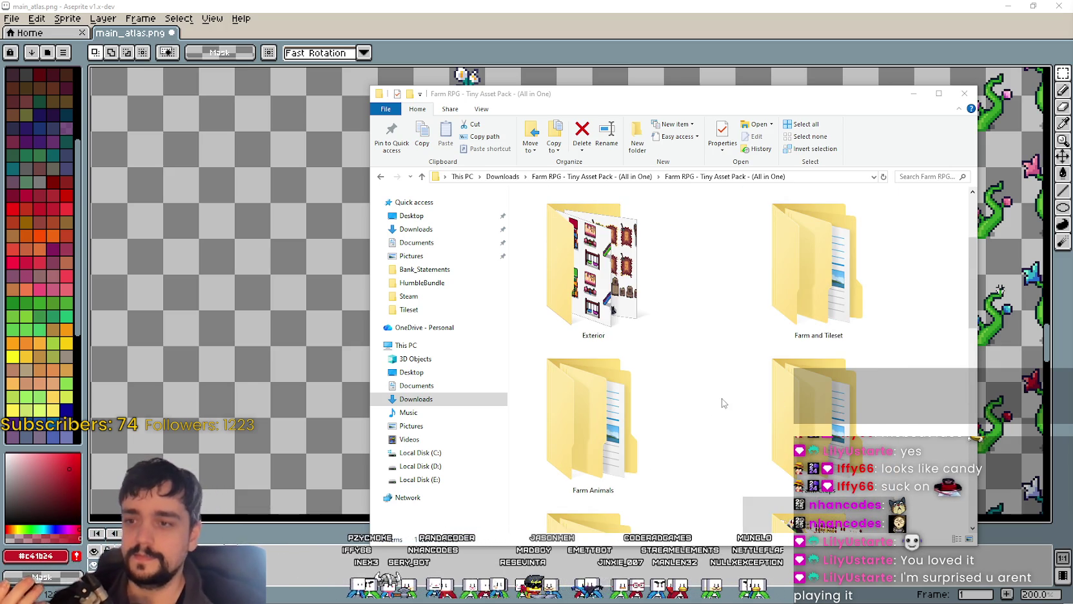
pyautogui.scroll(-2, 733, 385)
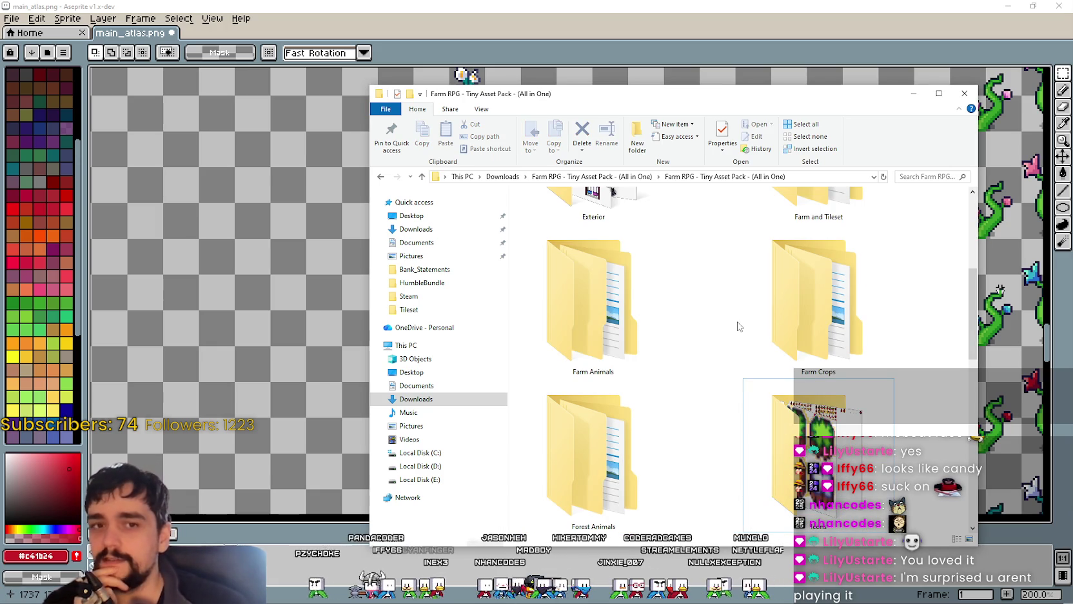
pyautogui.scroll(-2, 727, 335)
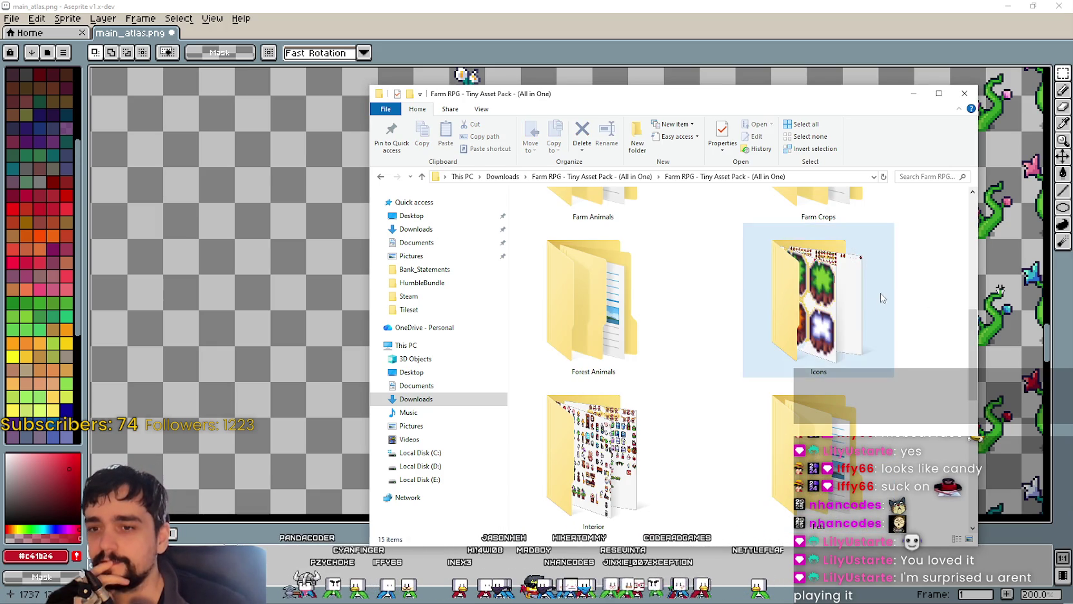
pyautogui.scroll(-2, 813, 320)
pyautogui.click(645, 323)
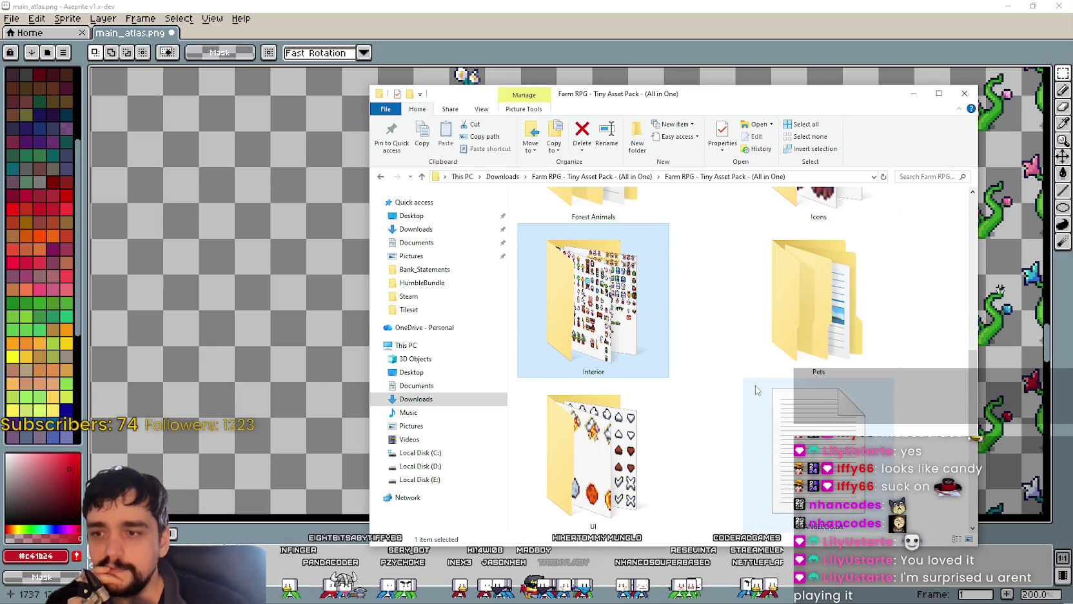
pyautogui.scroll(2, 773, 387)
pyautogui.click(839, 387)
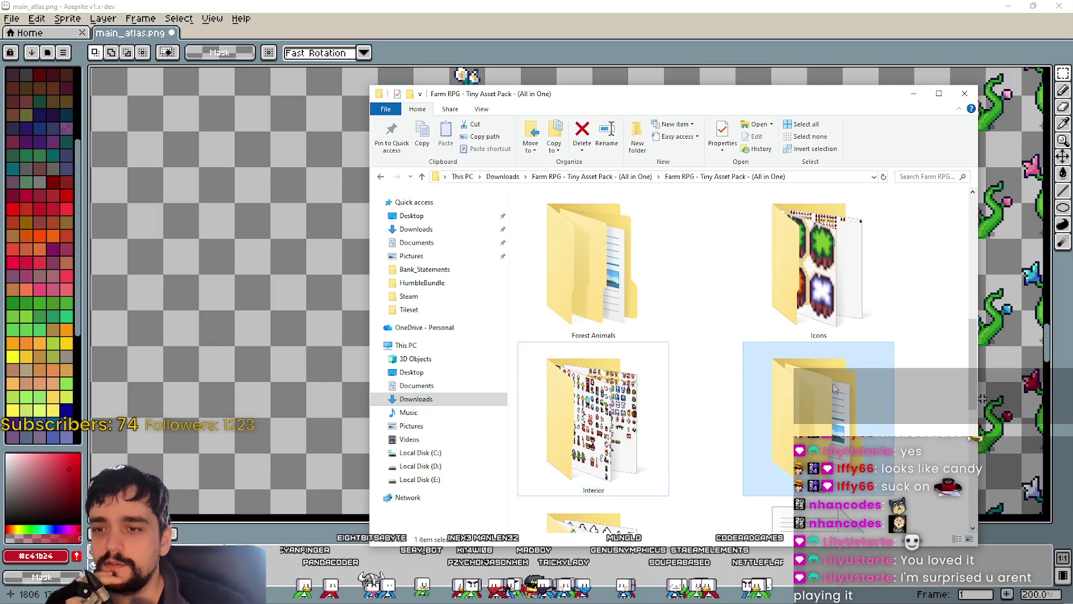
pyautogui.scroll(2, 834, 387)
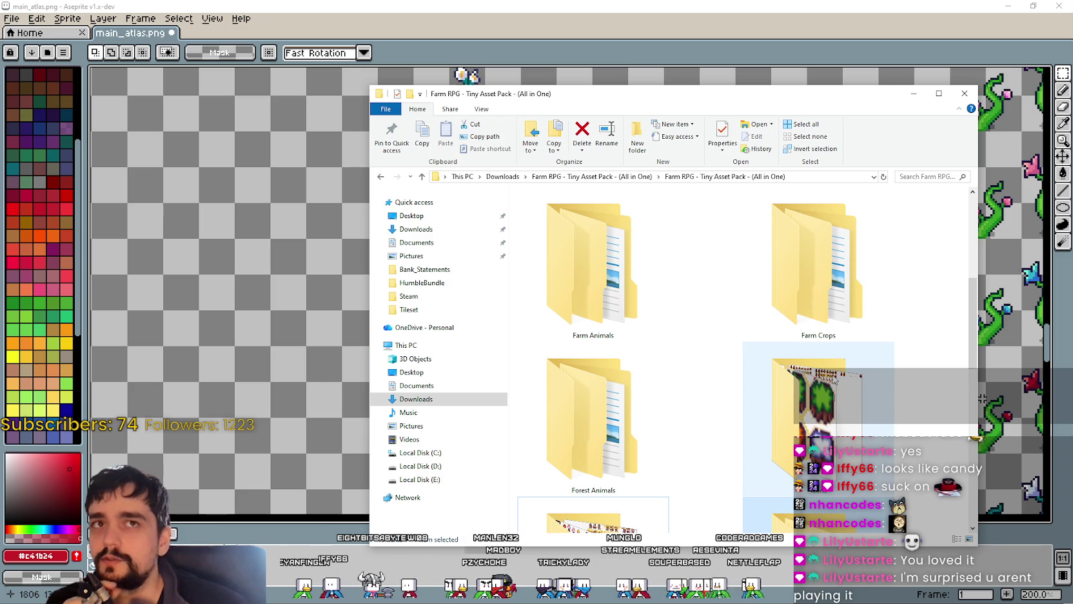
pyautogui.scroll(-2, 735, 426)
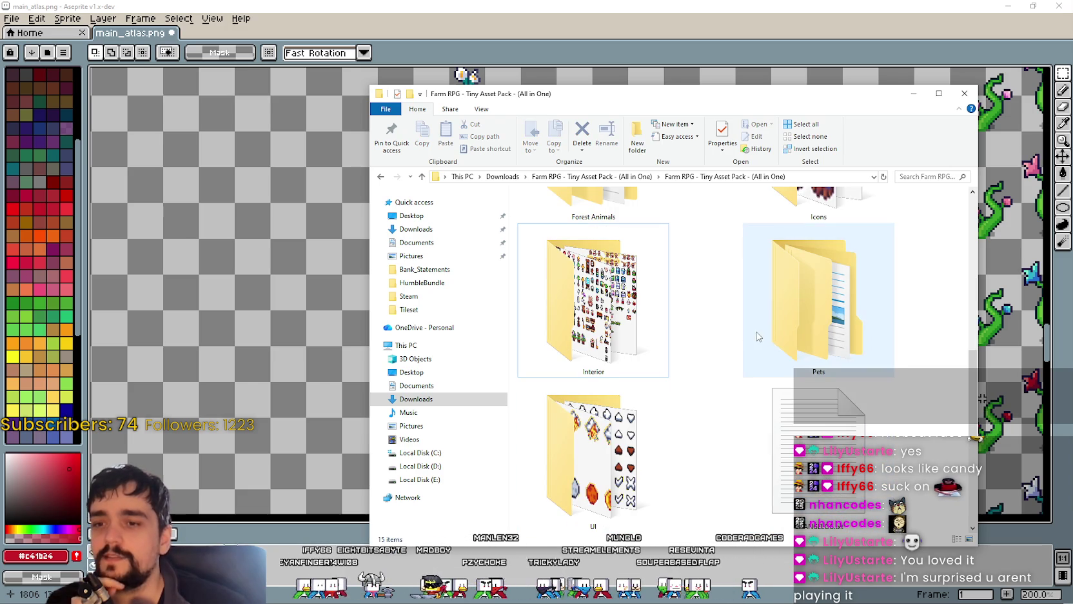
pyautogui.click(832, 303)
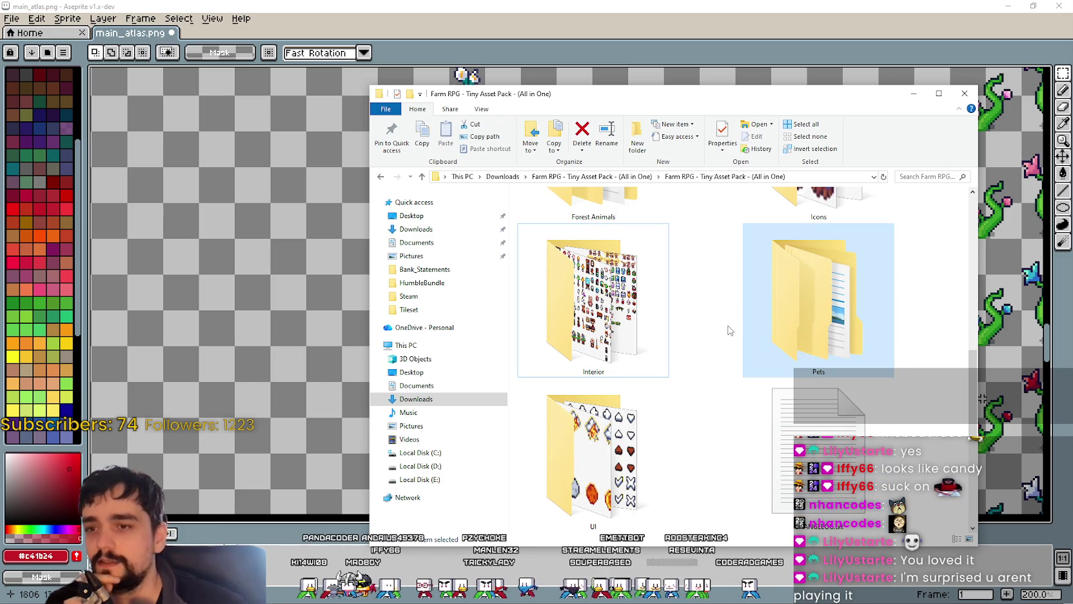
pyautogui.scroll(2, 721, 331)
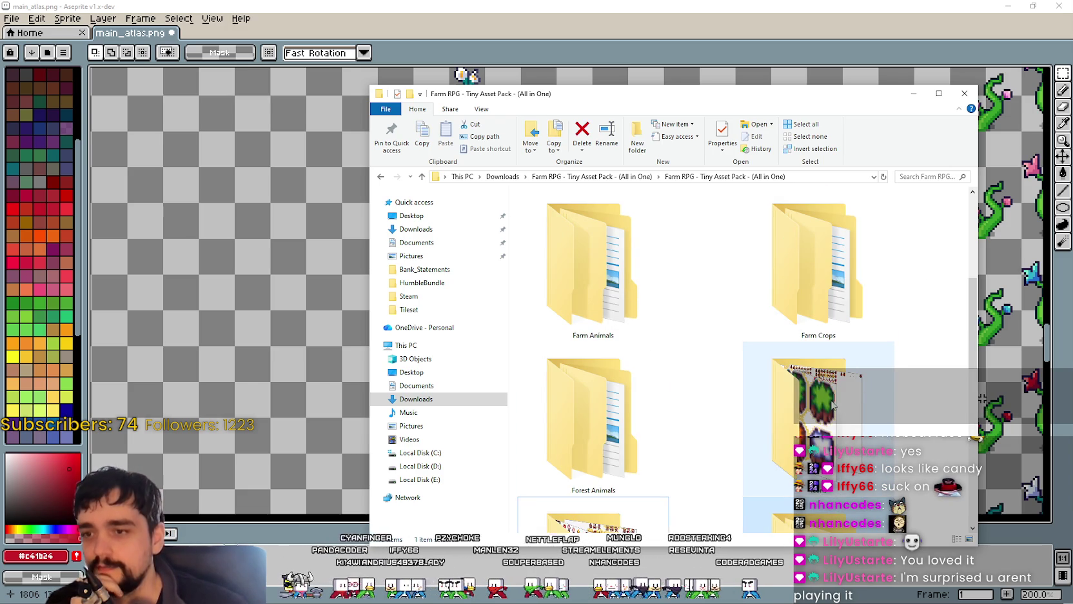
pyautogui.click(680, 397)
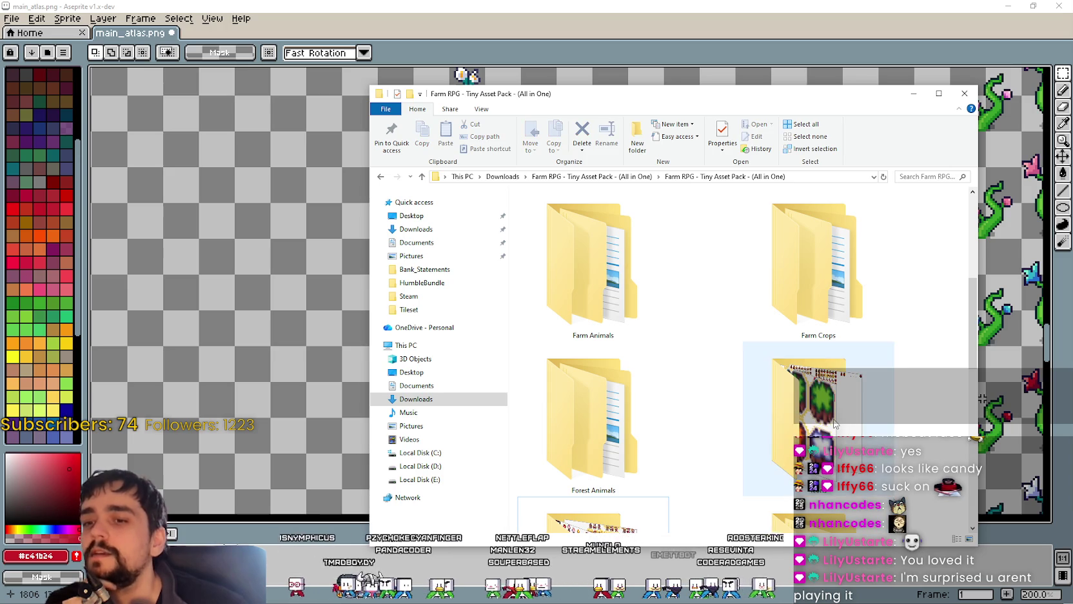
pyautogui.click(803, 313)
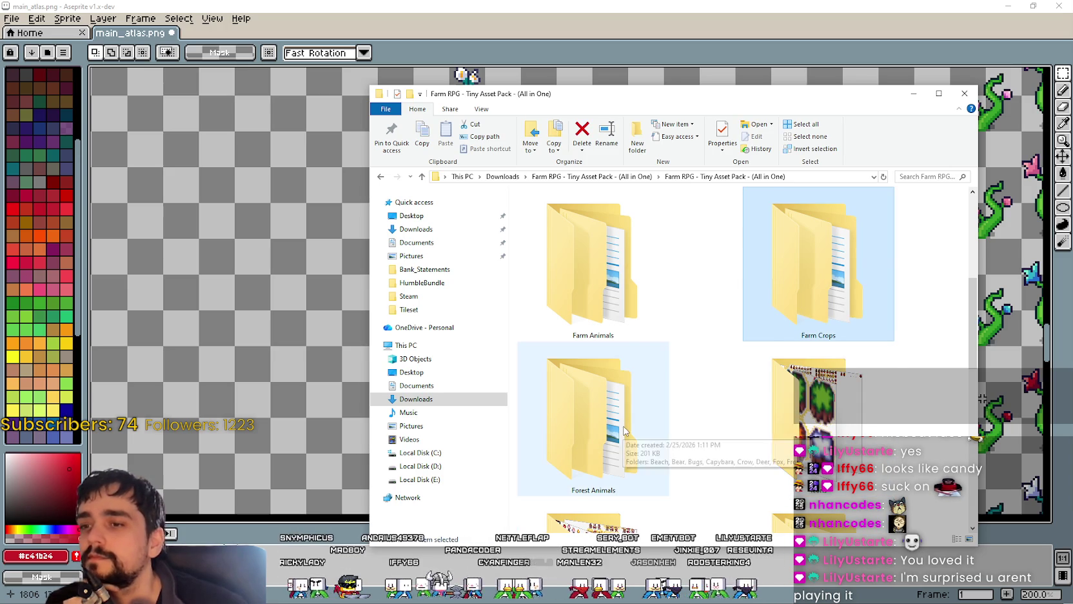
pyautogui.scroll(-3, 599, 438)
pyautogui.scroll(-3, 632, 407)
pyautogui.scroll(-2, 663, 379)
pyautogui.scroll(3, 709, 393)
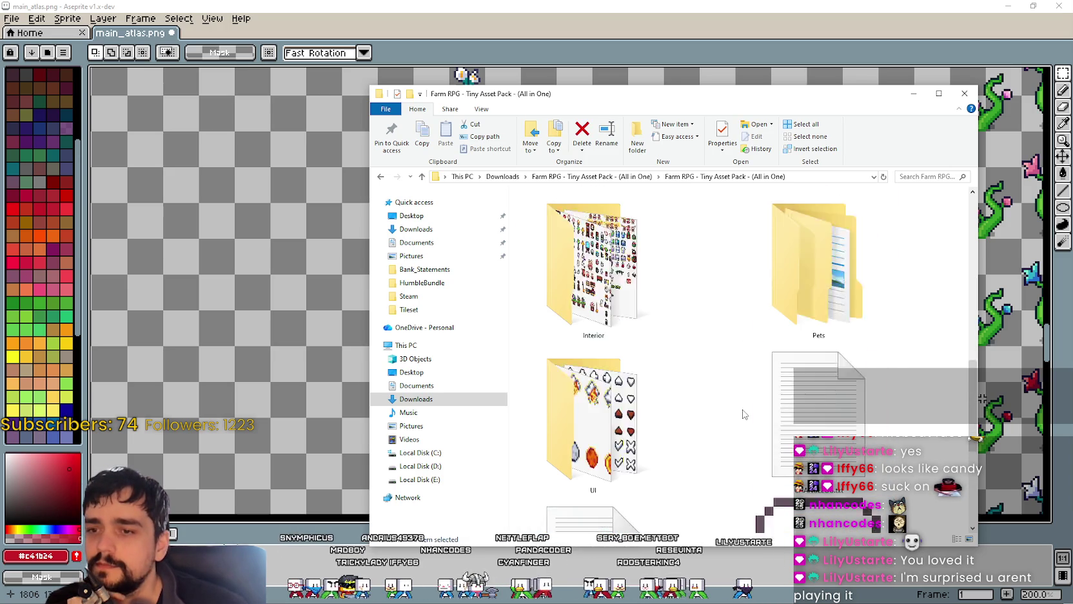
pyautogui.scroll(1, 761, 406)
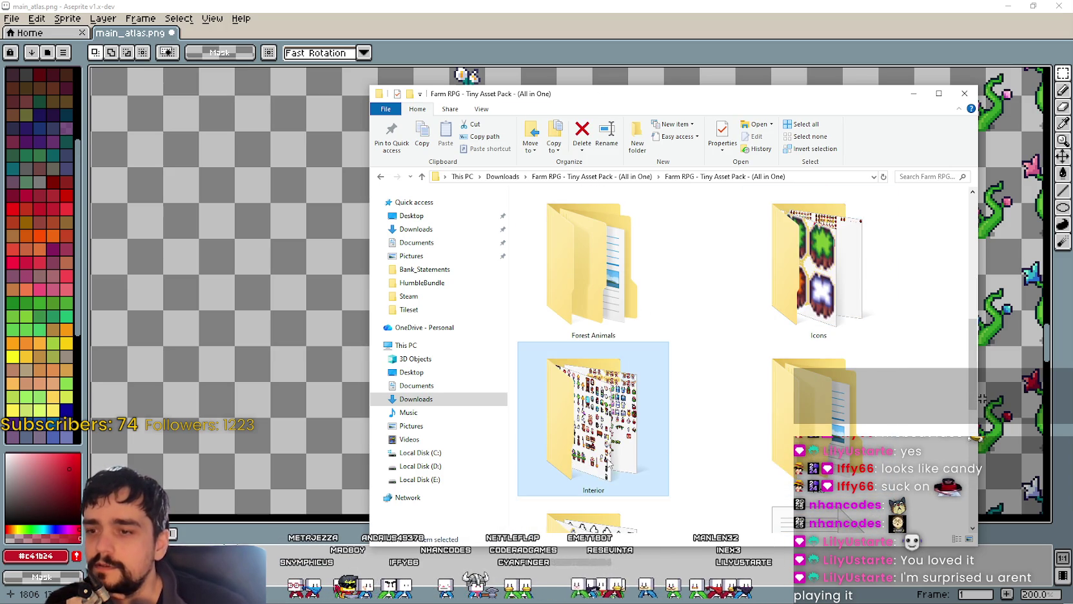
pyautogui.scroll(2, 768, 419)
pyautogui.click(816, 297)
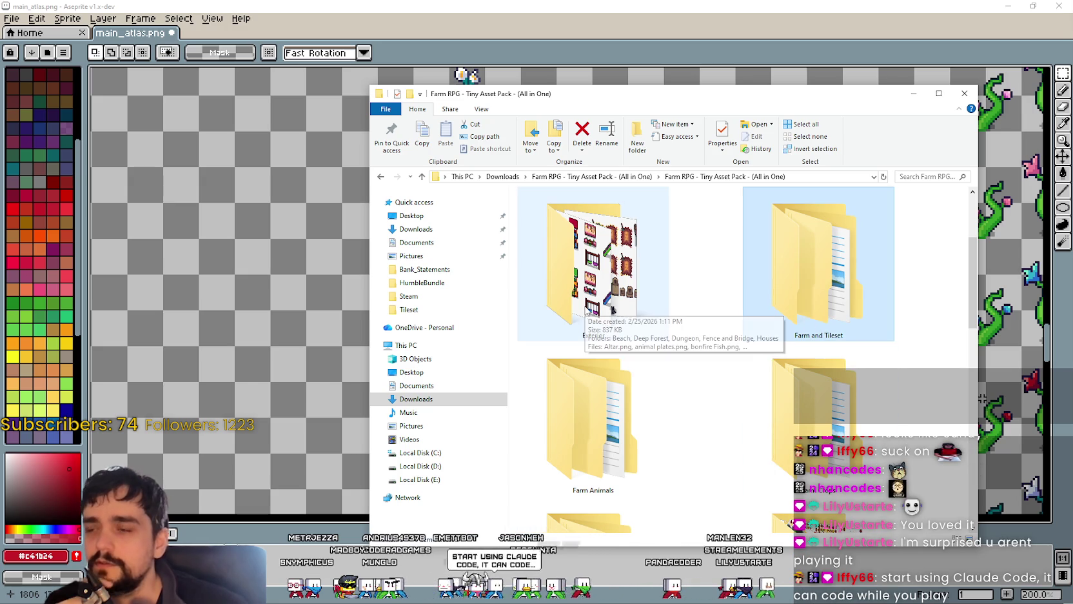
pyautogui.scroll(-2, 710, 361)
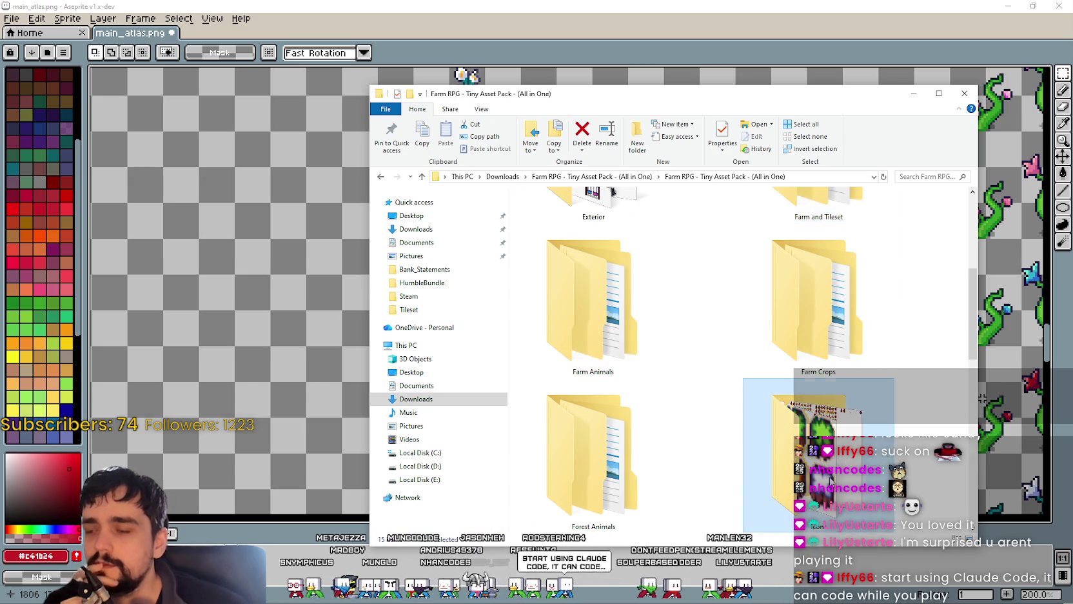
# Step: Peek into Icons, then open Farm and Tileset > Props and its Deep Forest props folder
pyautogui.doubleClick(832, 477)
pyautogui.moveTo(593, 272)
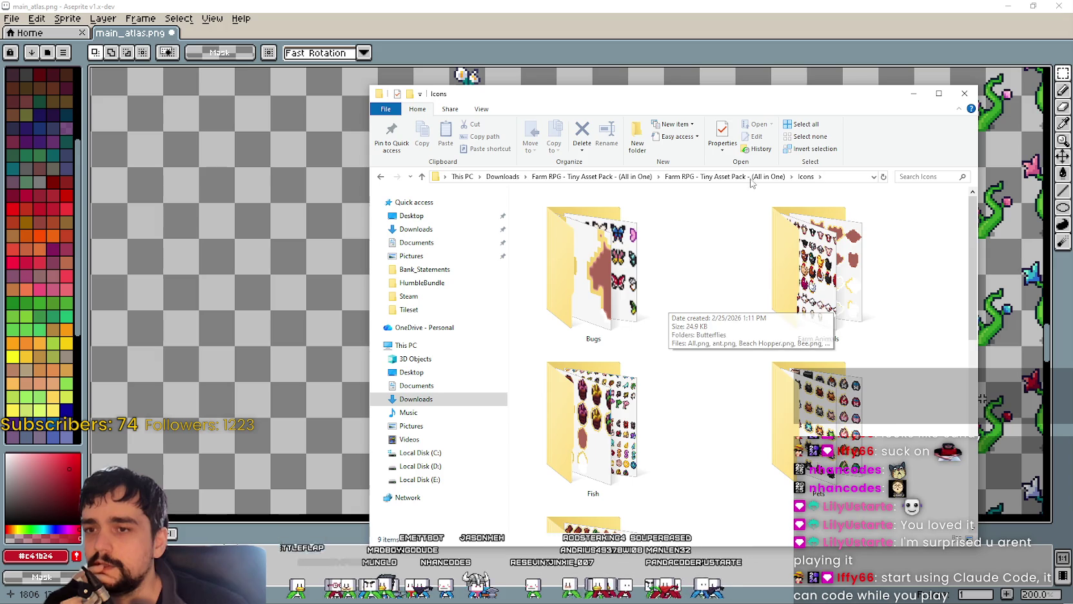
pyautogui.hotkey('alt', 'Up')
pyautogui.doubleClick(828, 303)
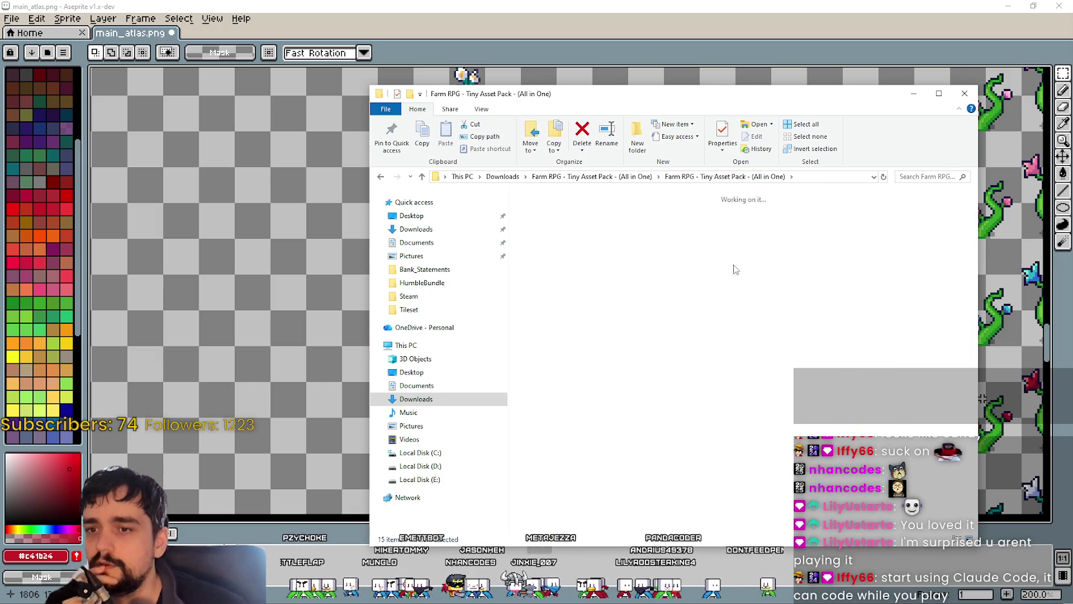
pyautogui.doubleClick(794, 287)
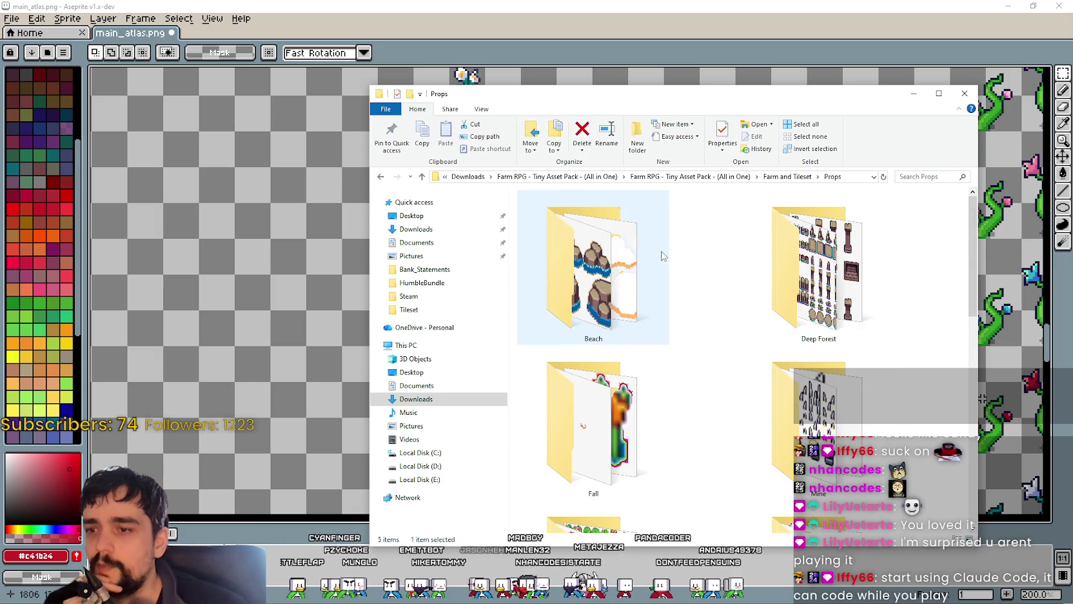
pyautogui.scroll(-2, 742, 284)
pyautogui.scroll(-3, 853, 318)
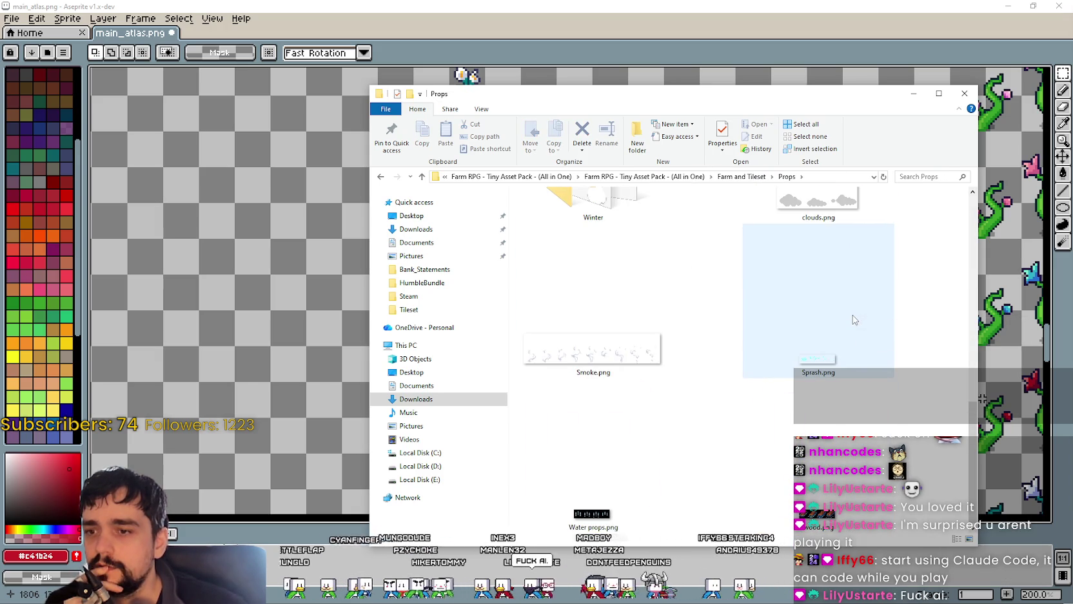
pyautogui.scroll(5, 851, 316)
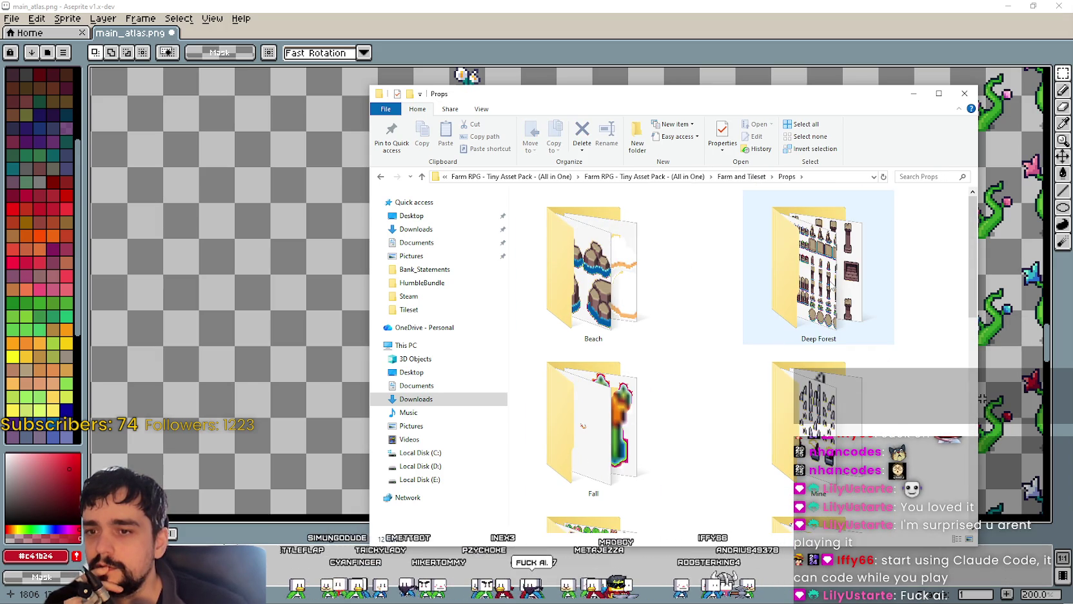
pyautogui.click(639, 400)
pyautogui.scroll(-2, 710, 324)
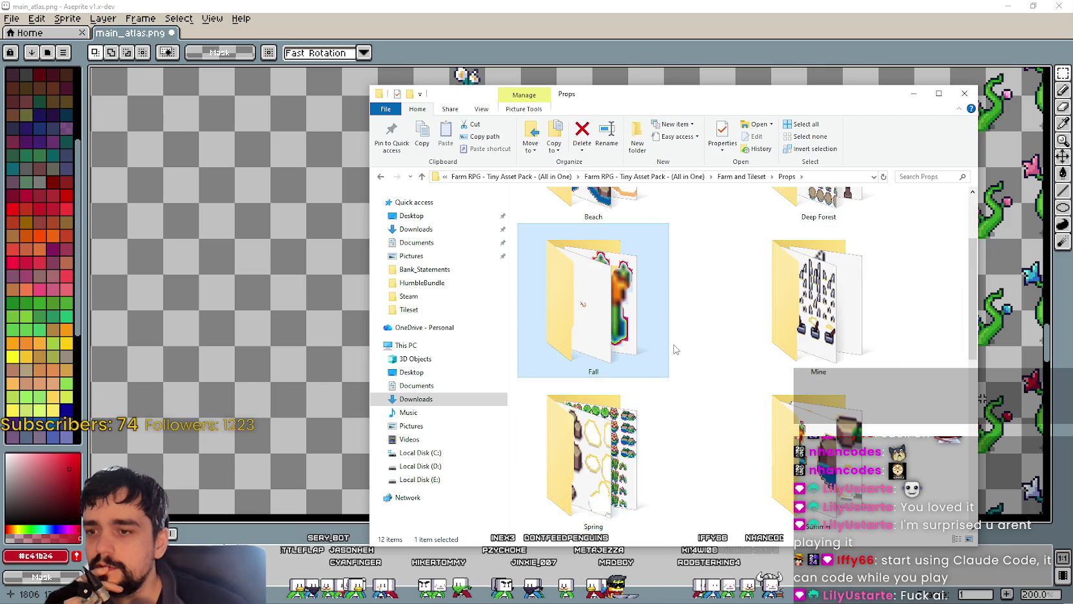
pyautogui.scroll(2, 668, 357)
pyautogui.doubleClick(863, 274)
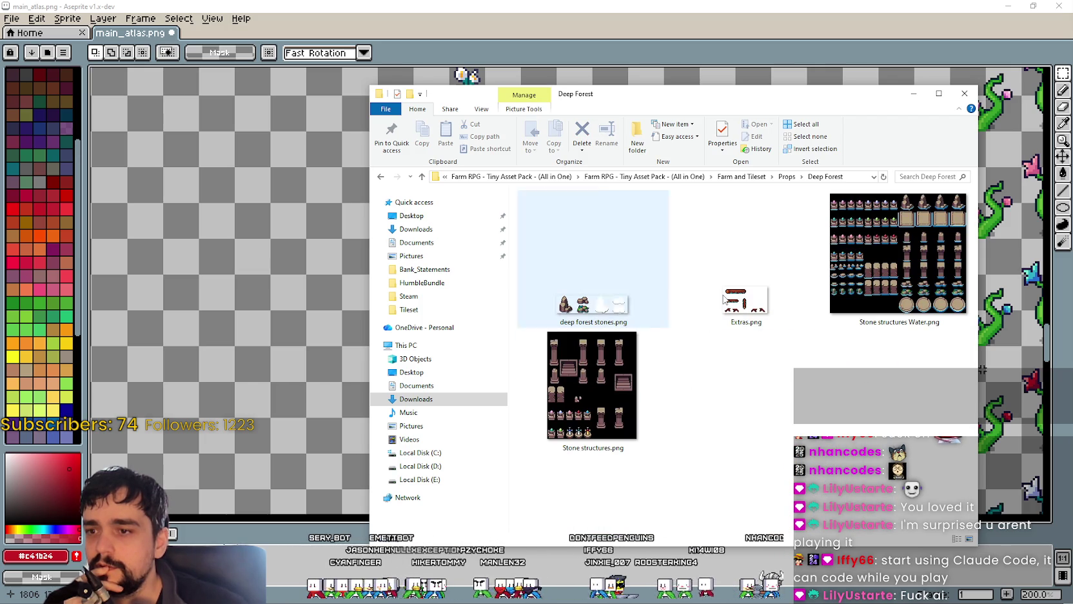
# Step: Go back to Farm and Tileset, enter the Tileset folder and open ALL props seasons.png in Aseprite
pyautogui.click(787, 176)
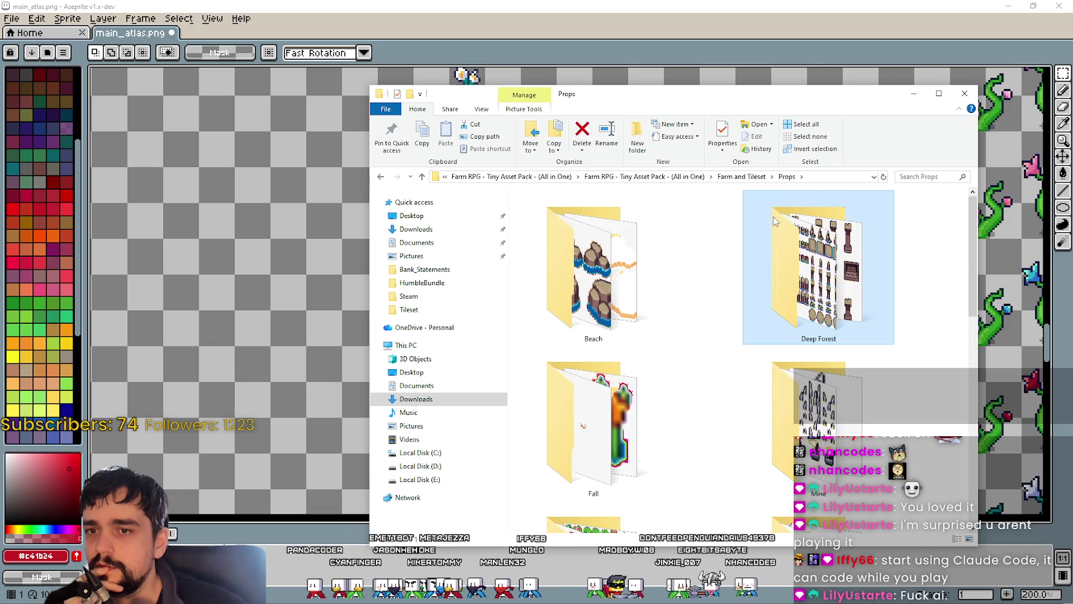
pyautogui.scroll(-2, 689, 419)
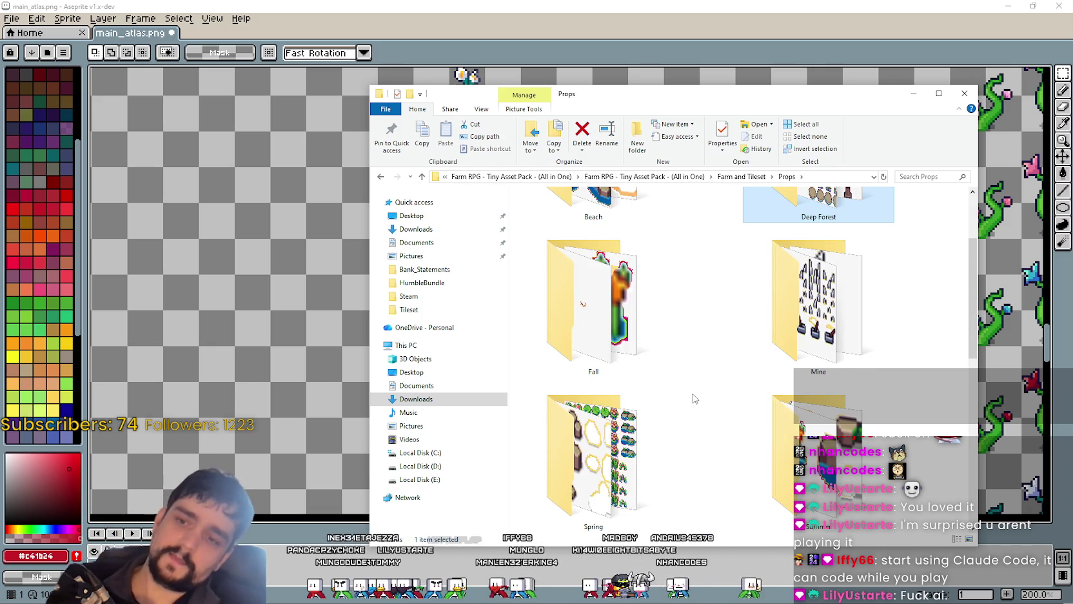
pyautogui.scroll(-3, 693, 396)
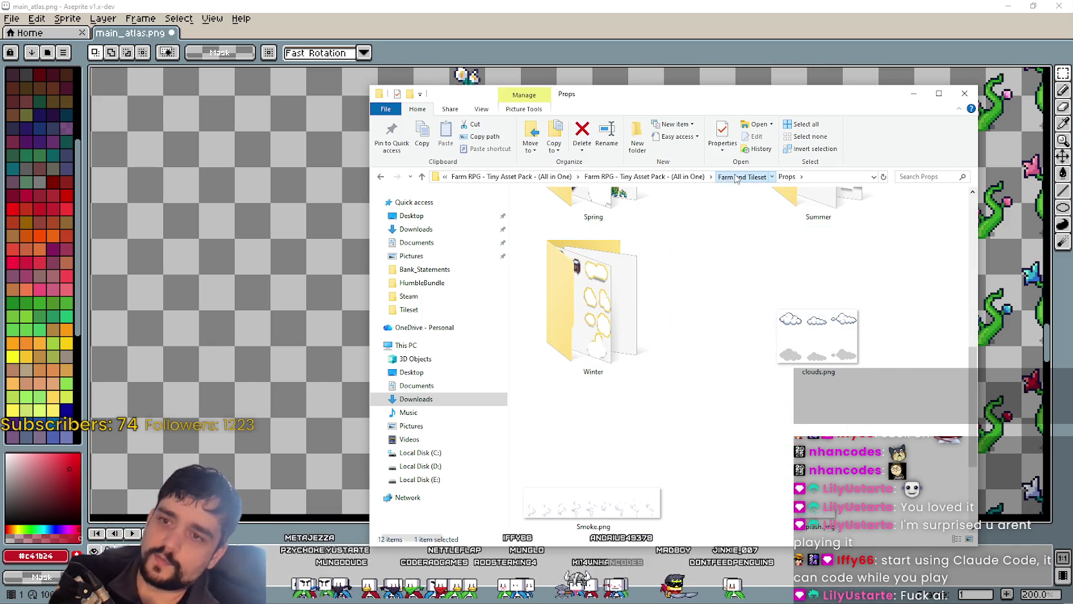
pyautogui.click(742, 177)
pyautogui.doubleClick(882, 301)
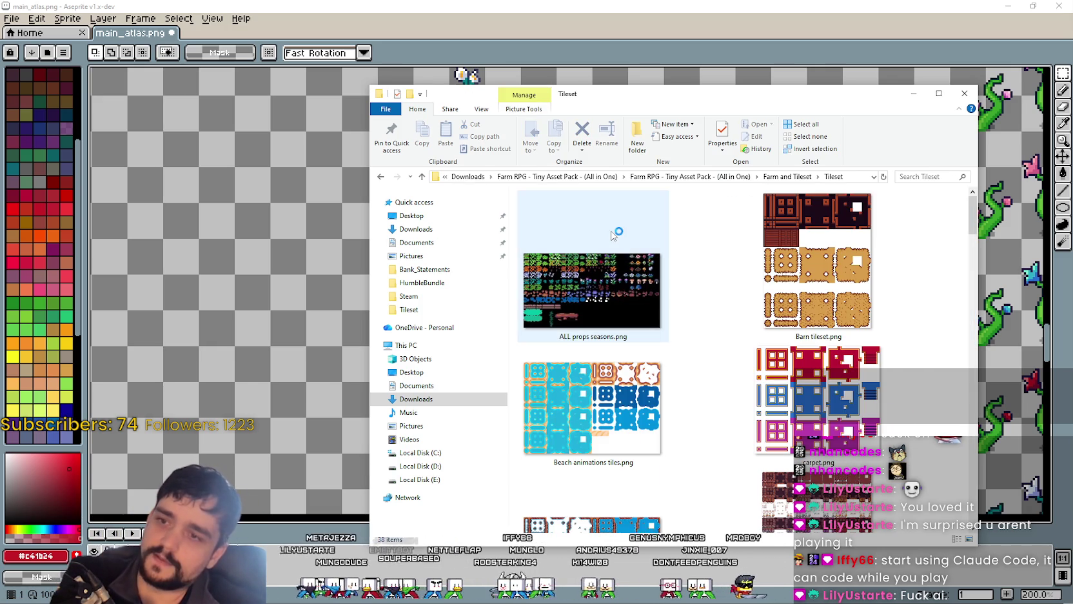
pyautogui.doubleClick(591, 290)
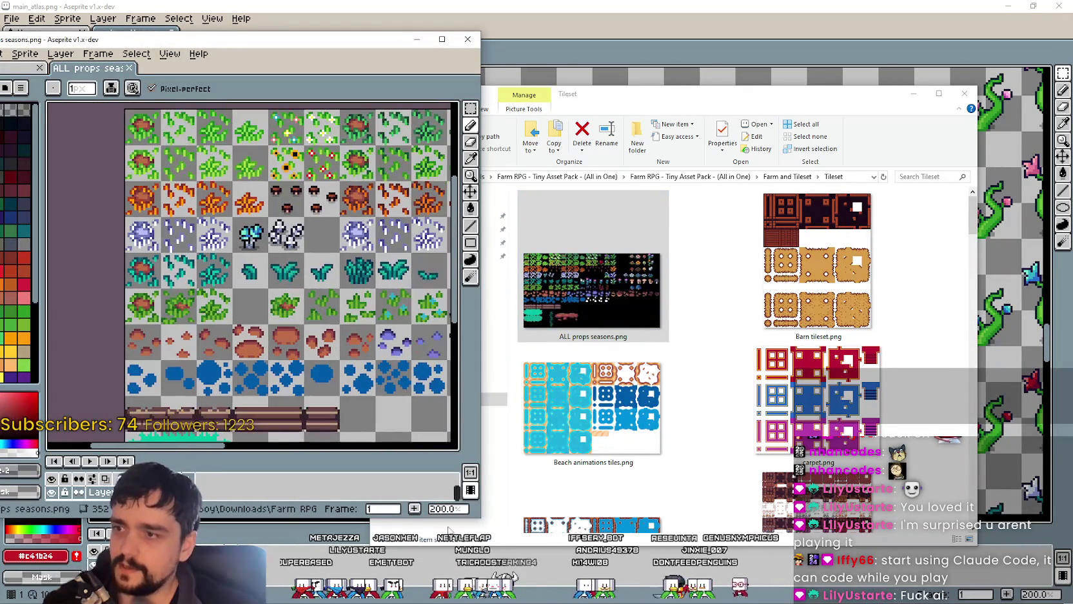
# Step: Widen the ALL props seasons.png window, pick the Rectangular Marquee and zoom in on the seasonal tiles
pyautogui.moveTo(479, 520); pyautogui.dragTo(971, 516)
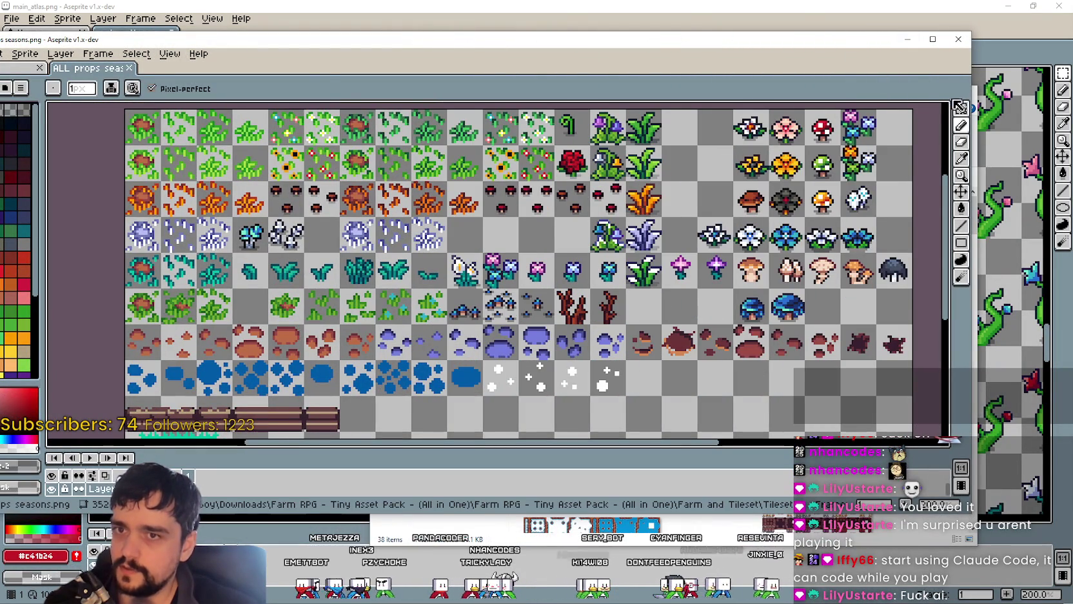
pyautogui.click(959, 105)
pyautogui.scroll(1, 315, 274)
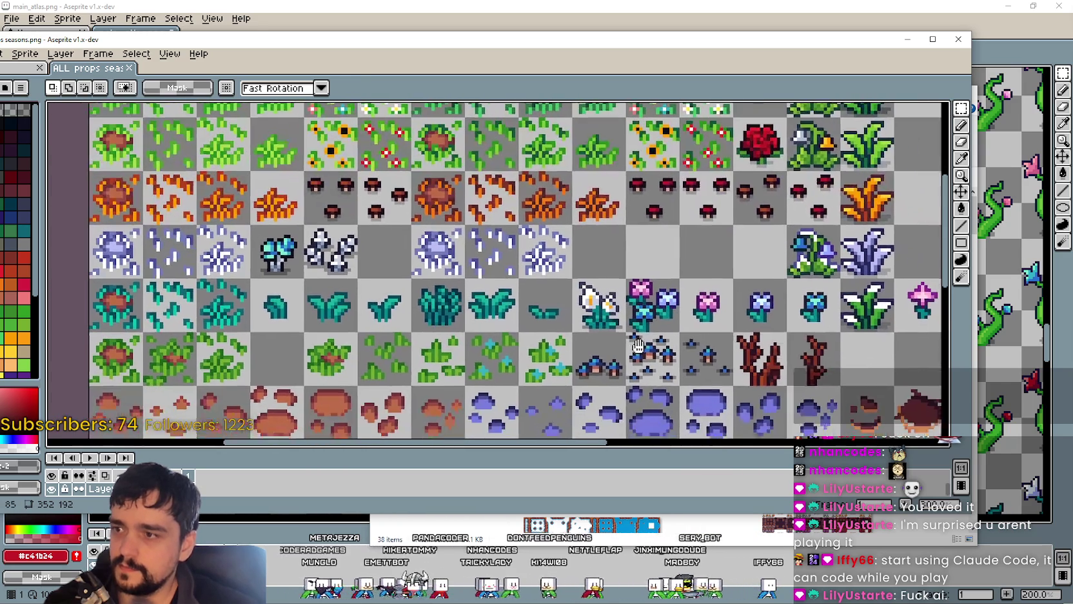
pyautogui.moveTo(585, 294); pyautogui.dragTo(604, 320)
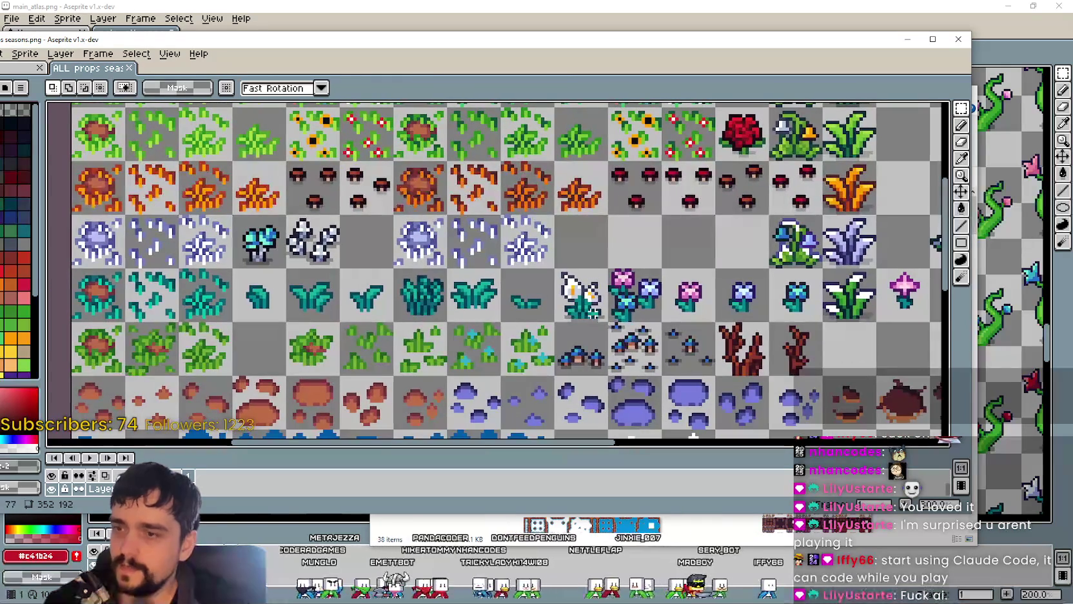
pyautogui.scroll(-2, 580, 309)
pyautogui.scroll(2, 634, 338)
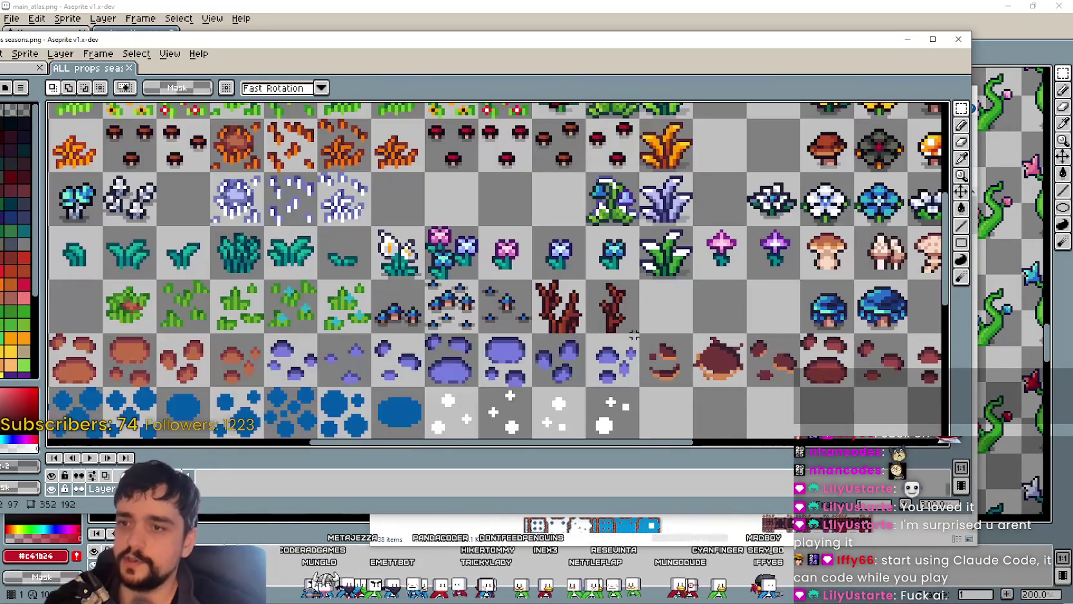
pyautogui.scroll(-1, 637, 328)
pyautogui.scroll(1, 637, 327)
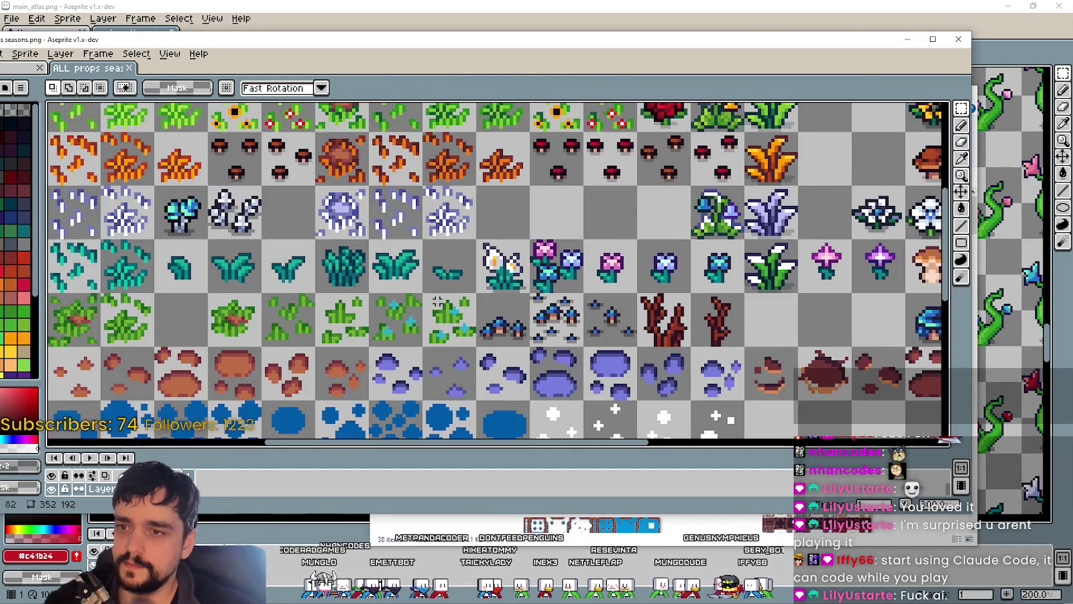
pyautogui.scroll(1, 636, 270)
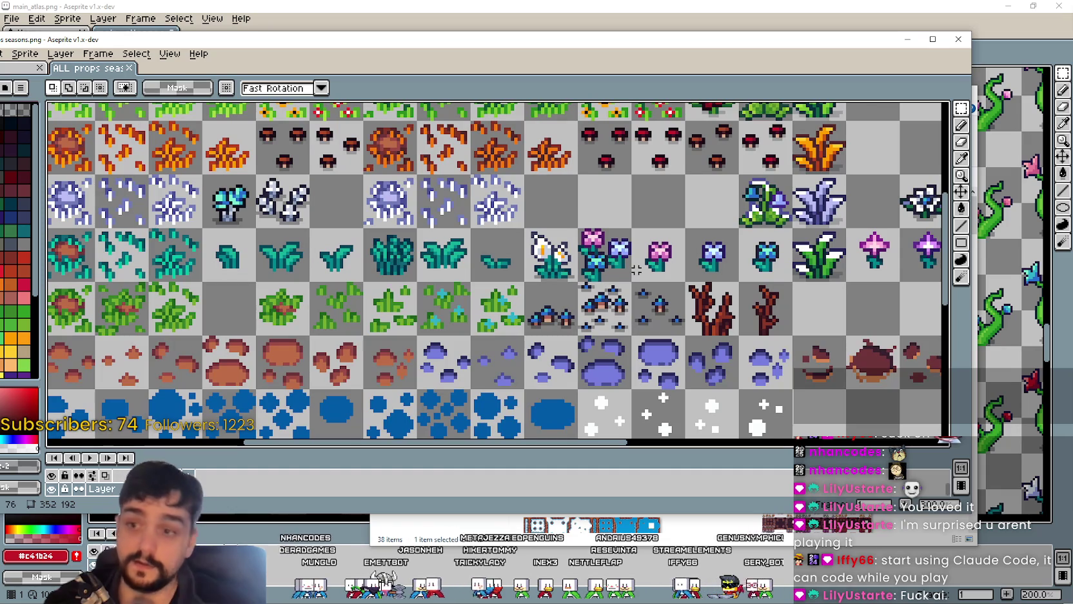
pyautogui.moveTo(636, 270)
pyautogui.mouseDown()
pyautogui.moveTo(643, 363)
pyautogui.moveTo(579, 311)
pyautogui.mouseUp()
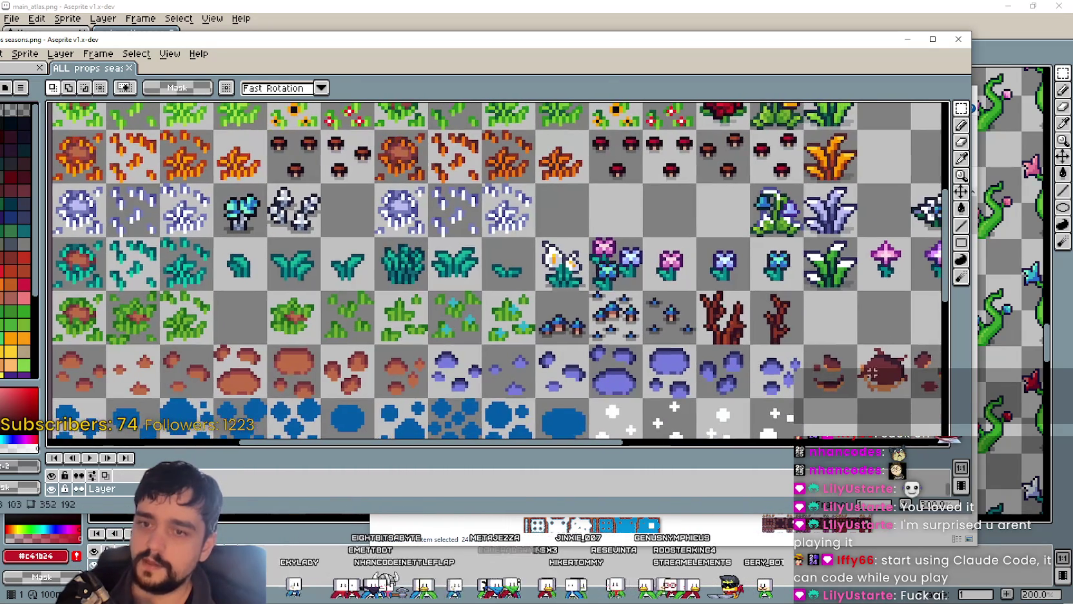
# Step: Copy the two small blue mushroom tiles from the seasons sheet into the atlas below the gem row
pyautogui.hotkey('alt', 'Tab')
pyautogui.scroll(2, 479, 347)
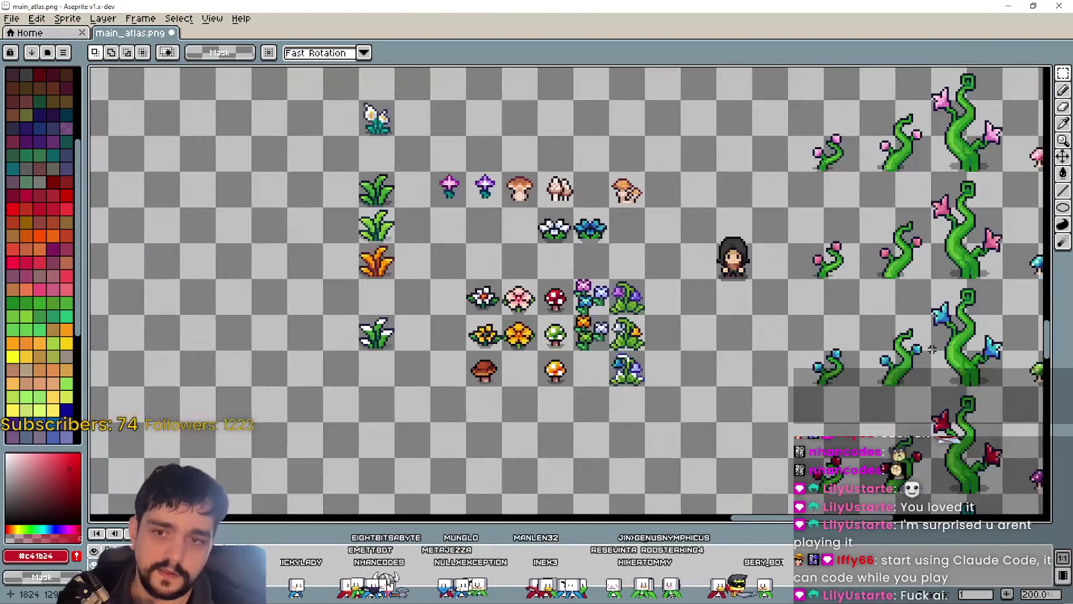
pyautogui.scroll(1, 478, 347)
pyautogui.scroll(1, 478, 347)
pyautogui.hotkey('alt', 'Tab')
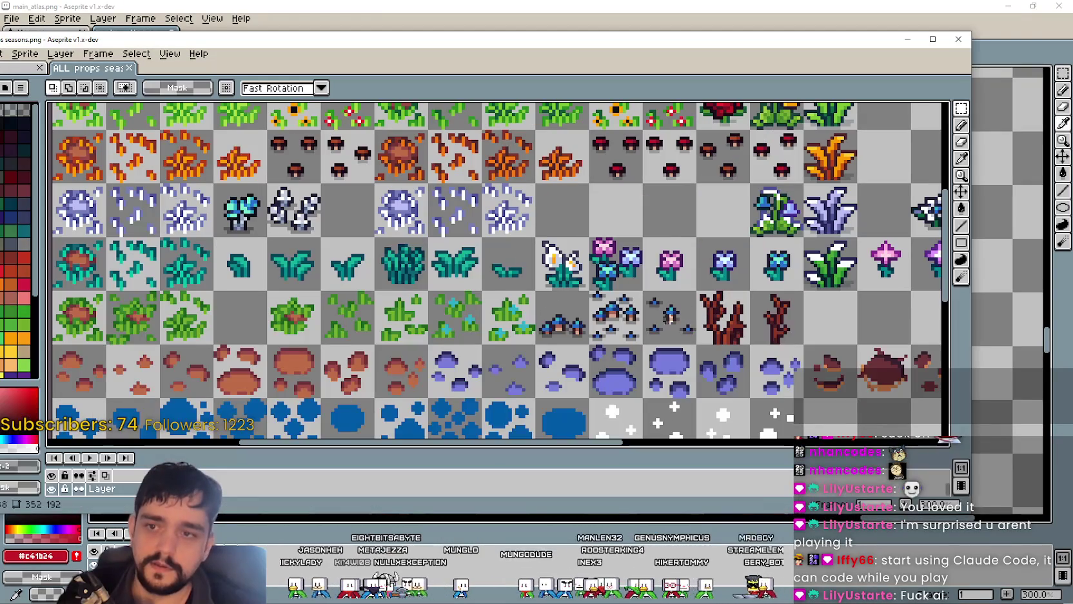
pyautogui.moveTo(538, 293); pyautogui.dragTo(643, 315)
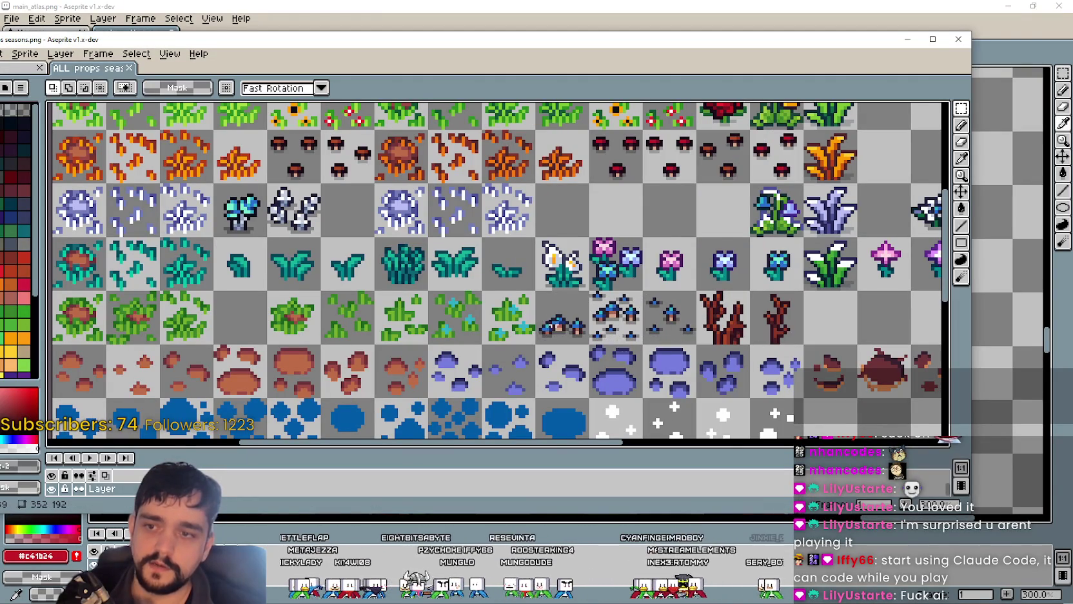
pyautogui.hotkey('alt', 'Tab')
pyautogui.scroll(-2, 436, 211)
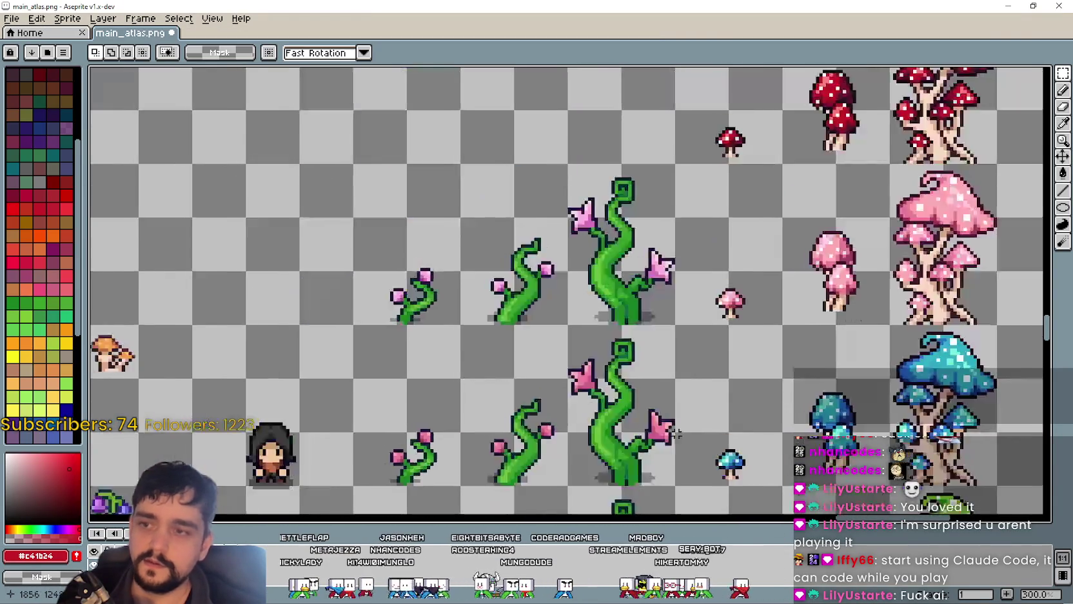
pyautogui.scroll(-2, 436, 211)
pyautogui.scroll(3, 348, 294)
pyautogui.hotkey('ctrl', 'v')
pyautogui.moveTo(588, 305); pyautogui.dragTo(586, 345)
pyautogui.click(474, 247)
pyautogui.scroll(1, 453, 238)
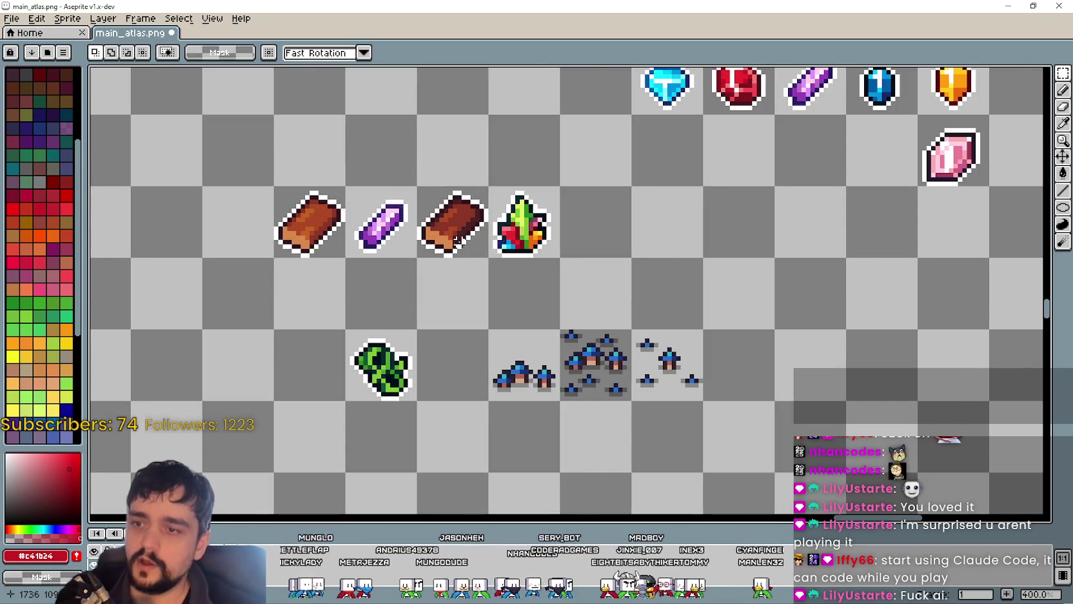
# Step: Copy the green sprout tile from the seasons sheet into a neighbouring atlas cell
pyautogui.hotkey('alt', 'Tab')
pyautogui.scroll(-1, 545, 335)
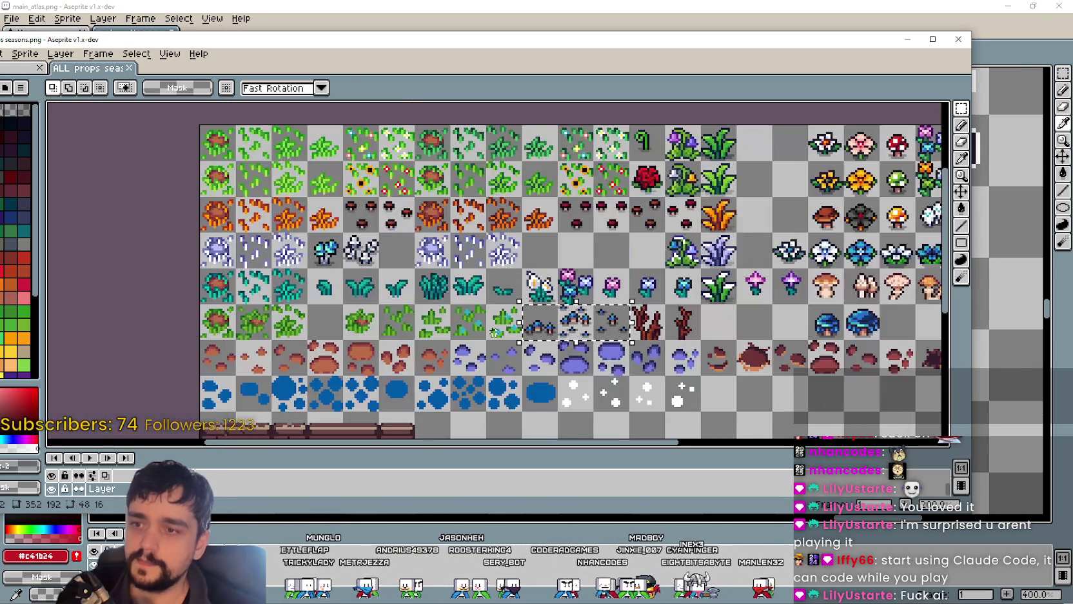
pyautogui.scroll(-1, 546, 336)
pyautogui.scroll(2, 545, 336)
pyautogui.click(546, 335)
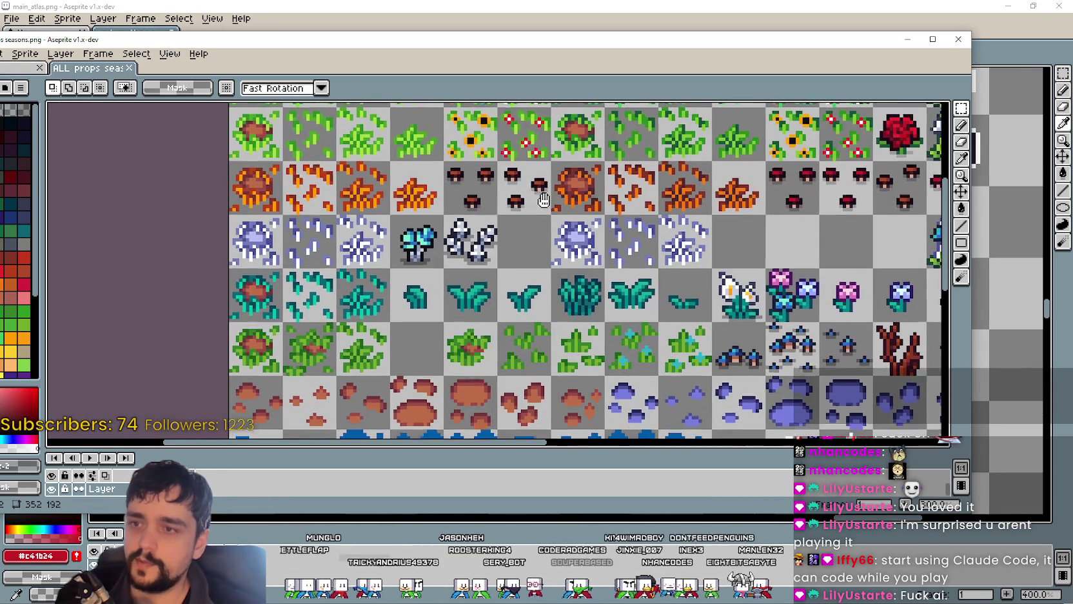
pyautogui.moveTo(544, 189); pyautogui.dragTo(538, 286)
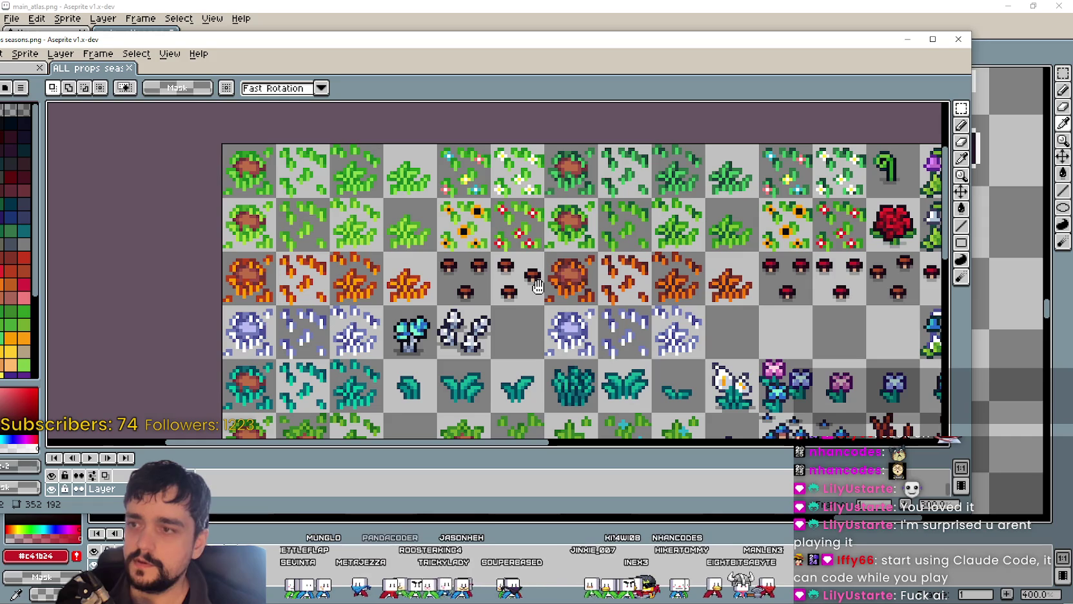
pyautogui.moveTo(537, 286)
pyautogui.mouseDown()
pyautogui.moveTo(556, 217)
pyautogui.moveTo(347, 256)
pyautogui.mouseUp()
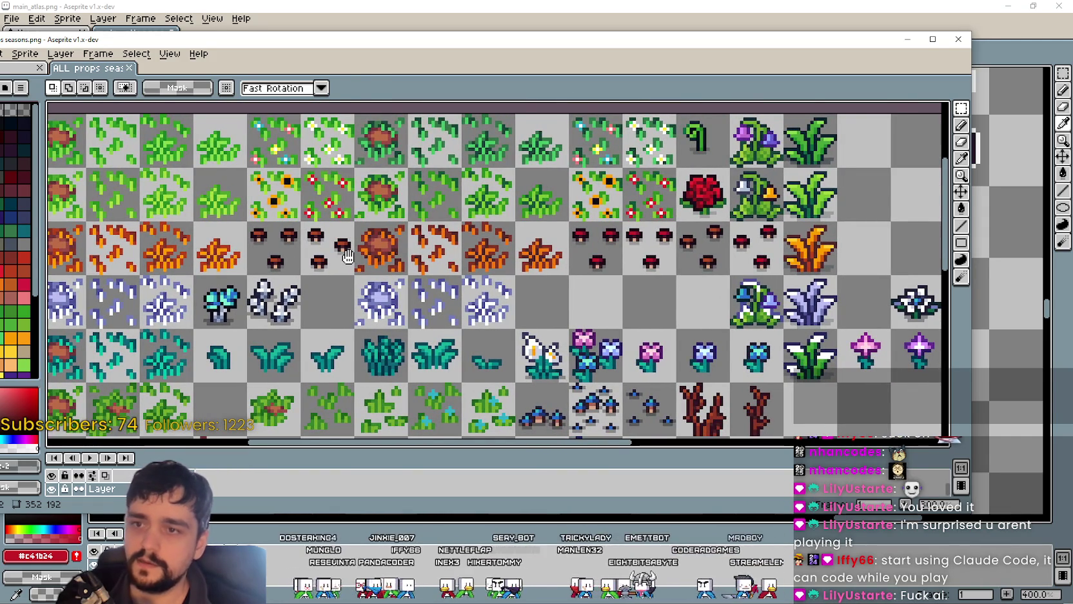
pyautogui.scroll(1, 347, 257)
pyautogui.moveTo(771, 174); pyautogui.dragTo(617, 264)
pyautogui.moveTo(635, 229); pyautogui.dragTo(693, 255)
pyautogui.scroll(-1, 645, 232)
pyautogui.hotkey('ctrl', 'c')
pyautogui.hotkey('alt', 'Tab')
pyautogui.hotkey('ctrl', 'v')
pyautogui.moveTo(574, 332); pyautogui.dragTo(635, 304)
# Step: Browse the seasons sheet for the leaf tile and paste another sprout copy into the atlas
pyautogui.hotkey('alt', 'Tab')
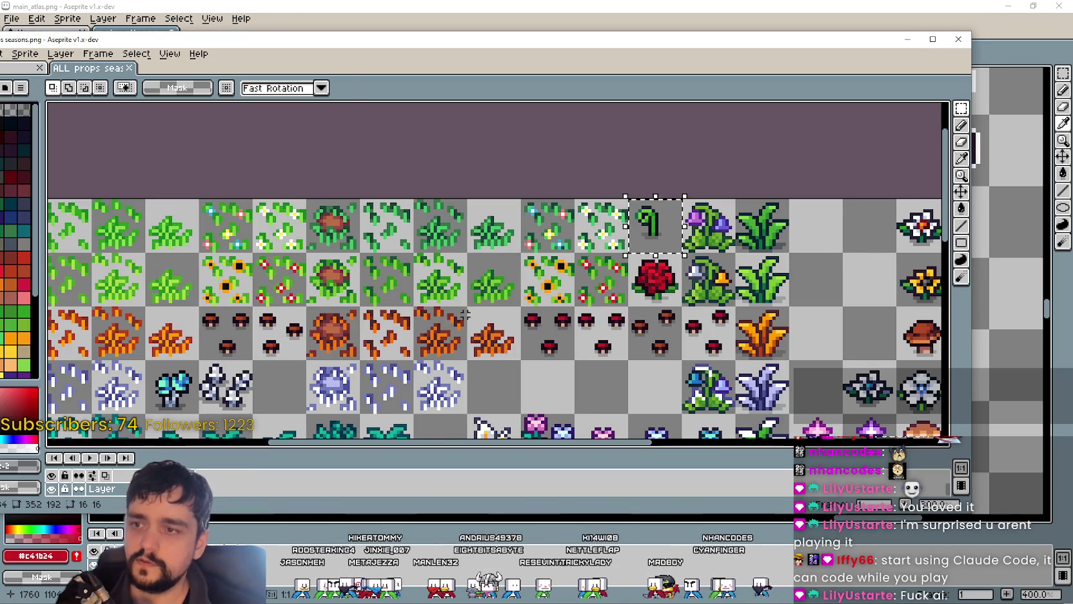
pyautogui.moveTo(465, 315); pyautogui.dragTo(396, 258)
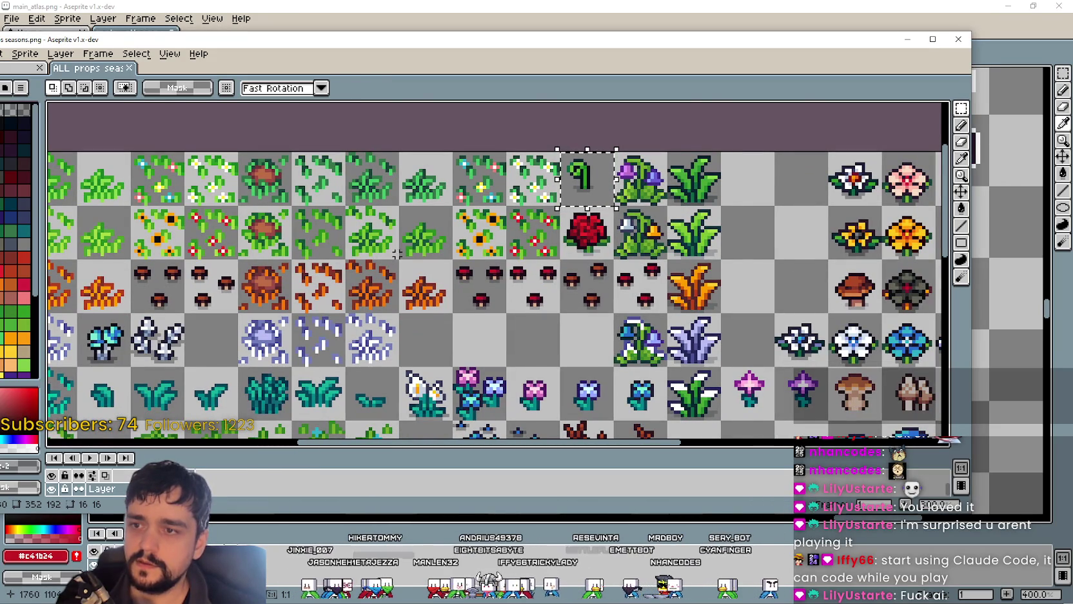
pyautogui.scroll(1, 533, 228)
pyautogui.scroll(-1, 526, 227)
pyautogui.moveTo(456, 247)
pyautogui.mouseDown()
pyautogui.moveTo(630, 328)
pyautogui.moveTo(631, 273)
pyautogui.mouseUp()
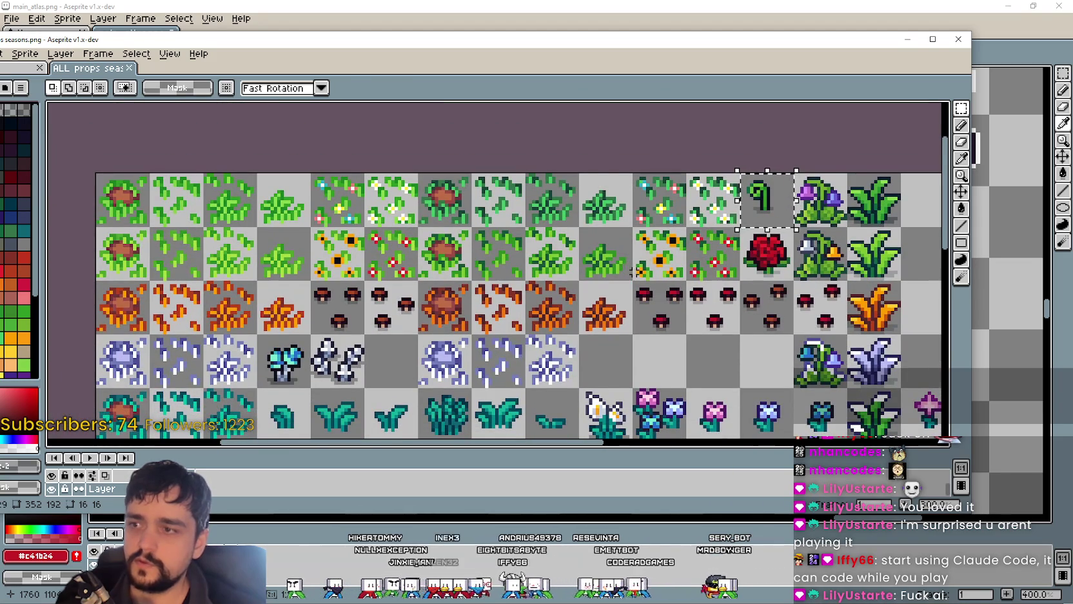
pyautogui.scroll(1, 262, 221)
pyautogui.moveTo(785, 302); pyautogui.dragTo(494, 288)
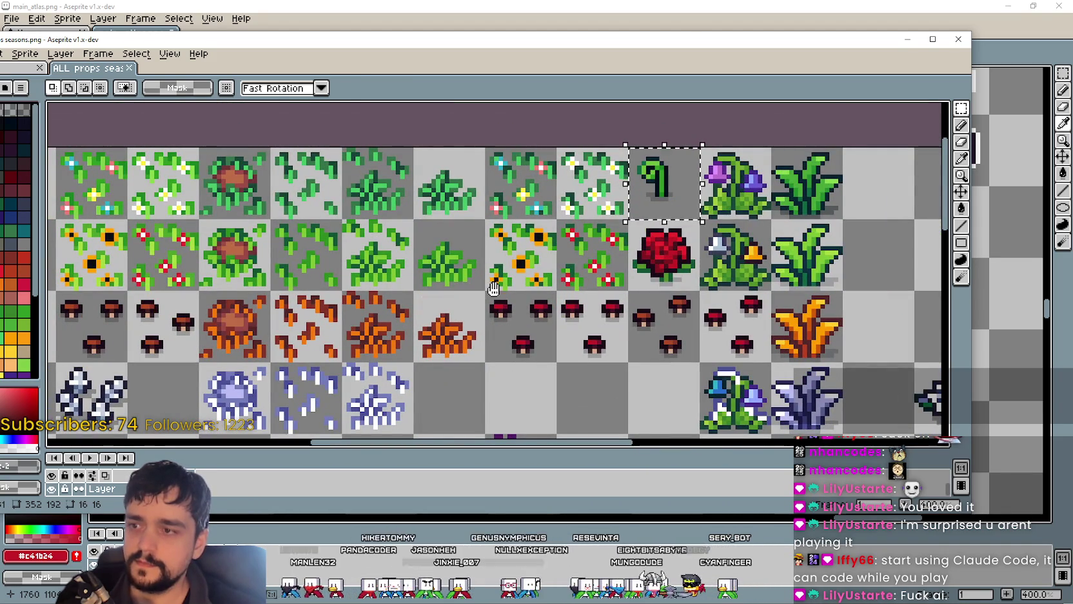
pyautogui.moveTo(493, 289); pyautogui.dragTo(811, 251)
pyautogui.moveTo(606, 257); pyautogui.dragTo(716, 297)
pyautogui.scroll(-1, 635, 290)
pyautogui.hotkey('alt', 'Tab')
pyautogui.hotkey('ctrl', 'v')
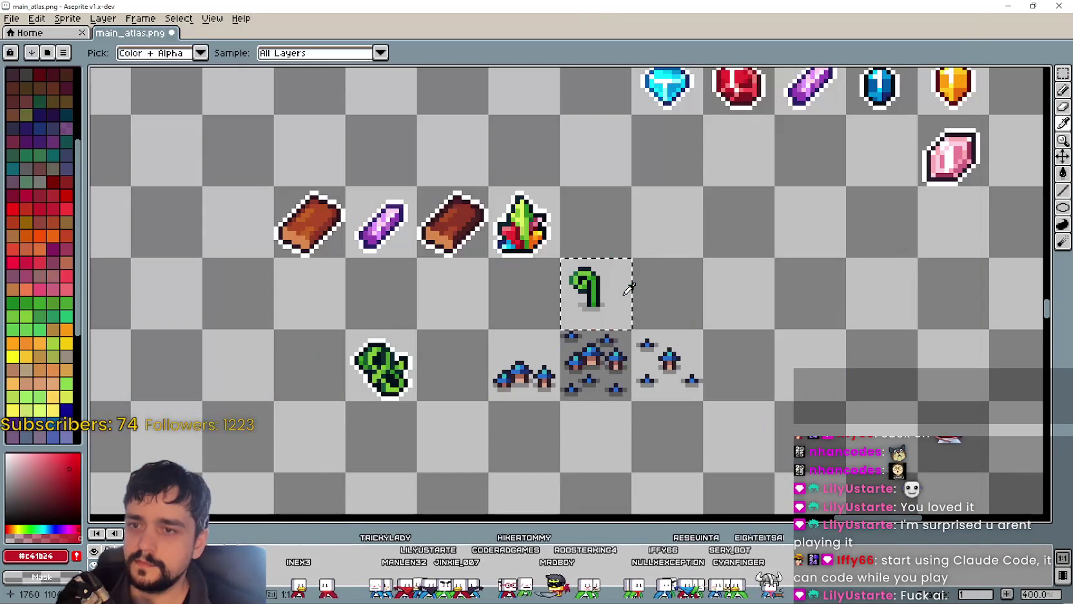
# Step: Copy the green leaf tile into the empty atlas cell below the purple crystal
pyautogui.hotkey('alt', 'Tab')
pyautogui.hotkey('alt', 'Tab')
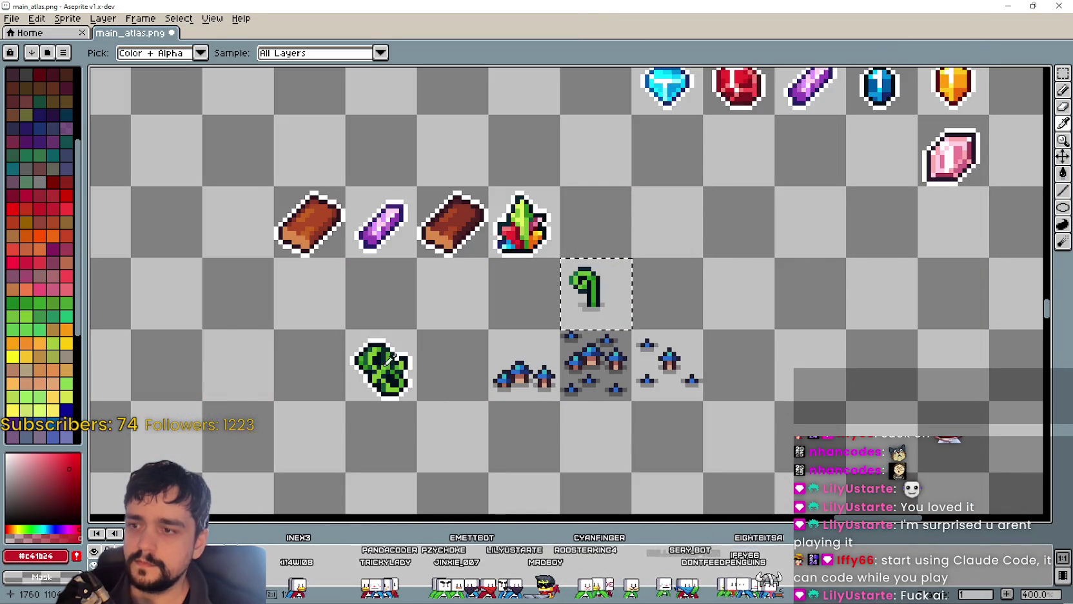
pyautogui.hotkey('alt', 'Tab')
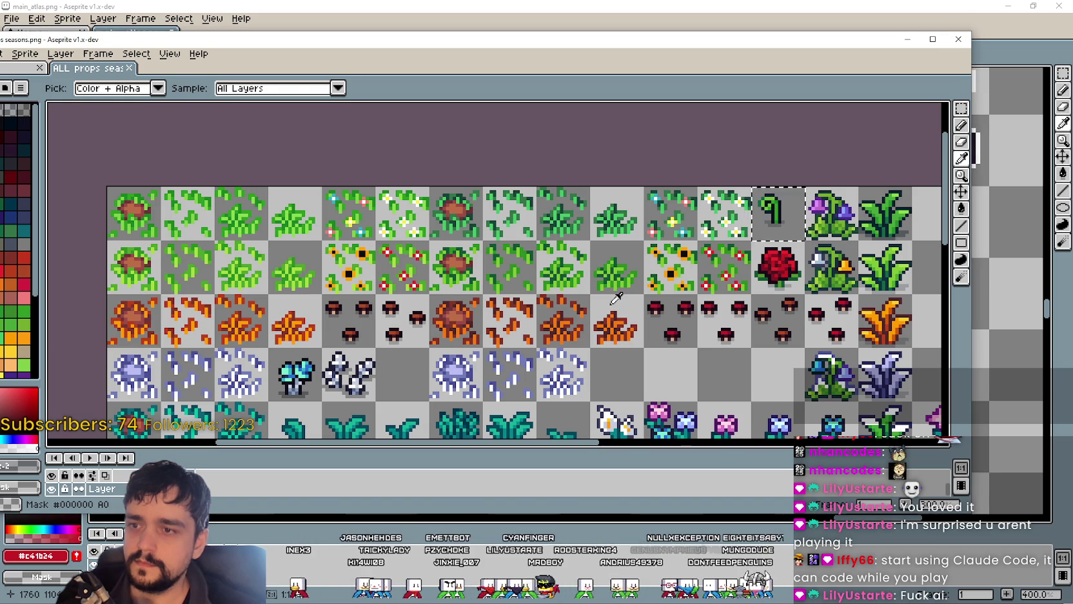
pyautogui.hotkey('alt', 'Tab')
pyautogui.hotkey('alt', 'Tab')
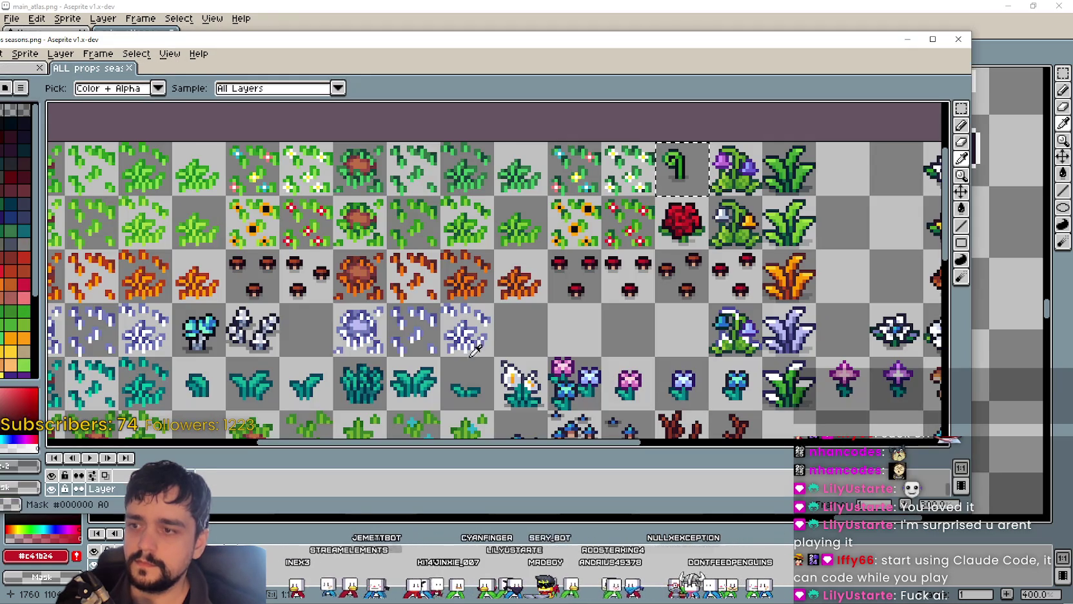
pyautogui.press('alt')
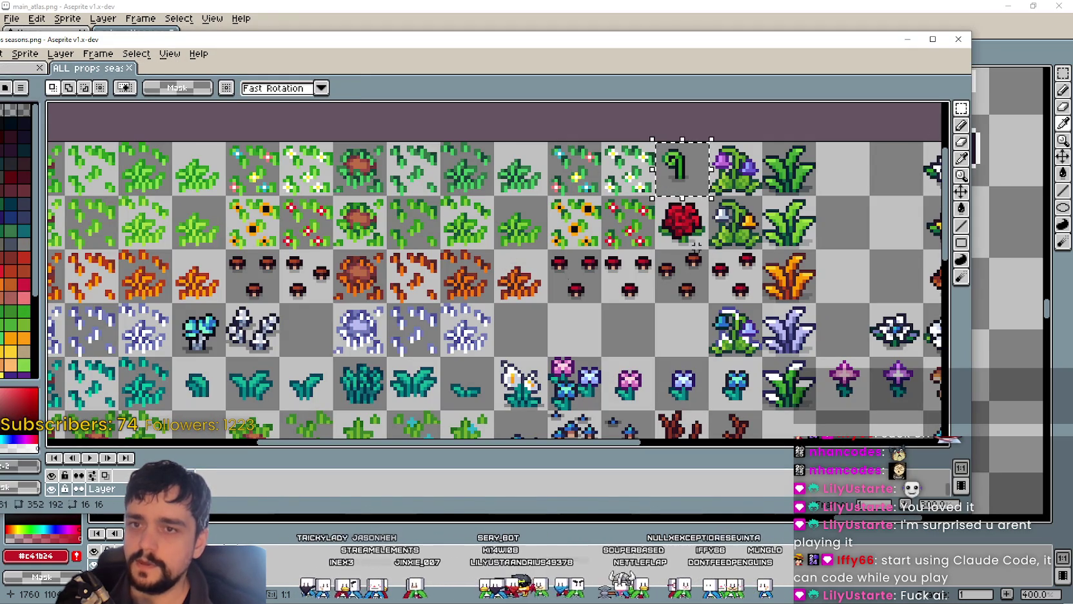
pyautogui.click(394, 223)
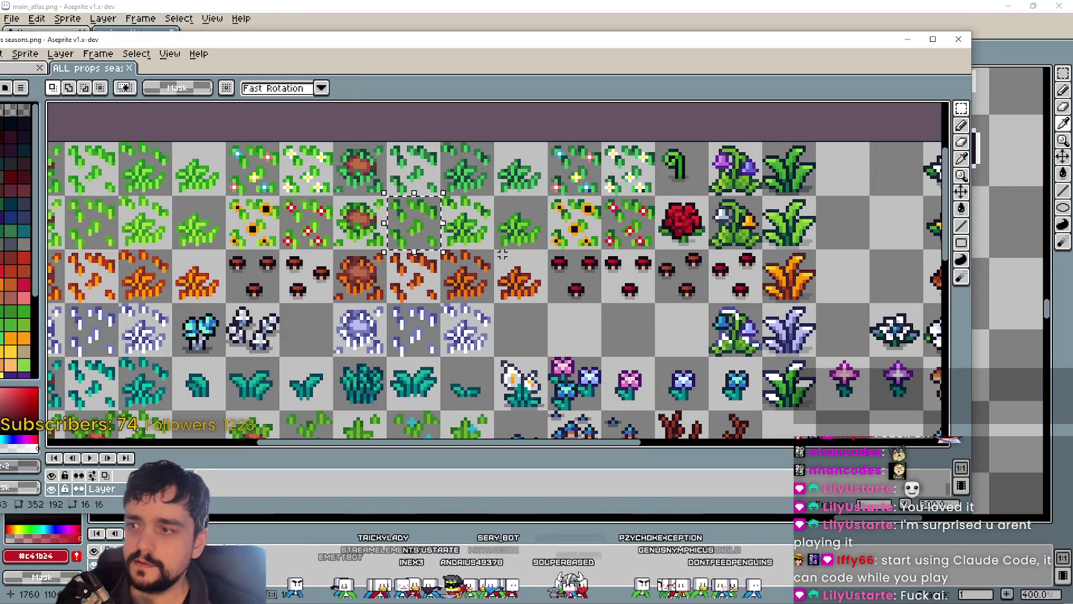
pyautogui.hotkey('ctrl', 'c')
pyautogui.scroll(-1, 457, 228)
pyautogui.hotkey('alt', 'Tab')
pyautogui.hotkey('ctrl', 'v')
pyautogui.moveTo(596, 291); pyautogui.dragTo(417, 299)
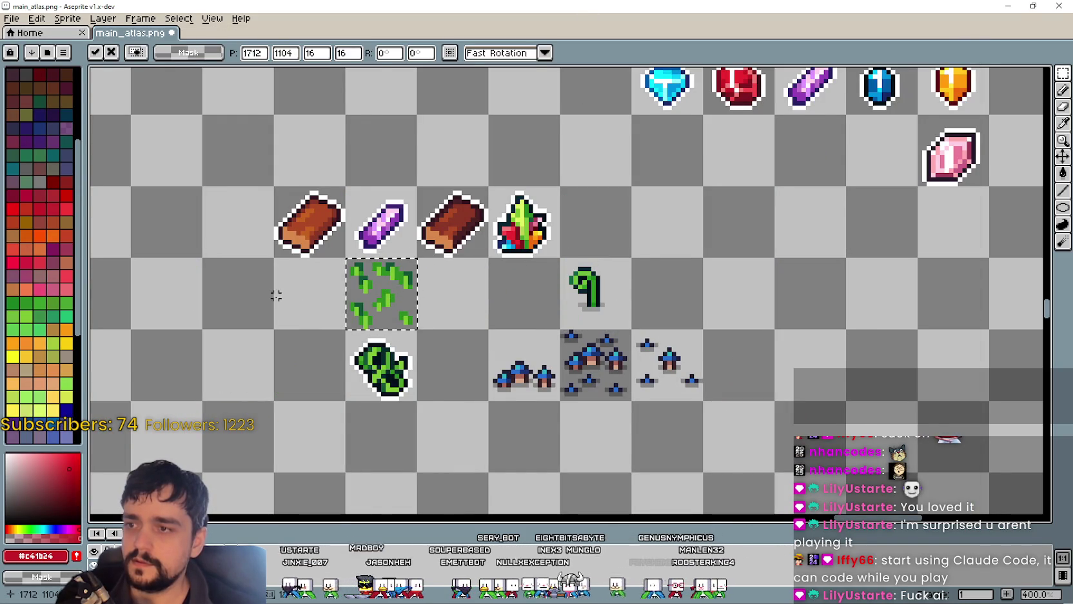
# Step: Commit the leaf tile and move a small leaf cluster from it onto the left wood log
pyautogui.press('Return')
pyautogui.scroll(-1, 276, 294)
pyautogui.scroll(2, 478, 360)
pyautogui.scroll(1, 478, 360)
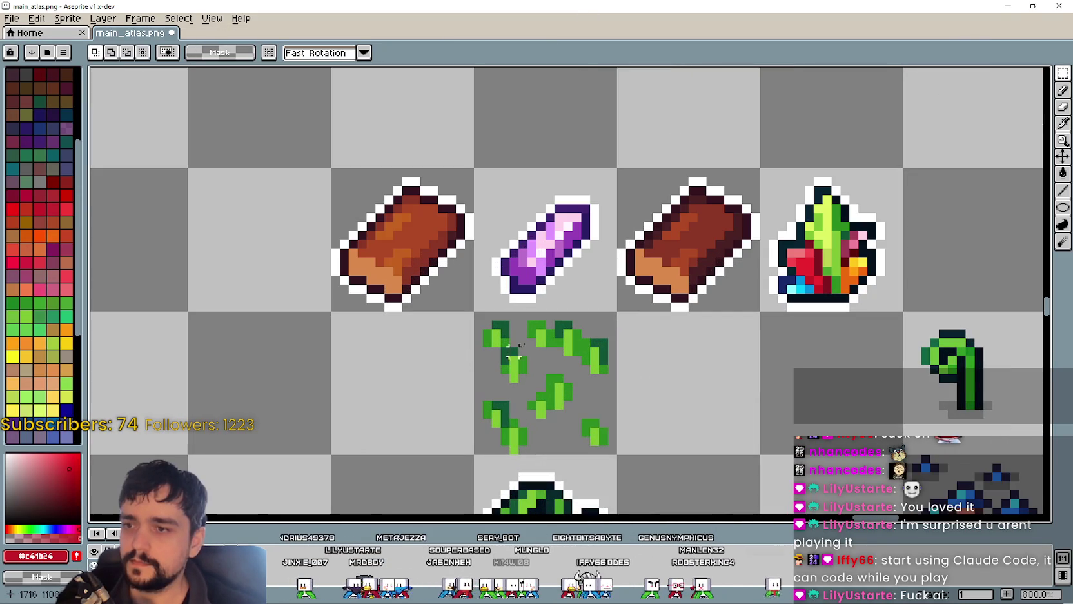
pyautogui.scroll(2, 503, 361)
pyautogui.scroll(-2, 521, 348)
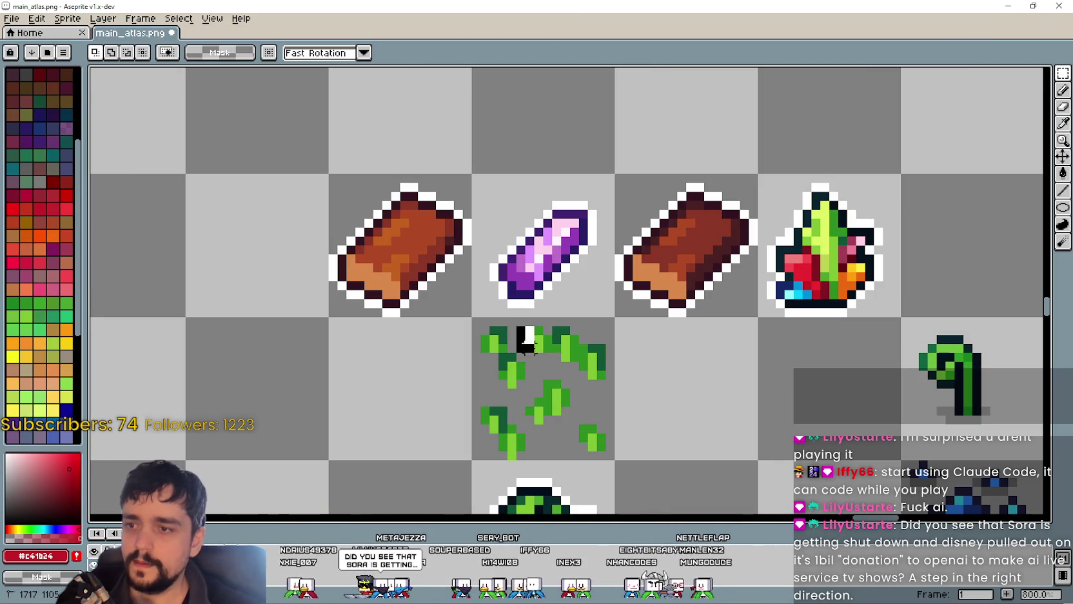
pyautogui.moveTo(532, 352); pyautogui.dragTo(563, 374)
pyautogui.scroll(1, 555, 361)
pyautogui.moveTo(516, 306); pyautogui.dragTo(319, 220)
pyautogui.scroll(-1, 503, 361)
pyautogui.moveTo(502, 340); pyautogui.dragTo(485, 300)
pyautogui.scroll(-3, 490, 310)
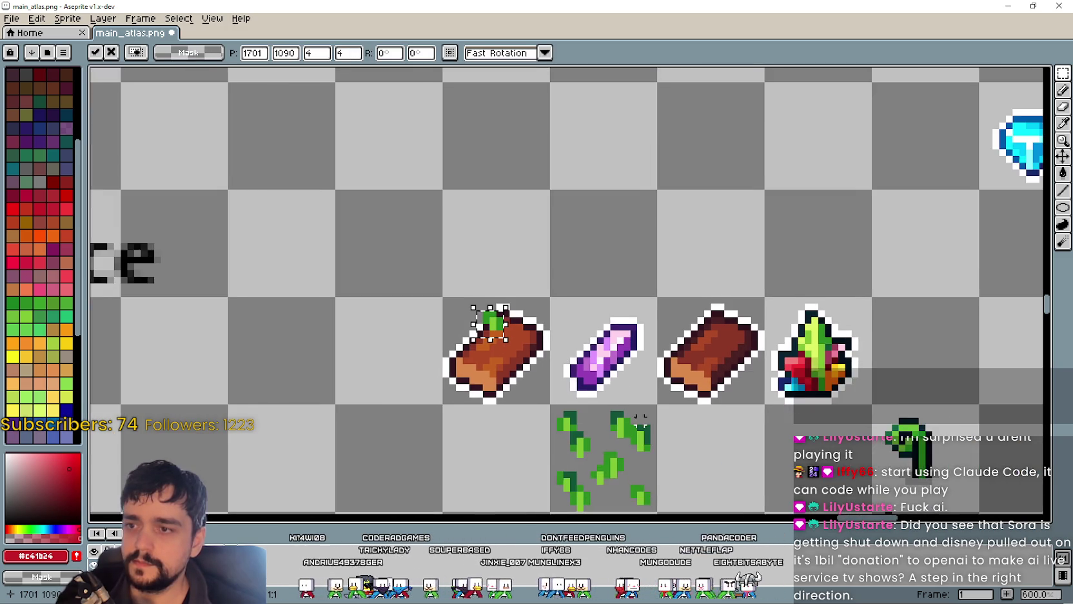
pyautogui.scroll(1, 521, 377)
# Step: Add two more leaf pieces to the left log, nudging one down a pixel
pyautogui.moveTo(579, 410)
pyautogui.mouseDown()
pyautogui.moveTo(627, 458)
pyautogui.moveTo(481, 258)
pyautogui.moveTo(491, 274)
pyautogui.mouseUp()
pyautogui.press('Down')
pyautogui.scroll(-1, 492, 274)
pyautogui.hotkey('ctrl', 'd')
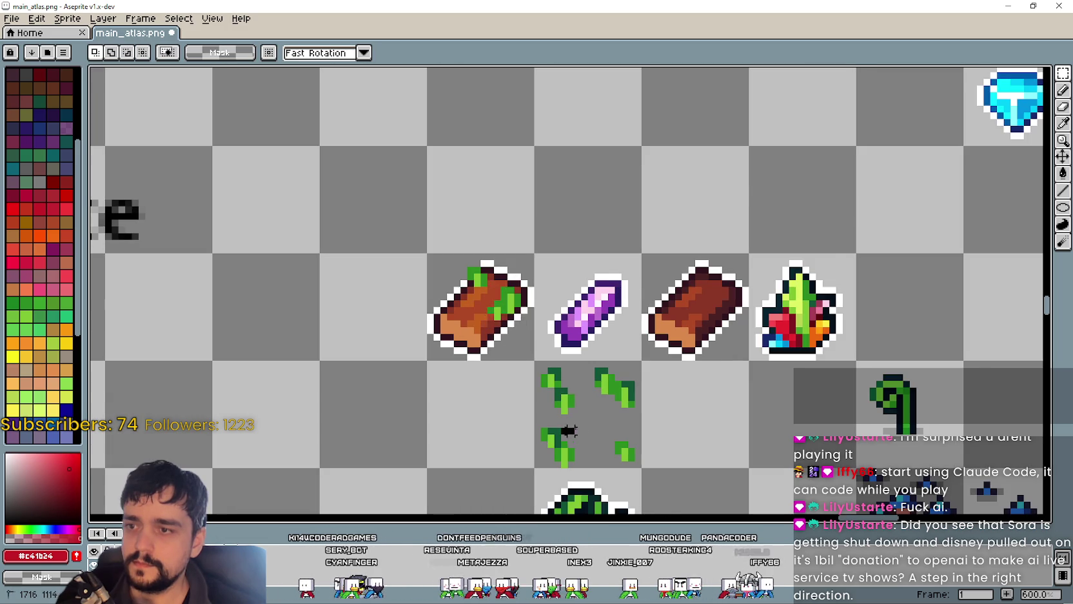
pyautogui.scroll(1, 567, 445)
pyautogui.moveTo(621, 428)
pyautogui.mouseDown()
pyautogui.moveTo(654, 460)
pyautogui.moveTo(413, 270)
pyautogui.mouseUp()
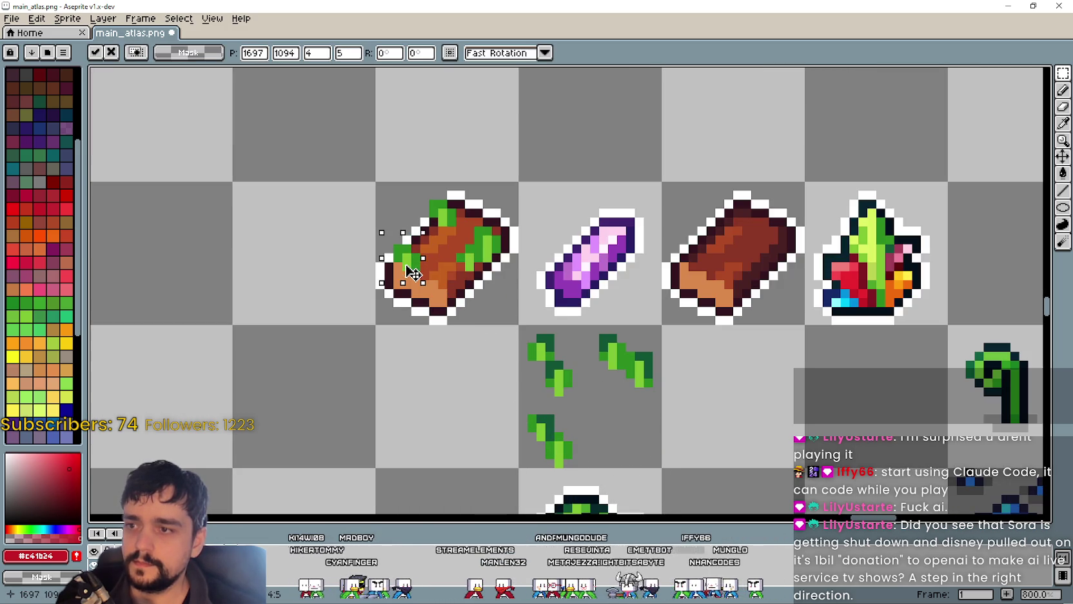
pyautogui.scroll(-2, 453, 185)
pyautogui.hotkey('ctrl', 'd')
pyautogui.scroll(-1, 523, 330)
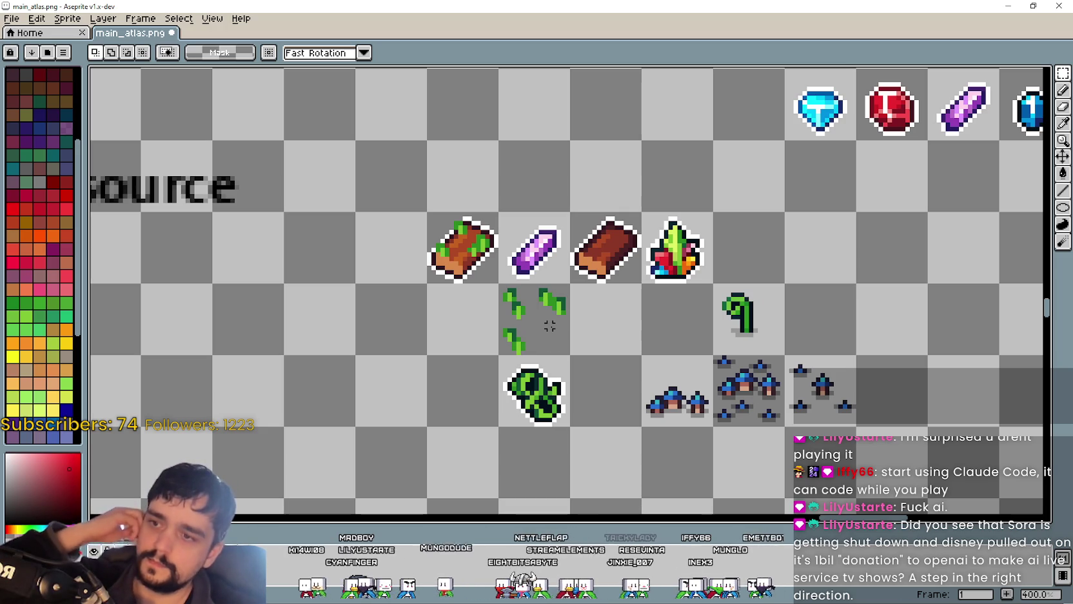
pyautogui.scroll(1, 675, 317)
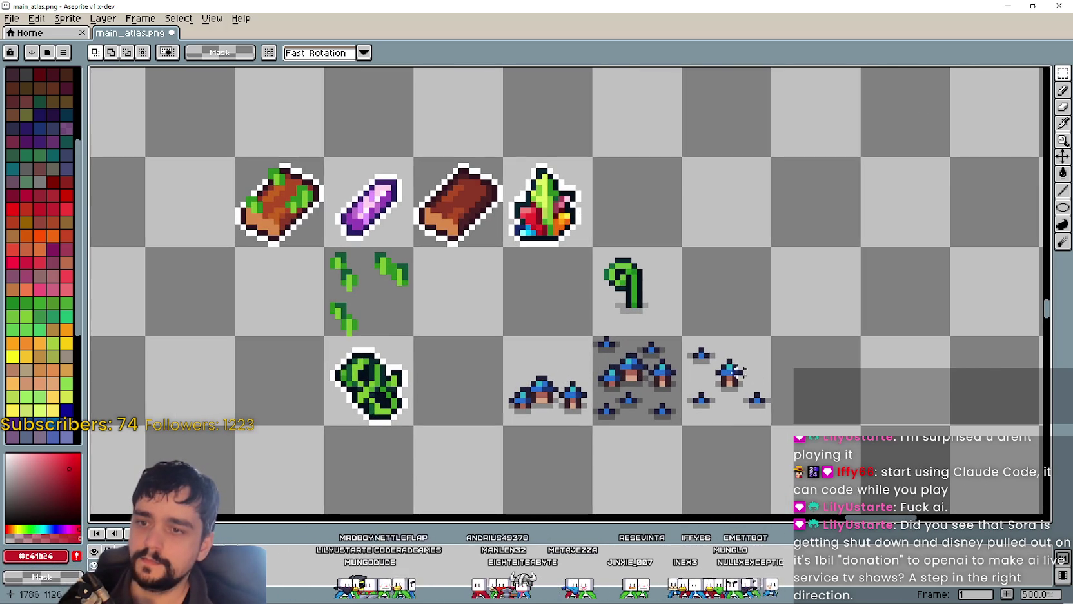
# Step: Move the small blue mushroom cluster into another atlas cell
pyautogui.moveTo(735, 358); pyautogui.dragTo(746, 350)
pyautogui.moveTo(740, 392)
pyautogui.mouseDown()
pyautogui.moveTo(454, 208)
pyautogui.moveTo(489, 195)
pyautogui.moveTo(506, 338)
pyautogui.moveTo(399, 319)
pyautogui.moveTo(603, 372)
pyautogui.mouseUp()
pyautogui.scroll(2, 489, 200)
pyautogui.scroll(-1, 479, 354)
pyautogui.press('Return')
pyautogui.scroll(-3, 536, 378)
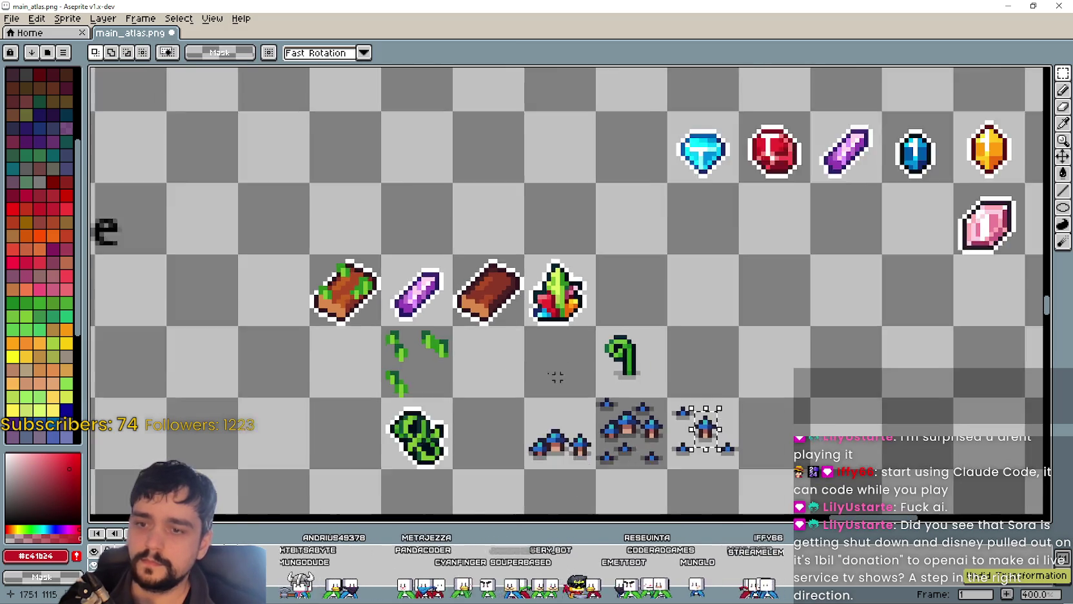
pyautogui.scroll(-2, 493, 374)
pyautogui.moveTo(387, 226); pyautogui.dragTo(474, 190)
pyautogui.scroll(2, 451, 196)
pyautogui.scroll(-2, 585, 242)
pyautogui.moveTo(585, 243); pyautogui.dragTo(608, 222)
pyautogui.scroll(1, 580, 258)
pyautogui.scroll(1, 451, 174)
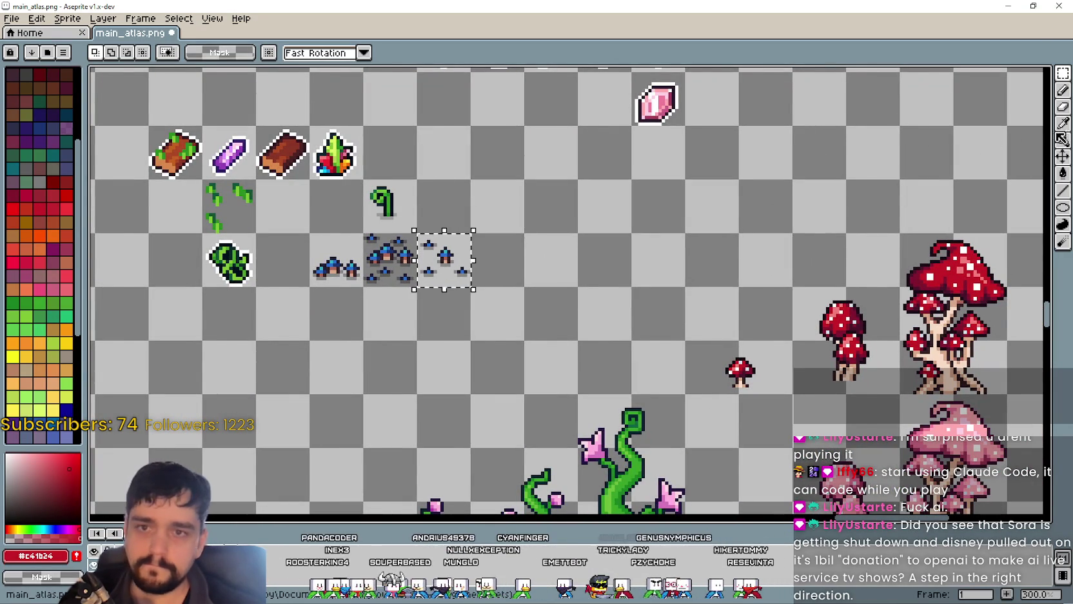
# Step: Pick the dark red from the large mushroom and fill the blue mushroom caps red
pyautogui.click(1058, 132)
pyautogui.scroll(1, 839, 303)
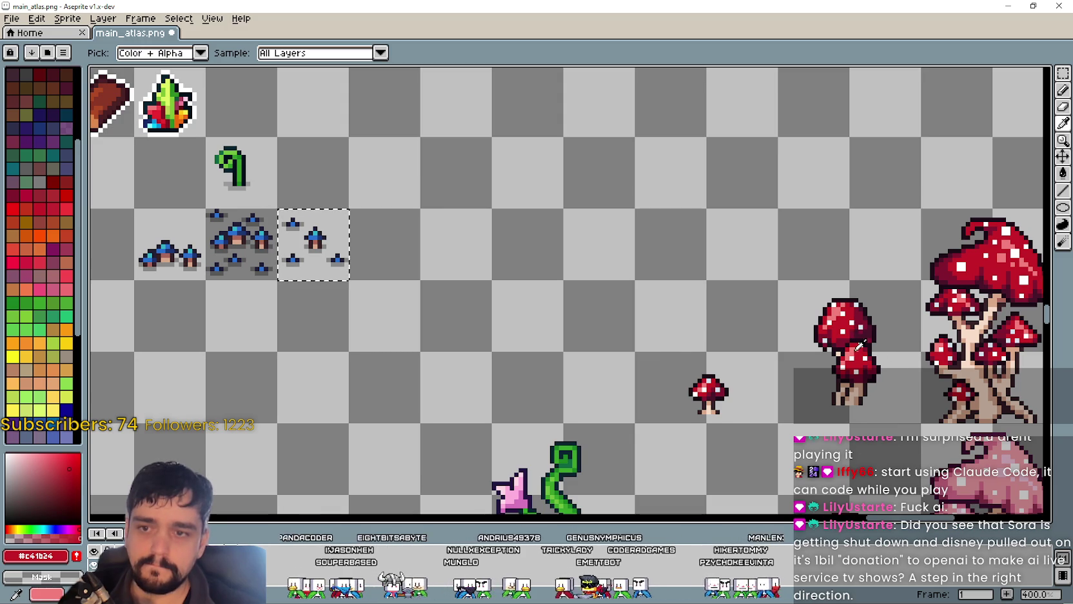
pyautogui.scroll(1, 820, 403)
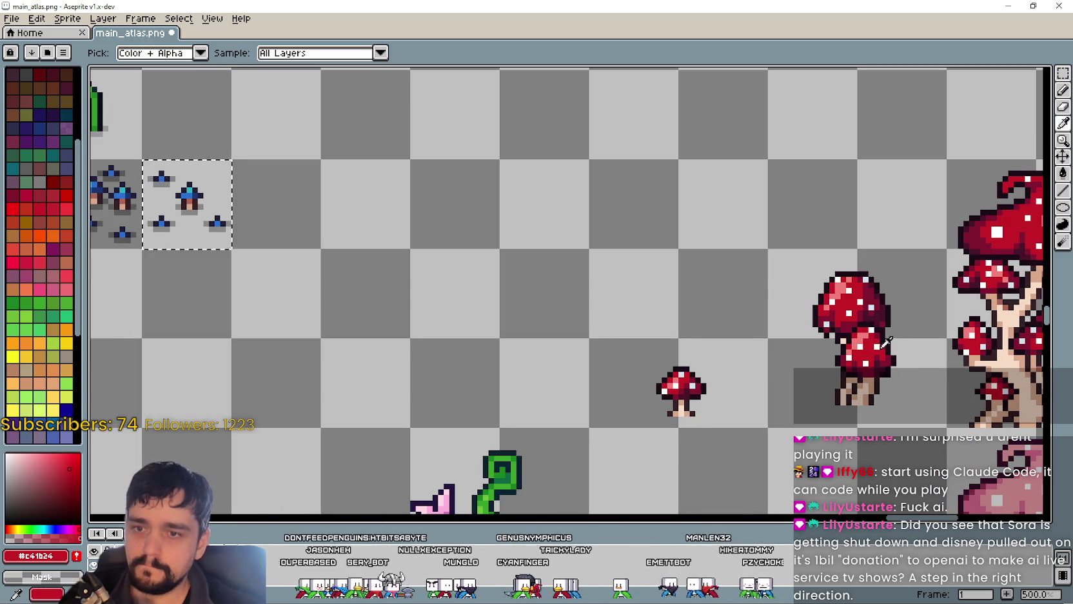
pyautogui.moveTo(881, 347)
pyautogui.mouseDown()
pyautogui.moveTo(847, 326)
pyautogui.moveTo(898, 337)
pyautogui.mouseUp()
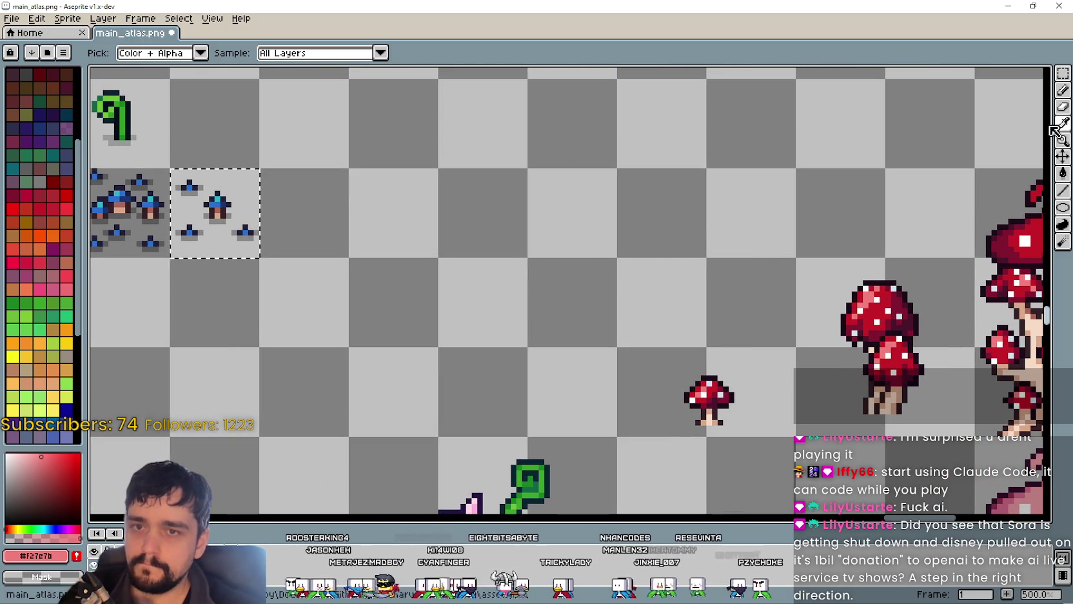
pyautogui.press('g')
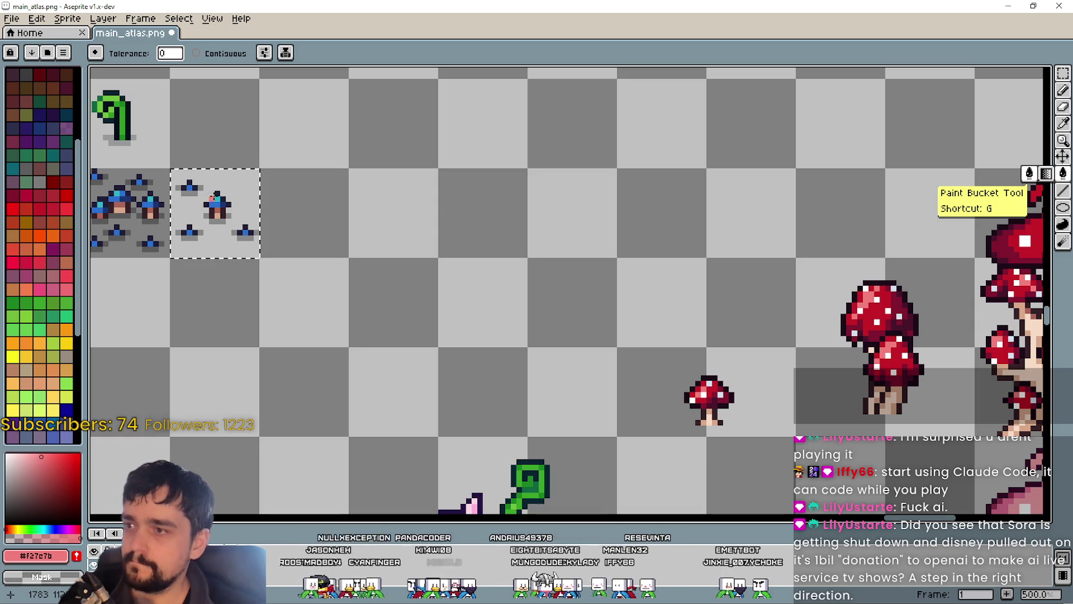
pyautogui.click(1063, 126)
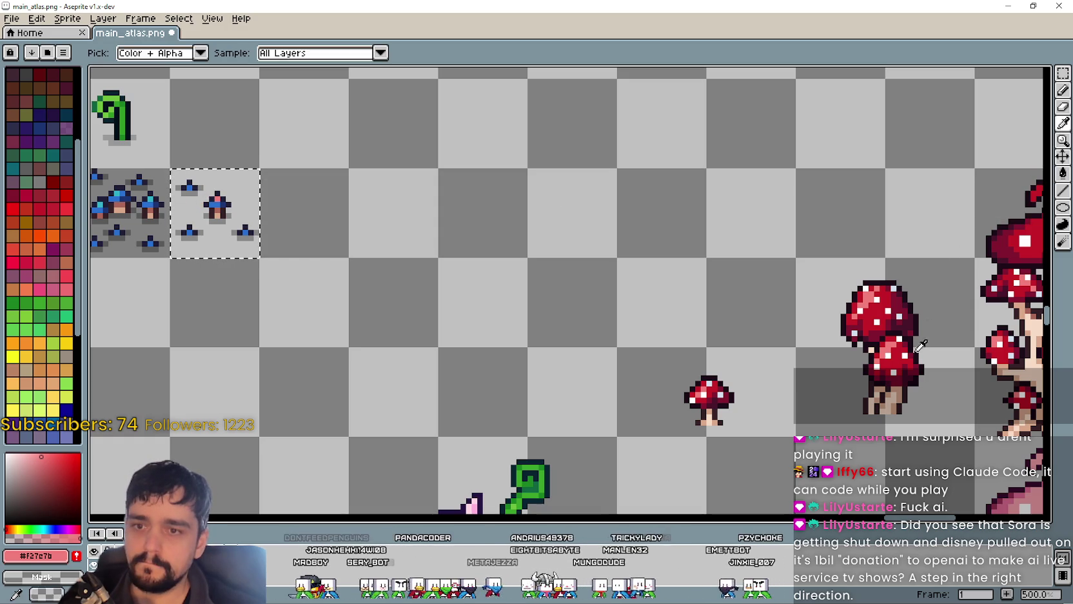
pyautogui.click(901, 350)
pyautogui.press('g')
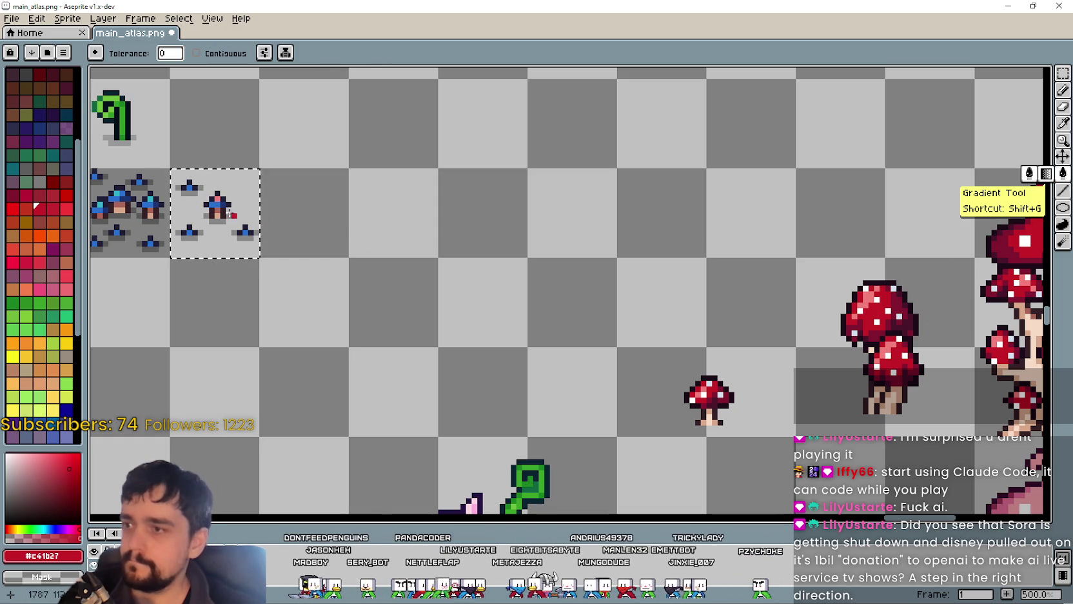
pyautogui.scroll(2, 222, 203)
pyautogui.scroll(1, 222, 202)
pyautogui.click(218, 206)
pyautogui.click(198, 207)
pyautogui.scroll(-3, 207, 207)
pyautogui.scroll(-1, 207, 206)
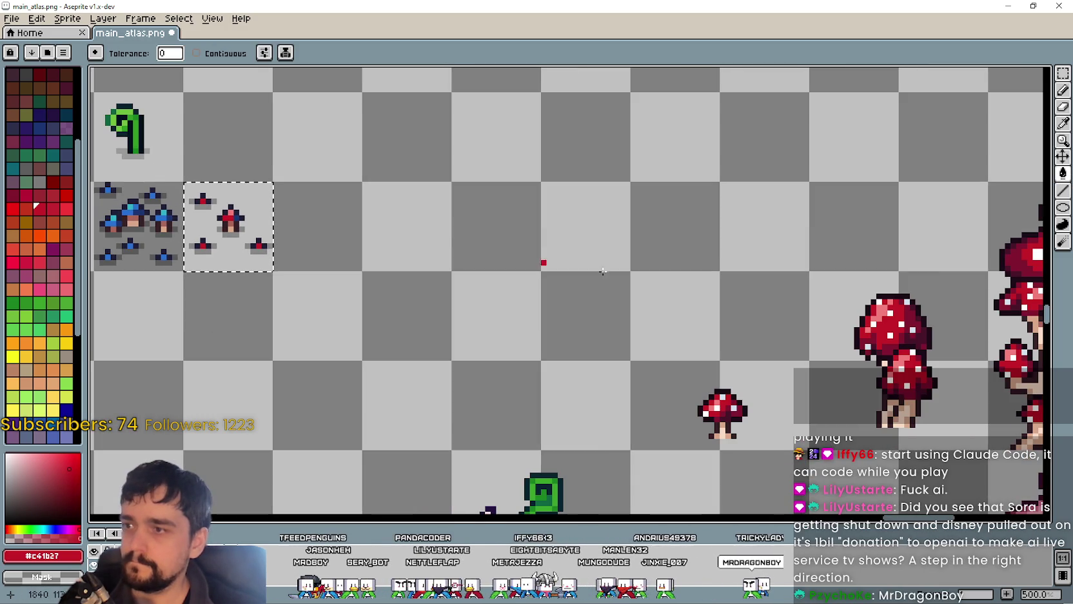
# Step: Resample the dark red from the mushroom cap and select the middle small red mushroom
pyautogui.click(1063, 128)
pyautogui.scroll(1, 890, 351)
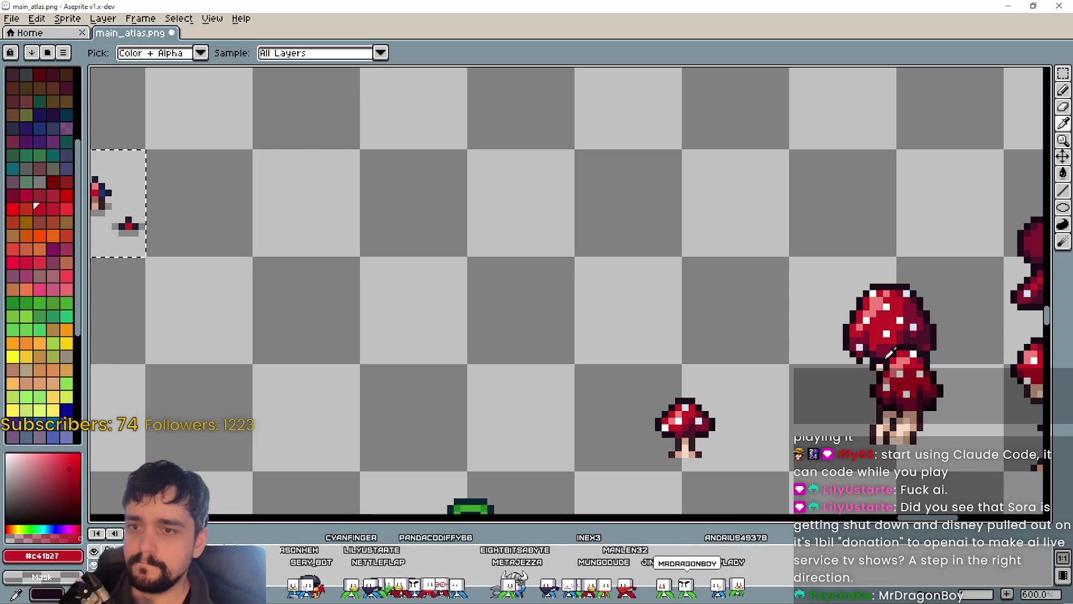
pyautogui.scroll(4, 913, 327)
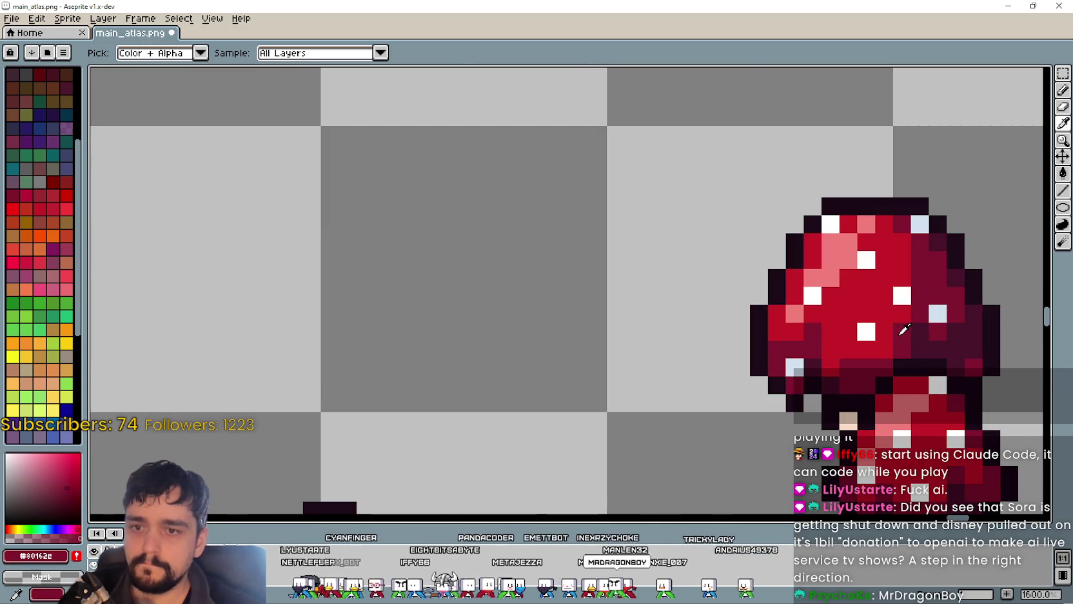
pyautogui.click(903, 330)
pyautogui.scroll(-4, 903, 330)
pyautogui.click(1062, 173)
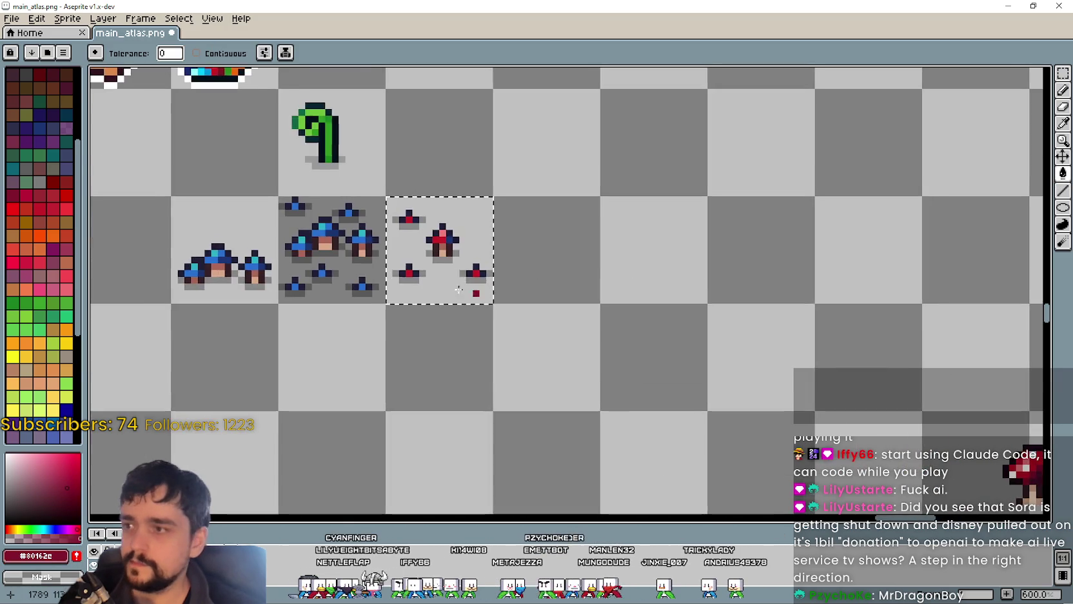
pyautogui.scroll(4, 548, 310)
pyautogui.scroll(-5, 566, 294)
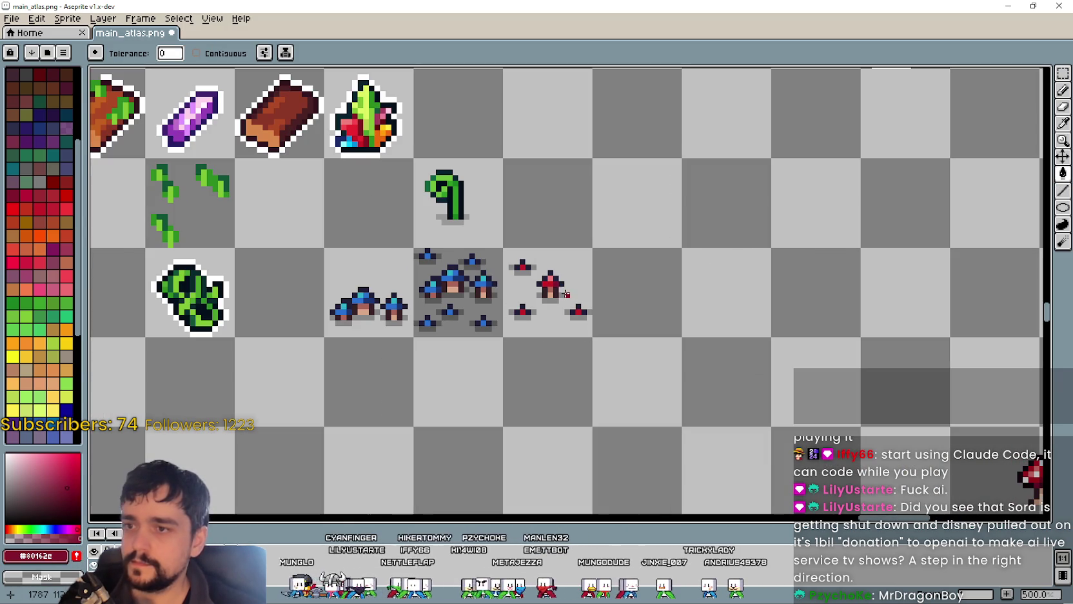
pyautogui.click(1063, 73)
pyautogui.moveTo(589, 213); pyautogui.dragTo(740, 284)
pyautogui.scroll(1, 688, 363)
pyautogui.moveTo(686, 381); pyautogui.dragTo(731, 329)
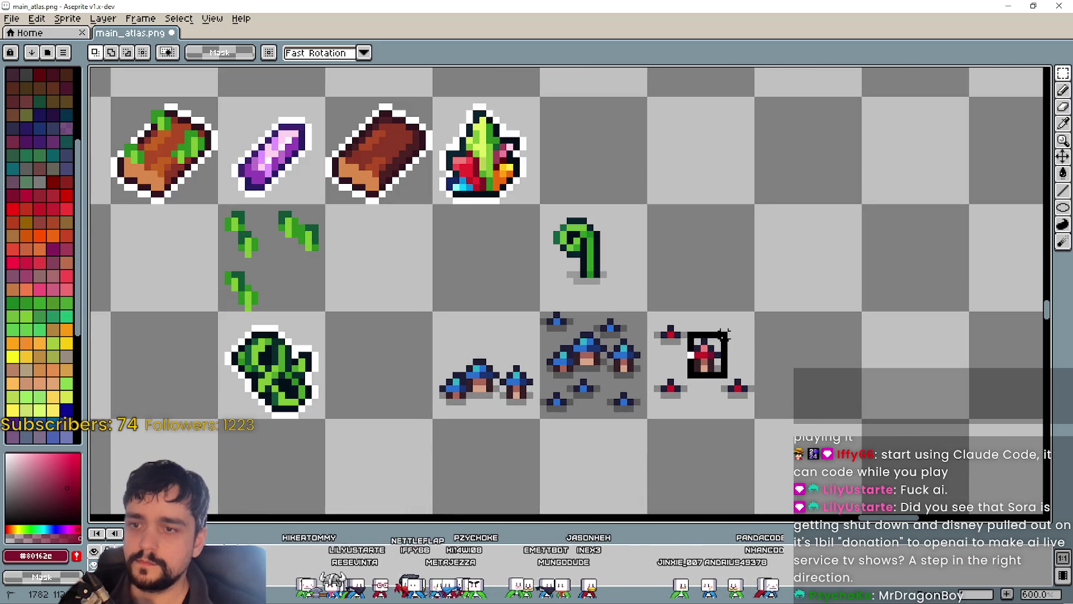
# Step: Try placing the small mushroom on the brown log, undo, and reselect the middle red mushroom
pyautogui.moveTo(730, 371)
pyautogui.mouseDown()
pyautogui.moveTo(385, 139)
pyautogui.moveTo(359, 156)
pyautogui.mouseUp()
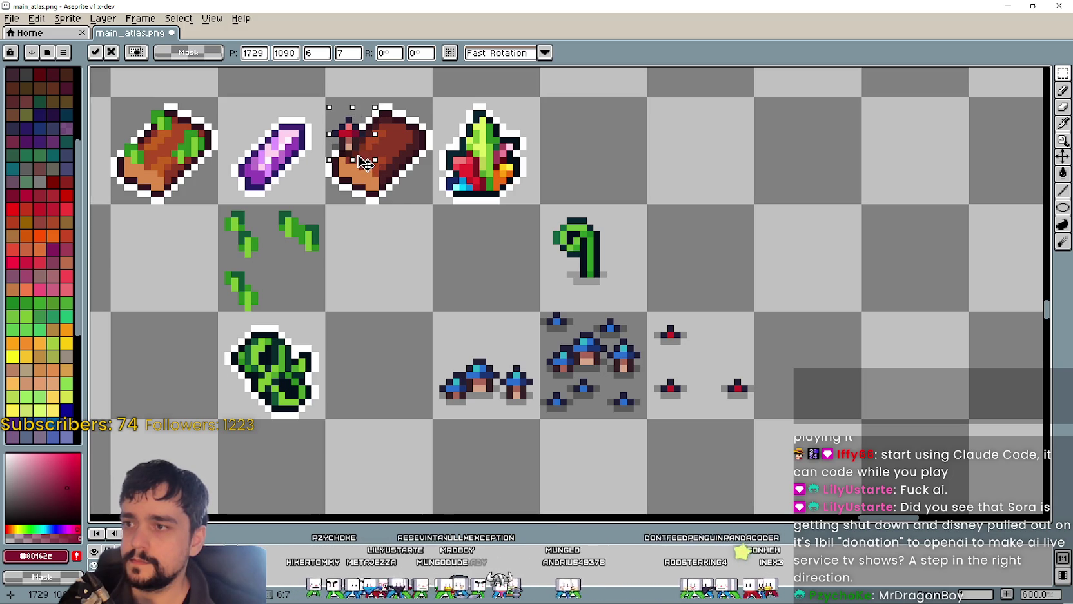
pyautogui.hotkey('ctrl', 'z')
pyautogui.hotkey('ctrl', 'z')
pyautogui.hotkey('ctrl', 'z')
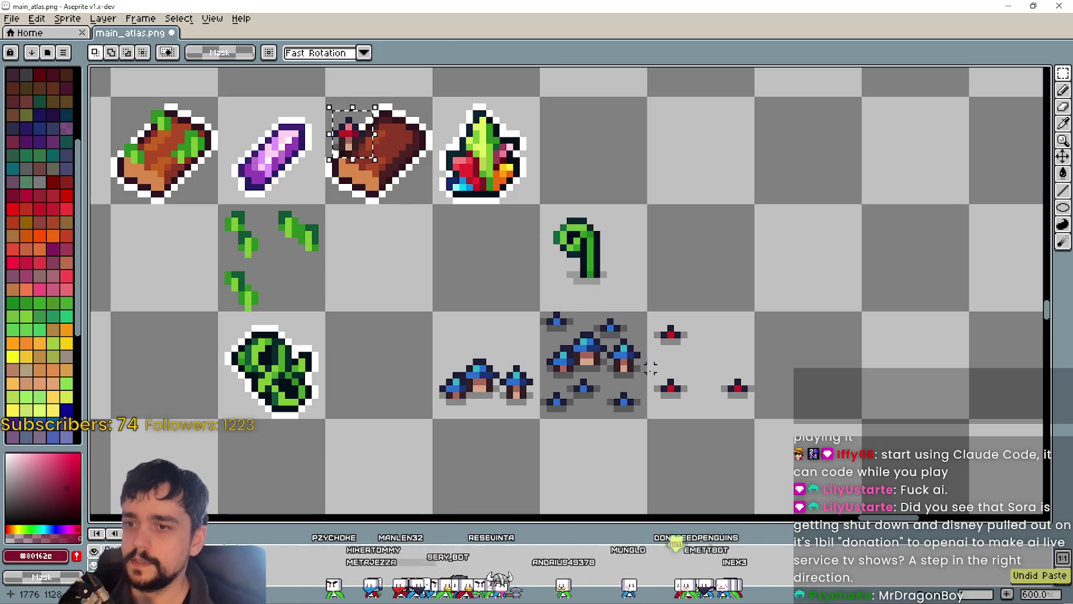
pyautogui.hotkey('ctrl', 'z')
pyautogui.moveTo(705, 356); pyautogui.dragTo(363, 128)
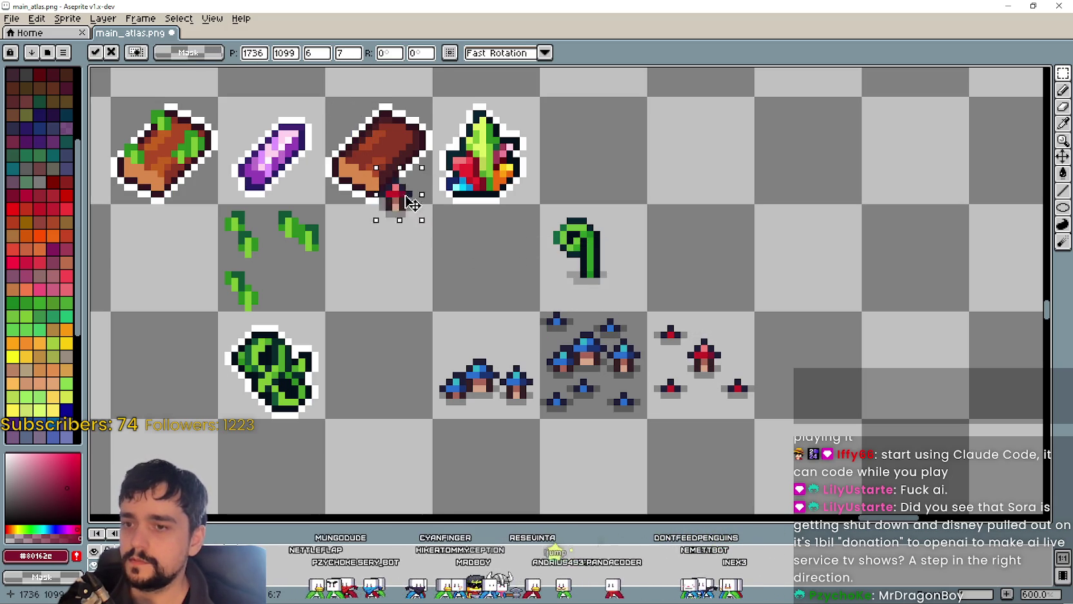
pyautogui.moveTo(363, 128)
pyautogui.mouseDown()
pyautogui.moveTo(667, 261)
pyautogui.moveTo(718, 265)
pyautogui.mouseUp()
pyautogui.press('Escape')
pyautogui.scroll(4, 727, 378)
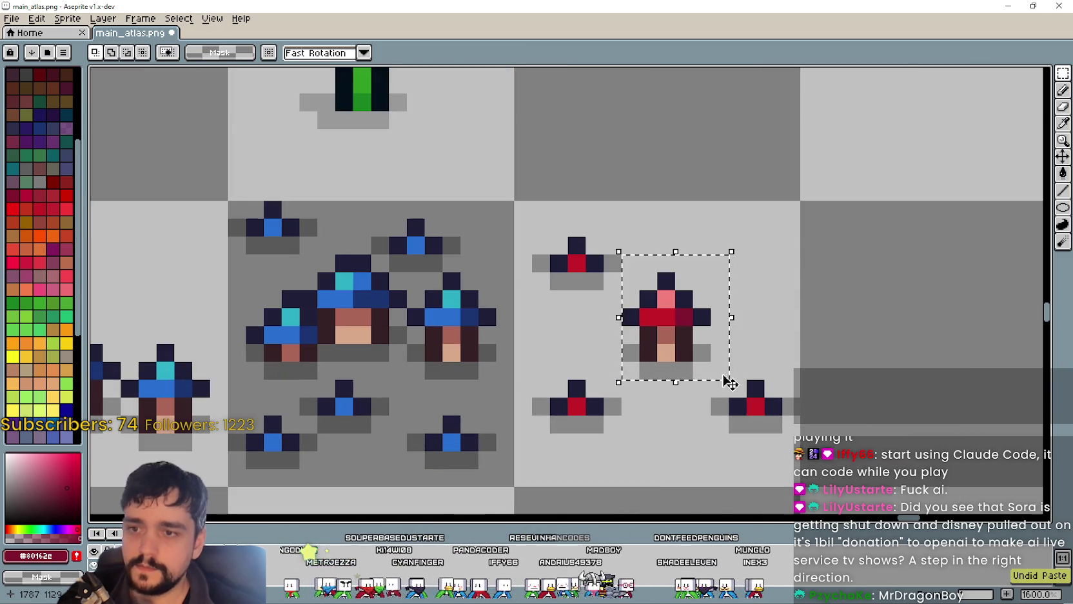
pyautogui.scroll(2, 647, 405)
pyautogui.moveTo(584, 320)
pyautogui.mouseDown()
pyautogui.moveTo(615, 378)
pyautogui.moveTo(726, 360)
pyautogui.mouseUp()
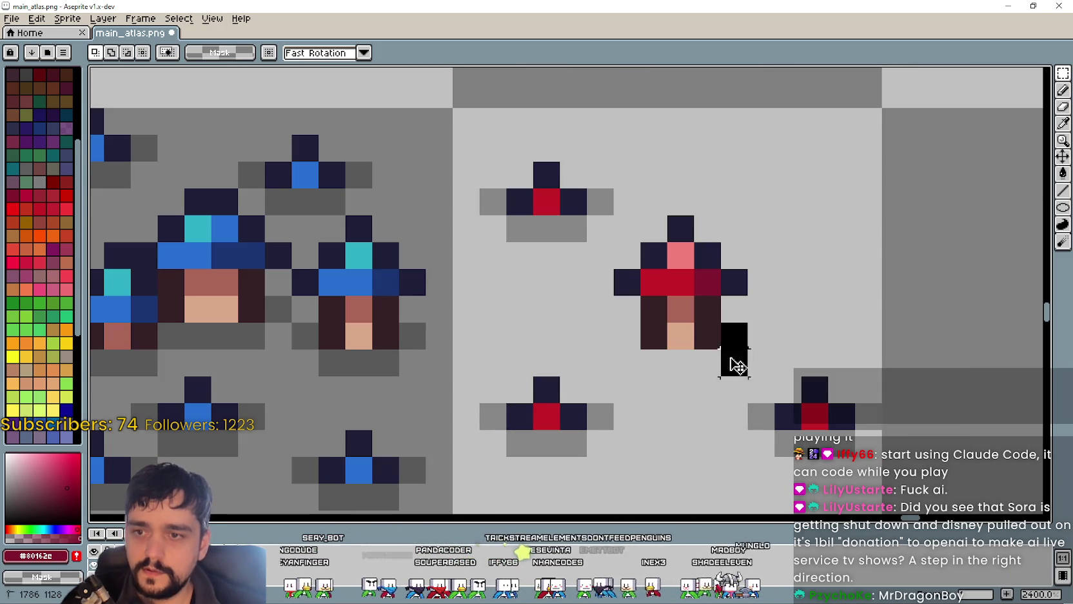
pyautogui.scroll(-5, 723, 360)
pyautogui.scroll(-2, 723, 364)
pyautogui.scroll(1, 724, 364)
pyautogui.moveTo(690, 318)
pyautogui.mouseDown()
pyautogui.moveTo(731, 358)
pyautogui.moveTo(368, 143)
pyautogui.mouseUp()
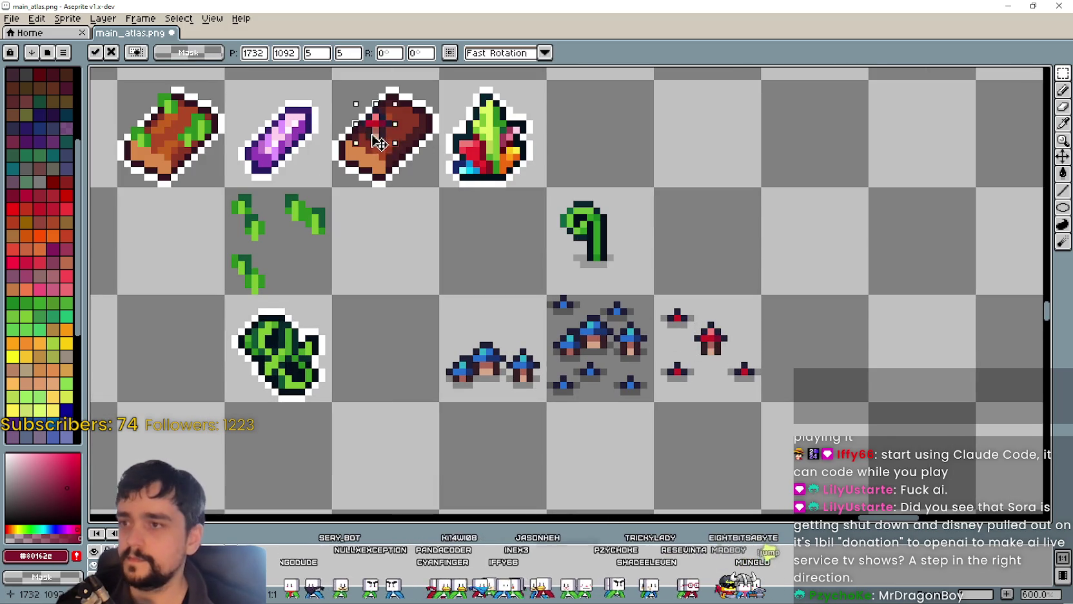
pyautogui.scroll(1, 368, 143)
pyautogui.scroll(-1, 369, 148)
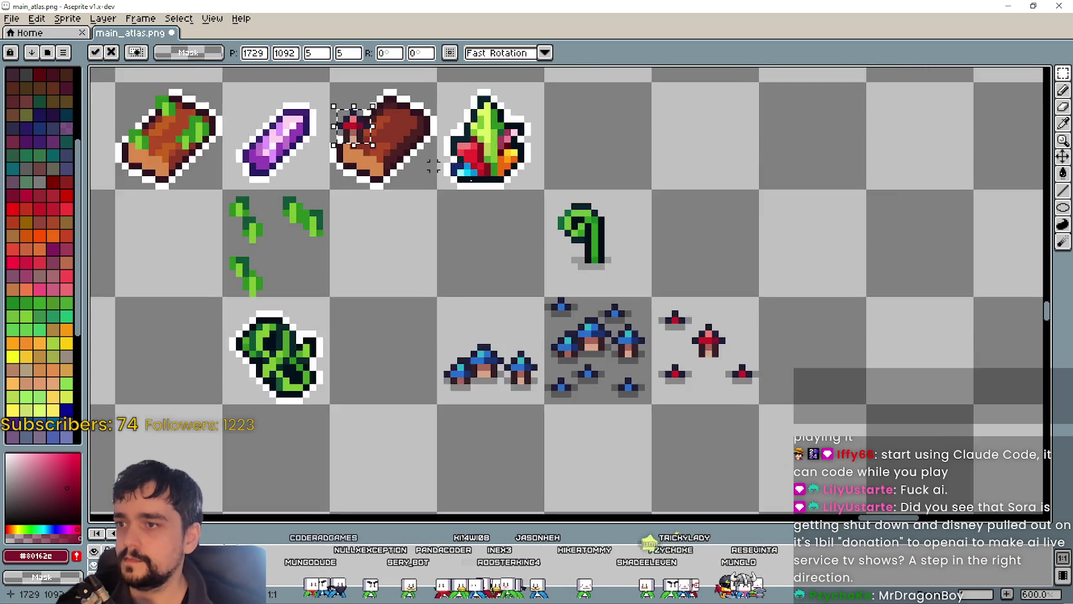
# Step: Place two red mushroom copies on the brown log, one mid-log and one at its top corner
pyautogui.hotkey('ctrl', 'z')
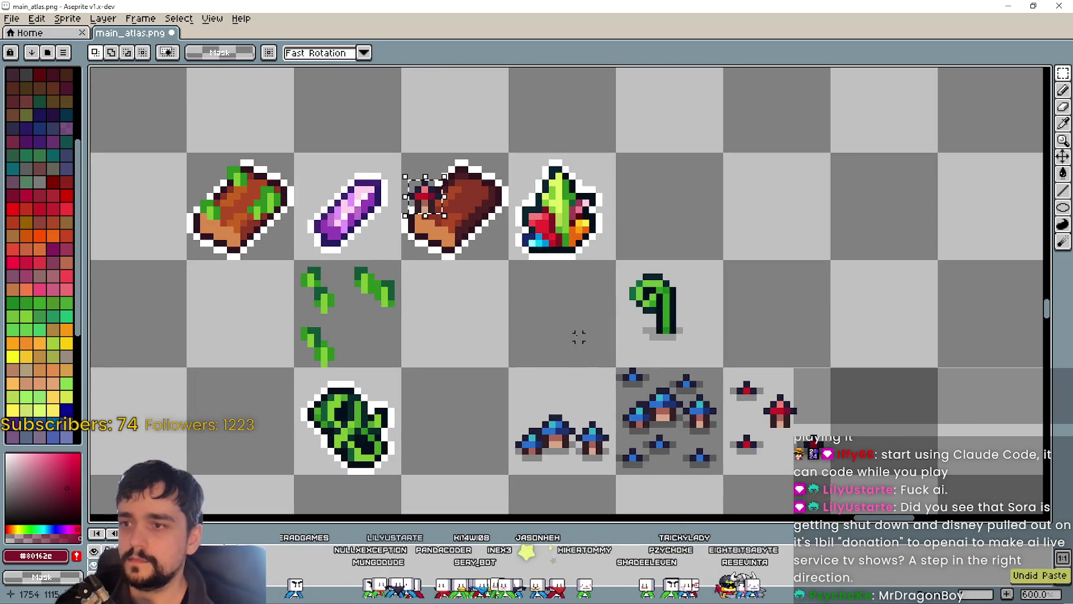
pyautogui.hotkey('ctrl', 'z')
pyautogui.click(755, 410)
pyautogui.moveTo(786, 427)
pyautogui.mouseDown()
pyautogui.moveTo(463, 229)
pyautogui.moveTo(459, 212)
pyautogui.mouseUp()
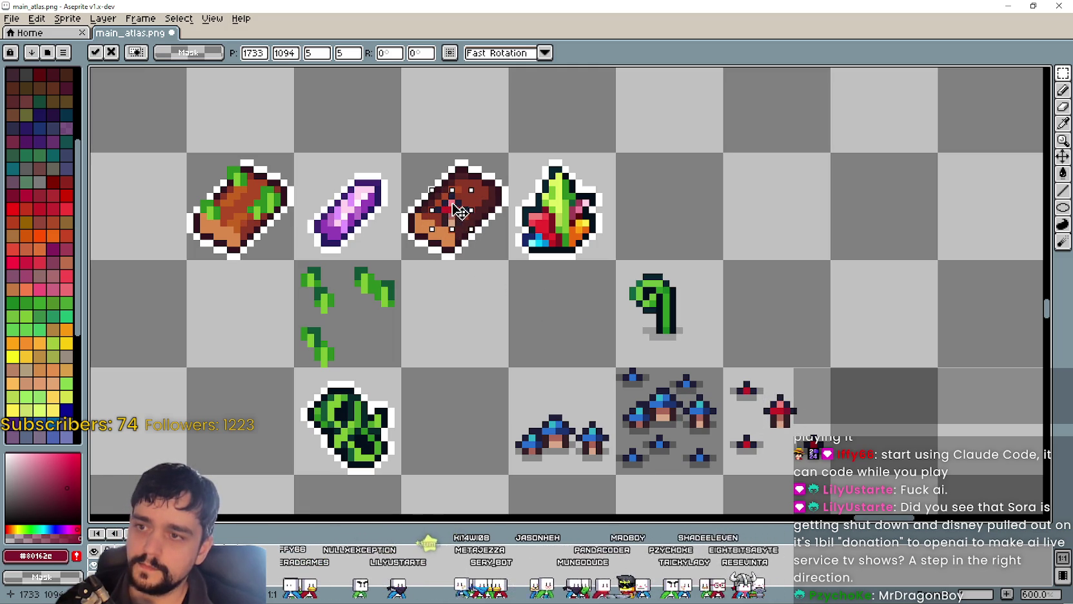
pyautogui.click(518, 276)
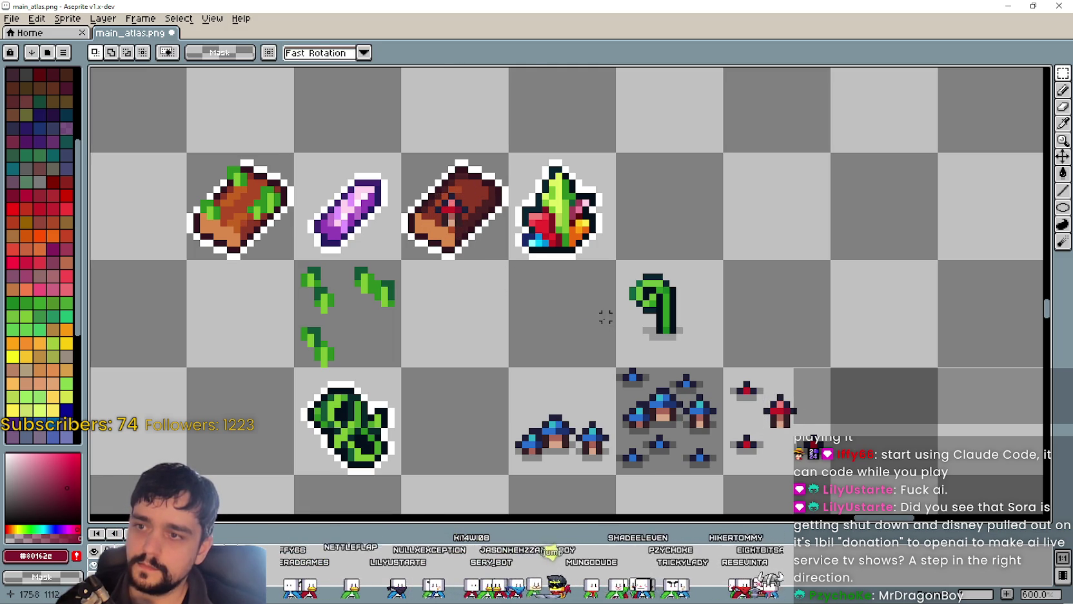
pyautogui.hotkey('ctrl', 'v')
pyautogui.moveTo(789, 429); pyautogui.dragTo(497, 190)
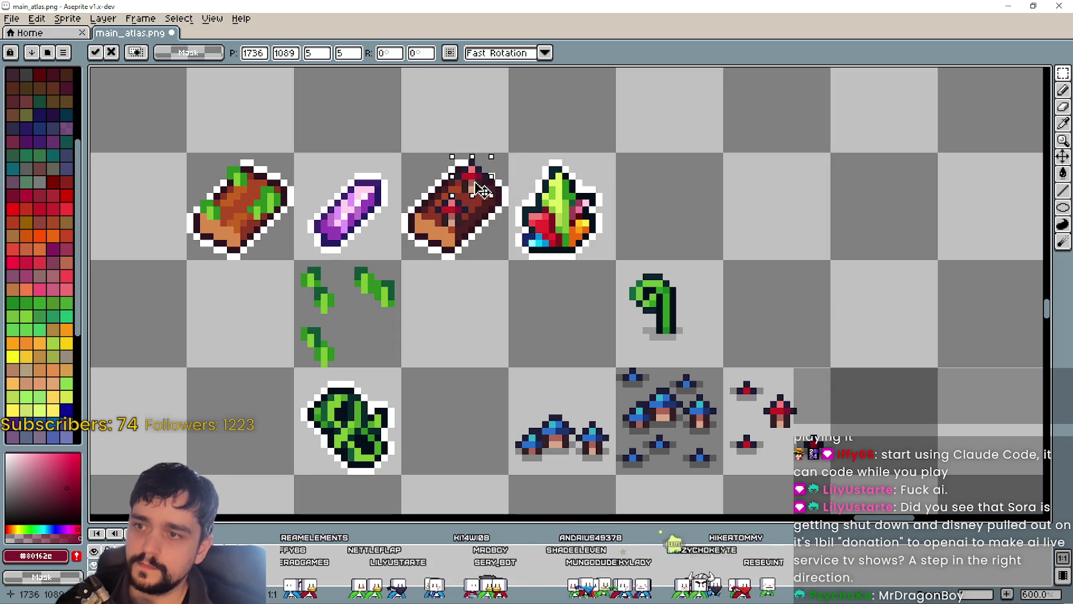
pyautogui.click(532, 344)
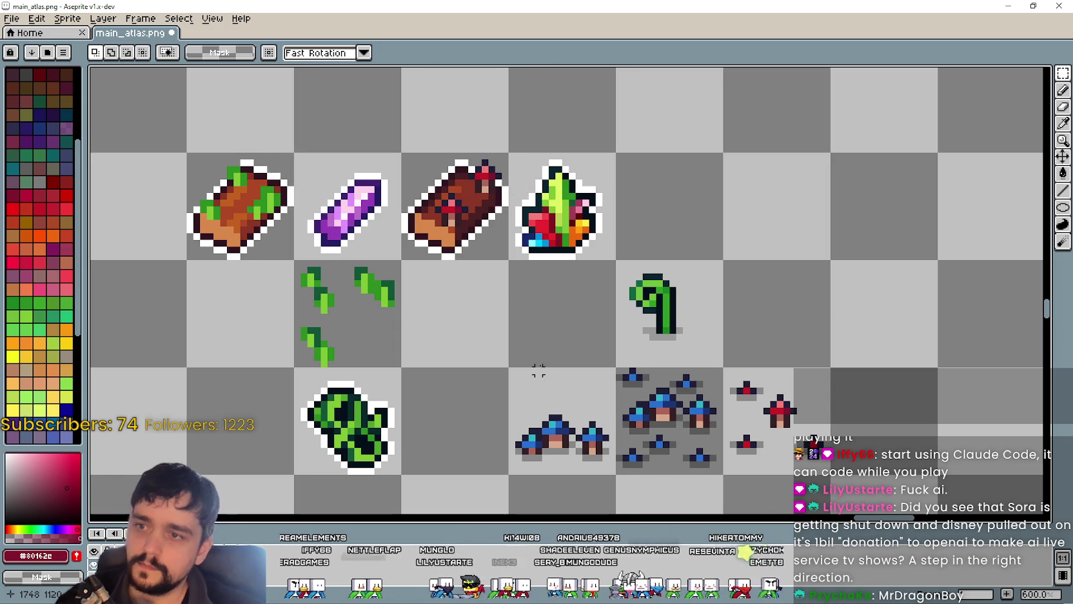
# Step: Copy a small piece of the red mushroom and paste it onto the brown log
pyautogui.moveTo(539, 372); pyautogui.dragTo(563, 318)
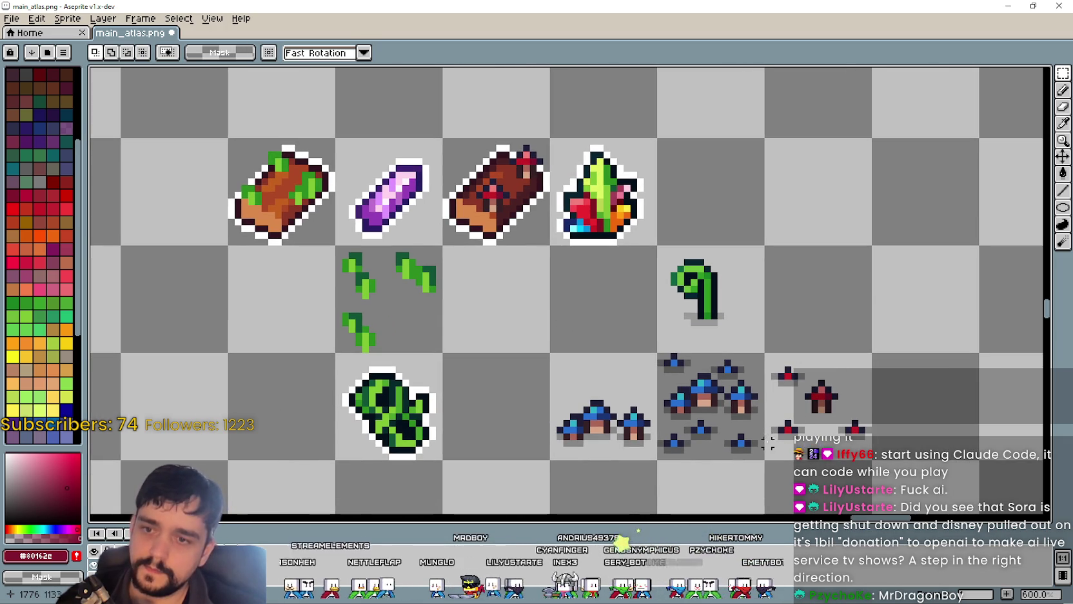
pyautogui.scroll(3, 788, 358)
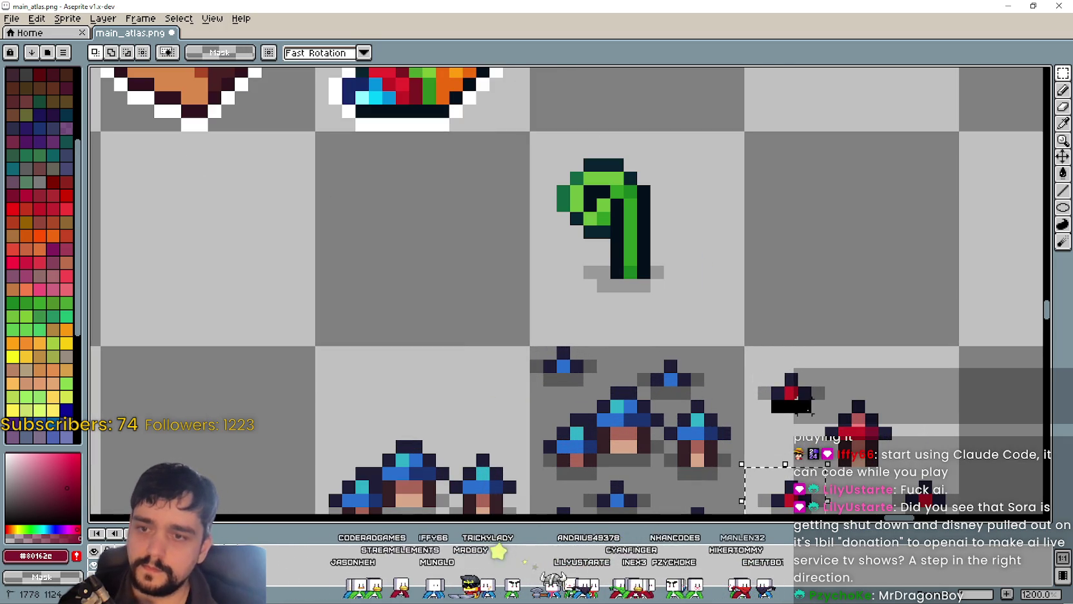
pyautogui.moveTo(806, 383); pyautogui.dragTo(828, 405)
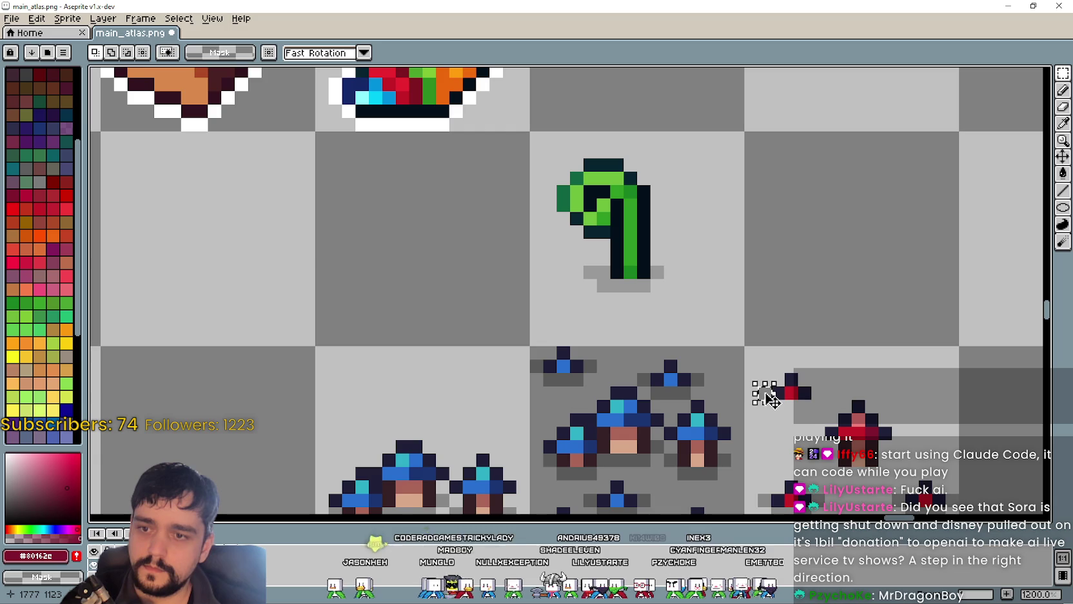
pyautogui.scroll(-4, 790, 384)
pyautogui.scroll(2, 594, 288)
pyautogui.hotkey('ctrl', 'v')
pyautogui.moveTo(927, 286)
pyautogui.mouseDown()
pyautogui.moveTo(579, 287)
pyautogui.moveTo(538, 329)
pyautogui.mouseUp()
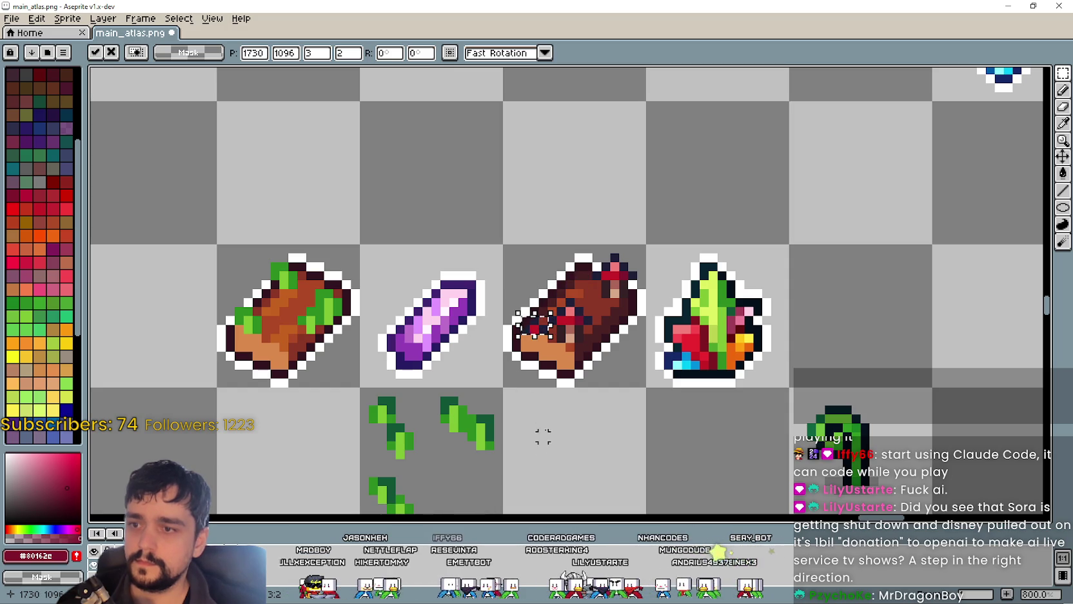
pyautogui.moveTo(541, 337)
pyautogui.mouseDown()
pyautogui.moveTo(530, 351)
pyautogui.moveTo(537, 328)
pyautogui.mouseUp()
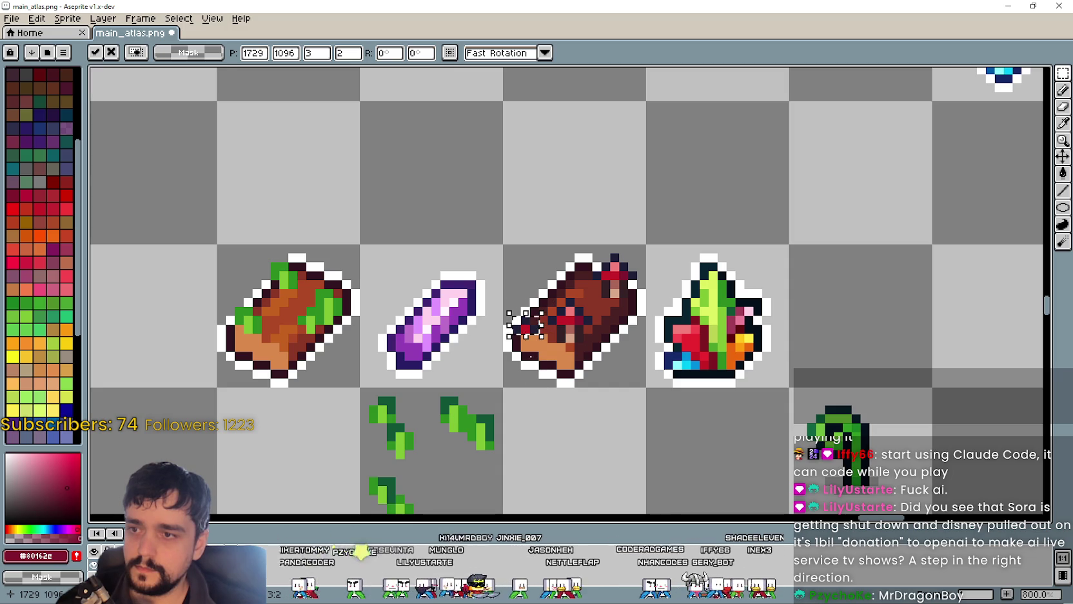
pyautogui.press('Return')
# Step: Paste a second red mushroom piece onto the brown log
pyautogui.scroll(-1, 645, 400)
pyautogui.scroll(-1, 643, 400)
pyautogui.scroll(1, 625, 335)
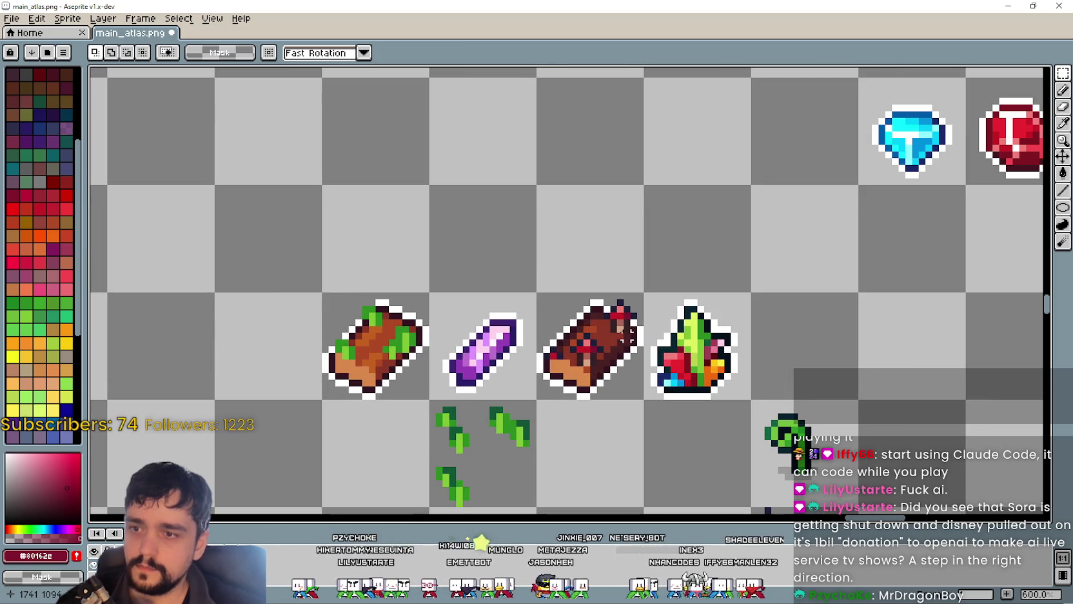
pyautogui.hotkey('ctrl', 'v')
pyautogui.moveTo(884, 290)
pyautogui.mouseDown()
pyautogui.moveTo(618, 348)
pyautogui.moveTo(564, 277)
pyautogui.mouseUp()
pyautogui.scroll(2, 627, 359)
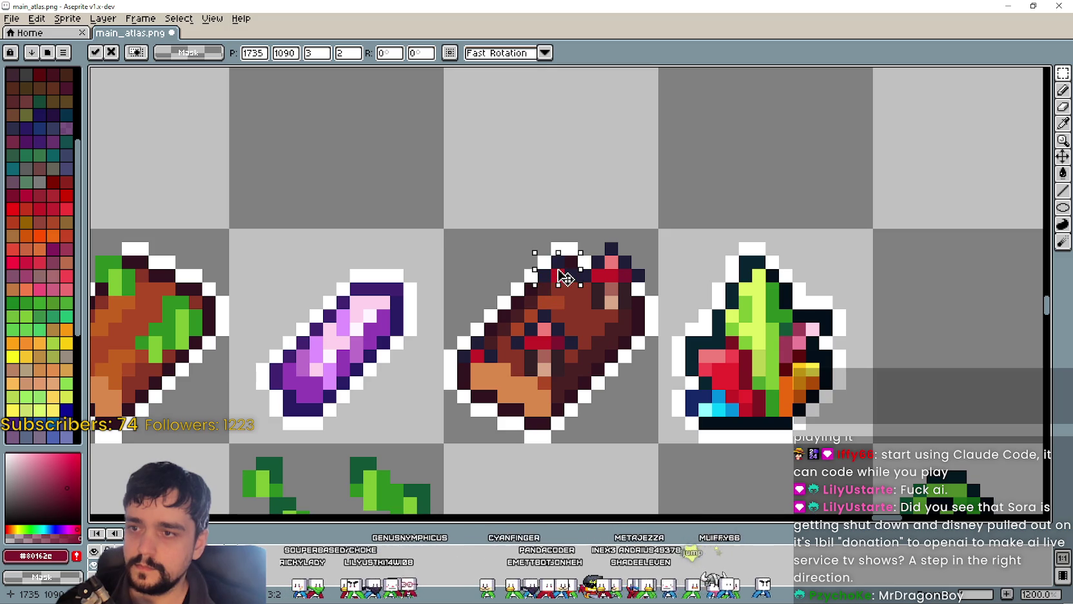
pyautogui.press('Return')
# Step: Add a third red mushroom piece lower on the brown log
pyautogui.scroll(-3, 653, 372)
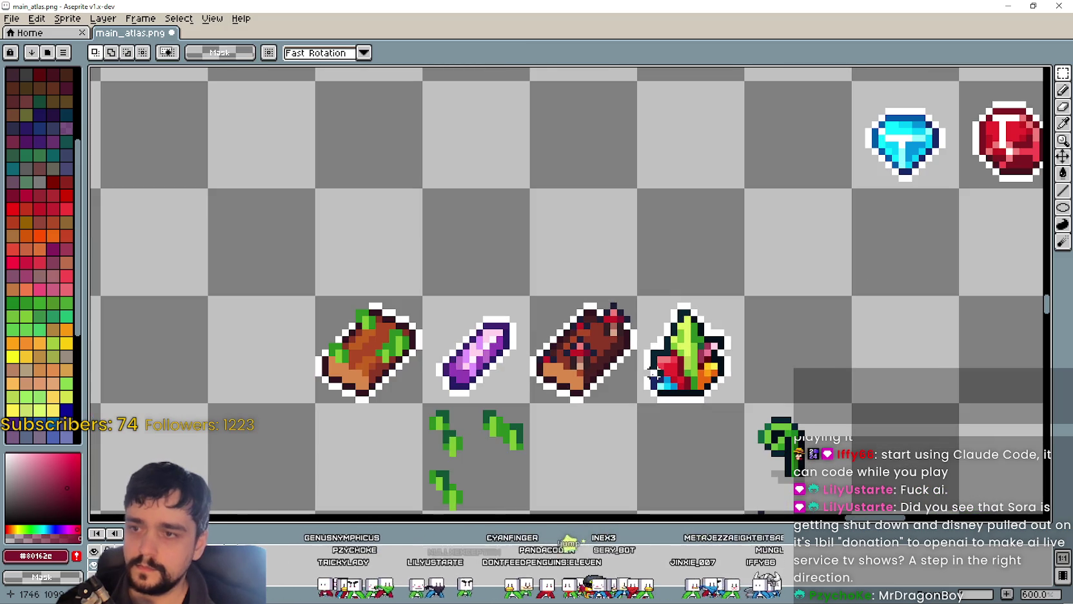
pyautogui.moveTo(633, 412); pyautogui.dragTo(560, 370)
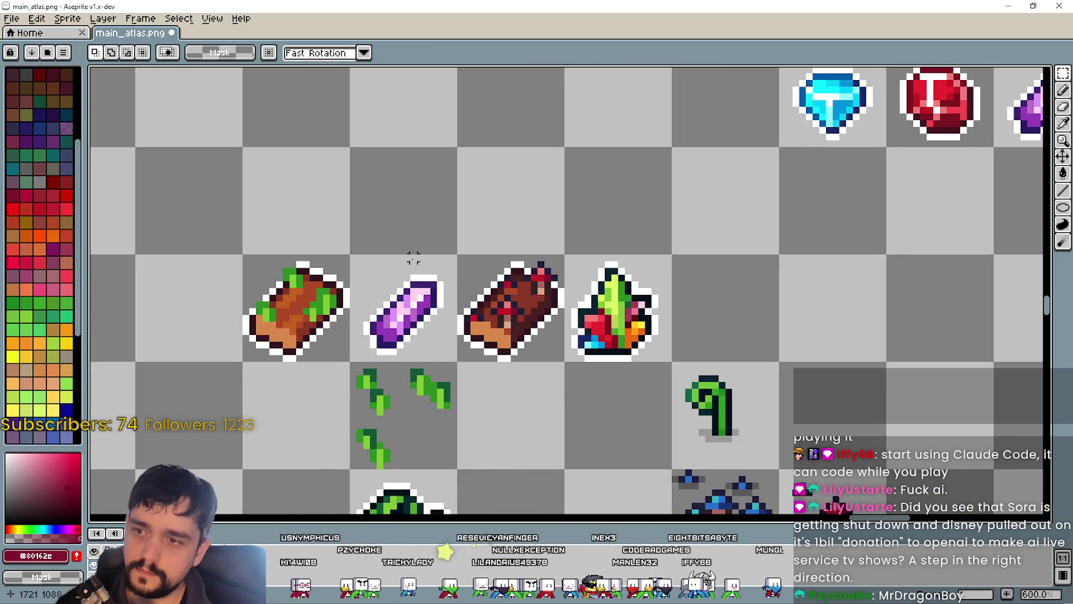
pyautogui.scroll(3, 440, 264)
pyautogui.hotkey('ctrl', 'v')
pyautogui.moveTo(571, 306)
pyautogui.mouseDown()
pyautogui.moveTo(551, 361)
pyautogui.moveTo(562, 316)
pyautogui.mouseUp()
pyautogui.scroll(-3, 548, 366)
pyautogui.scroll(-2, 549, 366)
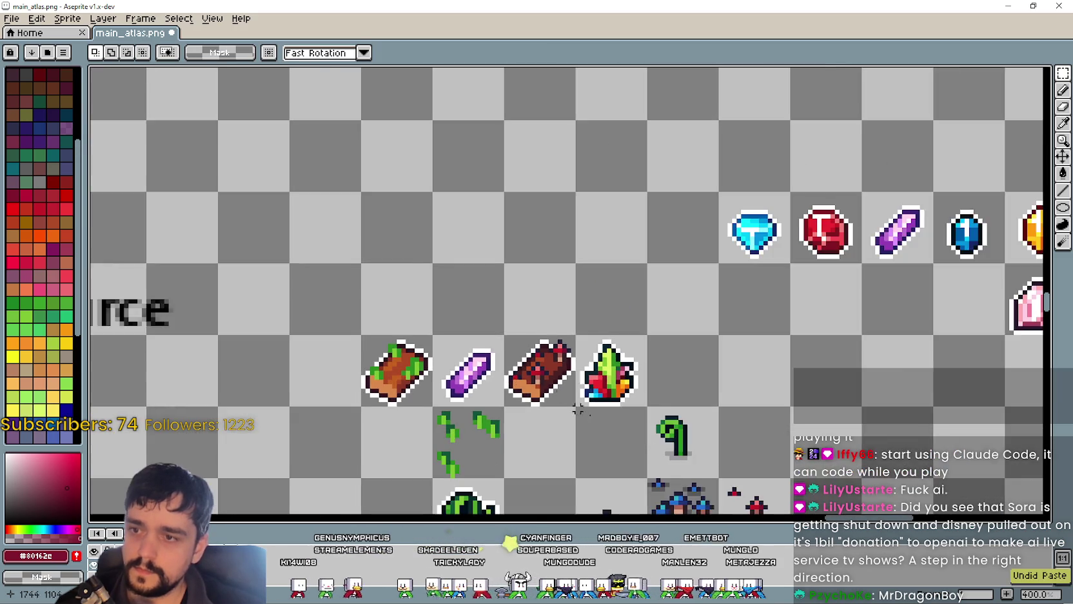
pyautogui.scroll(-1, 387, 167)
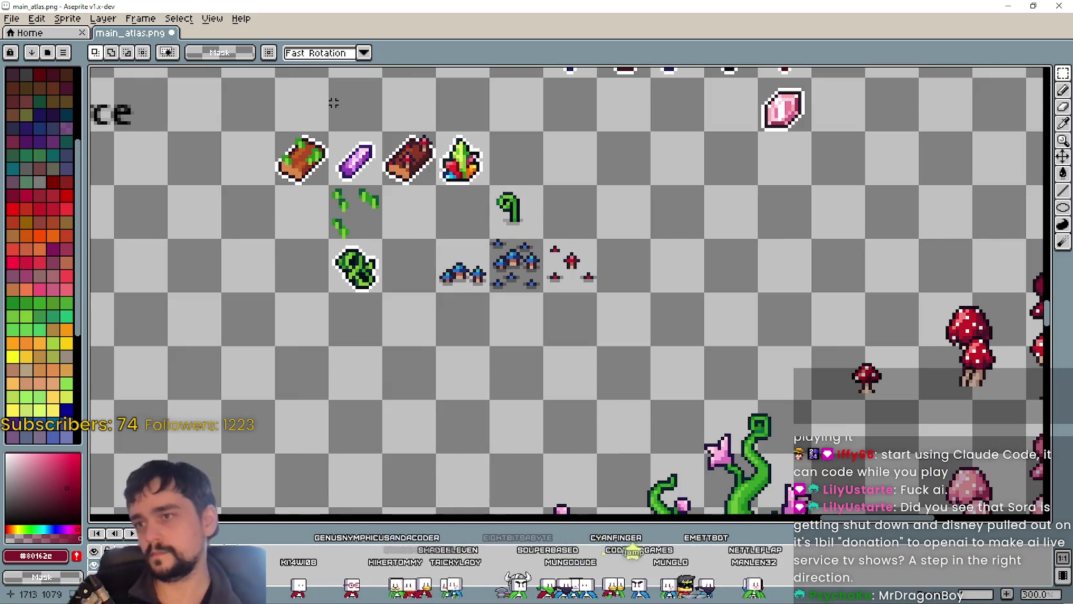
pyautogui.scroll(2, 343, 98)
pyautogui.scroll(2, 379, 138)
pyautogui.moveTo(379, 138); pyautogui.dragTo(472, 132)
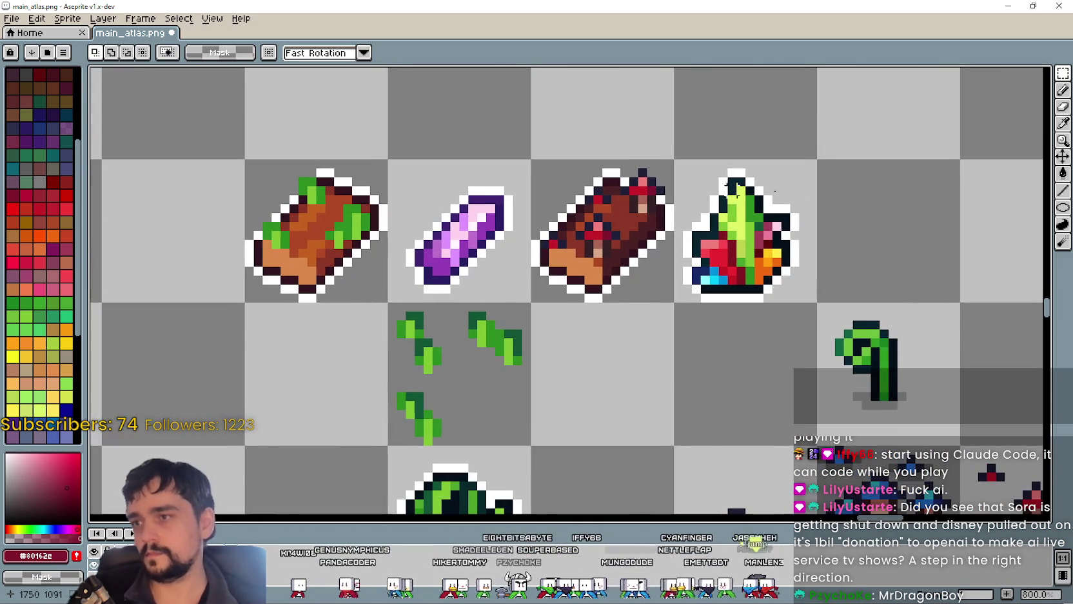
# Step: Pick white and pencil an extra outline pixel at the mossy log's top-left, then zoom out
pyautogui.press('i')
pyautogui.scroll(3, 258, 161)
pyautogui.click(405, 307)
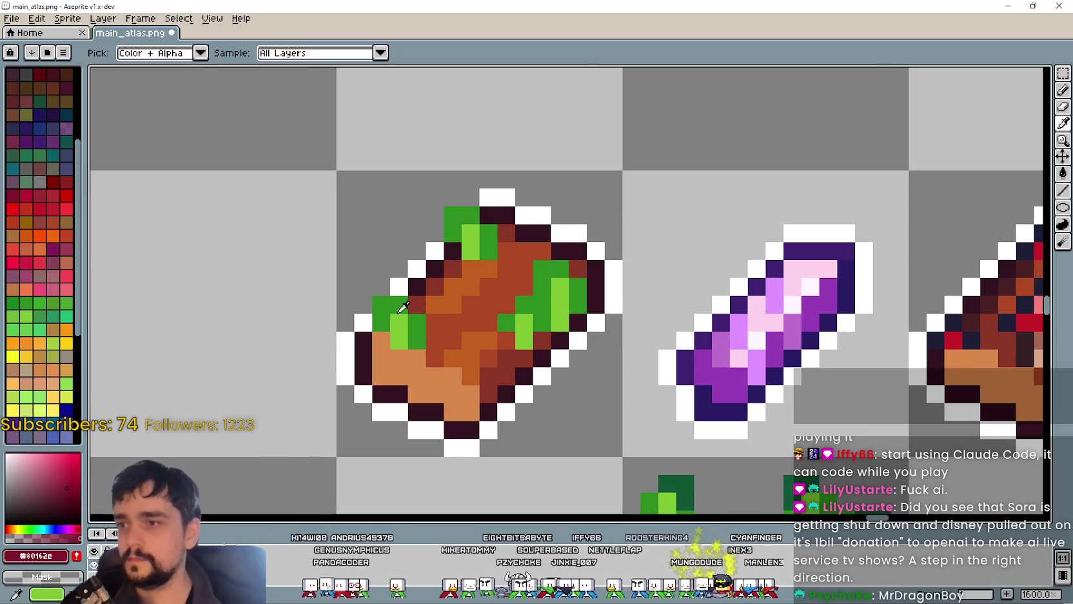
pyautogui.click(390, 279)
pyautogui.press('b')
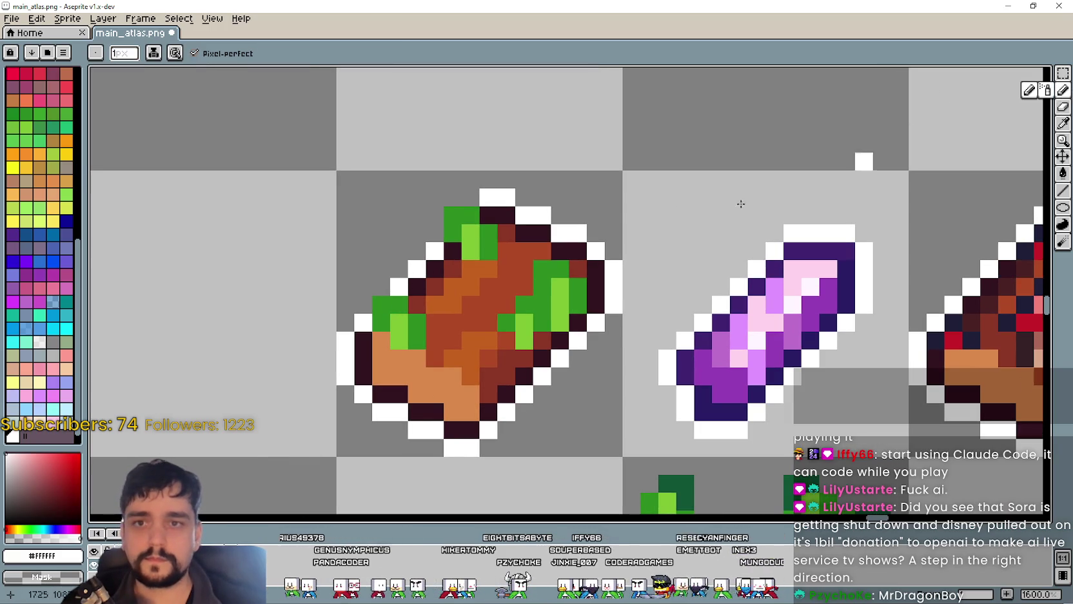
pyautogui.click(373, 300)
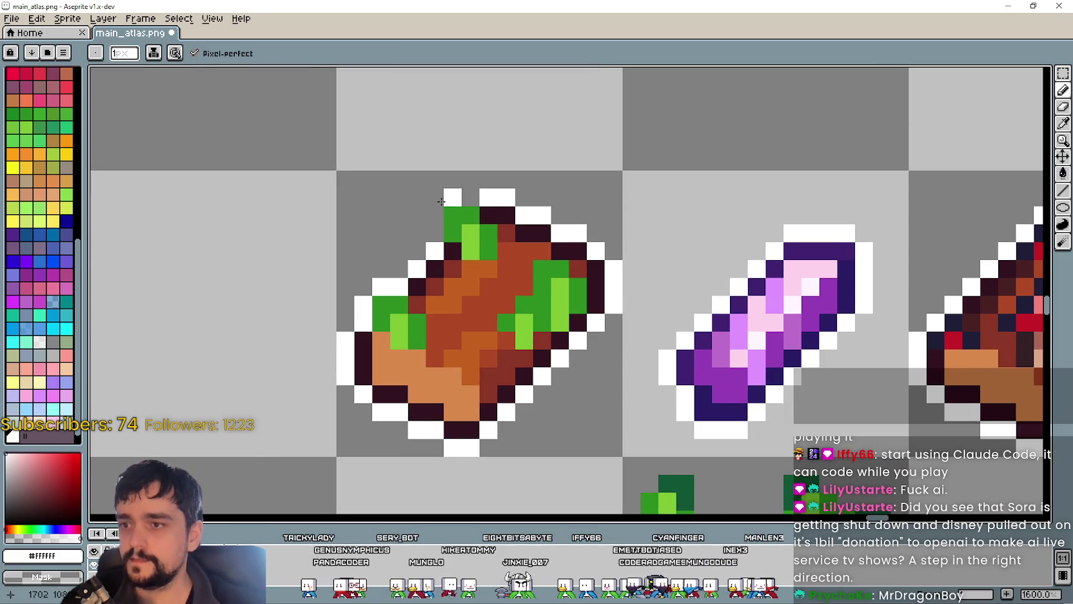
pyautogui.scroll(-1, 468, 196)
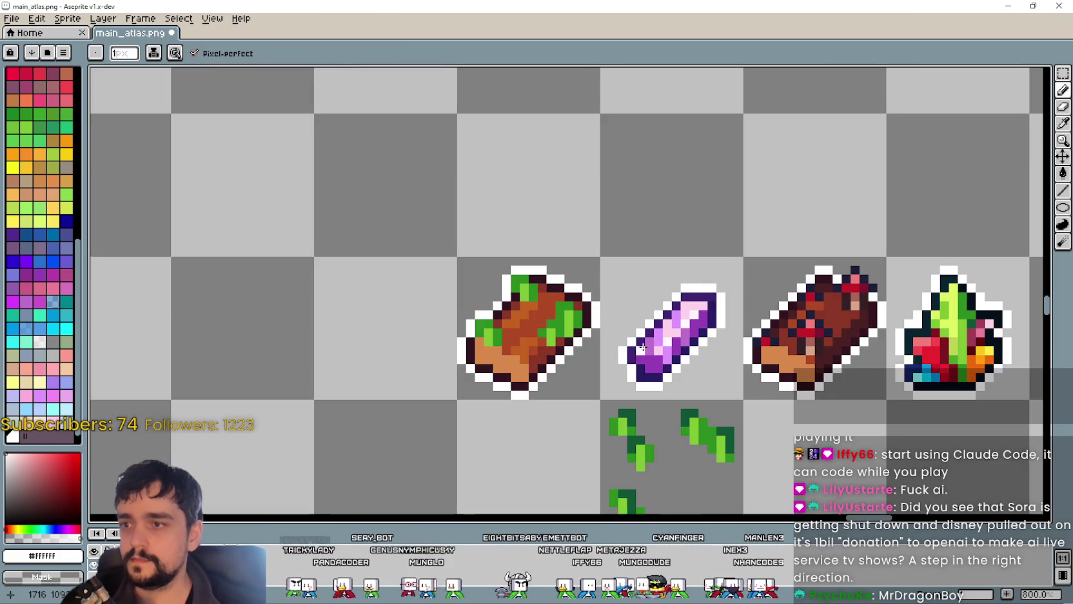
pyautogui.scroll(1, 526, 314)
pyautogui.scroll(1, 526, 315)
pyautogui.scroll(-1, 526, 314)
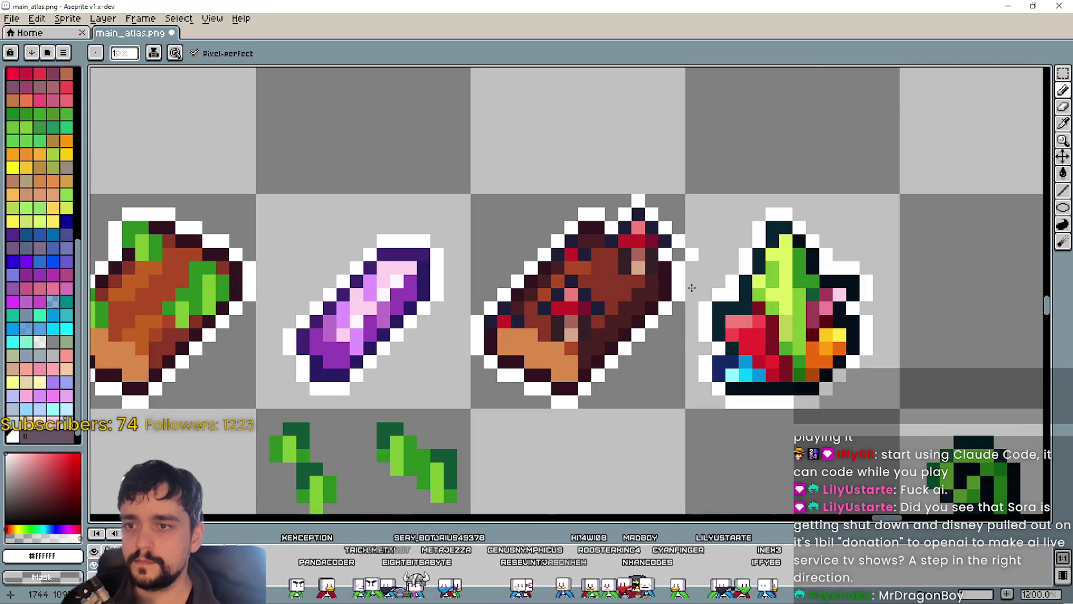
pyautogui.scroll(-3, 688, 252)
pyautogui.moveTo(670, 348); pyautogui.dragTo(437, 230)
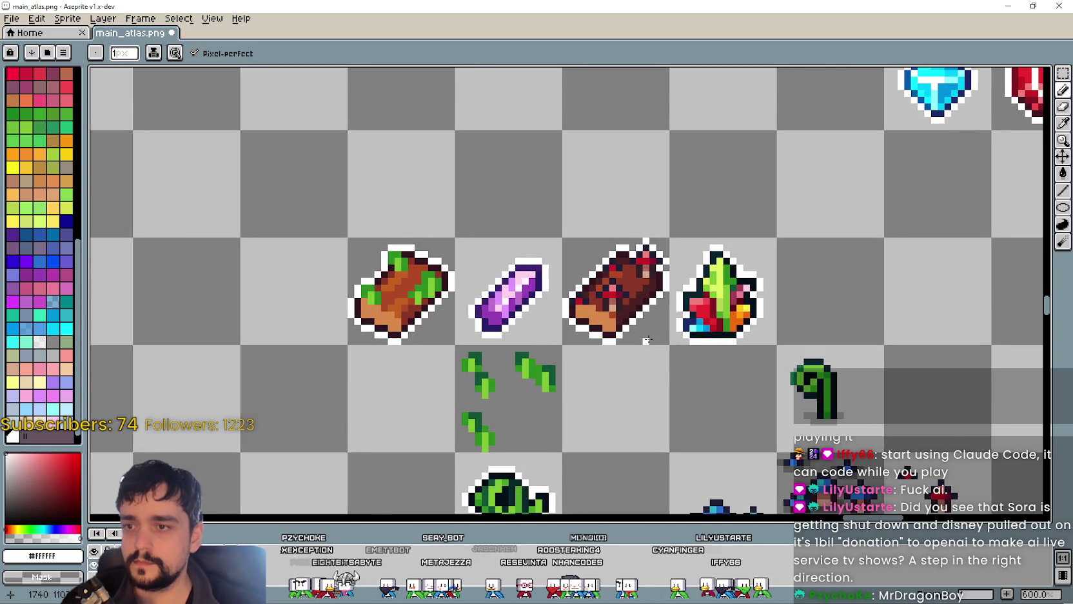
pyautogui.scroll(-3, 421, 251)
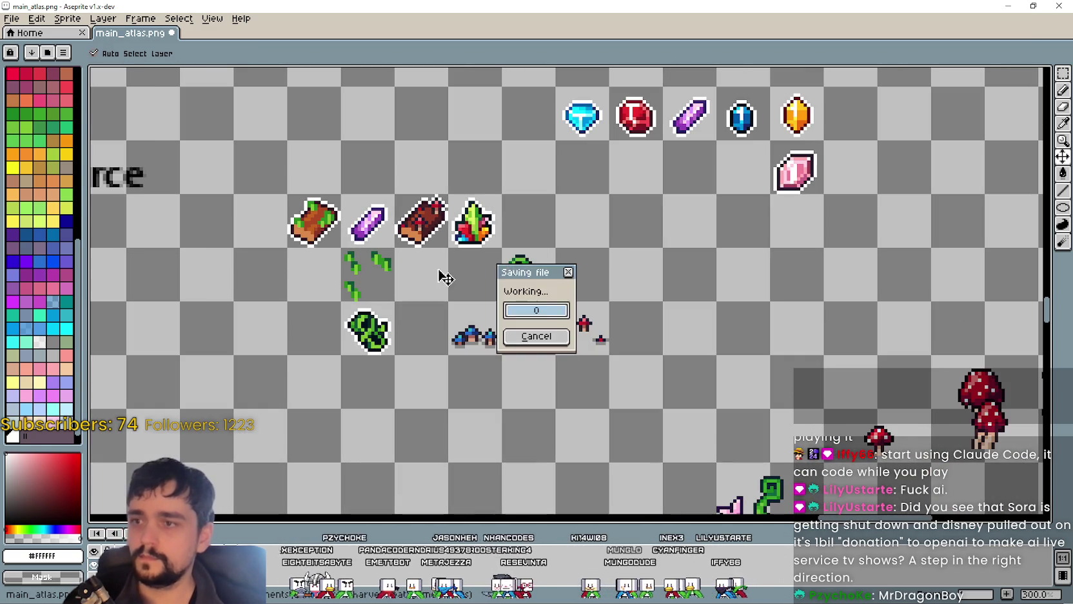
# Step: Marquee-select the row of four new items, deselect, and switch to the Godot editor
pyautogui.moveTo(415, 283); pyautogui.dragTo(559, 313)
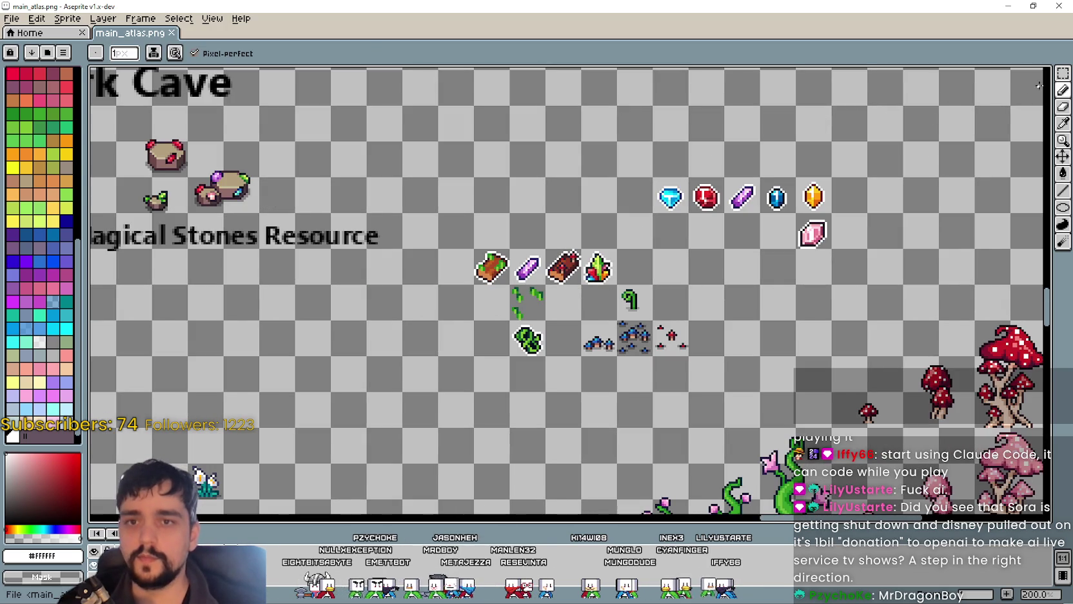
pyautogui.click(1063, 74)
pyautogui.moveTo(471, 246)
pyautogui.mouseDown()
pyautogui.moveTo(554, 285)
pyautogui.moveTo(619, 286)
pyautogui.mouseUp()
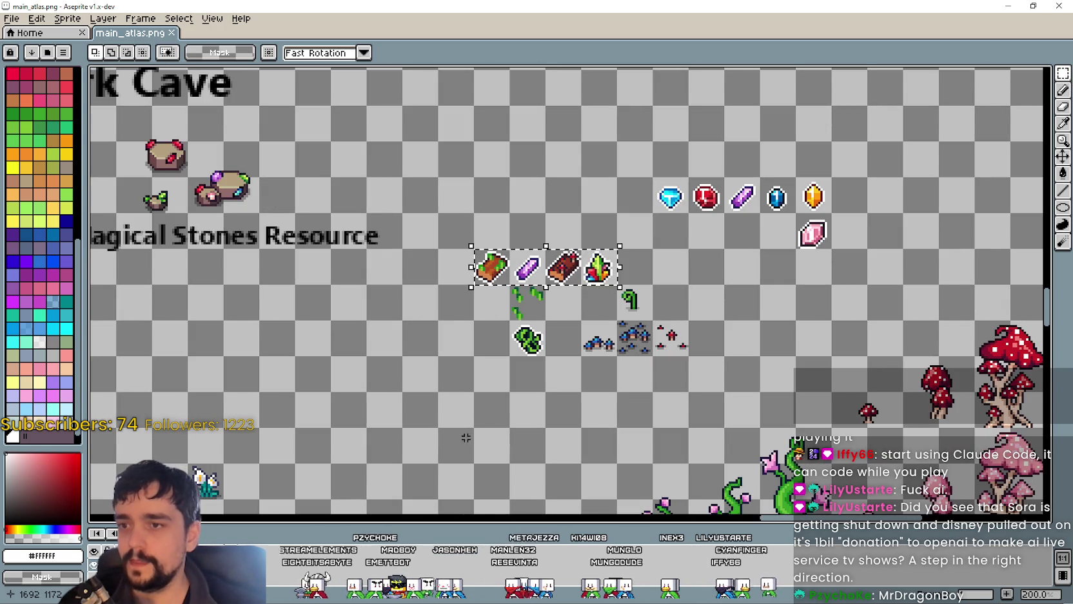
pyautogui.moveTo(462, 402); pyautogui.dragTo(501, 340)
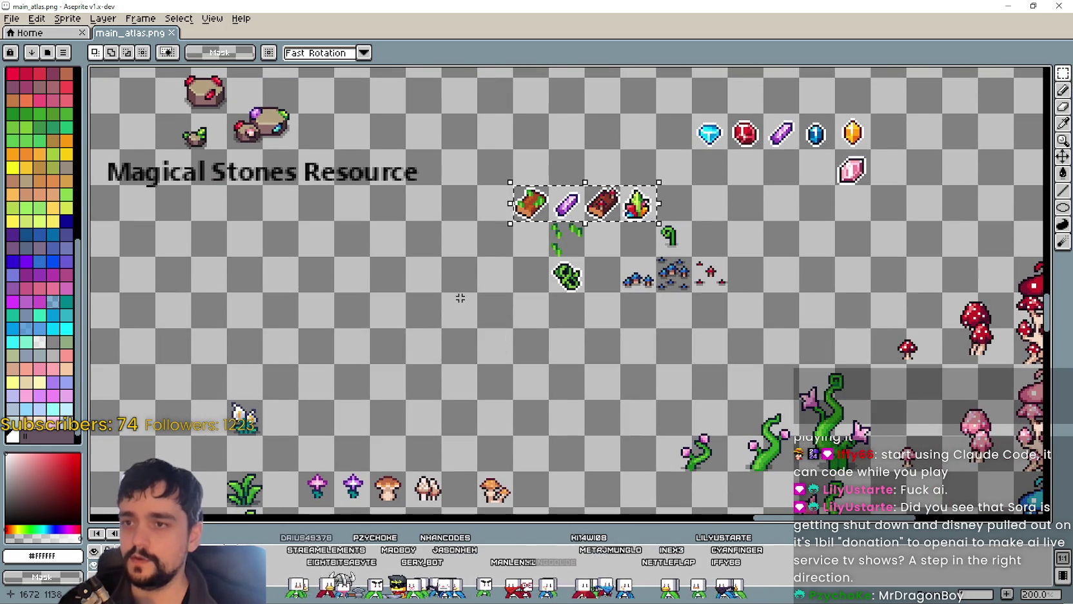
pyautogui.click(456, 297)
pyautogui.moveTo(456, 302); pyautogui.dragTo(457, 327)
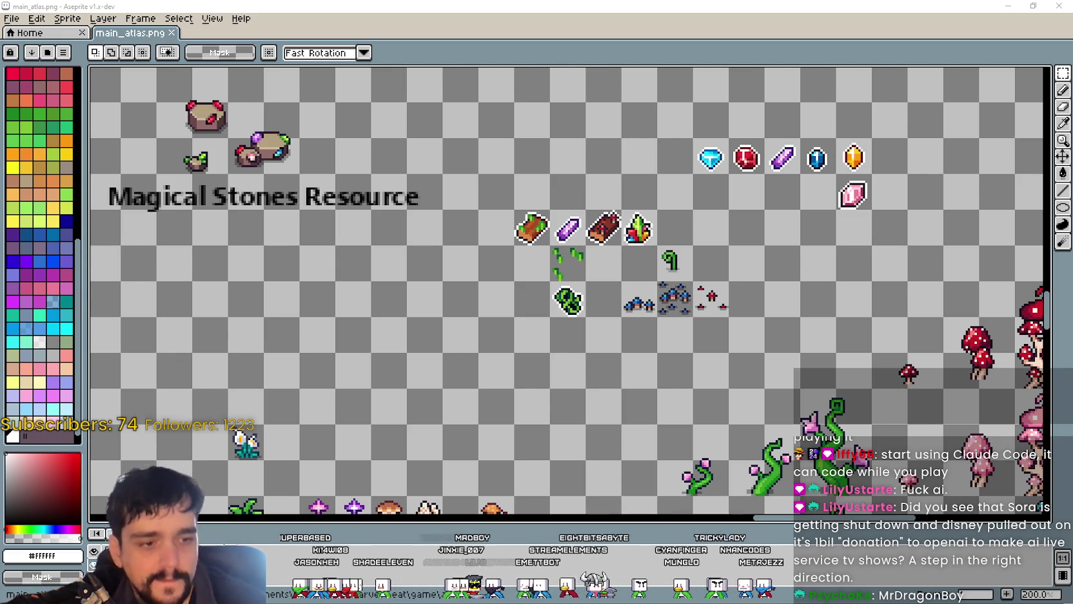
pyautogui.hotkey('alt', 'Tab')
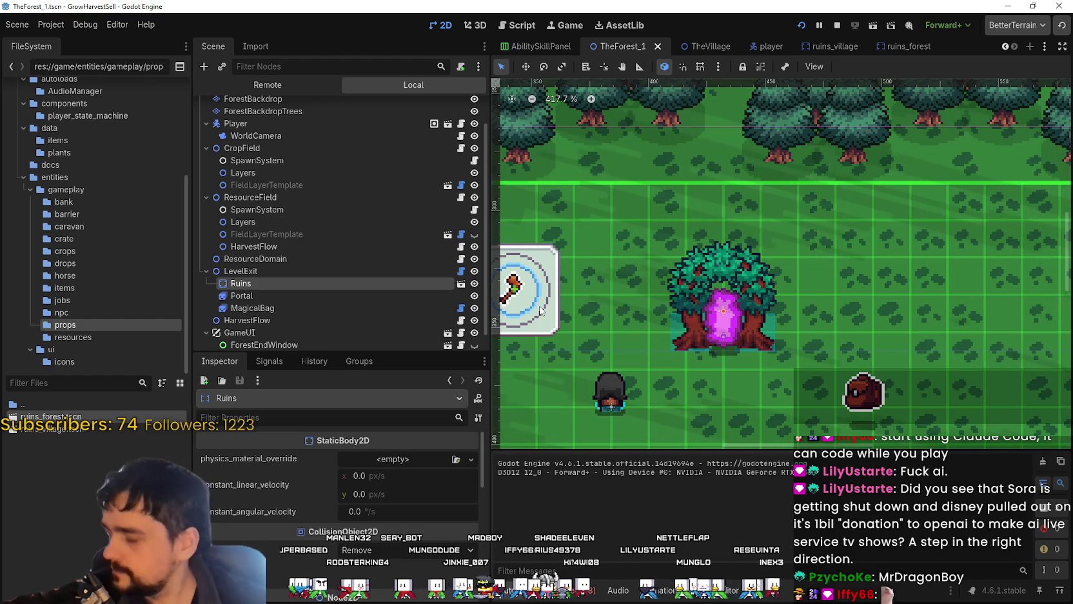
# Step: Pan the forest level view and inspect the LevelExit node's properties
pyautogui.scroll(-3, 555, 258)
pyautogui.scroll(-1, 594, 258)
pyautogui.moveTo(594, 258); pyautogui.dragTo(741, 254)
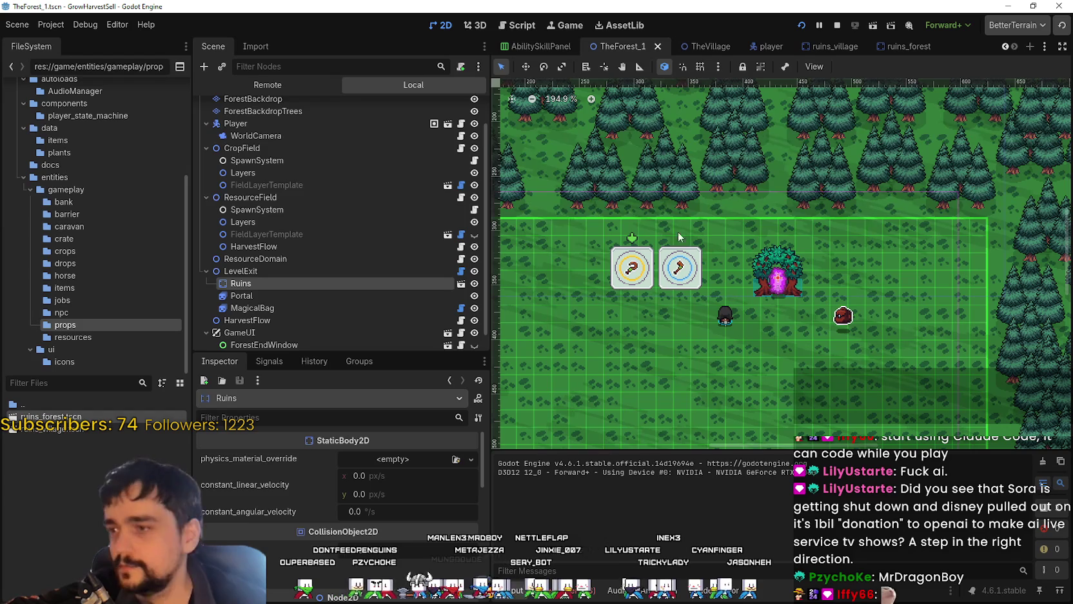
pyautogui.click(264, 272)
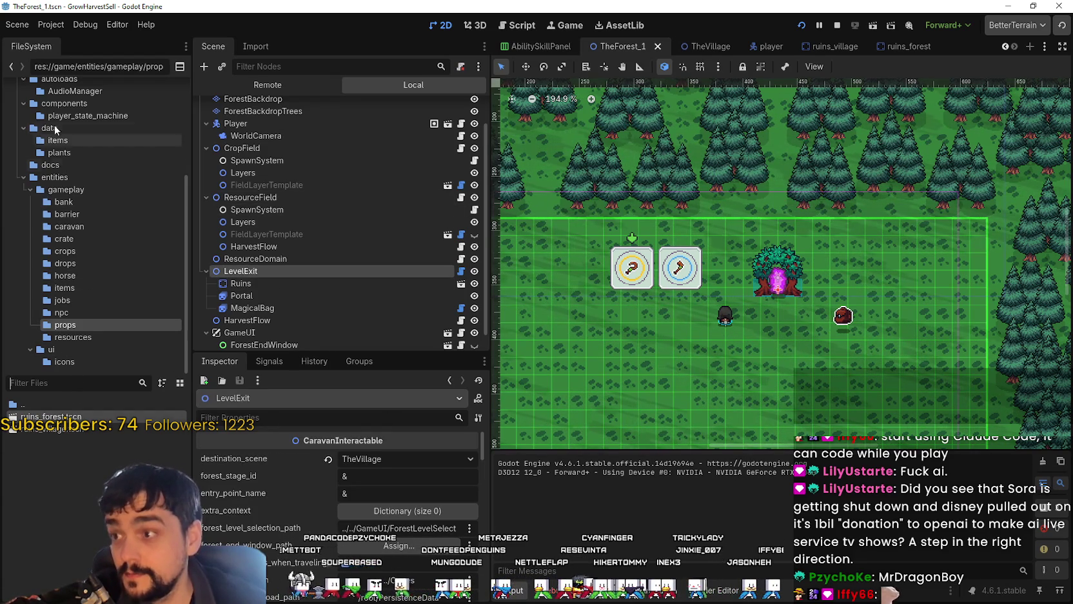
pyautogui.scroll(3, 97, 245)
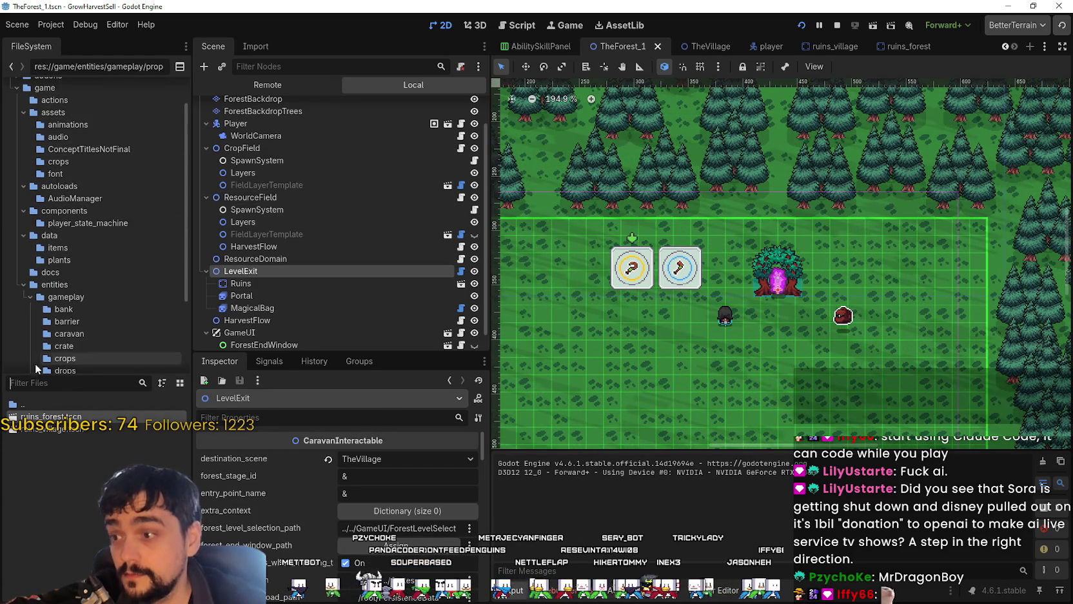
# Step: Open the assets/crops, data/items and data/plants folders and inspect crop_wheat.tres
pyautogui.click(52, 382)
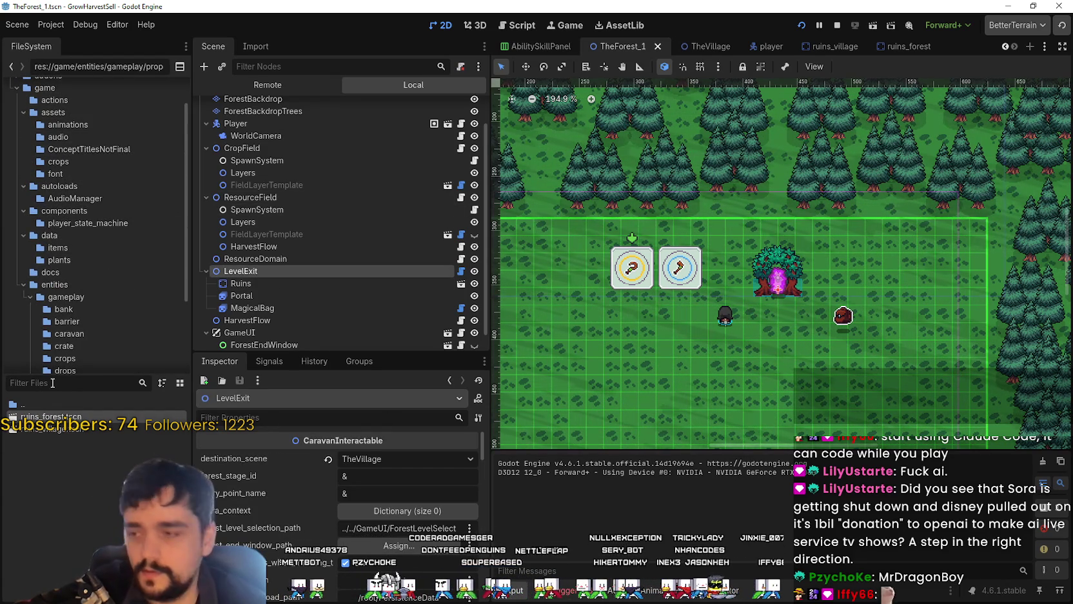
pyautogui.scroll(1, 96, 200)
pyautogui.click(96, 198)
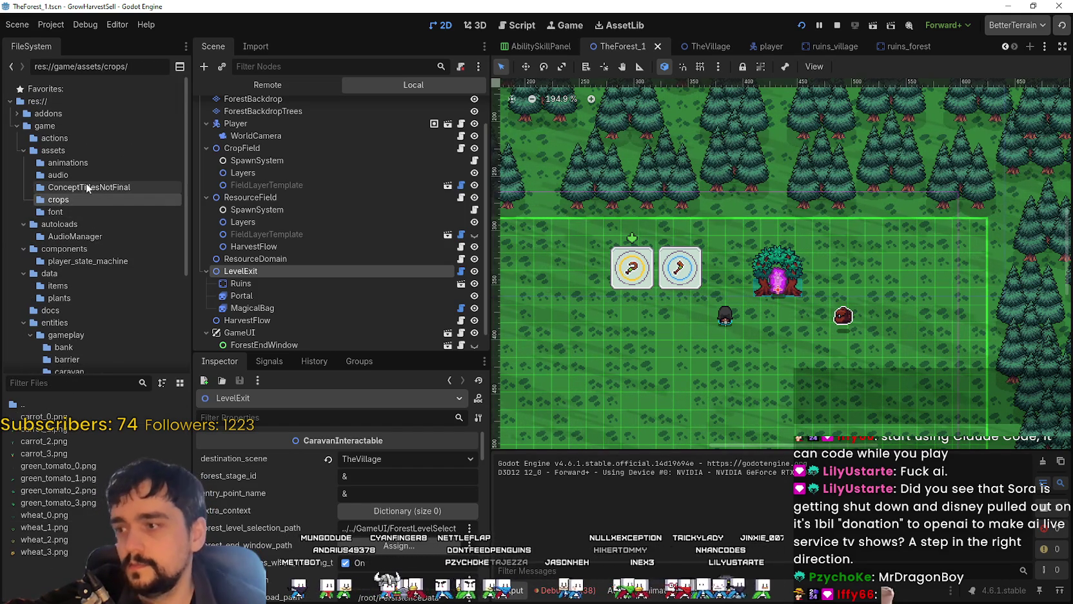
pyautogui.scroll(-2, 101, 147)
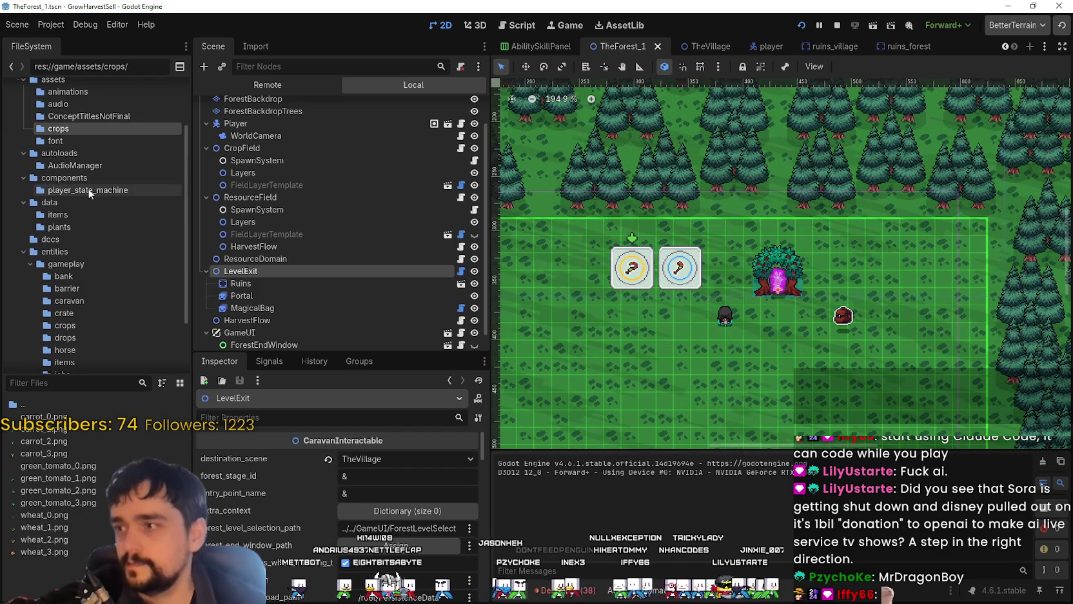
pyautogui.click(92, 214)
pyautogui.click(93, 226)
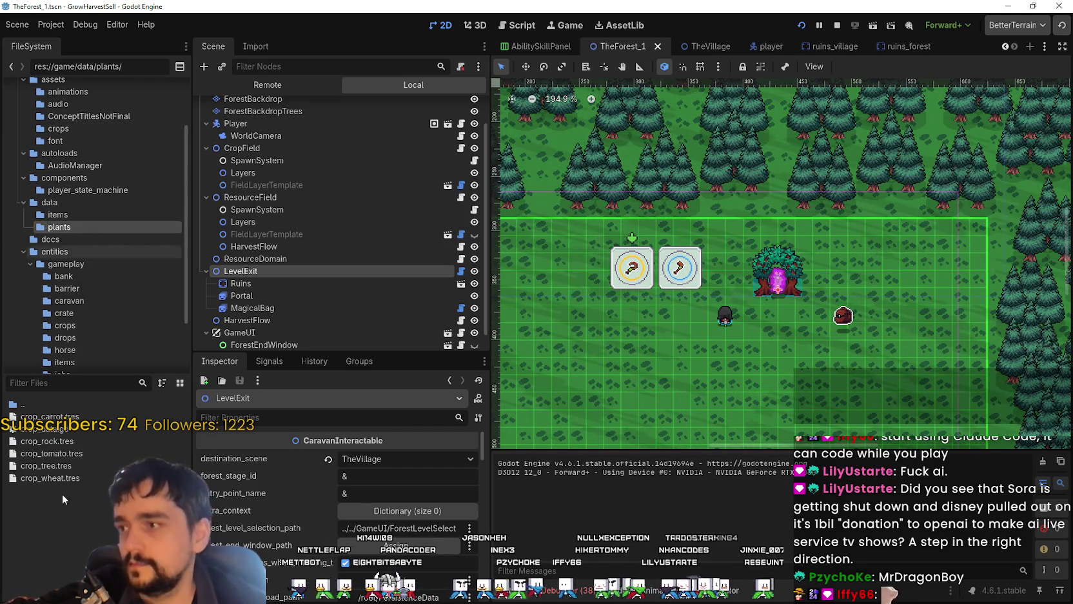
pyautogui.click(71, 477)
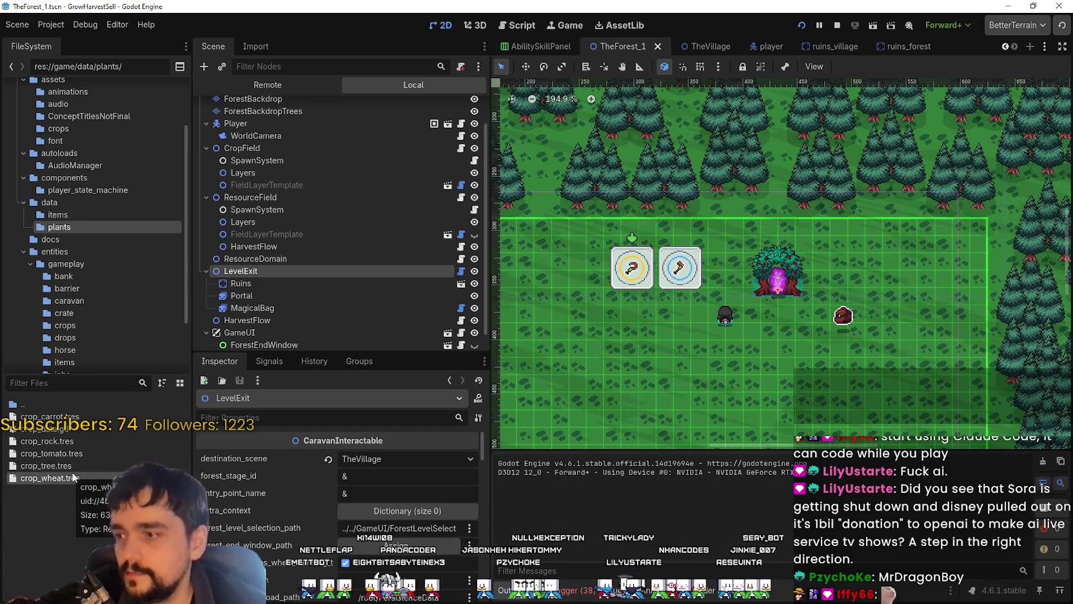
# Step: Inspect item_carrot.tres, item_wheat.tres and item_bread.tres in data/items
pyautogui.scroll(-5, 335, 490)
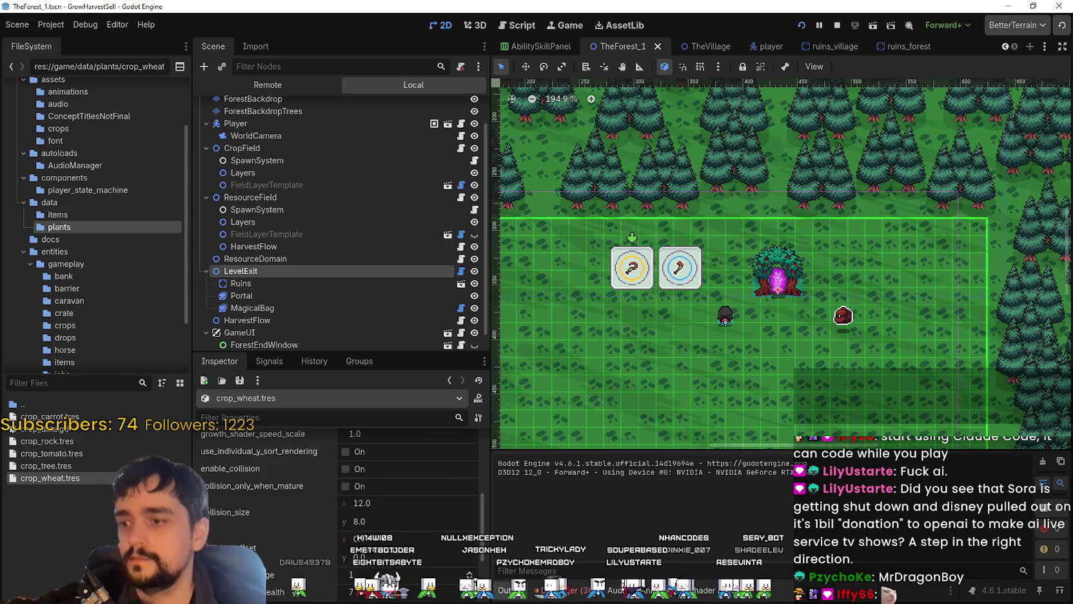
pyautogui.click(95, 214)
pyautogui.click(69, 429)
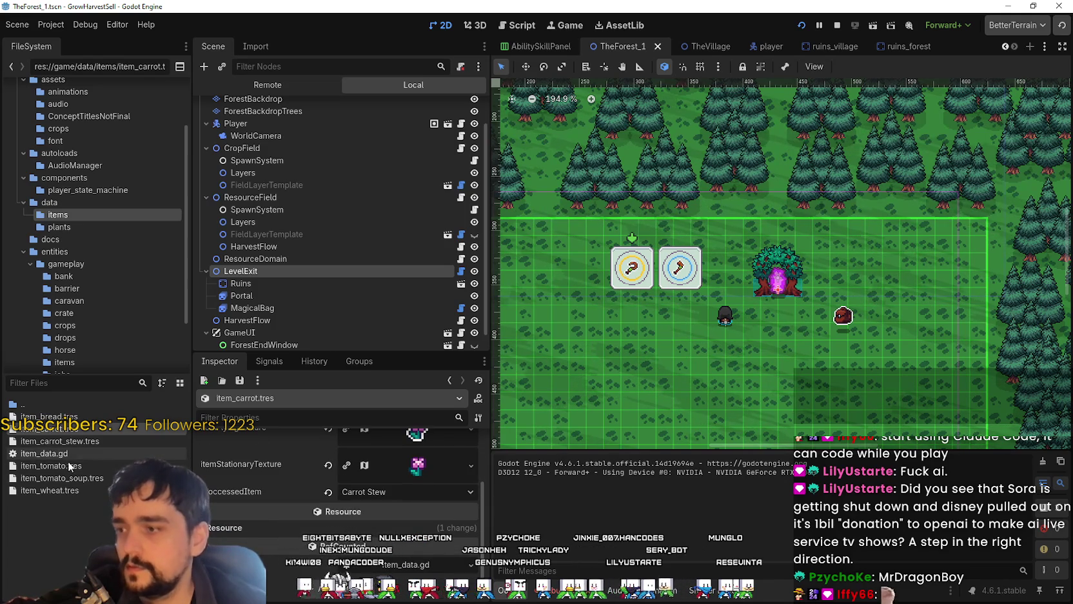
pyautogui.click(70, 490)
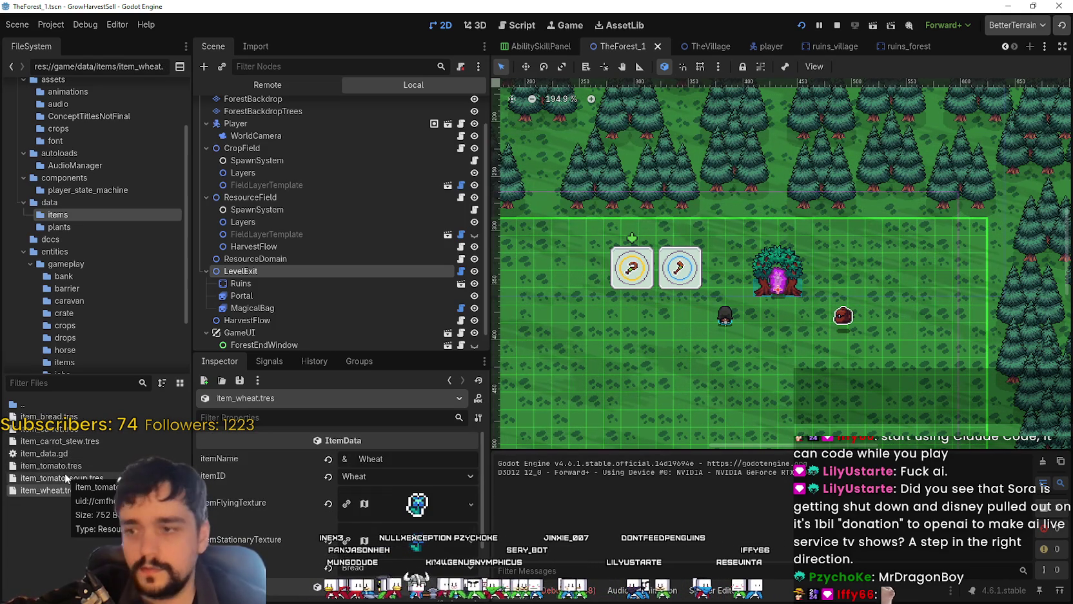
pyautogui.click(56, 416)
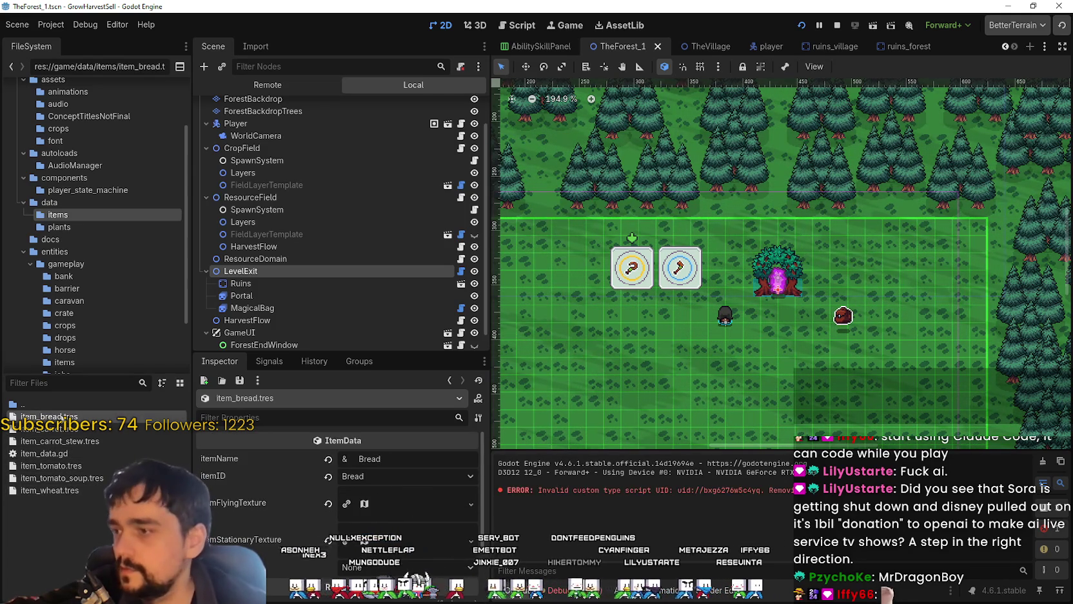